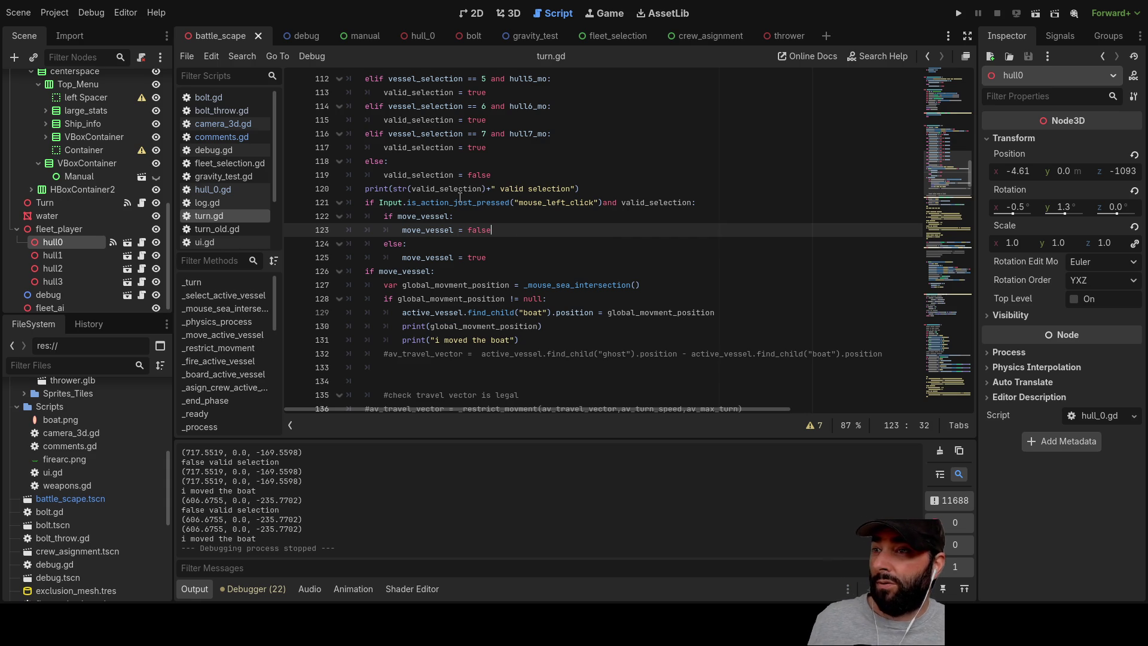
Scroll through turn.gd to review the movement code.
{"action": "scroll", "coordinate": [456, 214], "scroll_direction": "up", "scroll_amount": 20}
{"action": "scroll", "coordinate": [542, 268], "scroll_direction": "up", "scroll_amount": 6}
{"action": "scroll", "coordinate": [556, 264], "scroll_direction": "down", "scroll_amount": 8}
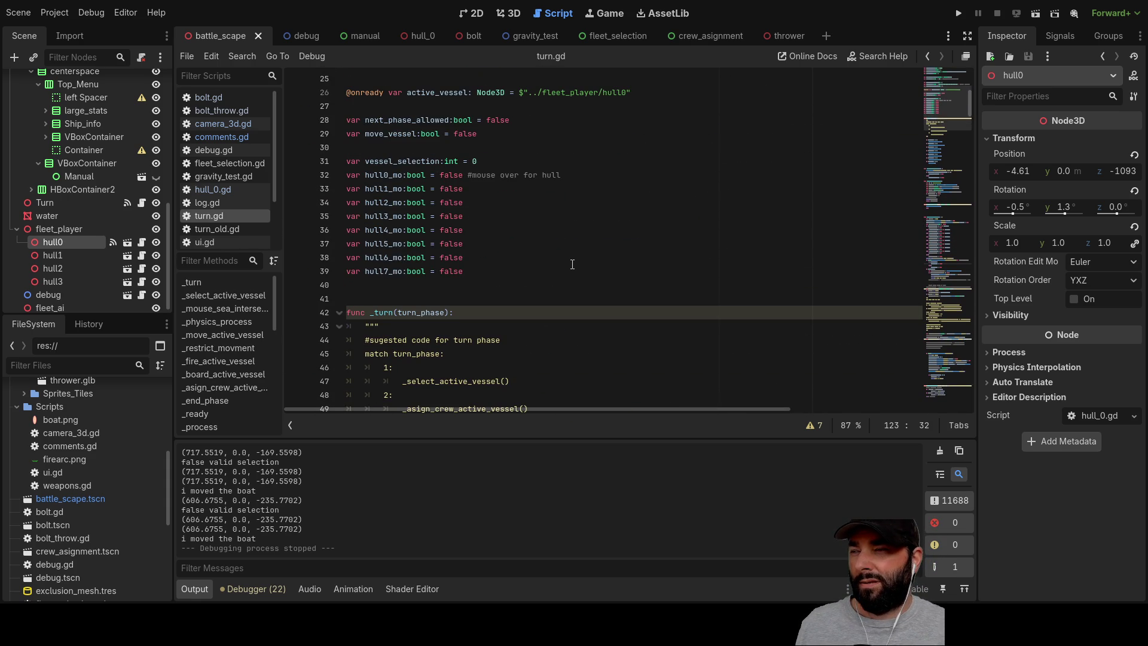
{"action": "scroll", "coordinate": [574, 265], "scroll_direction": "down", "scroll_amount": 14}
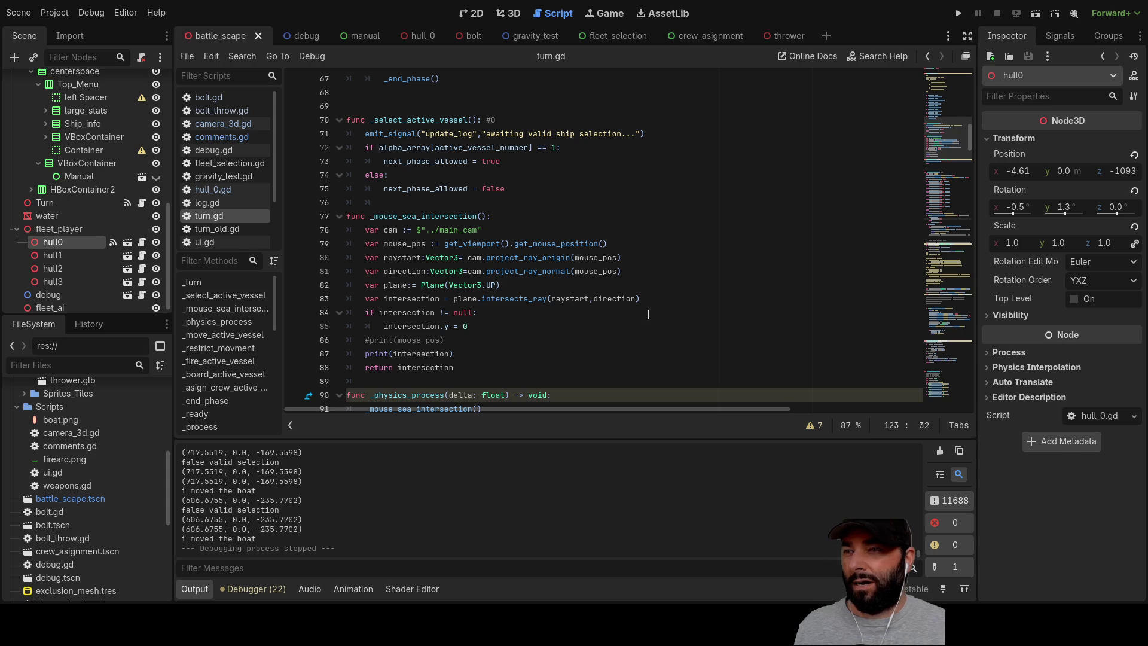
{"action": "scroll", "coordinate": [649, 315], "scroll_direction": "down", "scroll_amount": 3}
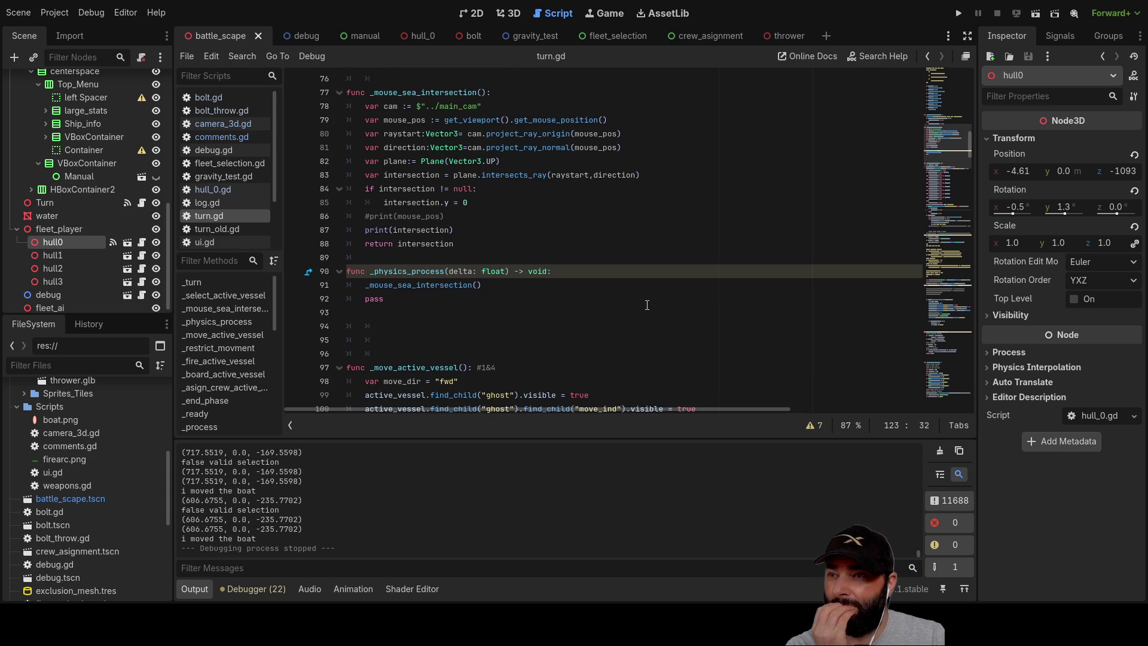
{"action": "scroll", "coordinate": [647, 305], "scroll_direction": "down", "scroll_amount": 15}
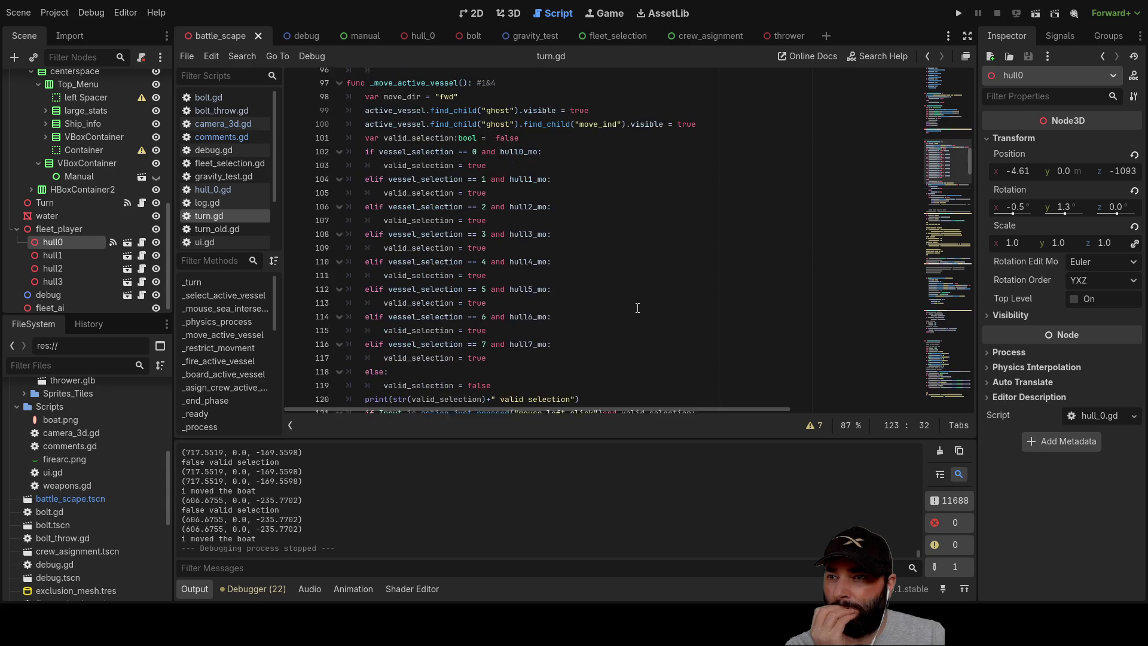
{"action": "scroll", "coordinate": [636, 312], "scroll_direction": "down", "scroll_amount": 1}
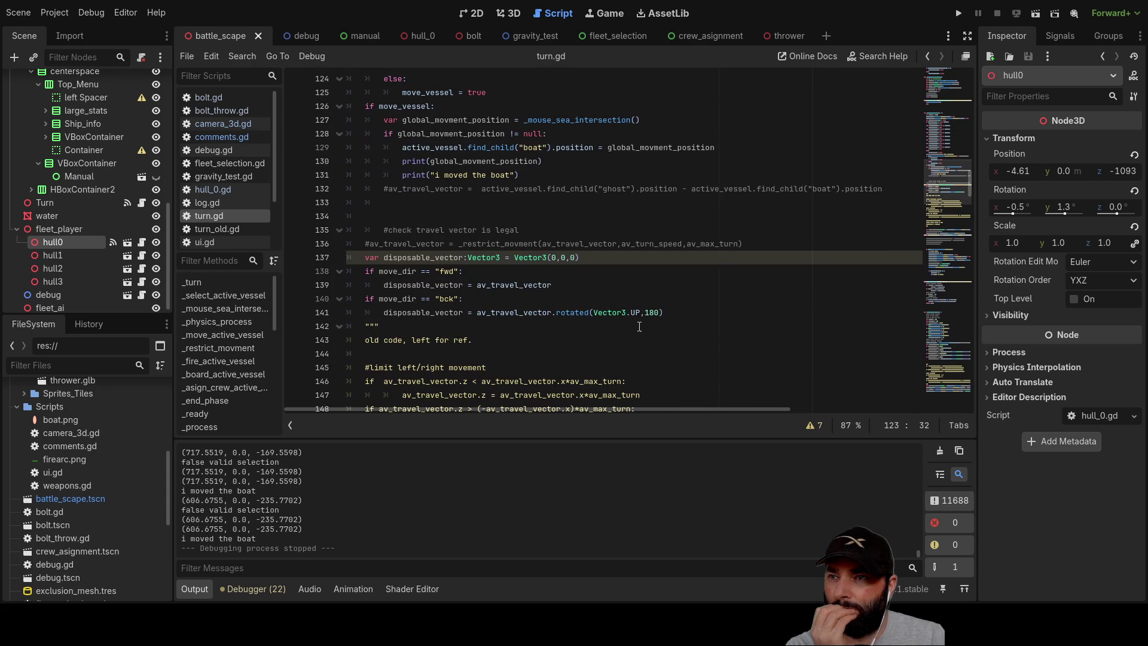
{"action": "scroll", "coordinate": [642, 332], "scroll_direction": "up", "scroll_amount": 13}
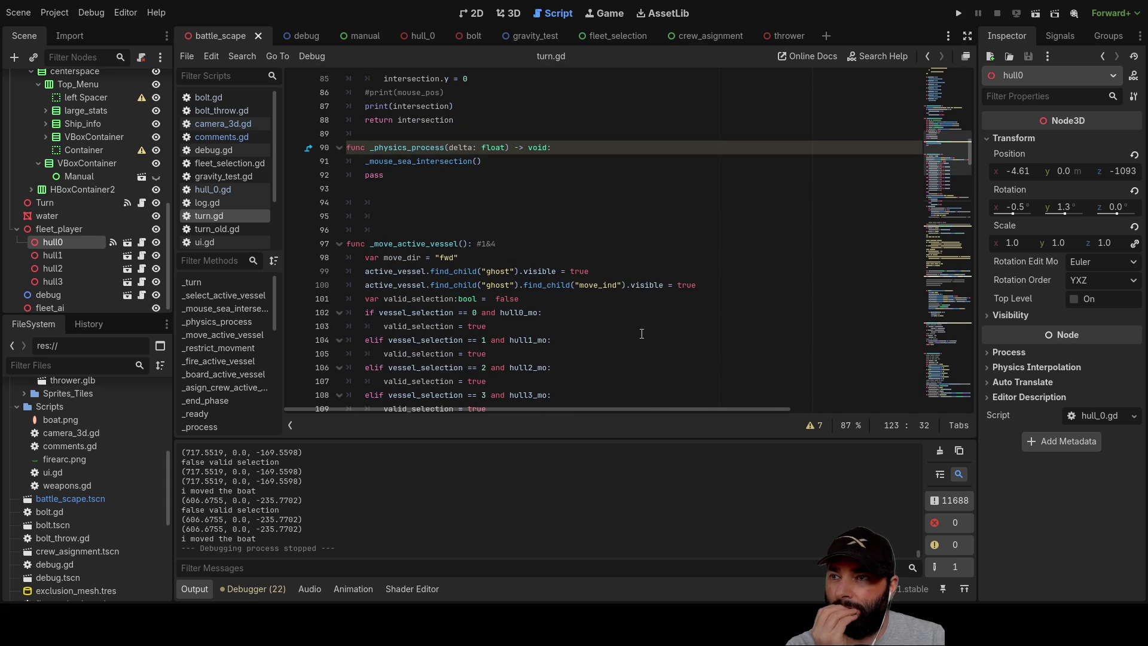
{"action": "scroll", "coordinate": [641, 334], "scroll_direction": "up", "scroll_amount": 20}
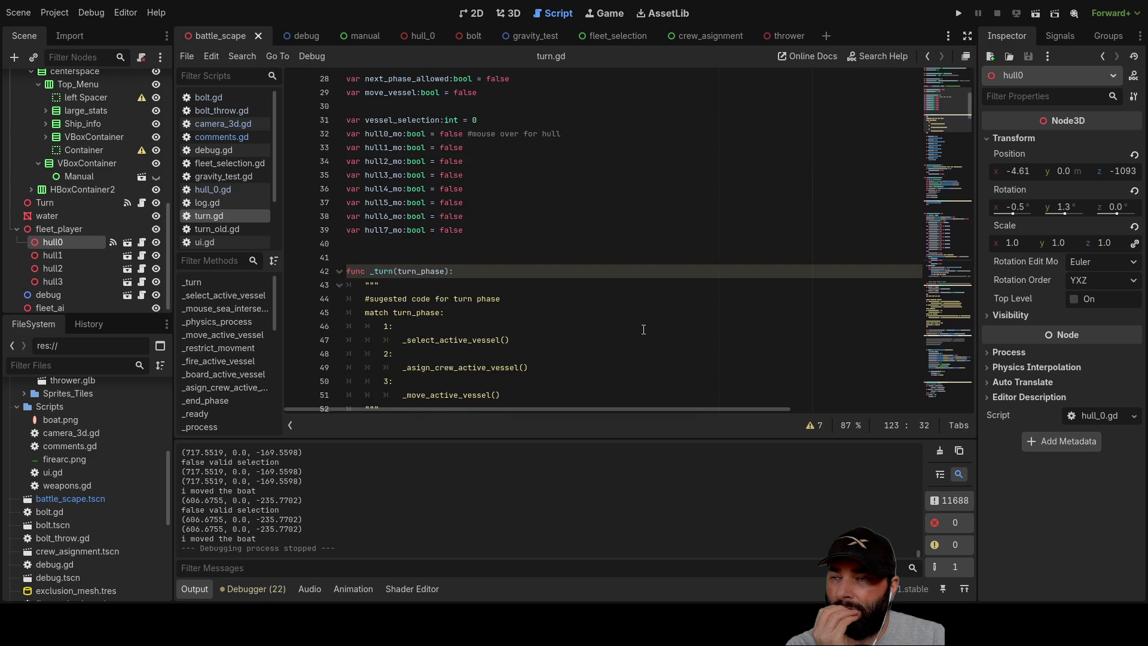
{"action": "scroll", "coordinate": [643, 331], "scroll_direction": "up", "scroll_amount": 3}
{"action": "scroll", "coordinate": [643, 331], "scroll_direction": "up", "scroll_amount": 2}
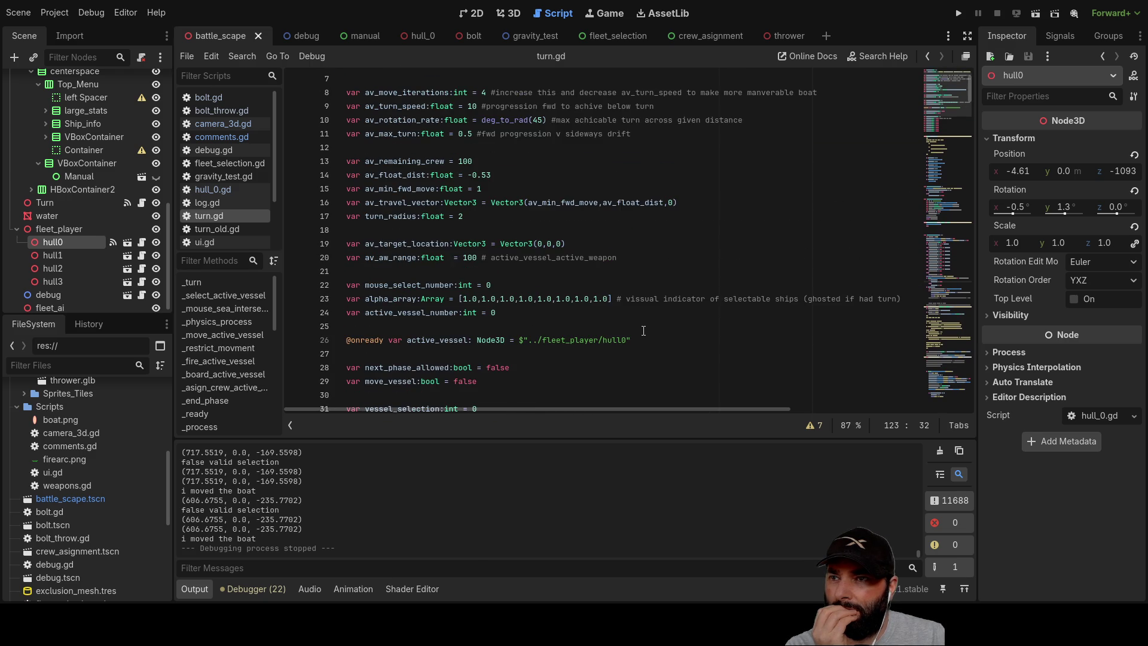
{"action": "scroll", "coordinate": [643, 337], "scroll_direction": "down", "scroll_amount": 1}
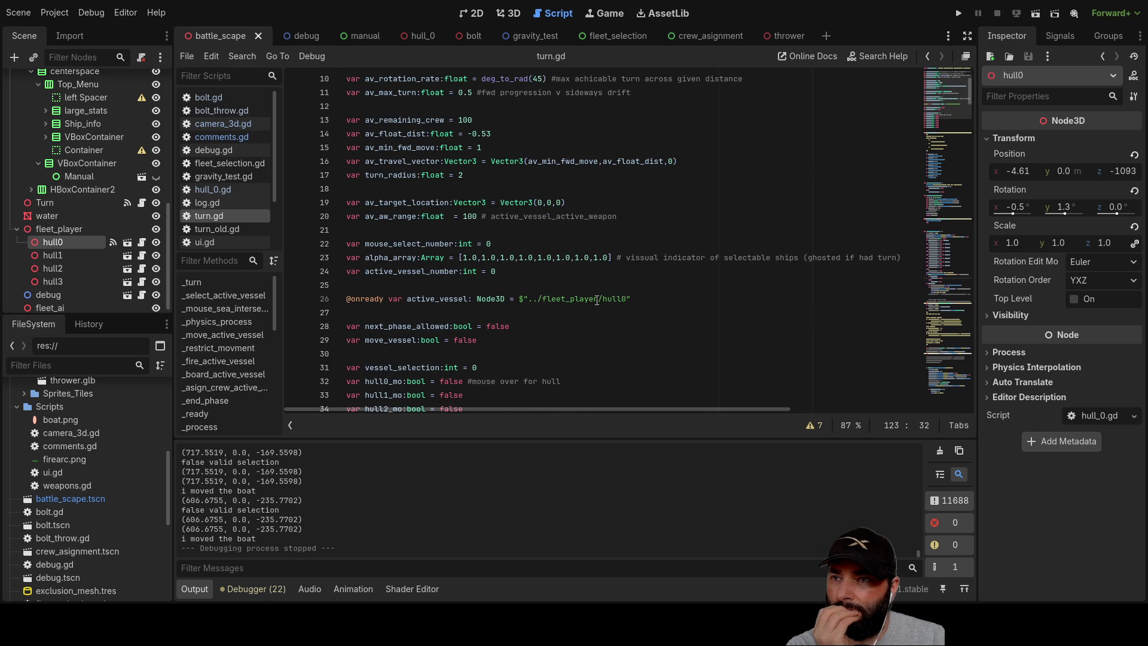
Highlight every use of active_vessel in turn.gd and scroll through its occurrences.
{"action": "double_click", "coordinate": [440, 296]}
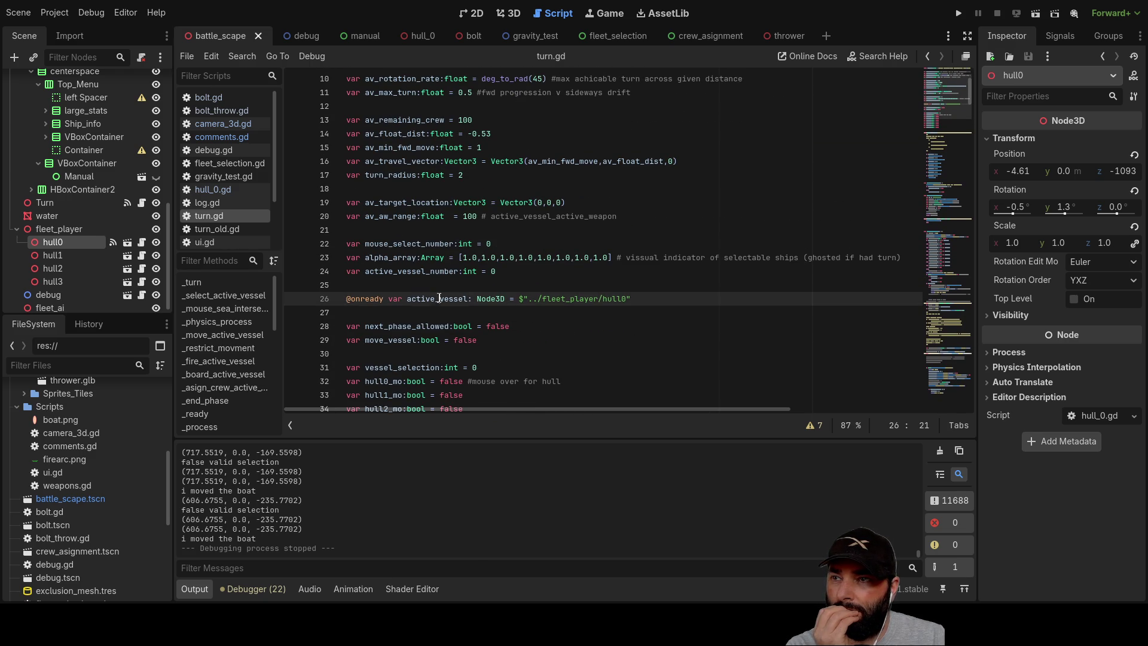
{"action": "scroll", "coordinate": [702, 371], "scroll_direction": "down", "scroll_amount": 15}
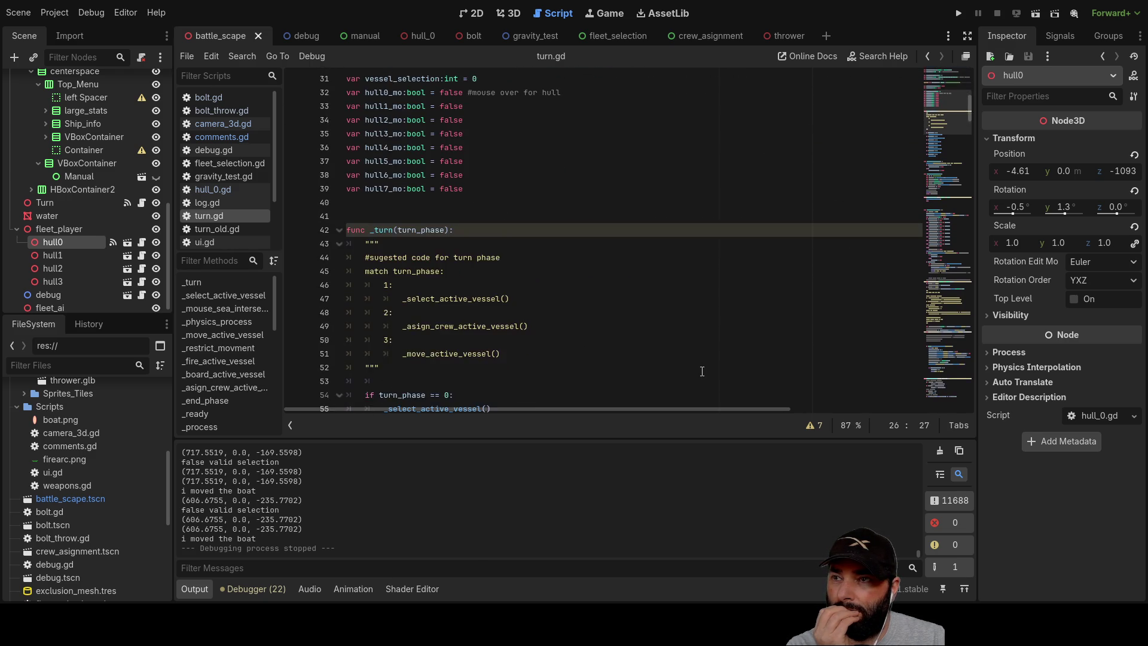
{"action": "scroll", "coordinate": [700, 368], "scroll_direction": "down", "scroll_amount": 3}
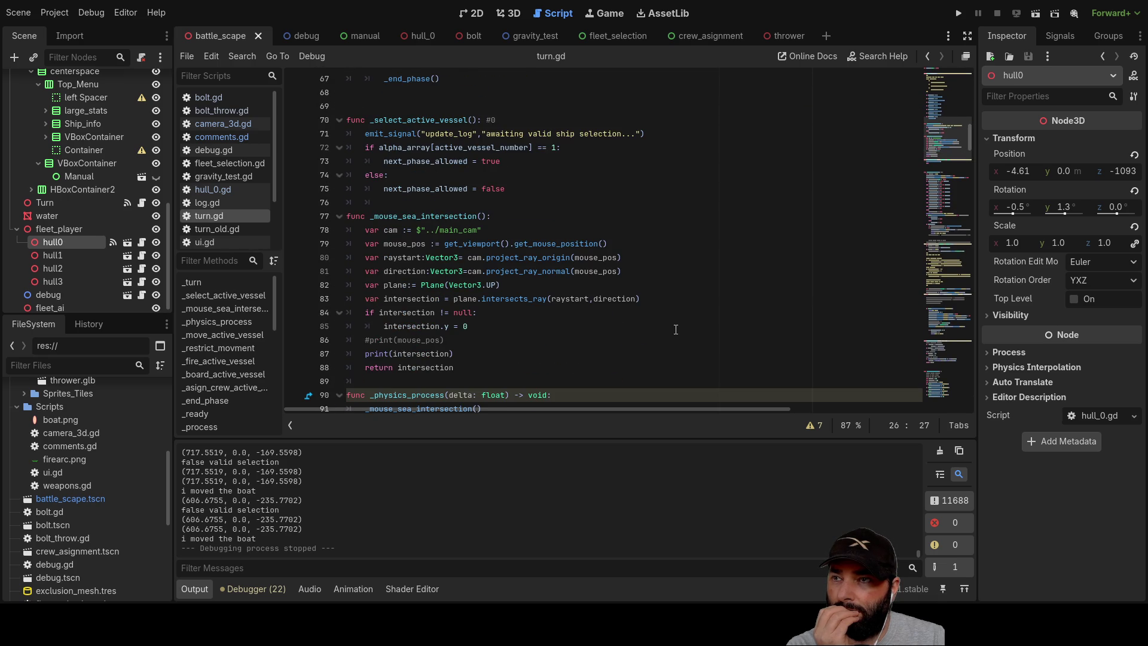
{"action": "scroll", "coordinate": [676, 329], "scroll_direction": "up", "scroll_amount": 20}
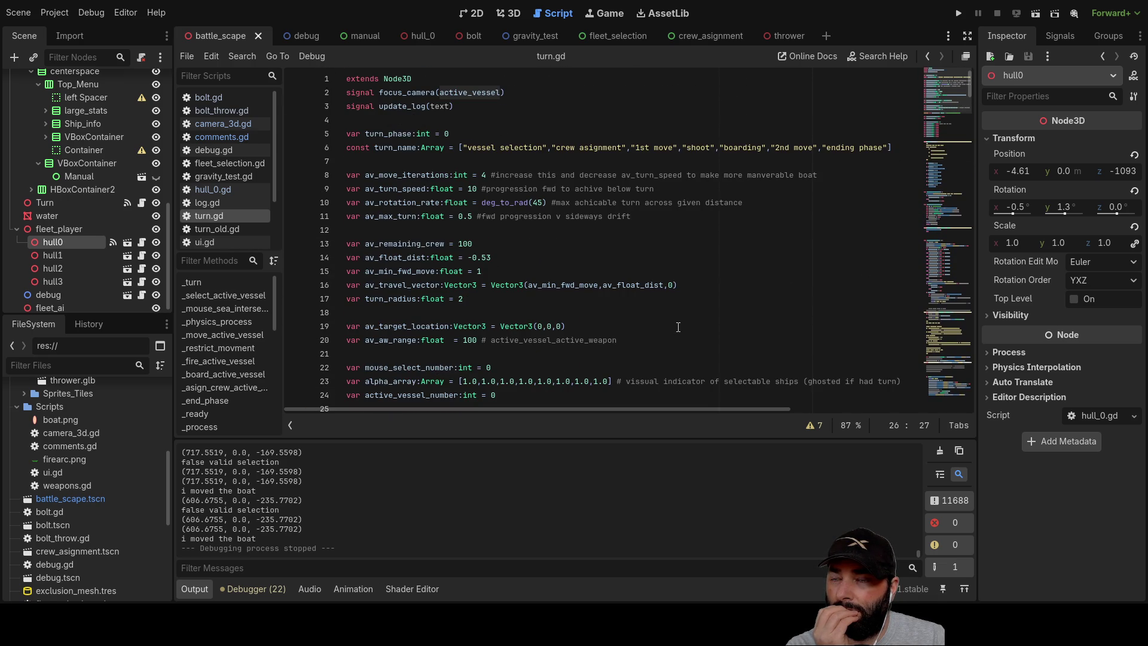
{"action": "scroll", "coordinate": [678, 327], "scroll_direction": "down", "scroll_amount": 2}
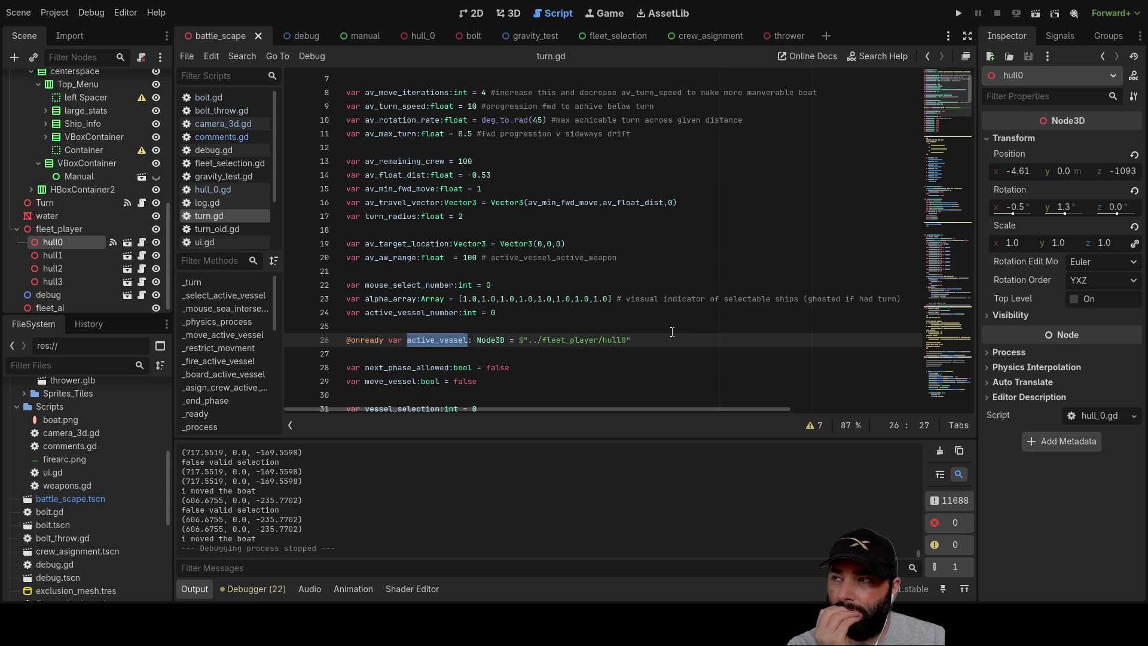
{"action": "scroll", "coordinate": [671, 327], "scroll_direction": "down", "scroll_amount": 8}
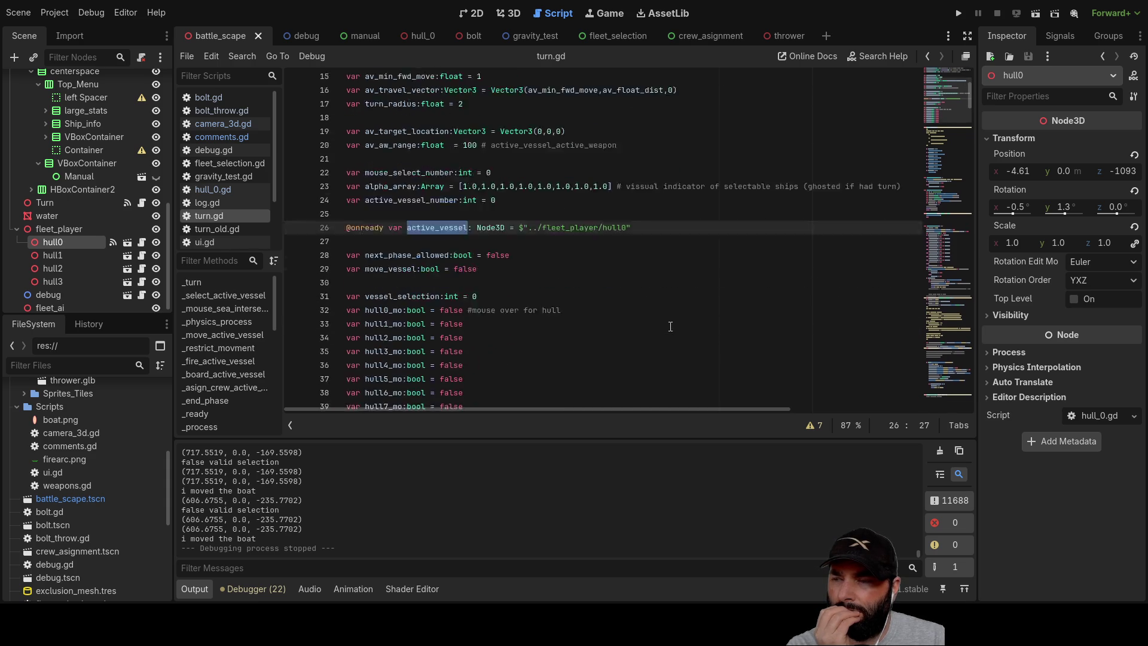
{"action": "scroll", "coordinate": [668, 325], "scroll_direction": "up", "scroll_amount": 3}
{"action": "scroll", "coordinate": [668, 323], "scroll_direction": "down", "scroll_amount": 12}
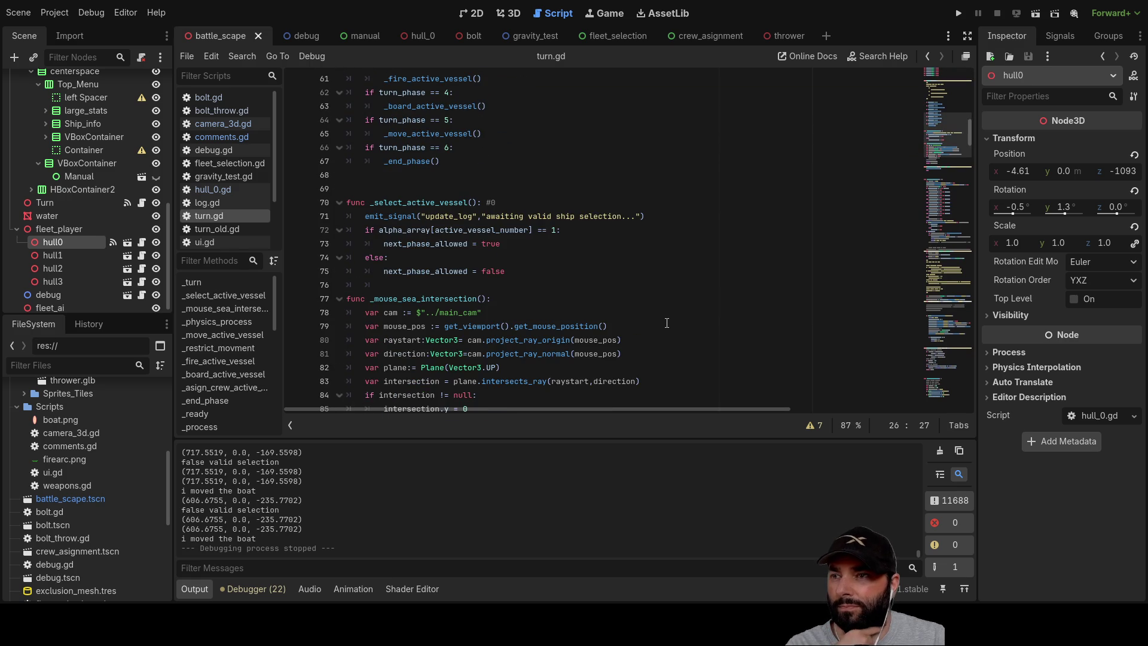
{"action": "scroll", "coordinate": [659, 311], "scroll_direction": "down", "scroll_amount": 6}
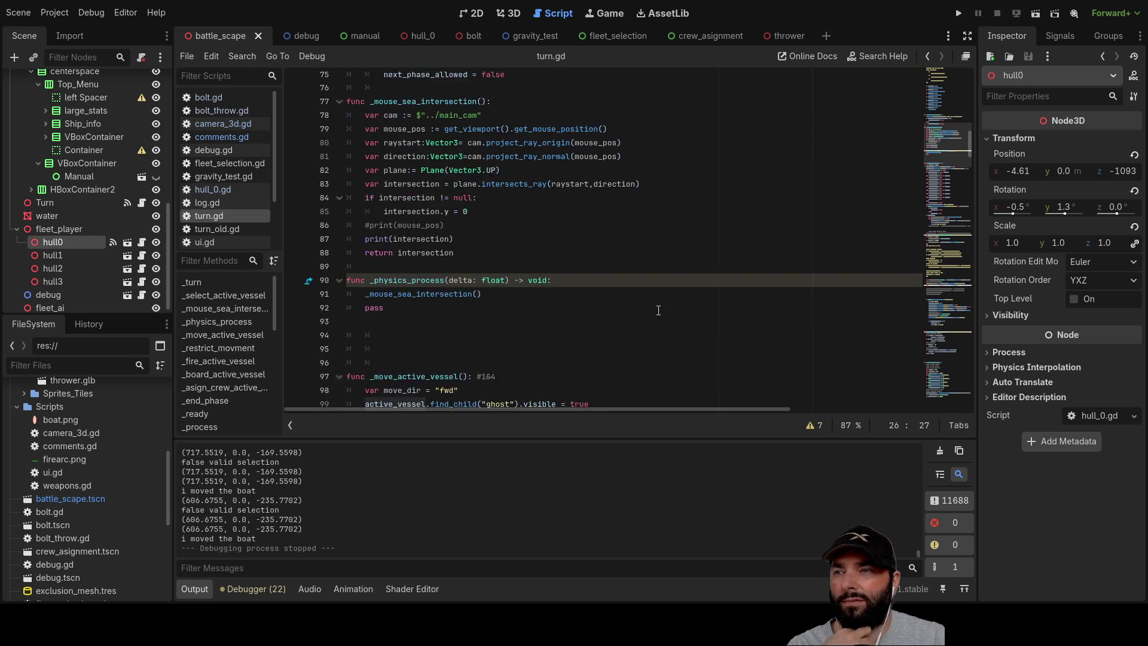
{"action": "scroll", "coordinate": [659, 311], "scroll_direction": "down", "scroll_amount": 3}
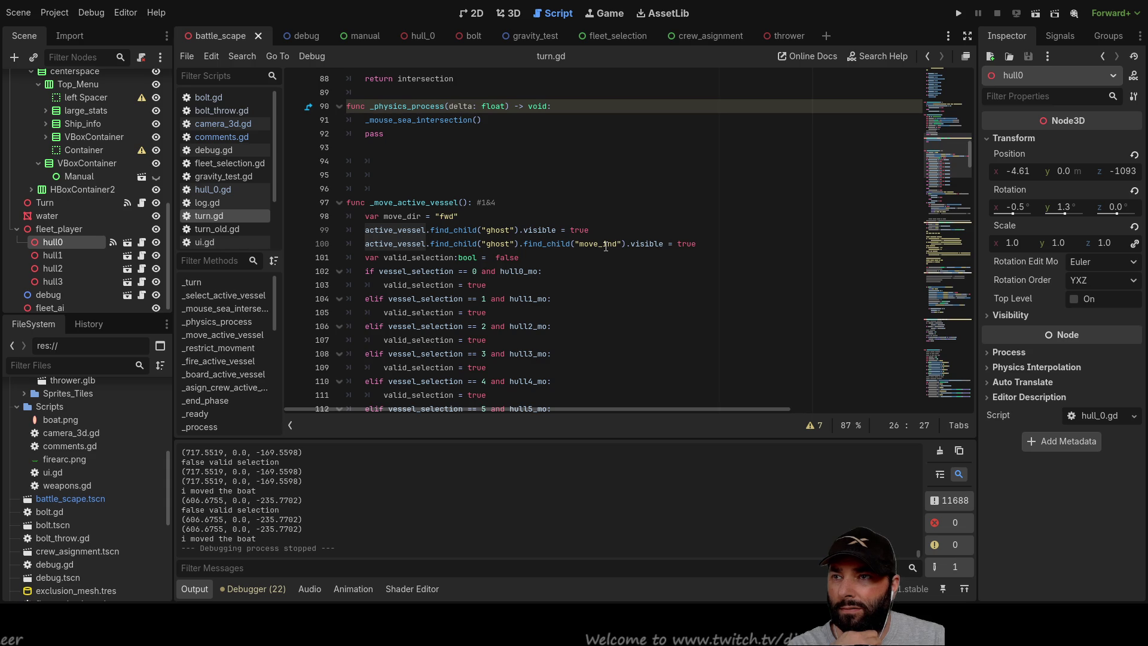
{"action": "scroll", "coordinate": [459, 249], "scroll_direction": "down", "scroll_amount": 7}
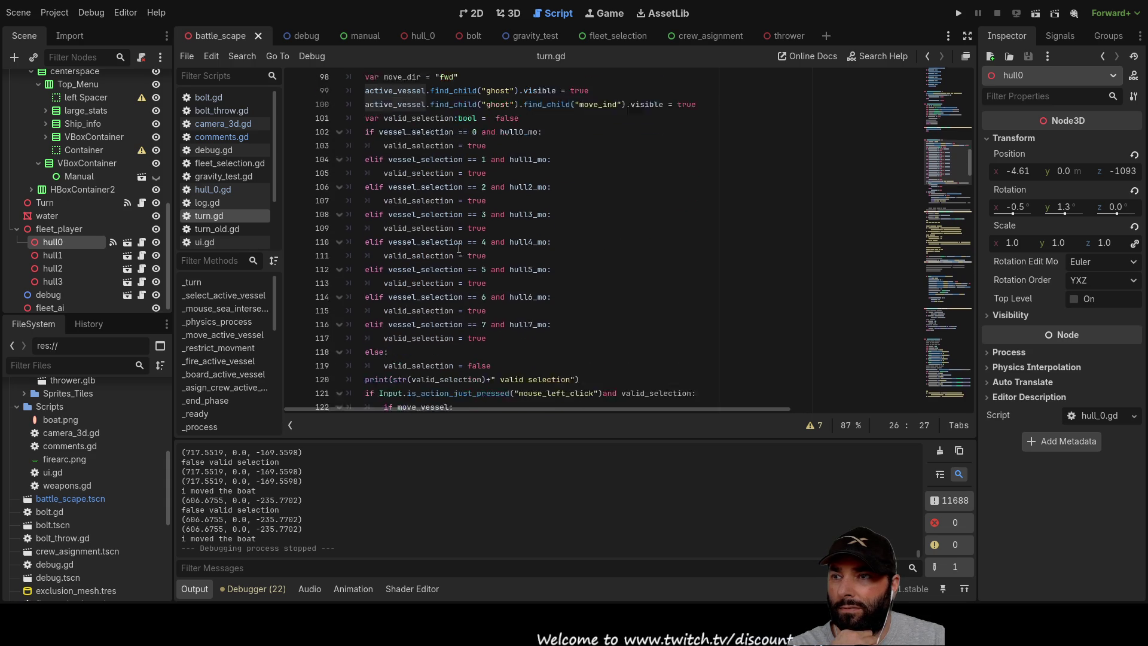
{"action": "scroll", "coordinate": [615, 247], "scroll_direction": "down", "scroll_amount": 2}
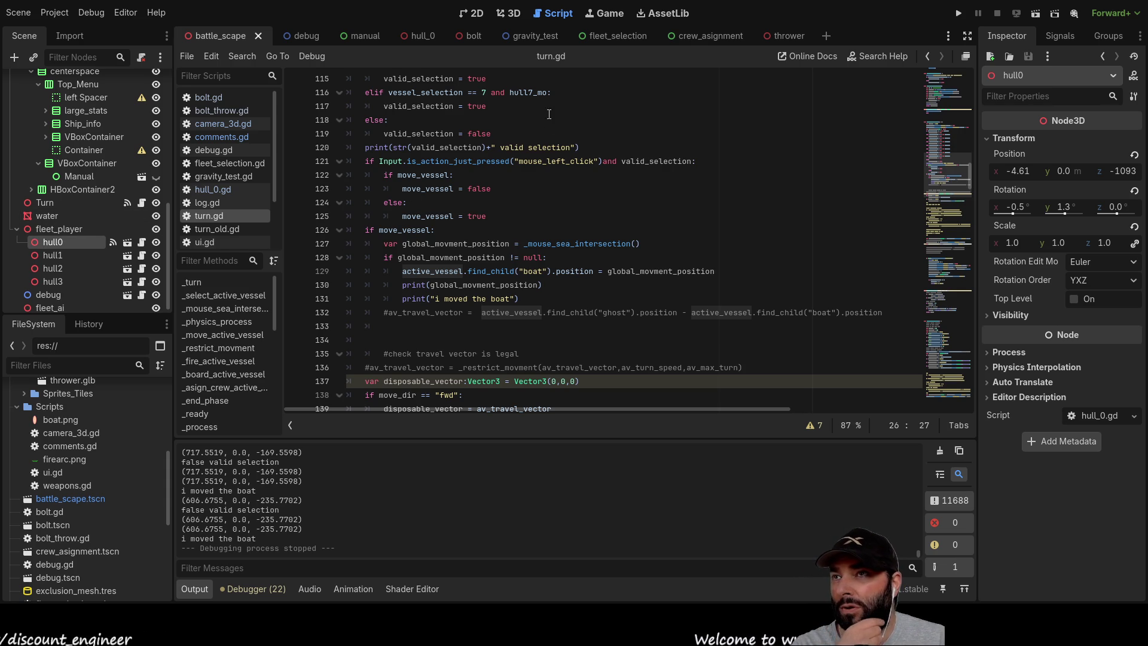
Switch to the 3D view and orbit to look down on the battle scene.
{"action": "left_click", "coordinate": [508, 13]}
{"action": "mouse_move", "coordinate": [405, 217]}
{"action": "left_mouse_down"}
{"action": "mouse_move", "coordinate": [569, 217]}
{"action": "mouse_move", "coordinate": [784, 263]}
{"action": "mouse_move", "coordinate": [780, 193]}
{"action": "mouse_move", "coordinate": [770, 272]}
{"action": "left_mouse_up"}
{"action": "scroll", "coordinate": [579, 274], "scroll_direction": "up", "scroll_amount": 5}
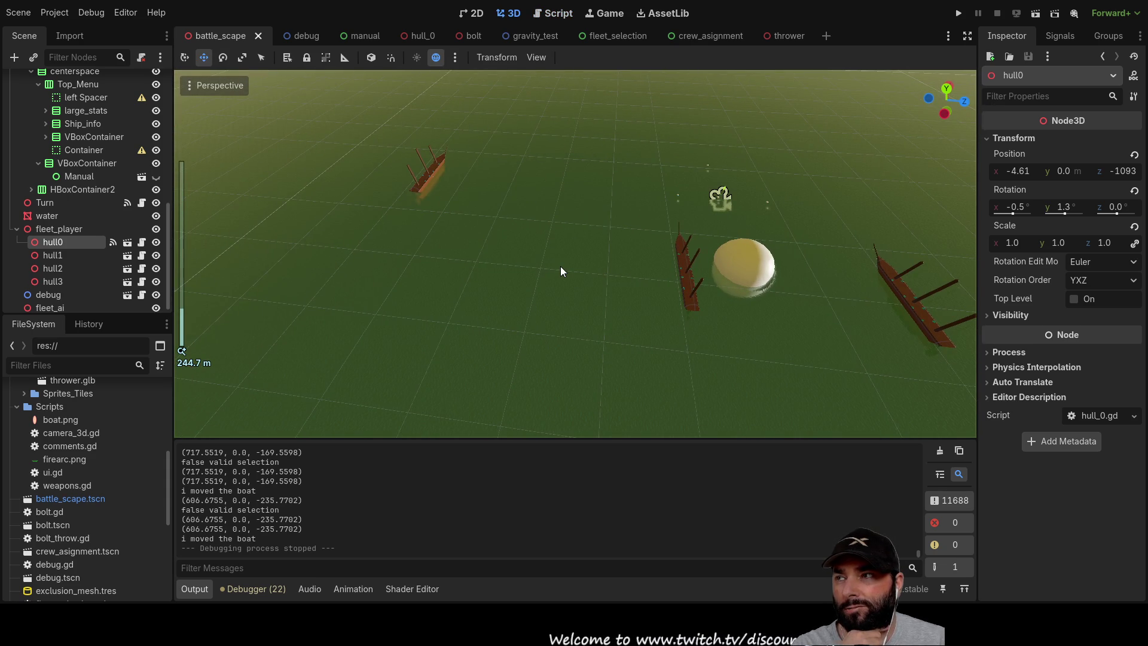
{"action": "scroll", "coordinate": [561, 267], "scroll_direction": "down", "scroll_amount": 7}
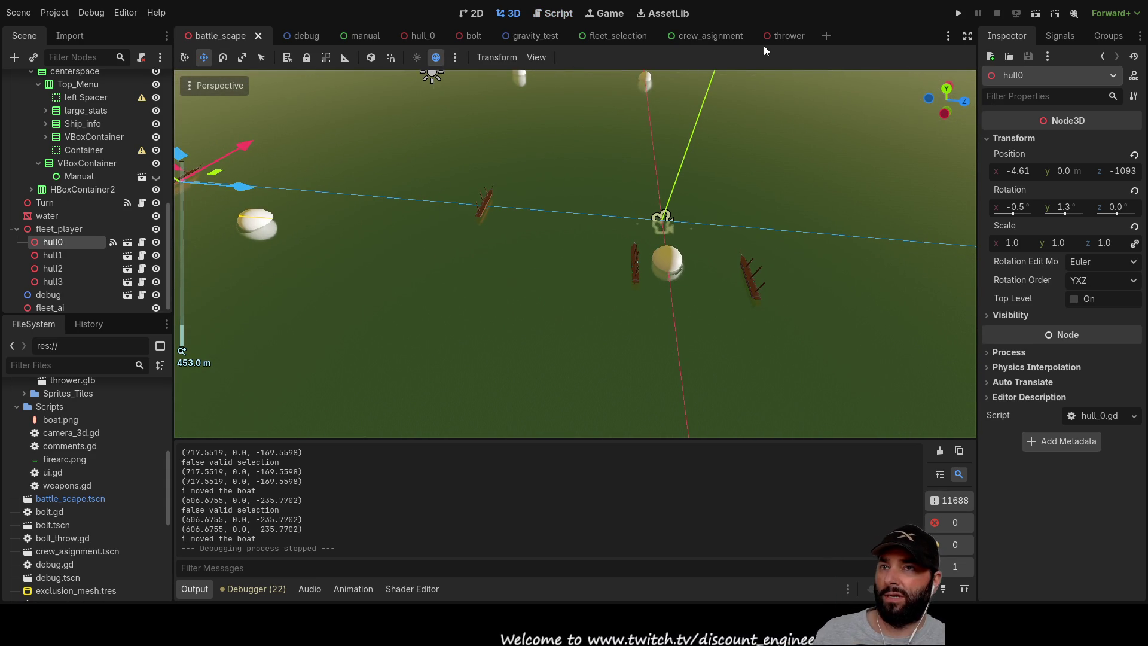
Open the hull_0 scene, collapse port_fa, starboard_fa, ghost and boat, and select boat.
{"action": "left_click", "coordinate": [421, 35]}
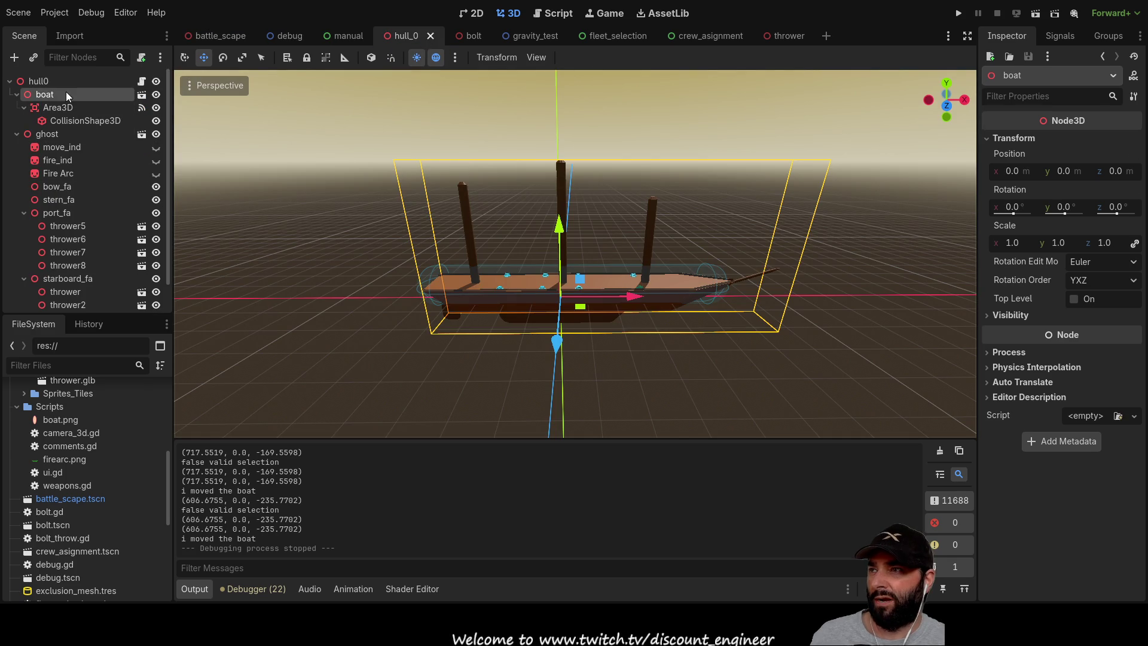
{"action": "scroll", "coordinate": [42, 230], "scroll_direction": "down", "scroll_amount": 2}
{"action": "scroll", "coordinate": [30, 227], "scroll_direction": "up", "scroll_amount": 2}
{"action": "left_click", "coordinate": [22, 211]}
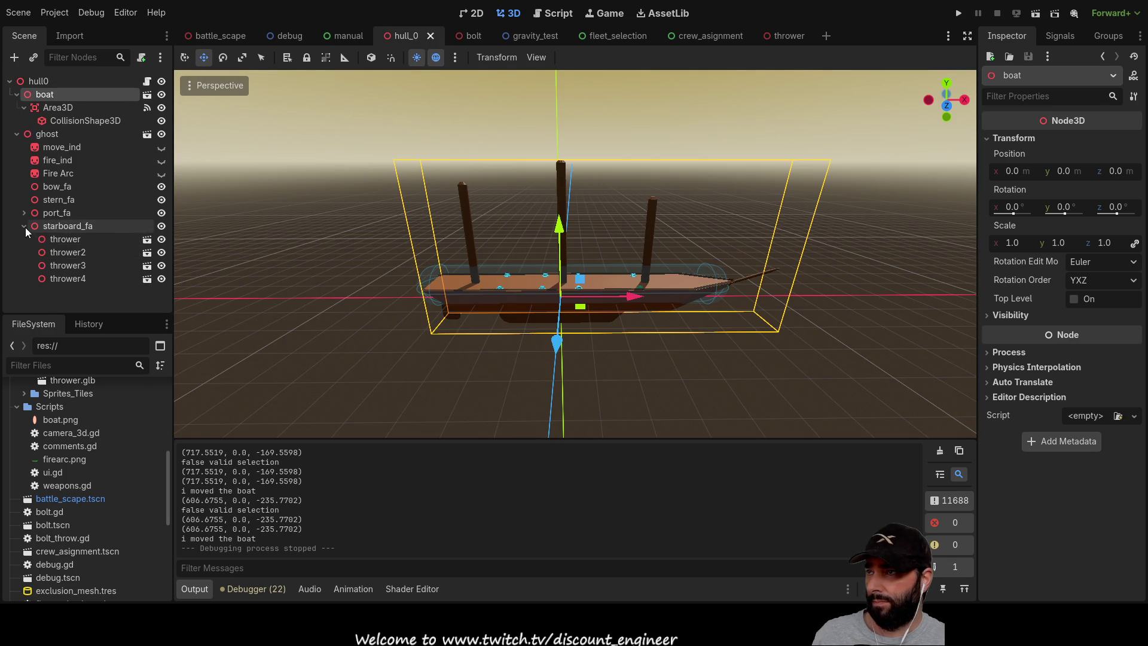
{"action": "left_click", "coordinate": [25, 226]}
{"action": "left_click", "coordinate": [17, 133]}
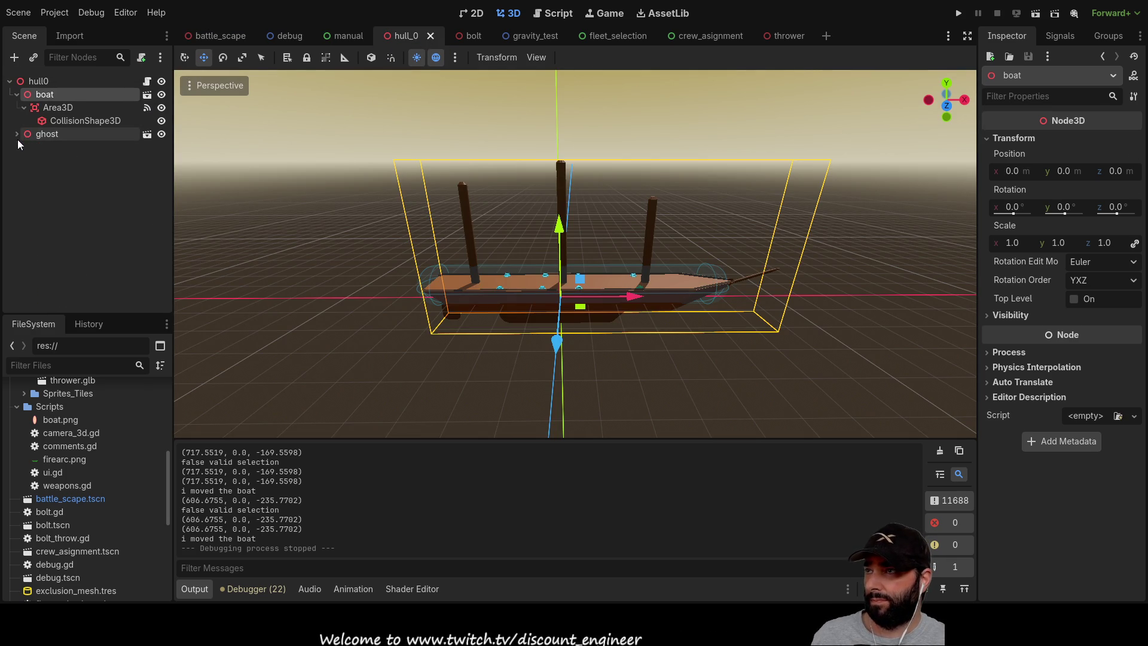
{"action": "left_click", "coordinate": [16, 95]}
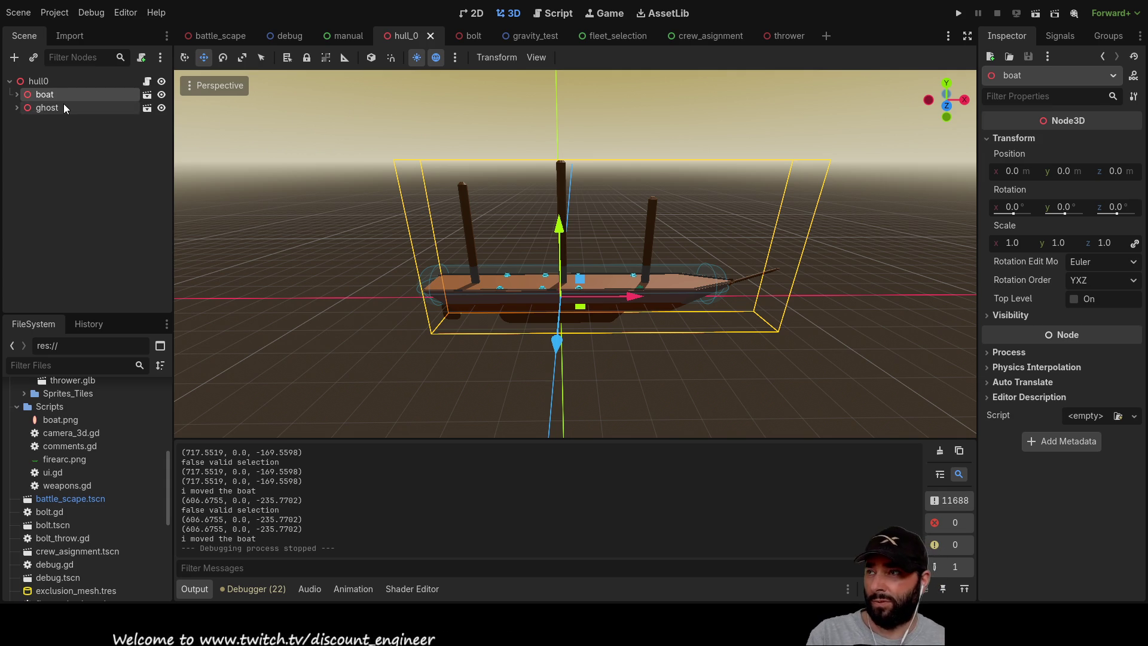
{"action": "left_click", "coordinate": [56, 79]}
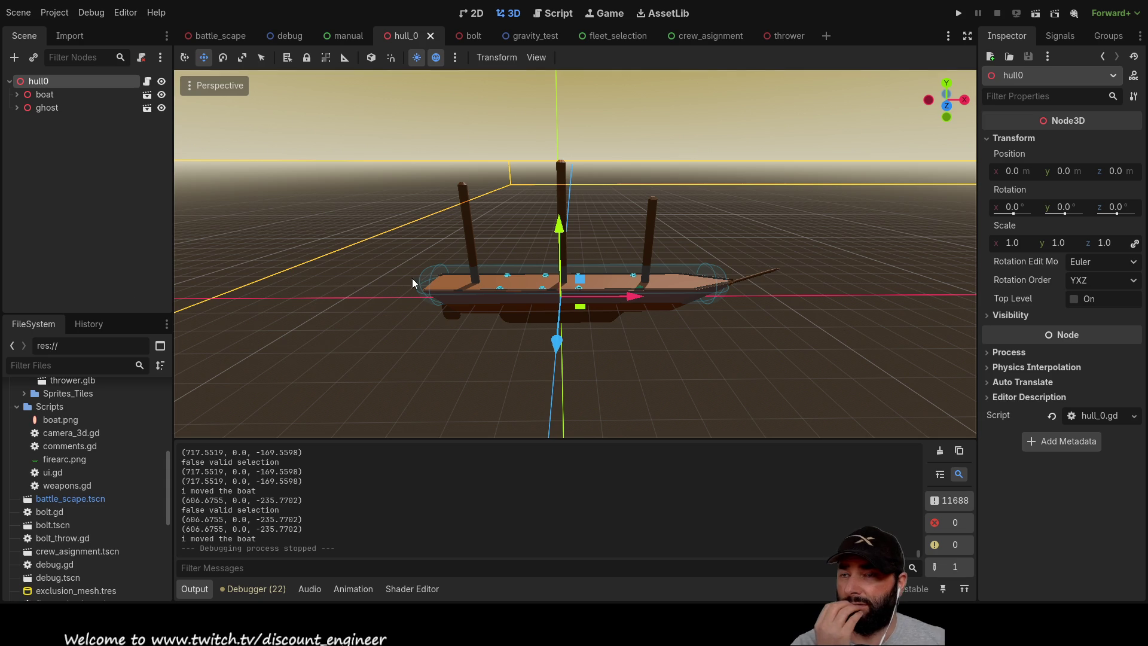
{"action": "left_click", "coordinate": [60, 94]}
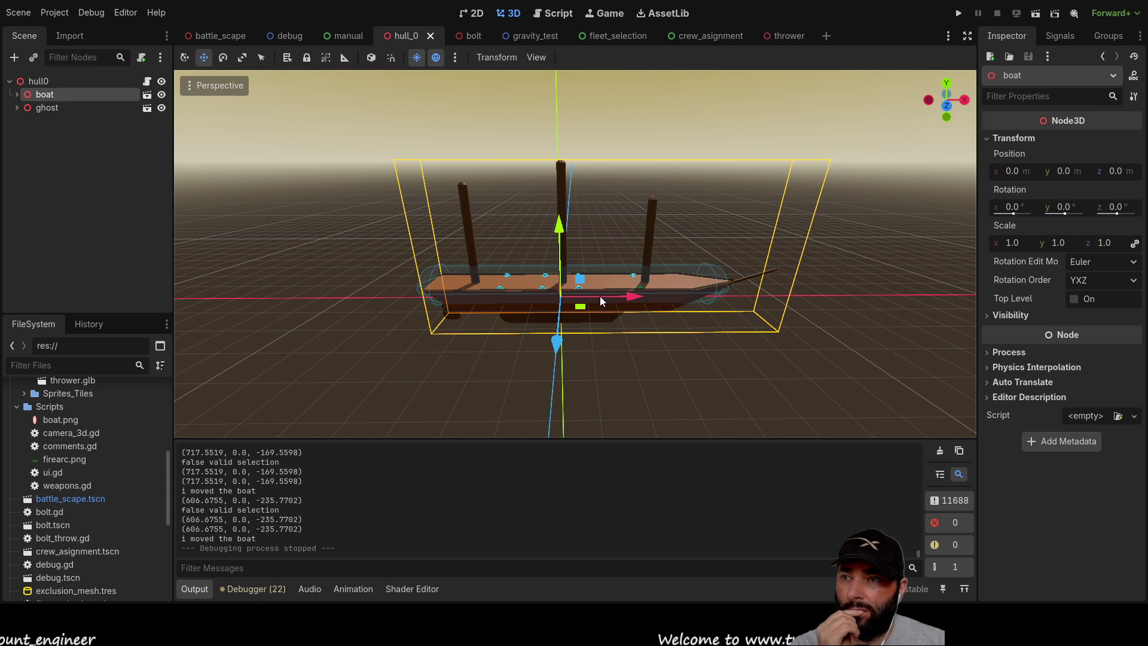
{"action": "left_click_drag", "start_coordinate": [631, 297], "coordinate": [889, 300]}
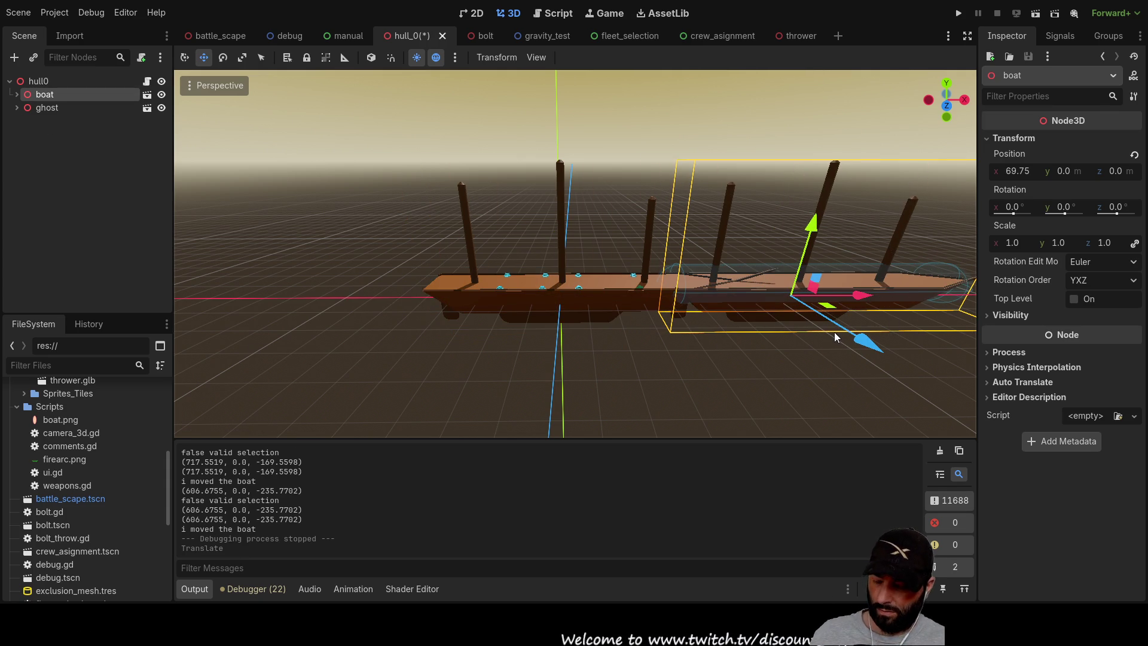
{"action": "key", "text": "ctrl+z"}
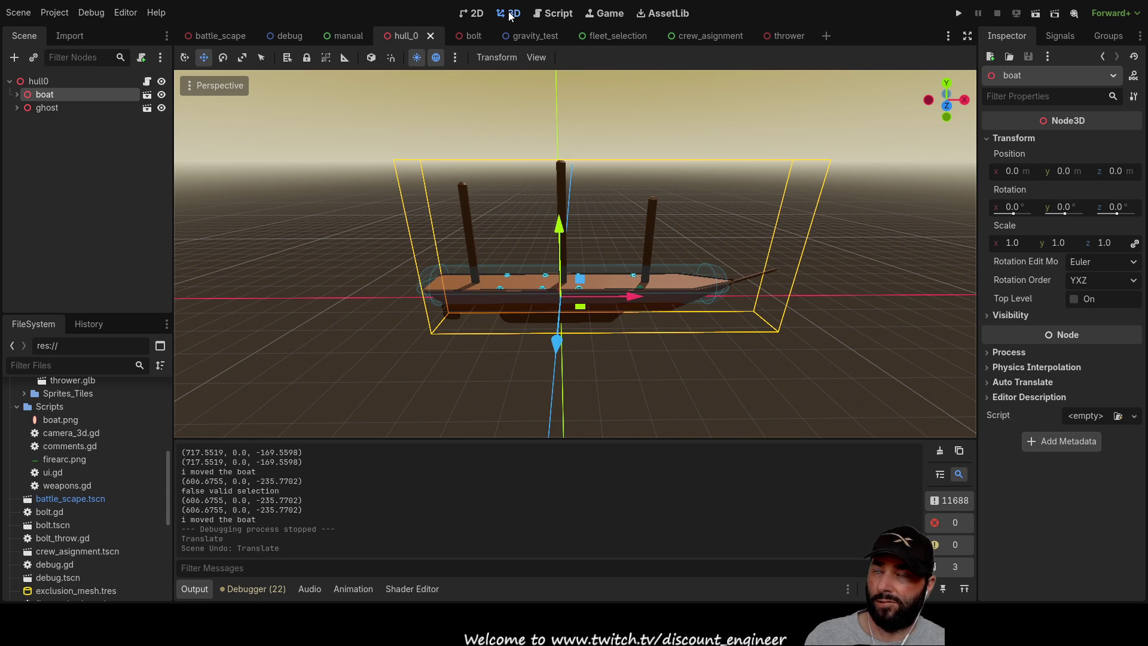
{"action": "left_click", "coordinate": [217, 33]}
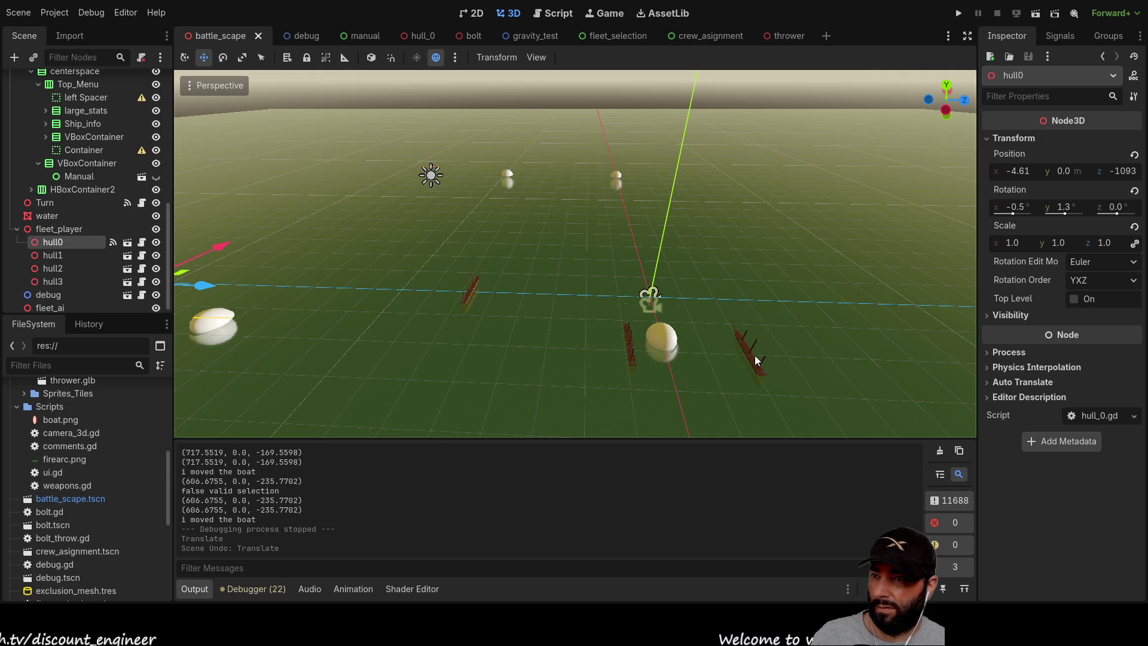
{"action": "left_click", "coordinate": [556, 13]}
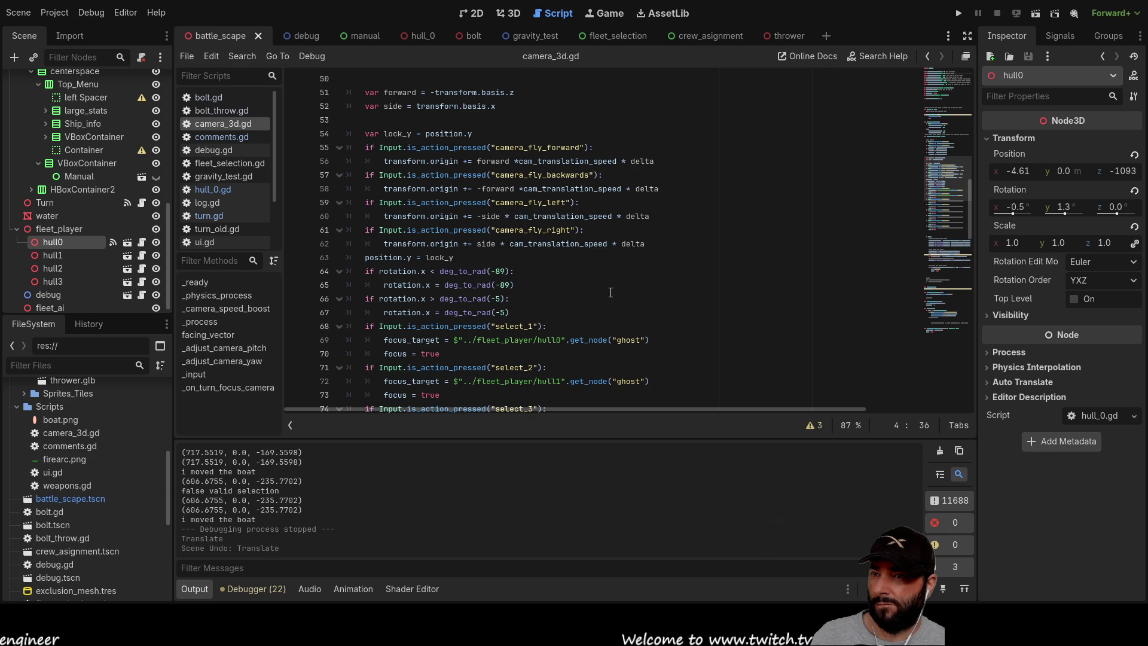
Review camera_3d.gd's _process zoom and fly controls, then bring up turn.gd.
{"action": "scroll", "coordinate": [616, 293], "scroll_direction": "down", "scroll_amount": 3}
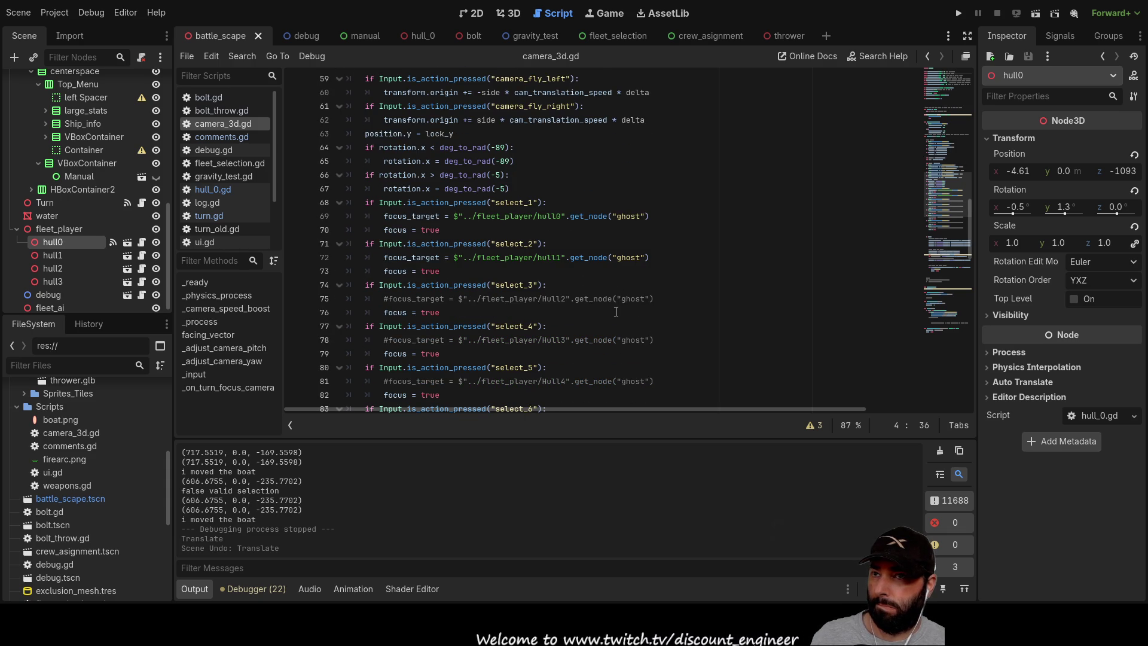
{"action": "scroll", "coordinate": [615, 311], "scroll_direction": "up", "scroll_amount": 3}
{"action": "scroll", "coordinate": [615, 311], "scroll_direction": "up", "scroll_amount": 5}
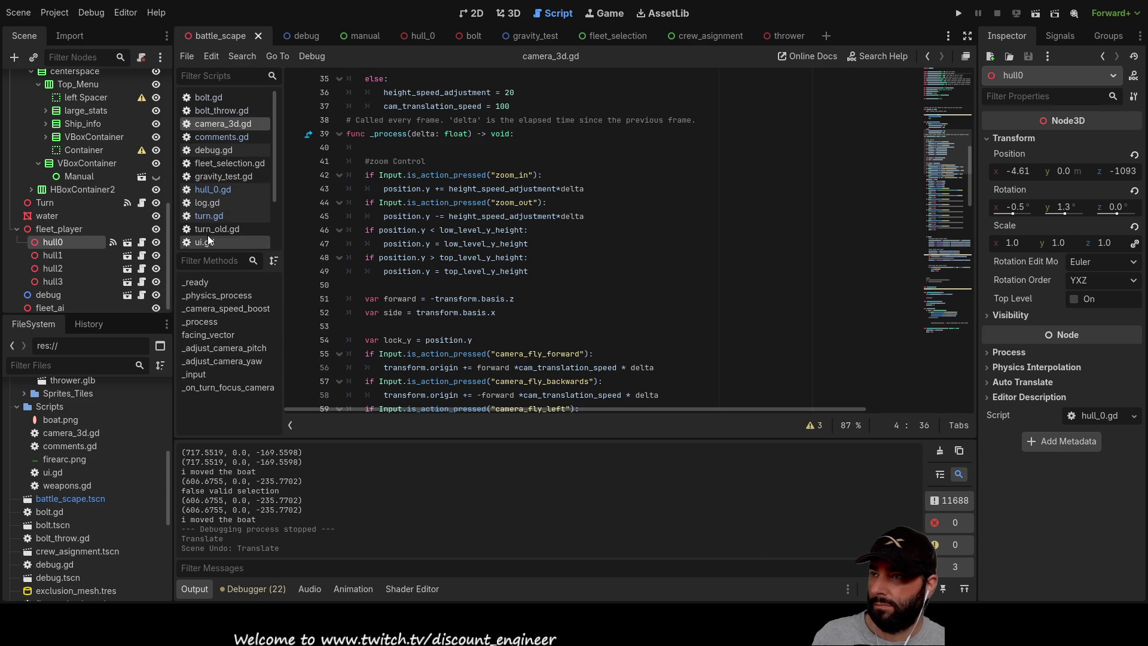
{"action": "left_click", "coordinate": [210, 217]}
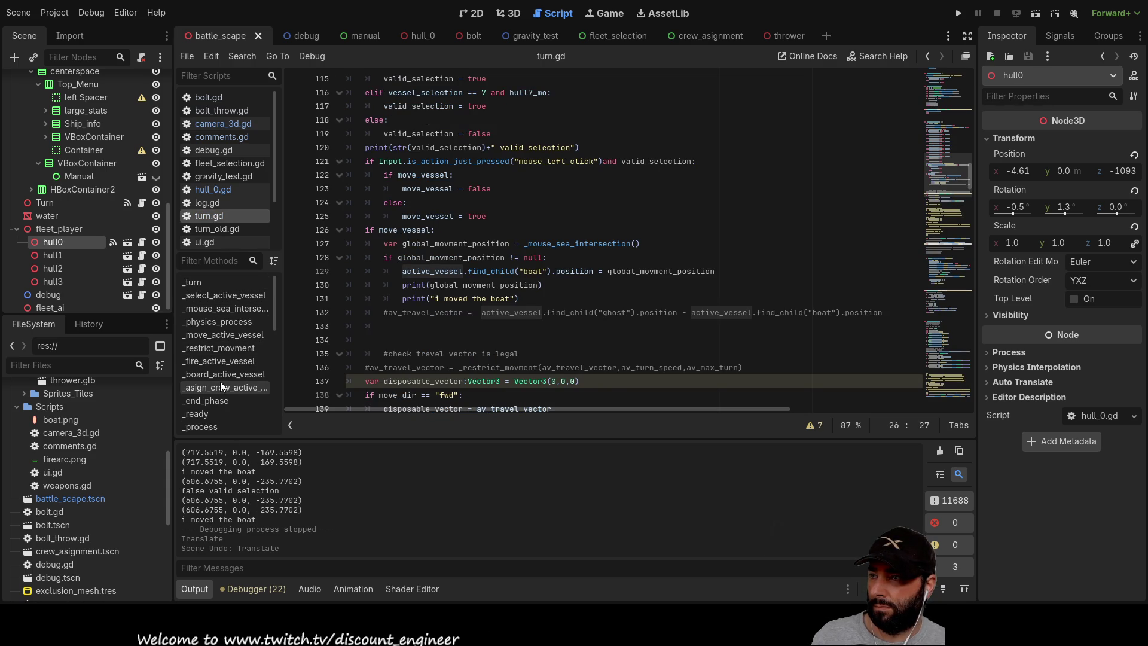
Jump to _move_active_vessel in turn.gd and place the caret on the valid_selection line.
{"action": "left_click", "coordinate": [220, 335]}
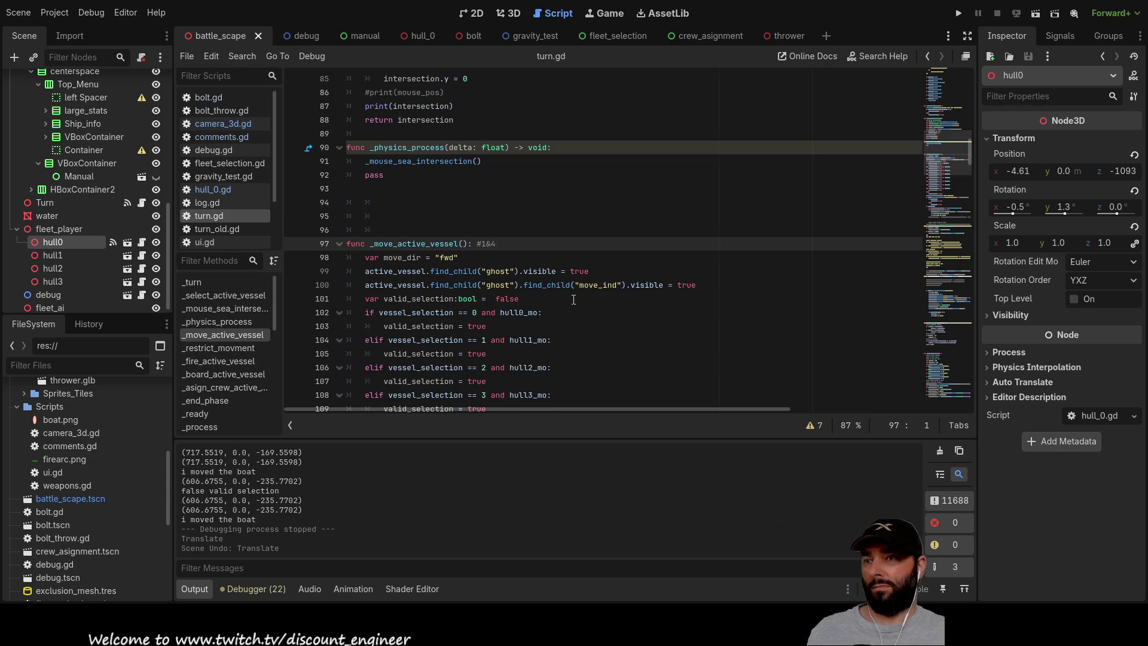
{"action": "scroll", "coordinate": [572, 296], "scroll_direction": "down", "scroll_amount": 2}
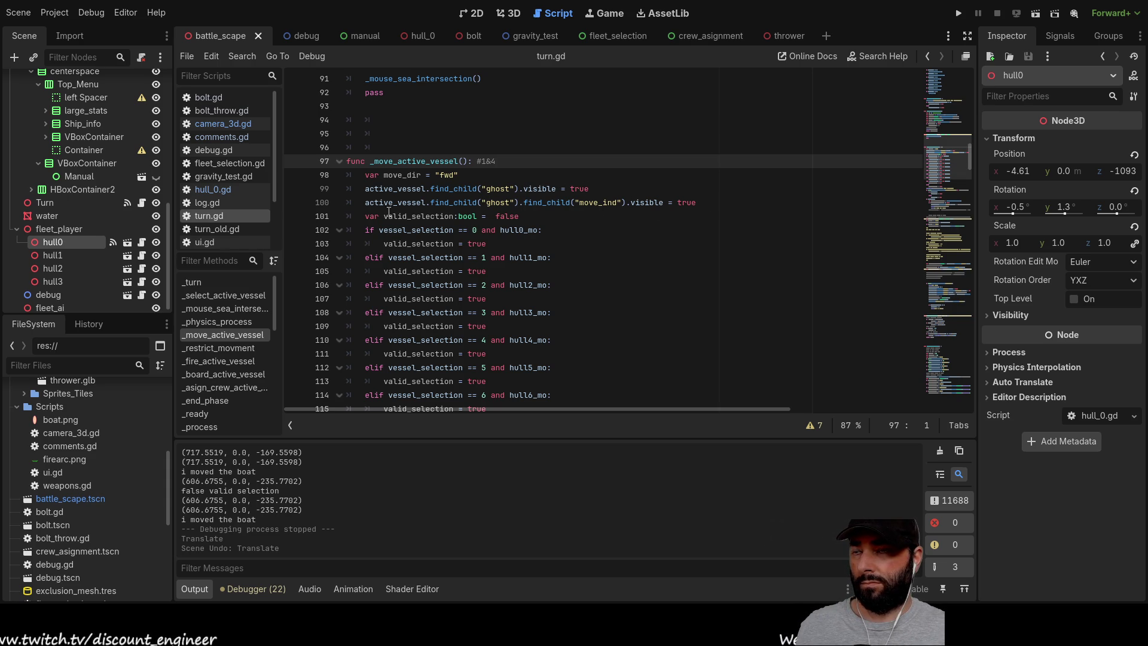
{"action": "left_click", "coordinate": [550, 218]}
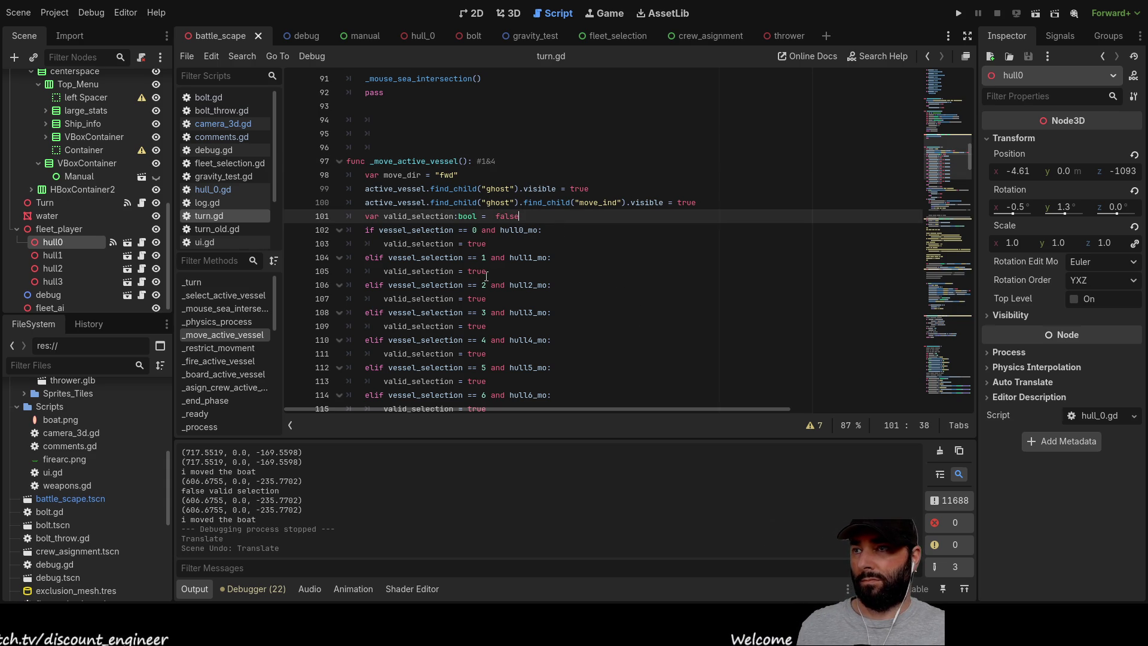
Highlight global_movment_position and go to line 129, where the boat position is set.
{"action": "scroll", "coordinate": [486, 275], "scroll_direction": "up", "scroll_amount": 2}
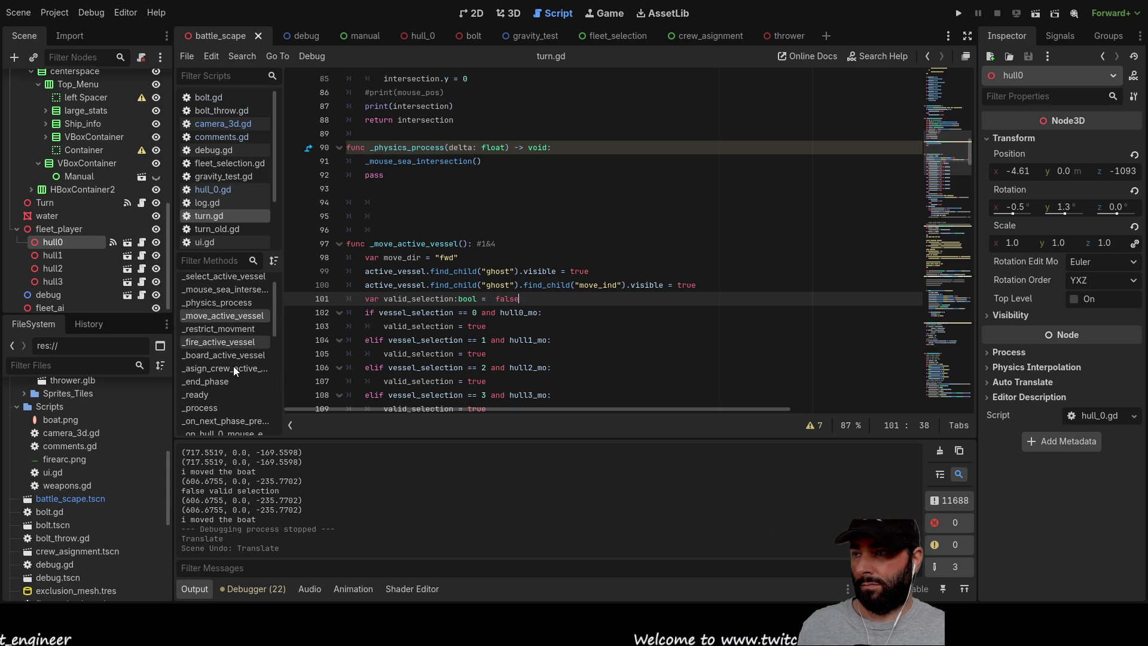
{"action": "scroll", "coordinate": [237, 393], "scroll_direction": "down", "scroll_amount": 4}
{"action": "scroll", "coordinate": [223, 370], "scroll_direction": "down", "scroll_amount": 3}
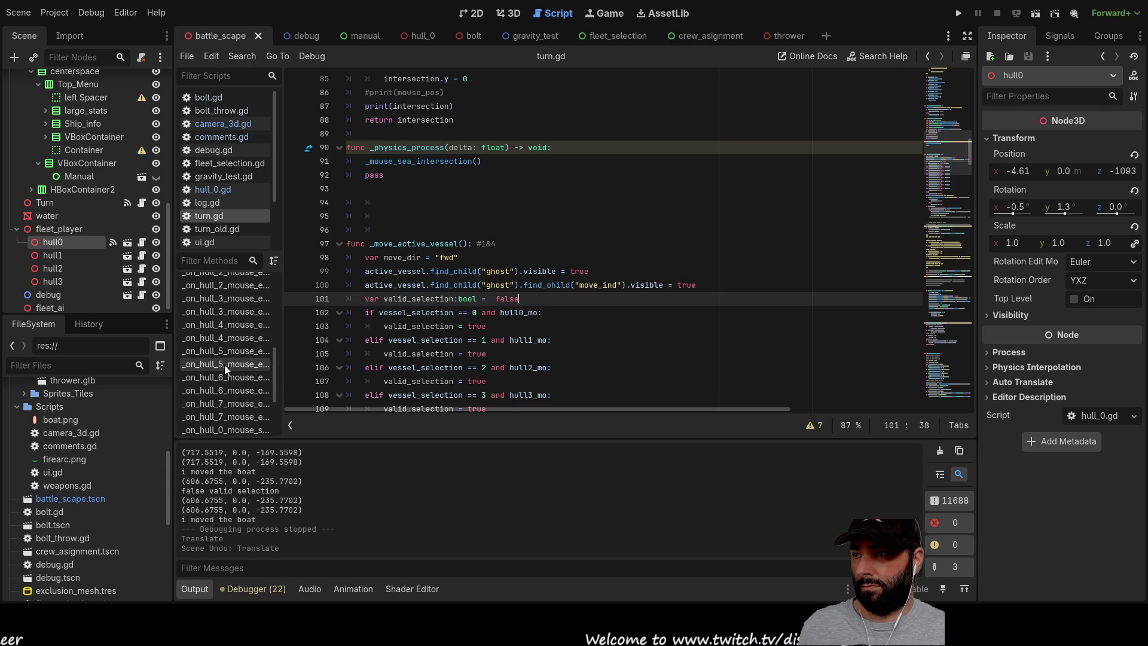
{"action": "scroll", "coordinate": [226, 370], "scroll_direction": "up", "scroll_amount": 4}
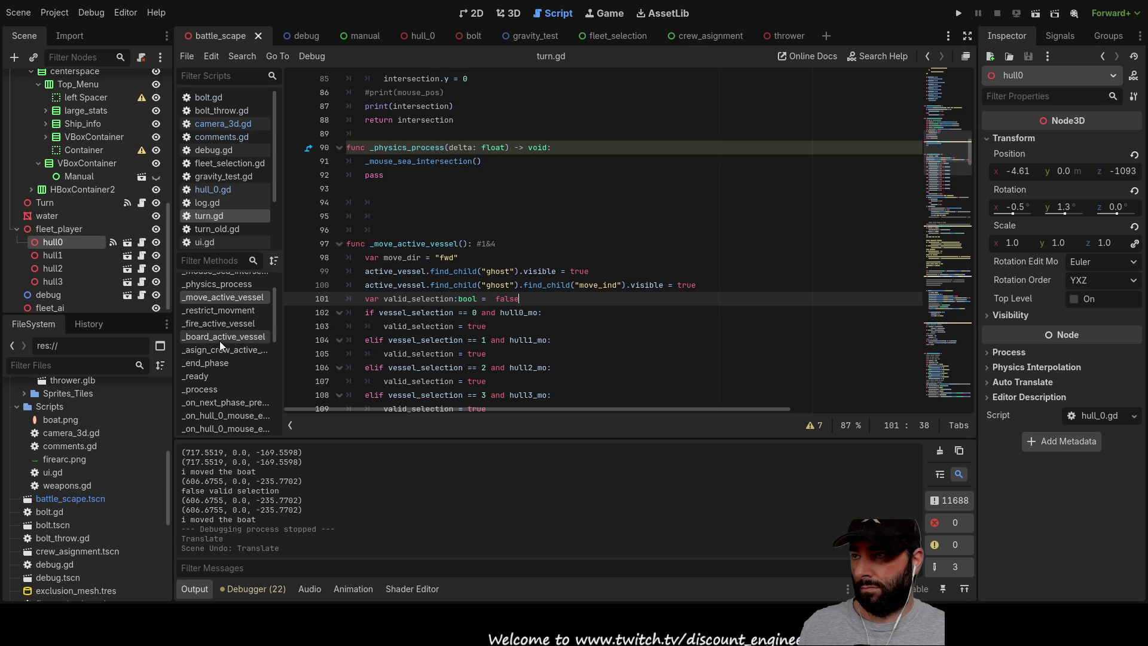
{"action": "scroll", "coordinate": [224, 317], "scroll_direction": "up", "scroll_amount": 2}
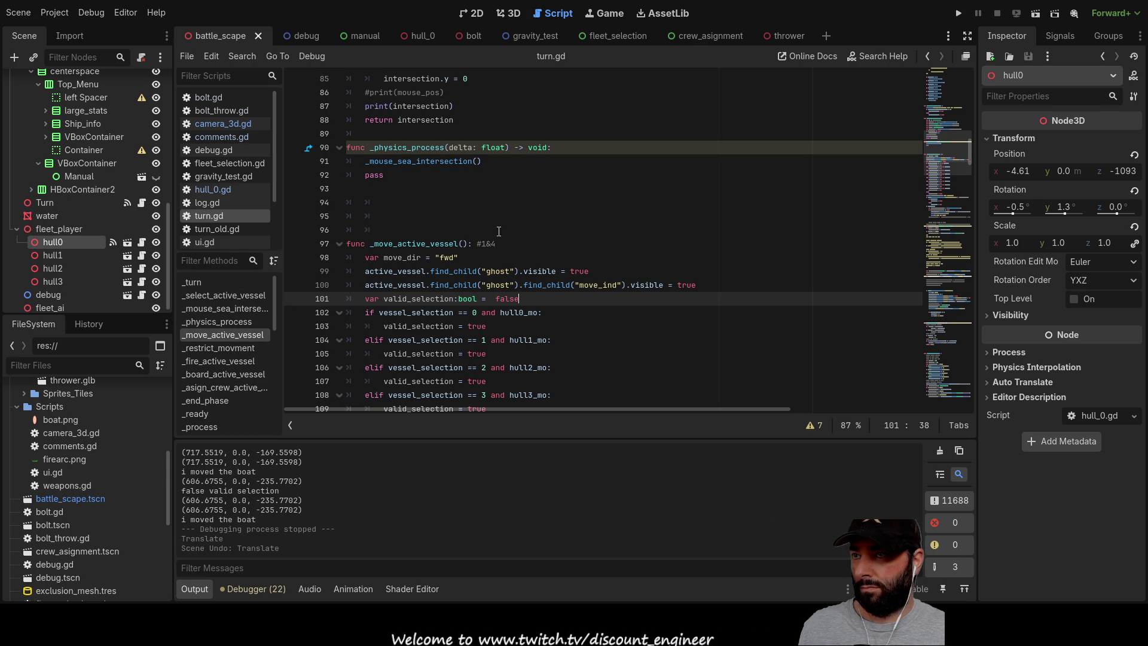
{"action": "scroll", "coordinate": [499, 231], "scroll_direction": "down", "scroll_amount": 3}
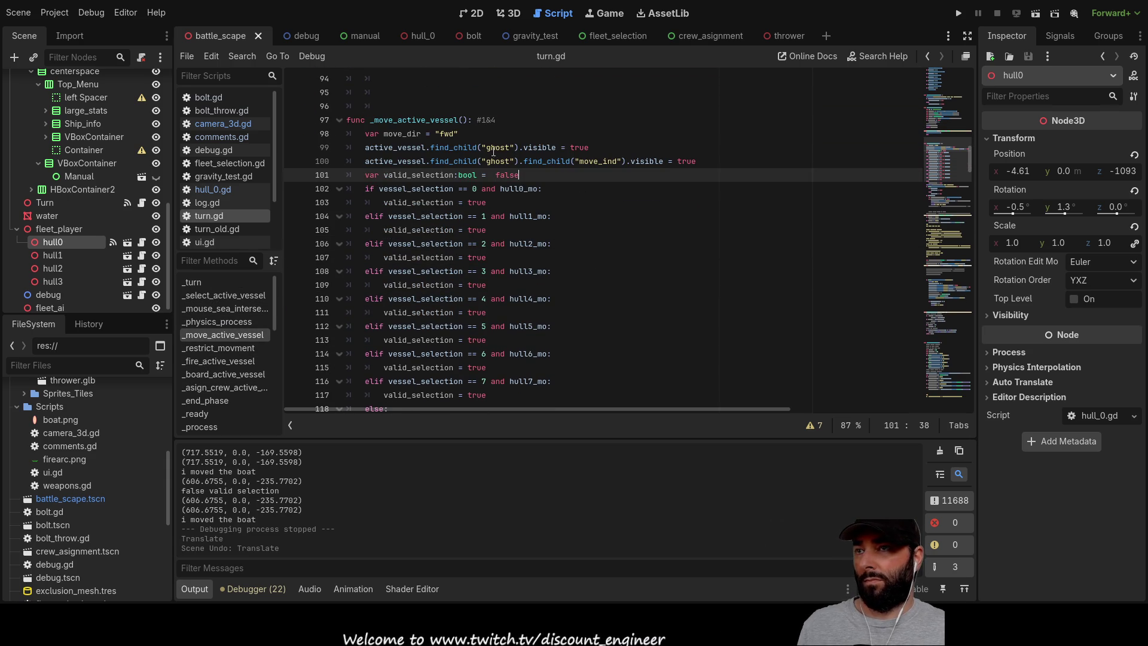
{"action": "scroll", "coordinate": [496, 154], "scroll_direction": "down", "scroll_amount": 4}
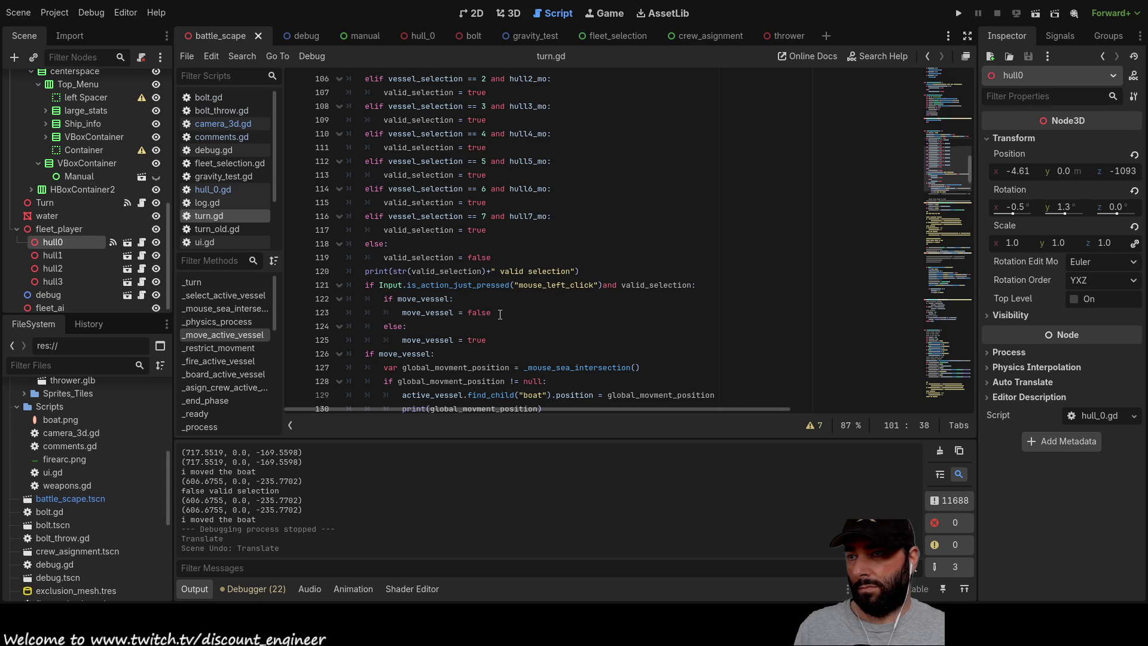
{"action": "scroll", "coordinate": [649, 282], "scroll_direction": "down", "scroll_amount": 3}
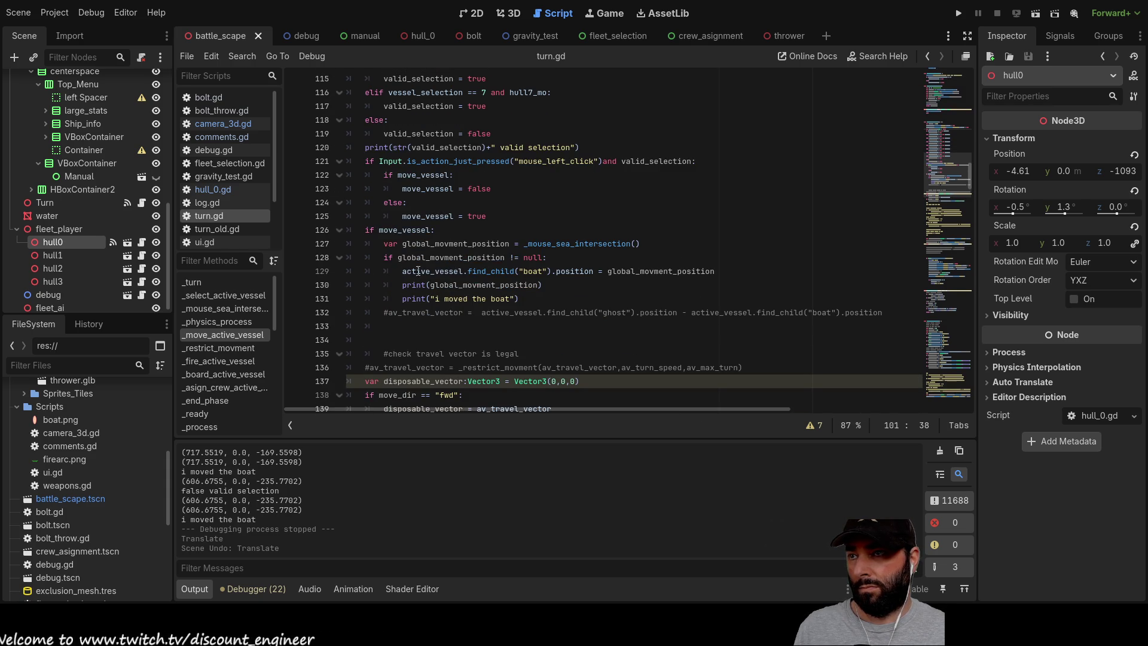
{"action": "double_click", "coordinate": [444, 243]}
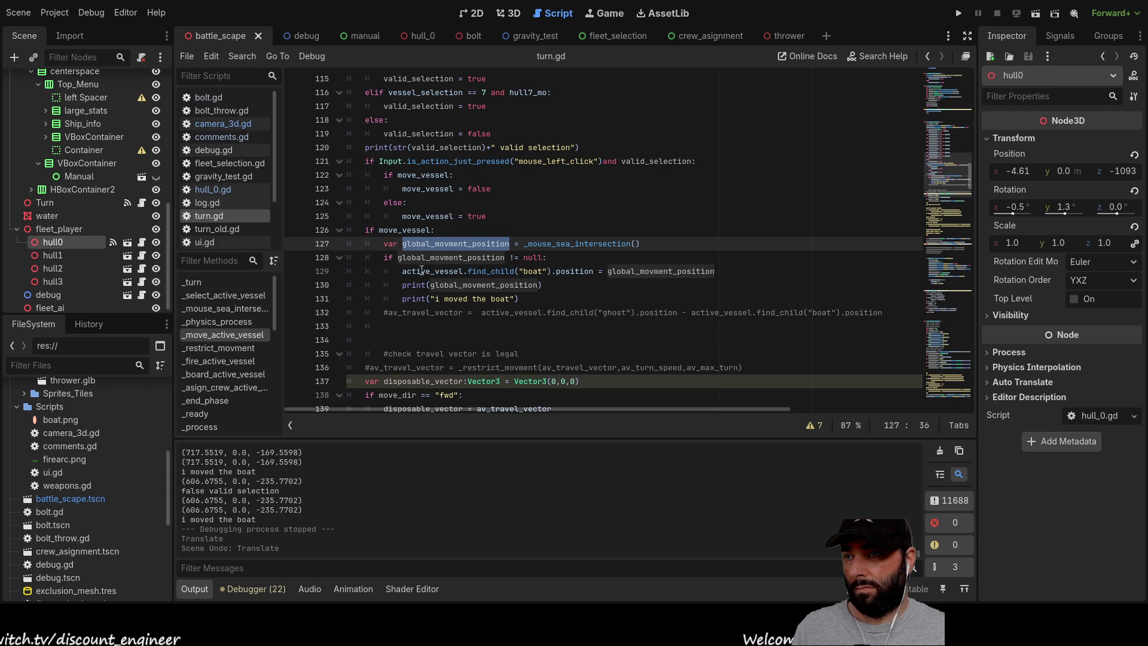
{"action": "left_click", "coordinate": [593, 271]}
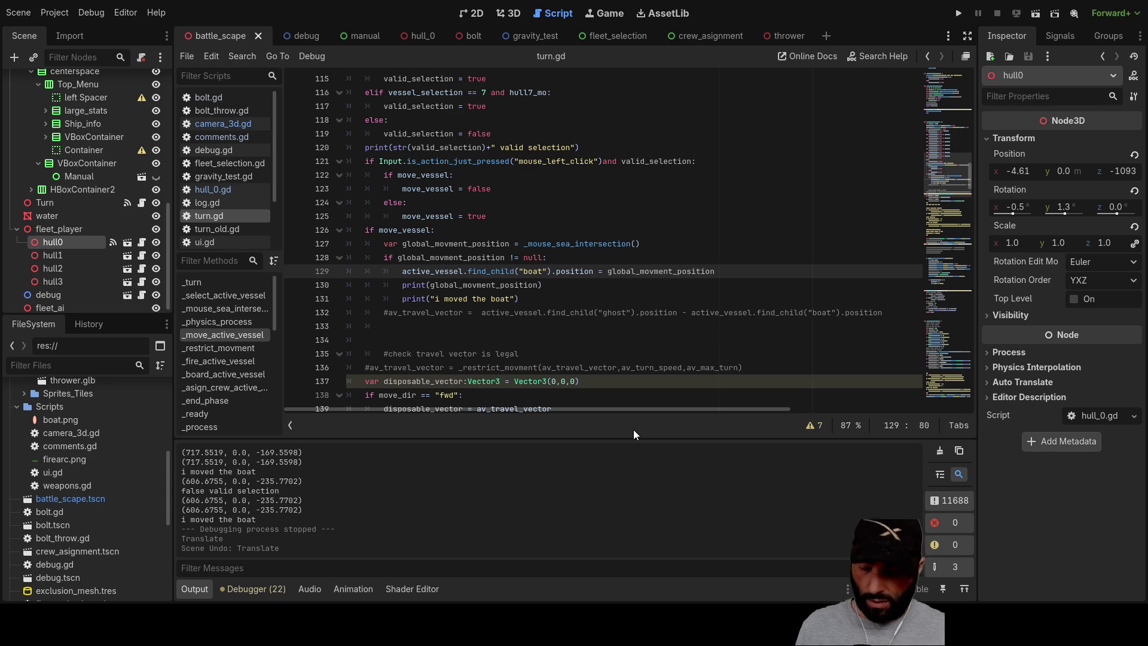
Append a minus and a copy of active_vessel.find_child("boat").position to line 129.
{"action": "type", "text": "-"}
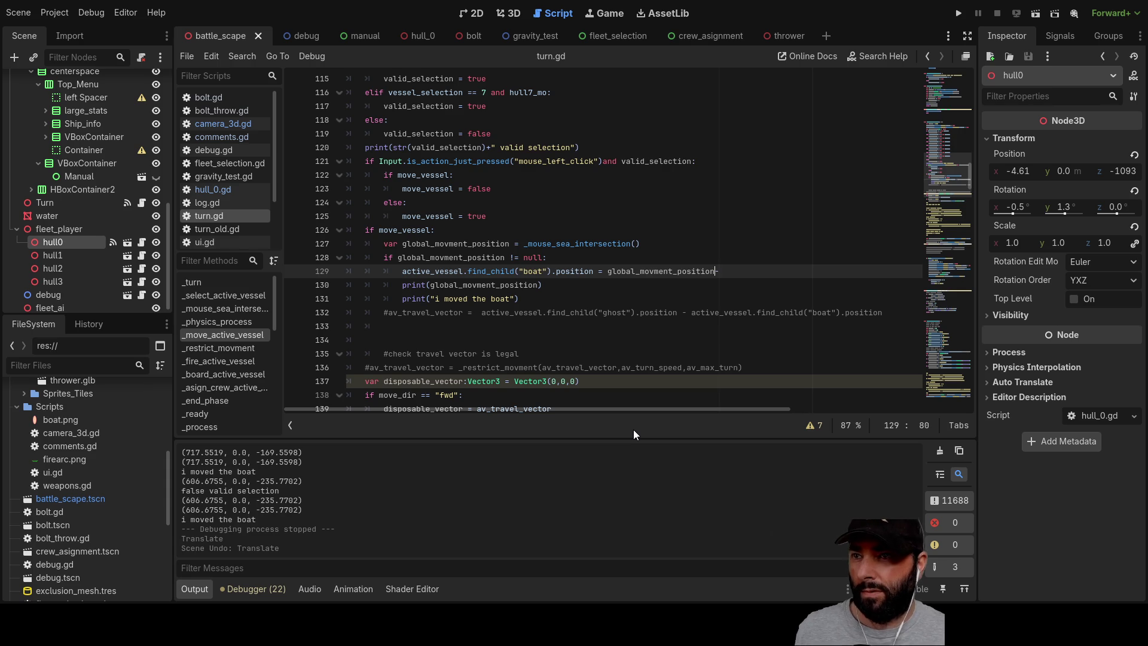
{"action": "type", "text": "-"}
{"action": "key", "text": "Right"}
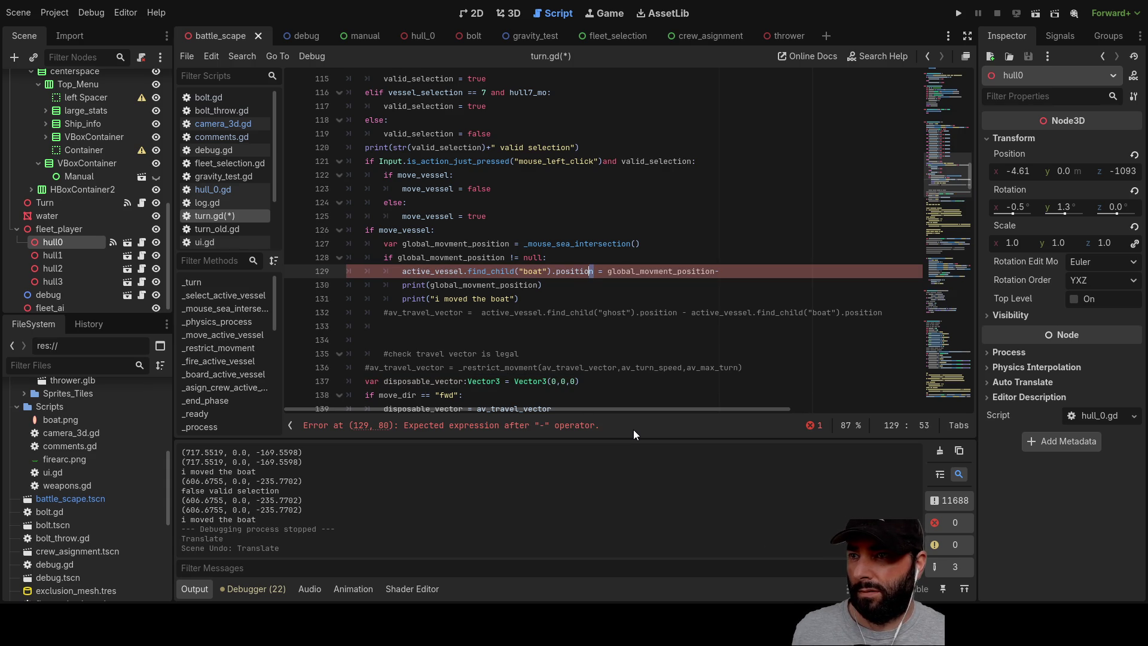
{"action": "key", "text": "shift+Left"}
{"action": "key", "text": "shift+Left"}
{"action": "key", "text": "shift+Left"}
{"action": "key", "text": "shift+Left"}
{"action": "key", "text": "shift+Left"}
{"action": "key", "text": "shift+Left"}
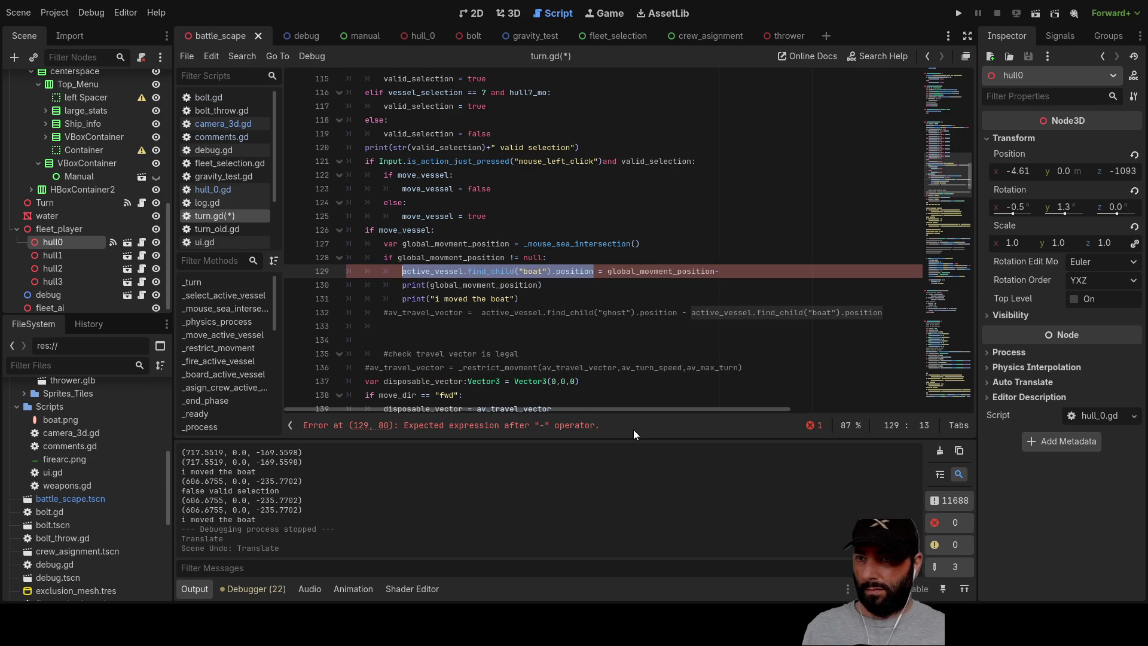
{"action": "key", "text": "ctrl+c"}
{"action": "key", "text": "End"}
{"action": "key", "text": "ctrl+v"}
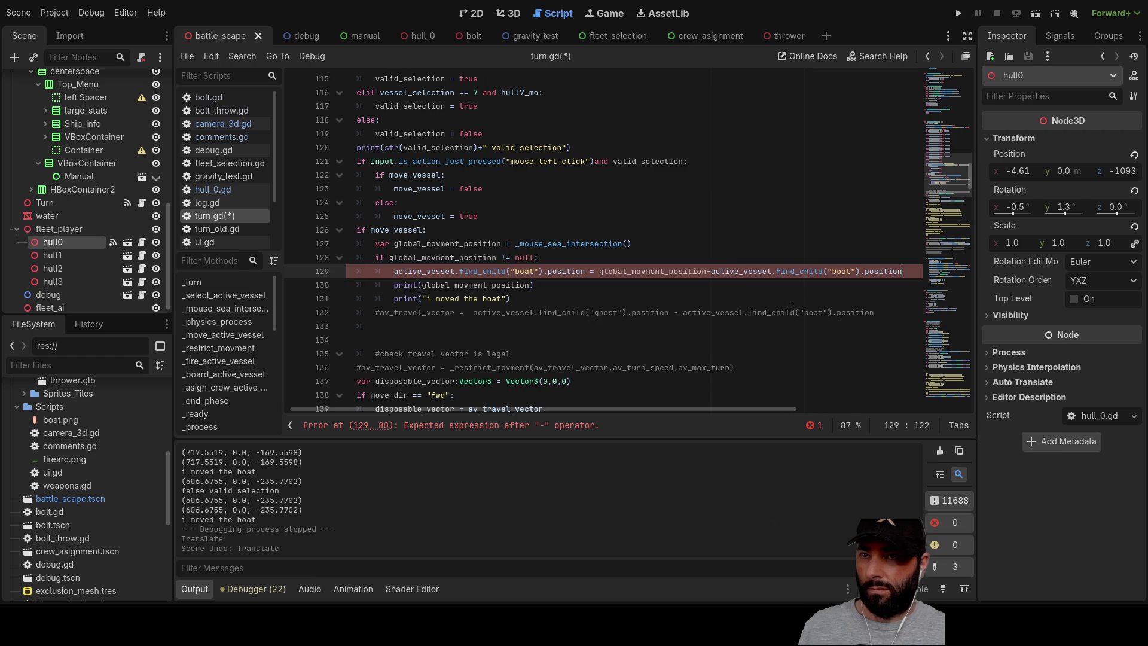
Change the pasted boat to ghost and run the game.
{"action": "double_click", "coordinate": [841, 273]}
{"action": "type", "text": "ghost"}
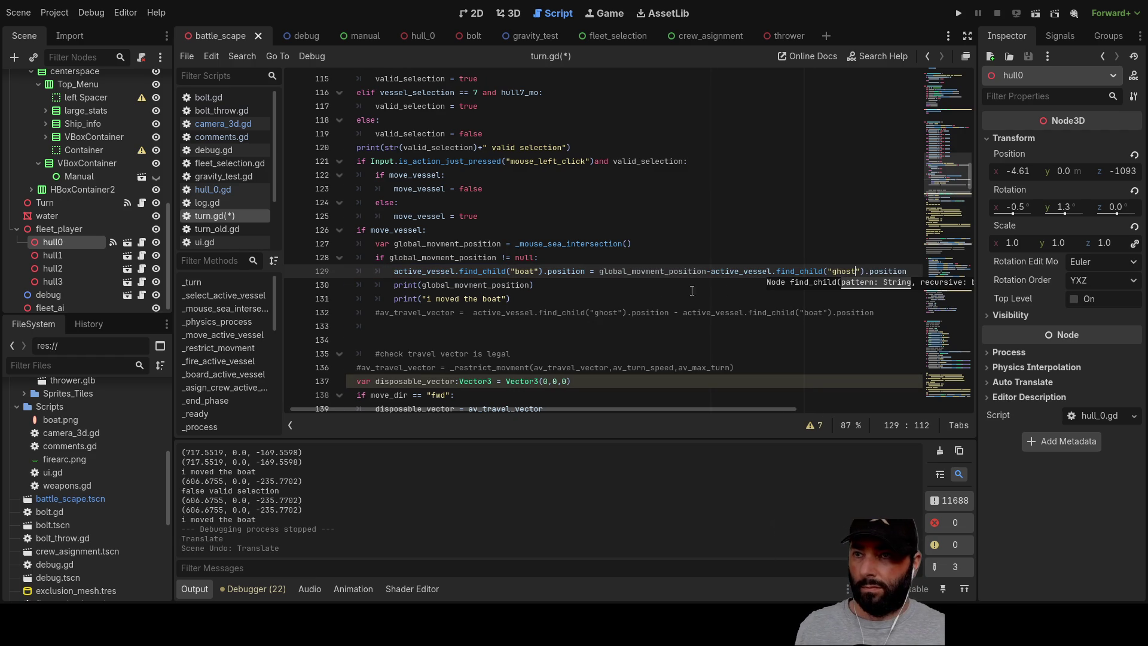
{"action": "left_click", "coordinate": [549, 286]}
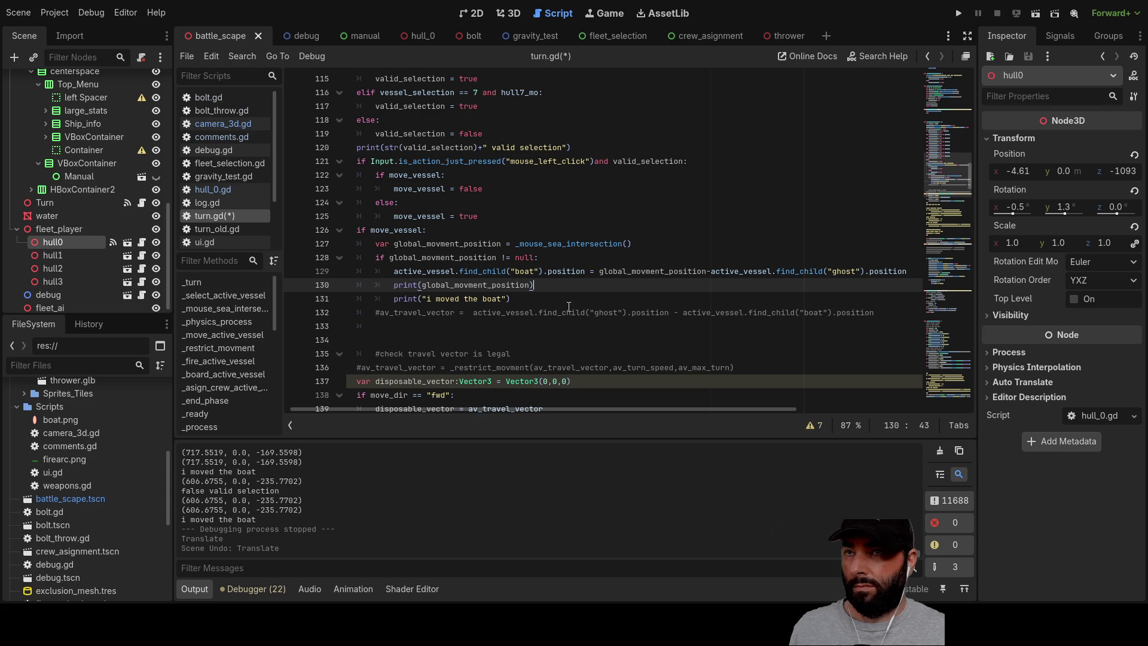
{"action": "left_click", "coordinate": [959, 13]}
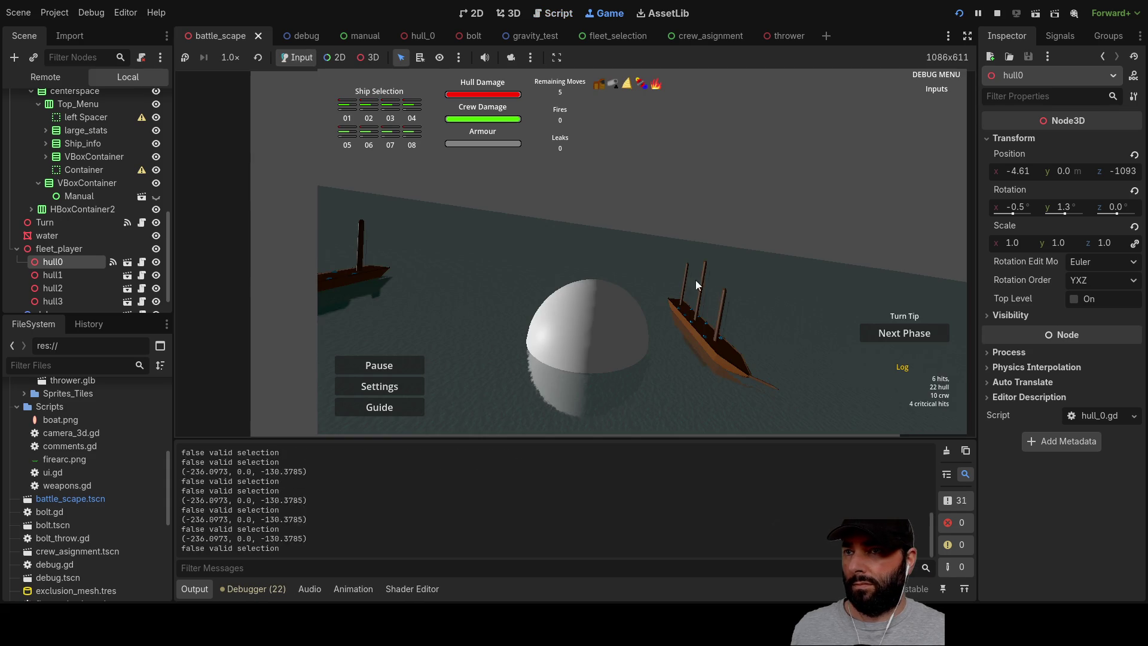
Fly the camera to the ship, order it to a clicked sea point, then stop the game.
{"action": "key", "text": "w"}
{"action": "key", "text": "a"}
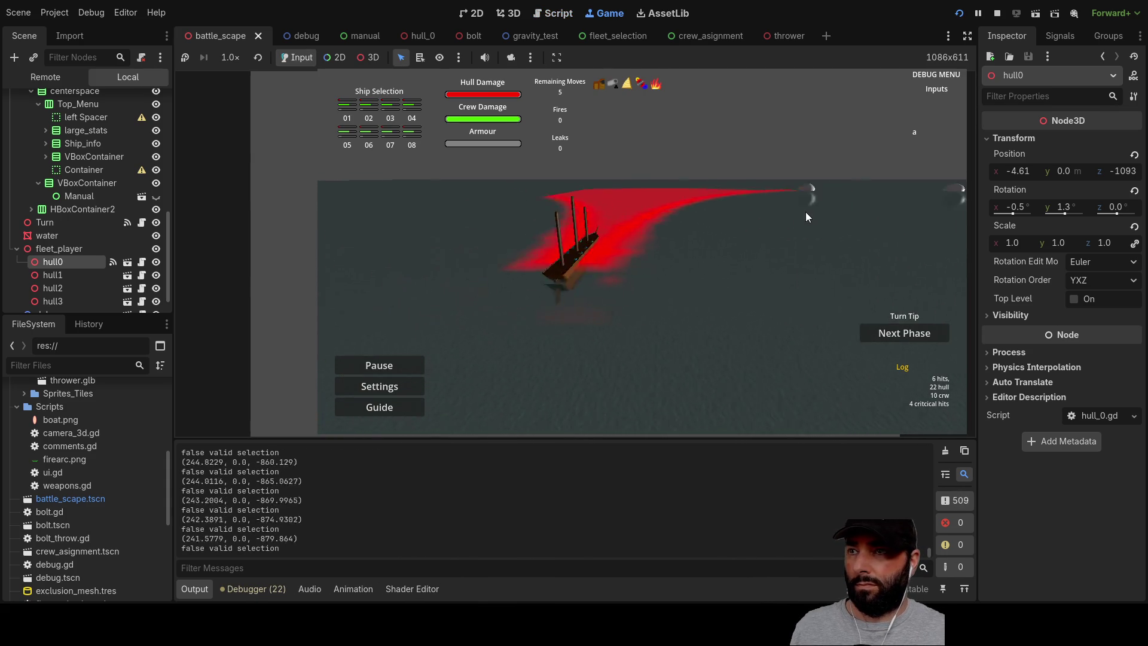
{"action": "key", "text": "s"}
{"action": "key", "text": "w"}
{"action": "key", "text": "q"}
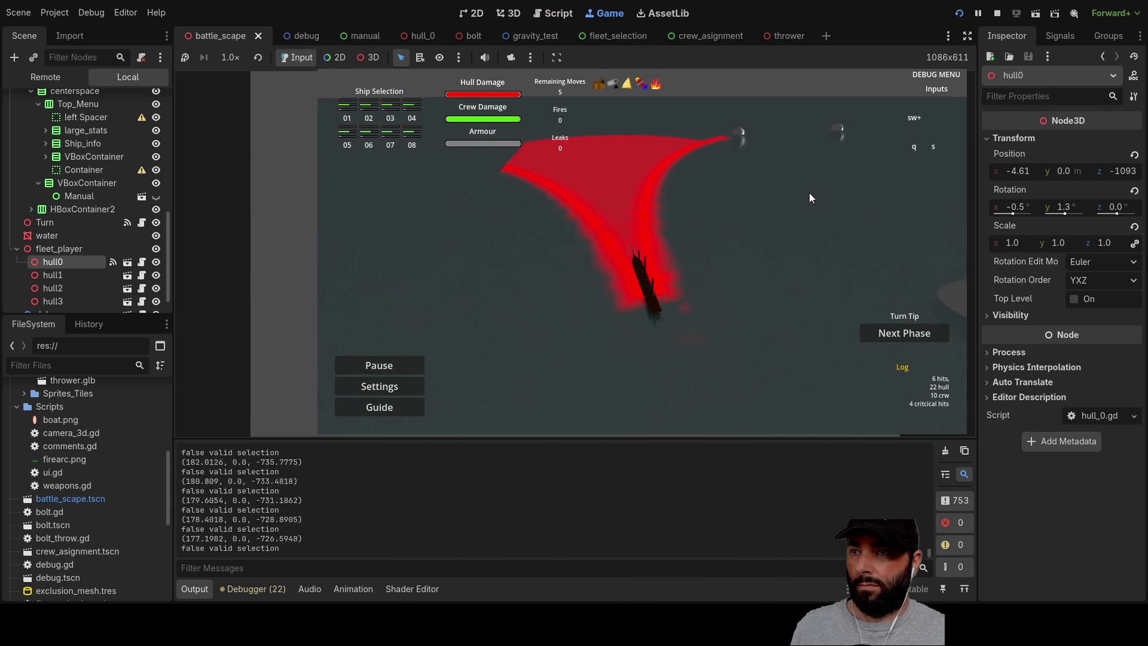
{"action": "left_click", "coordinate": [642, 285]}
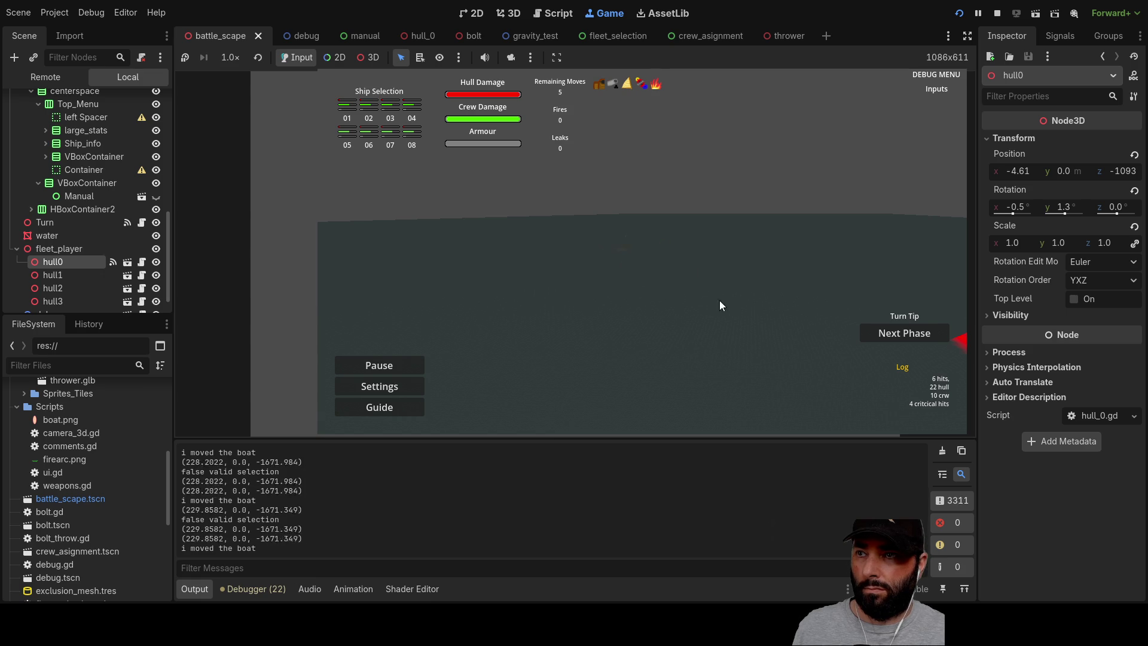
{"action": "key", "text": "s"}
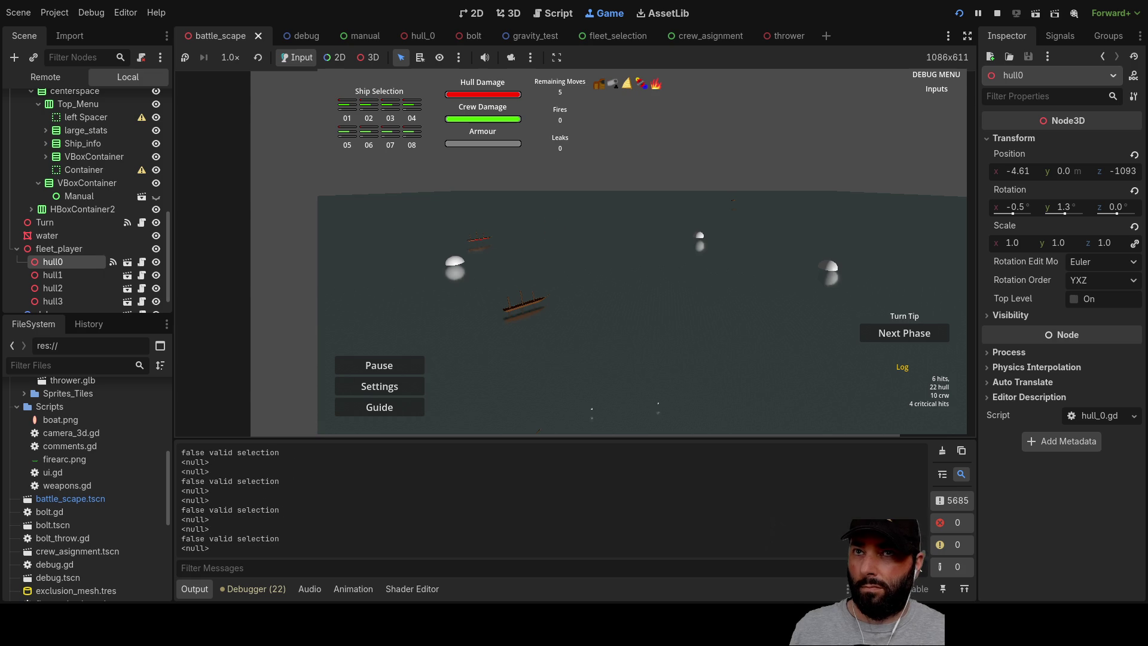
{"action": "left_click", "coordinate": [998, 12]}
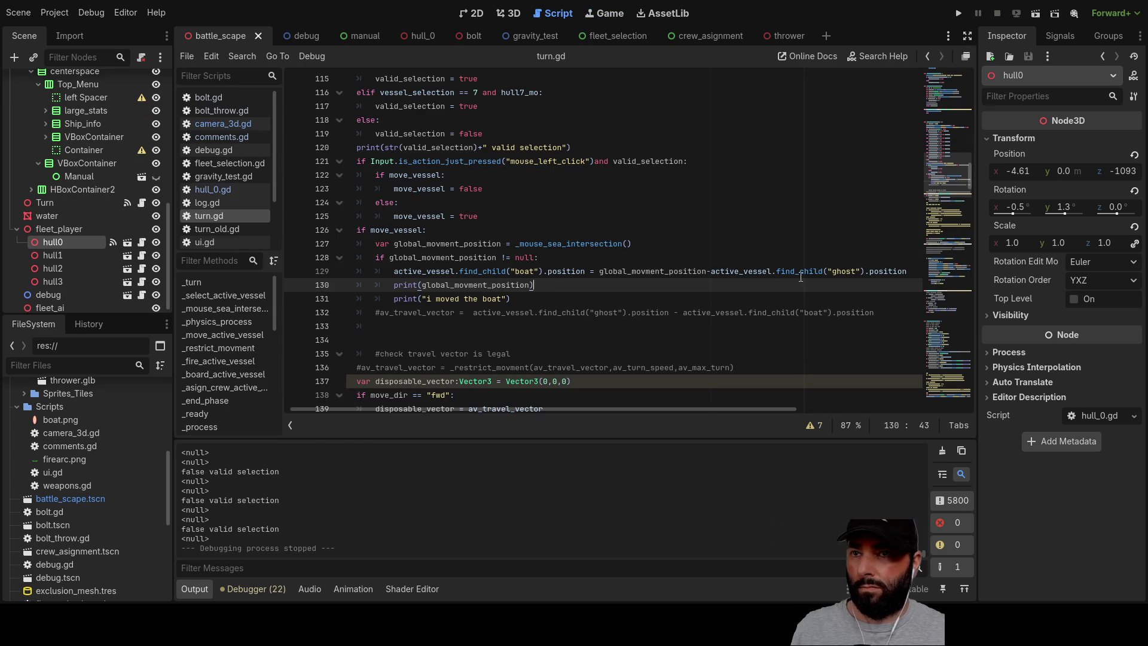
Change the minus before active_vessel on line 129 to a plus.
{"action": "left_click", "coordinate": [712, 271]}
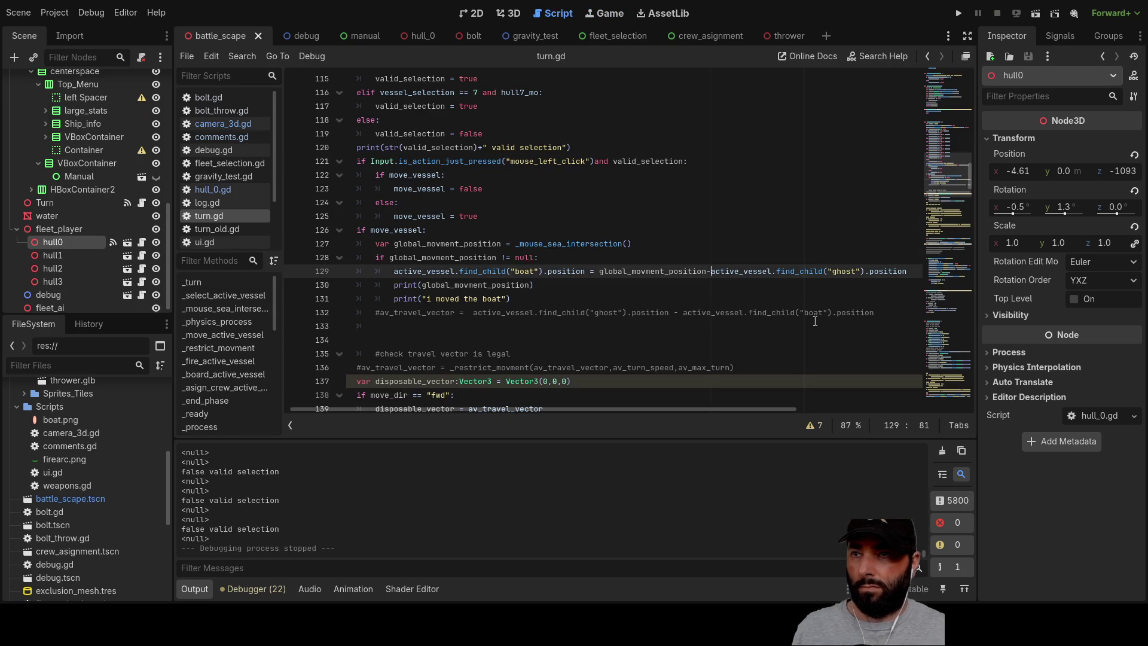
{"action": "key", "text": "BackSpace"}
{"action": "type", "text": "+"}
Run the game, pan the camera with D and W, then stop it with F8.
{"action": "left_click", "coordinate": [958, 13]}
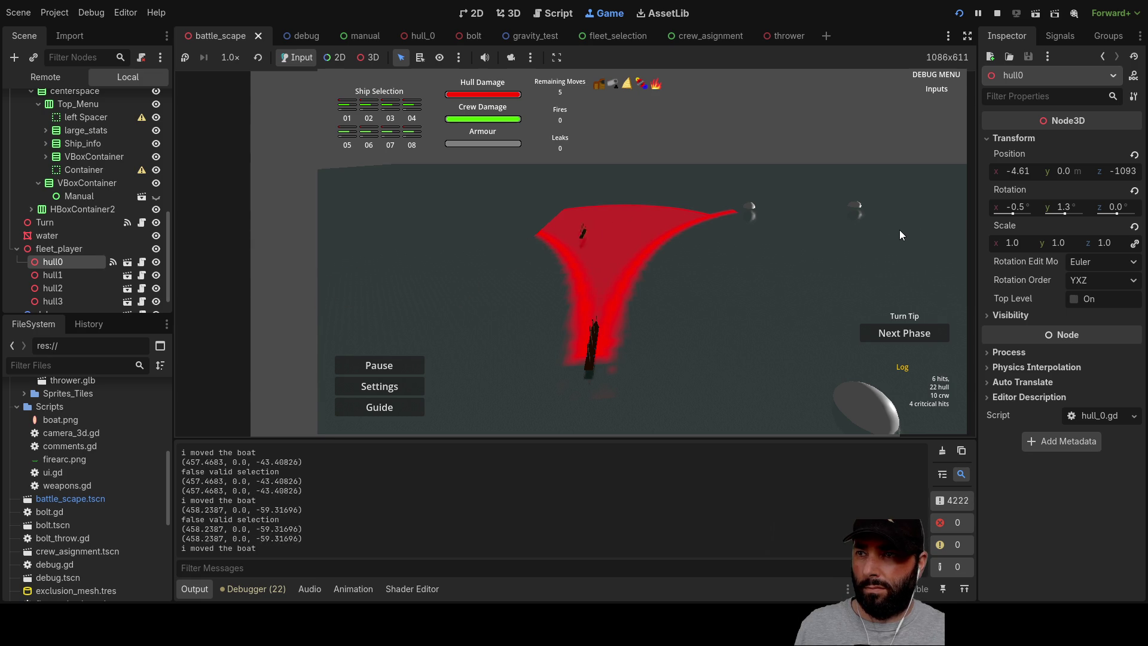
{"action": "key", "text": "d"}
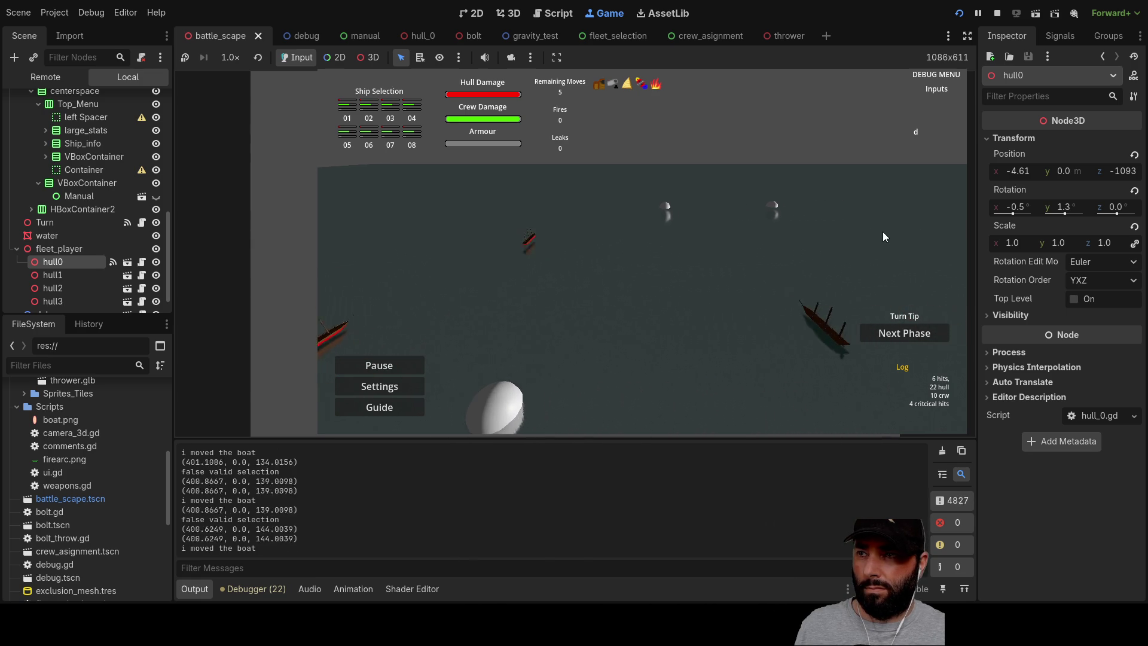
{"action": "key", "text": "w"}
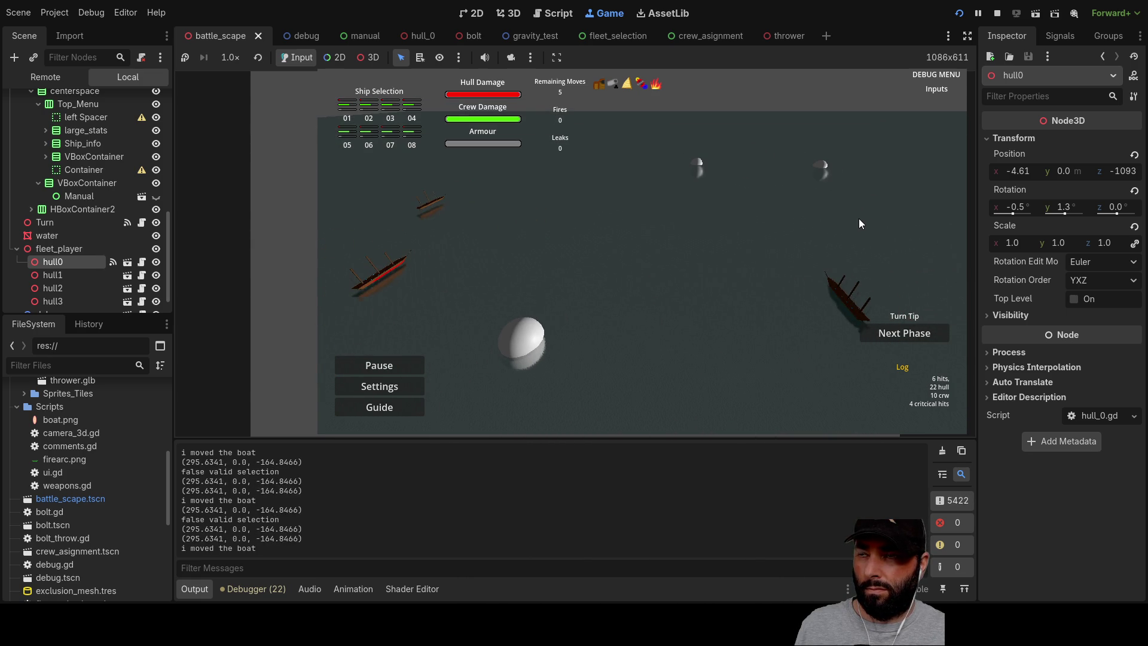
{"action": "key", "text": "F8"}
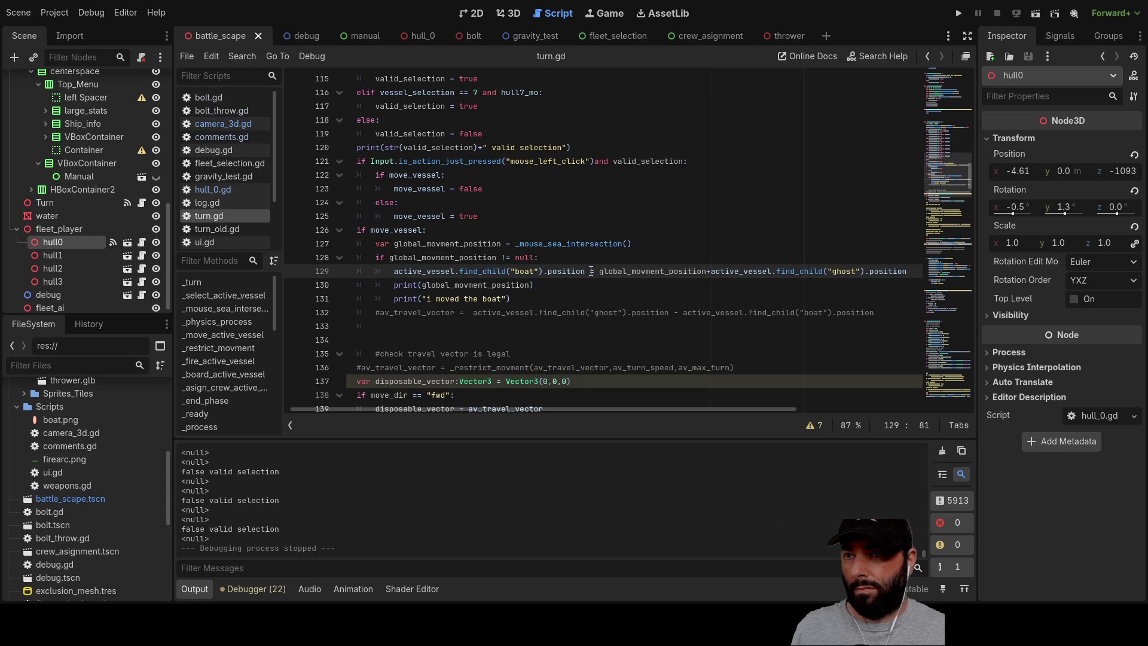
Undo the last edit and delete the ghost position term from line 129.
{"action": "double_click", "coordinate": [664, 271]}
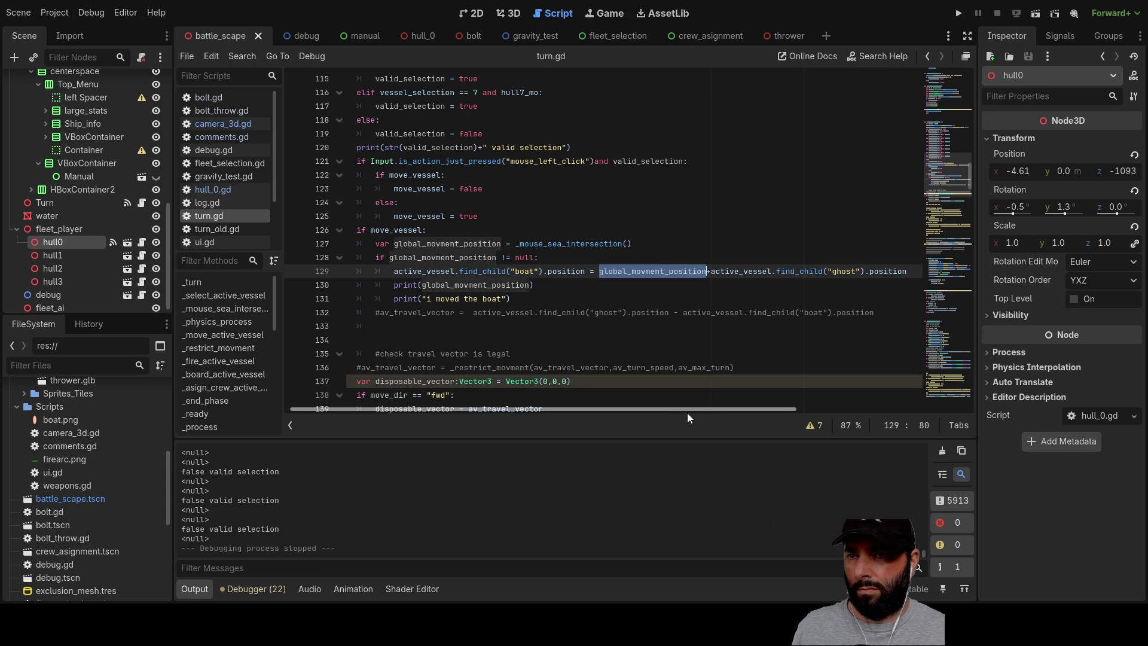
{"action": "left_click_drag", "start_coordinate": [691, 410], "coordinate": [763, 400]}
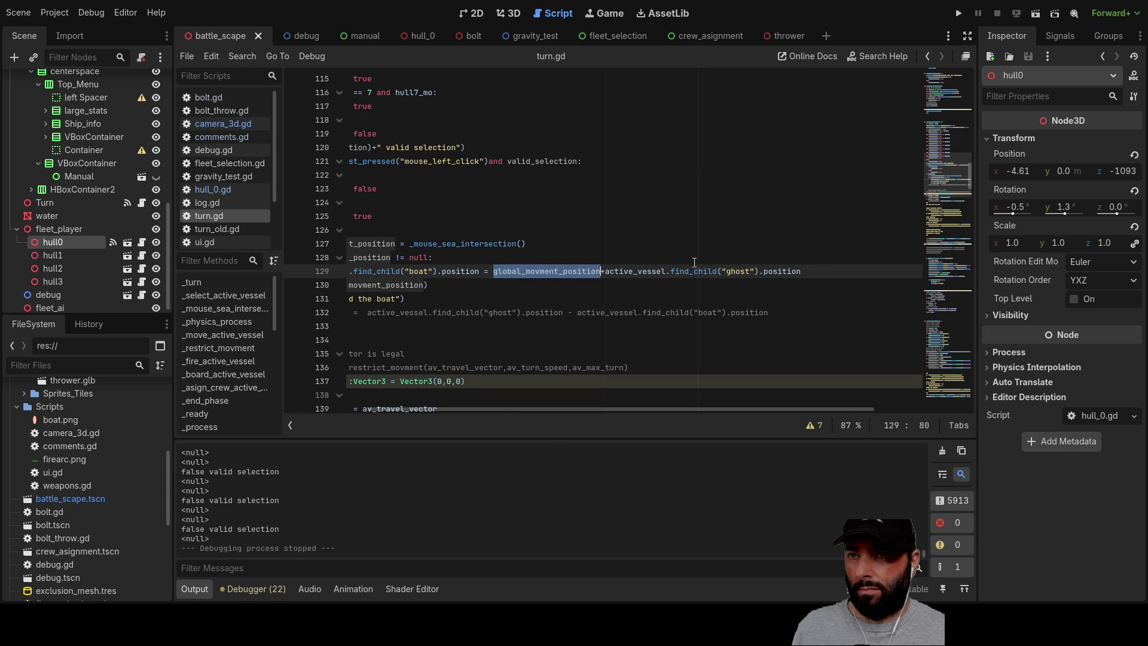
{"action": "left_click", "coordinate": [606, 271]}
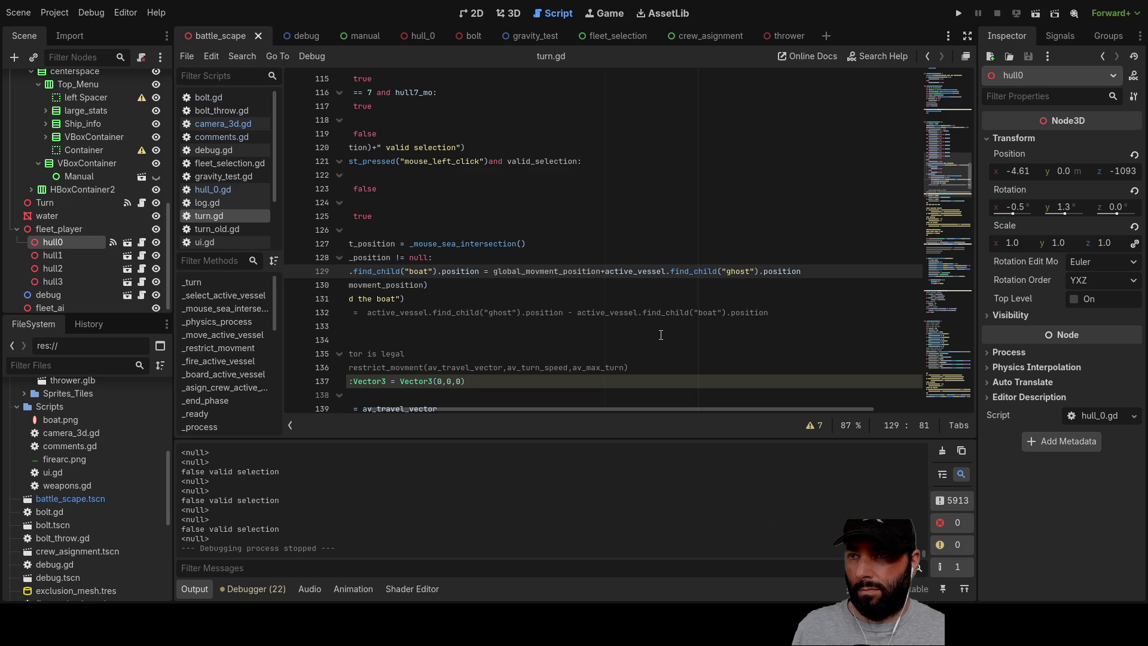
{"action": "key", "text": "ctrl+z"}
{"action": "key", "text": "shift+Left"}
{"action": "key", "text": "shift+Left"}
{"action": "key", "text": "shift+Left"}
{"action": "key", "text": "shift+Left"}
{"action": "key", "text": "shift+Left"}
{"action": "key", "text": "shift+Left"}
{"action": "key", "text": "ctrl+c"}
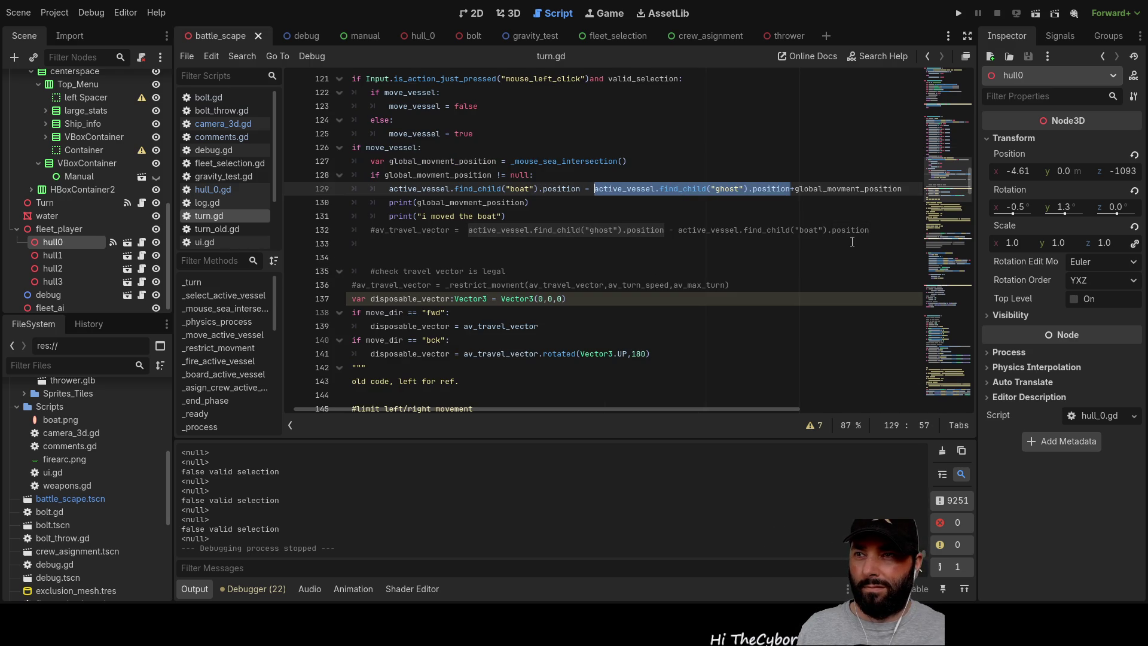
{"action": "key", "text": "BackSpace"}
Rewrite line 129 as global_movment_position+active_vessel.find_child("ghost").position and run the game.
{"action": "key", "text": "Delete"}
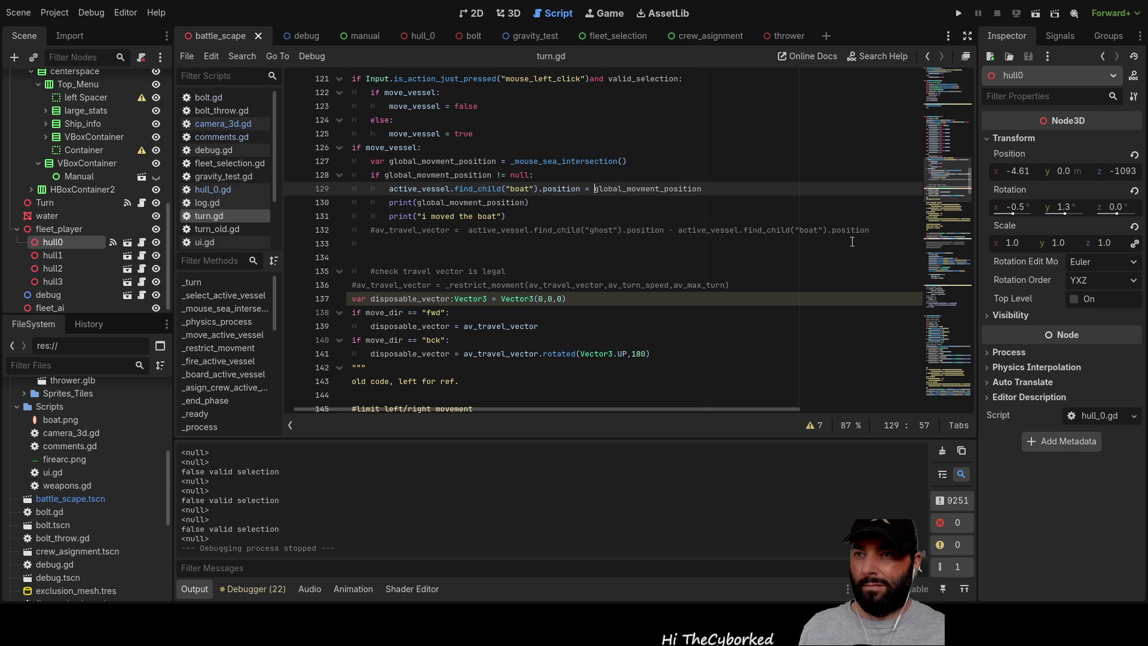
{"action": "key", "text": "Right"}
{"action": "key", "text": "Right"}
{"action": "key", "text": "Right"}
{"action": "key", "text": "End"}
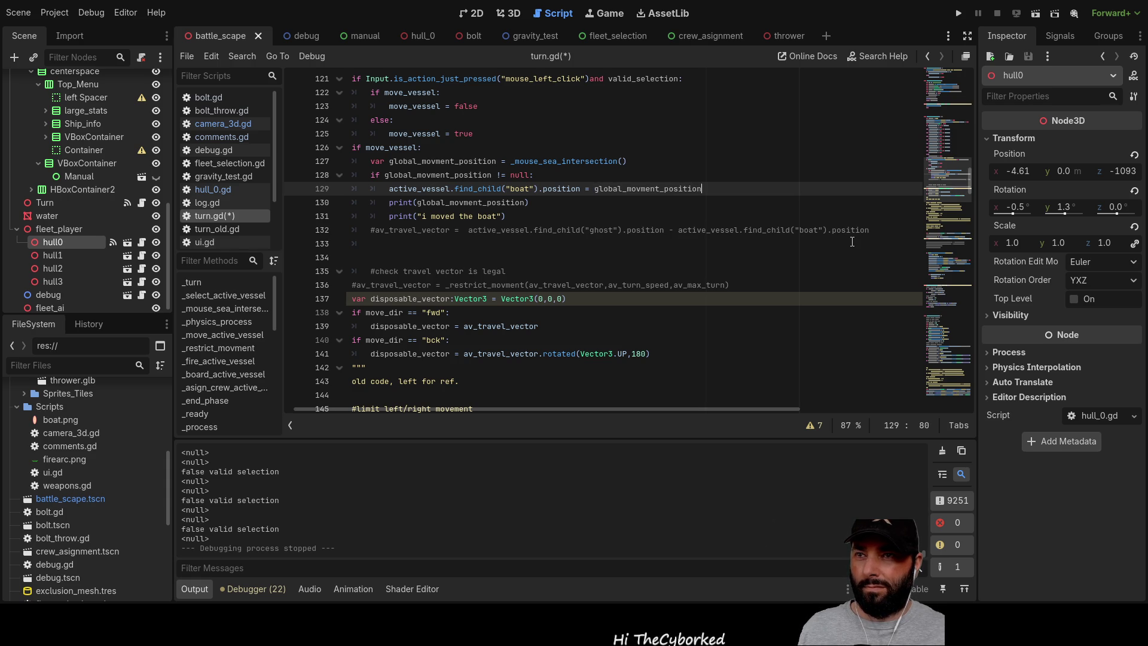
{"action": "type", "text": "+"}
{"action": "key", "text": "ctrl+v"}
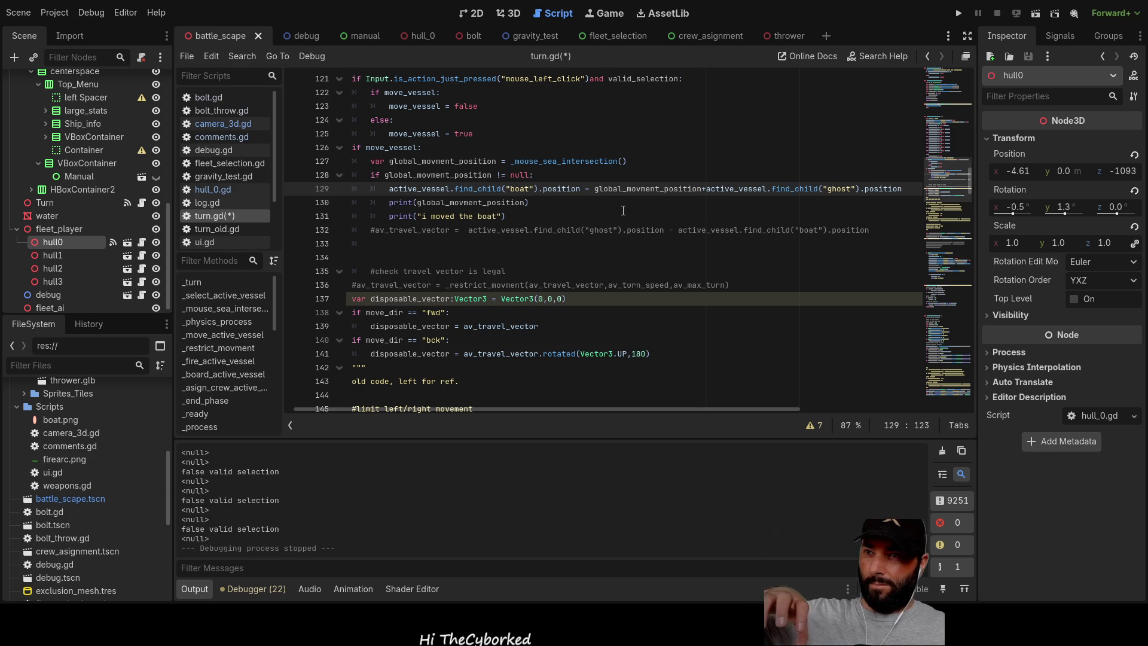
{"action": "left_click", "coordinate": [967, 15]}
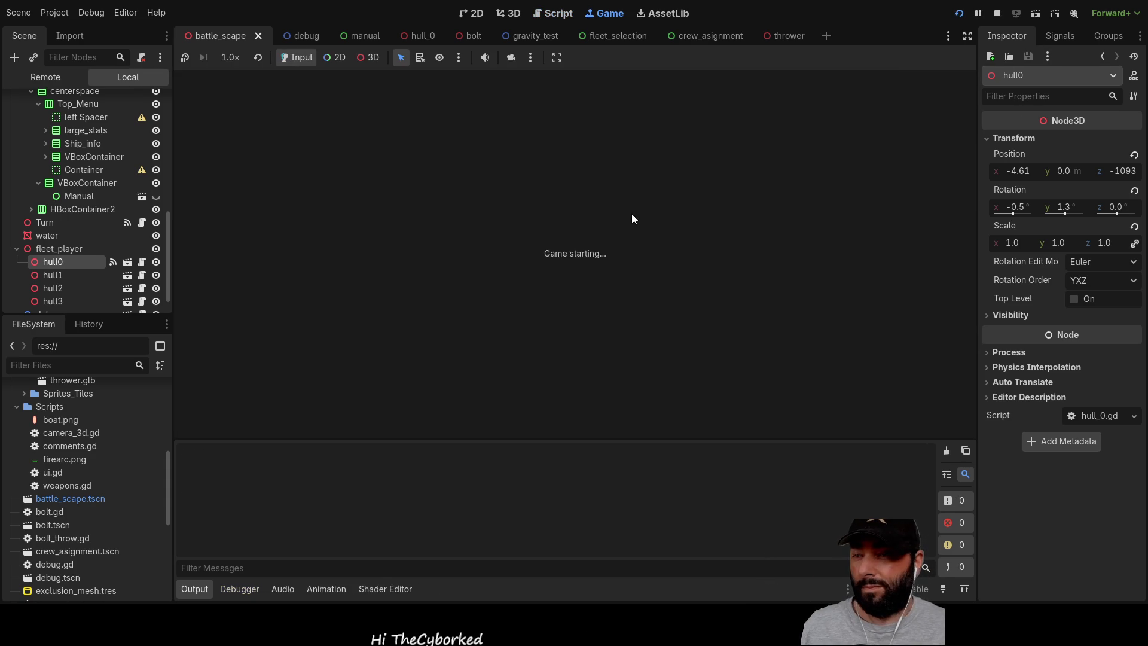
Move the ship to a sea point, pan the camera with W, D, S and Q, then stop with F8.
{"action": "key", "text": "w"}
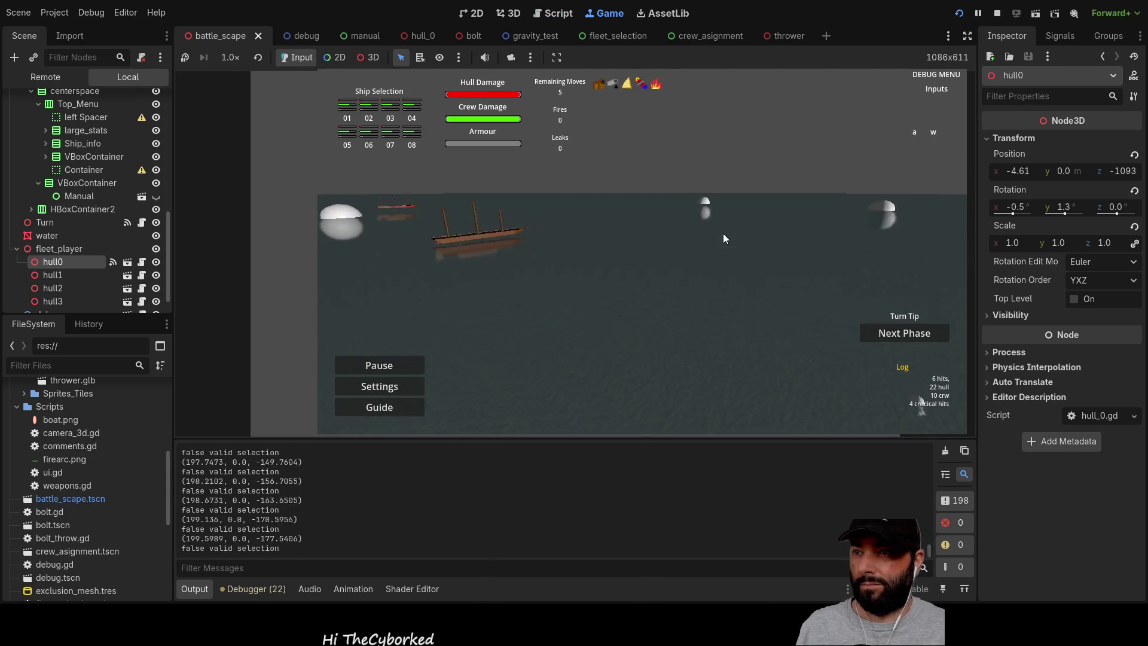
{"action": "left_click", "coordinate": [720, 235]}
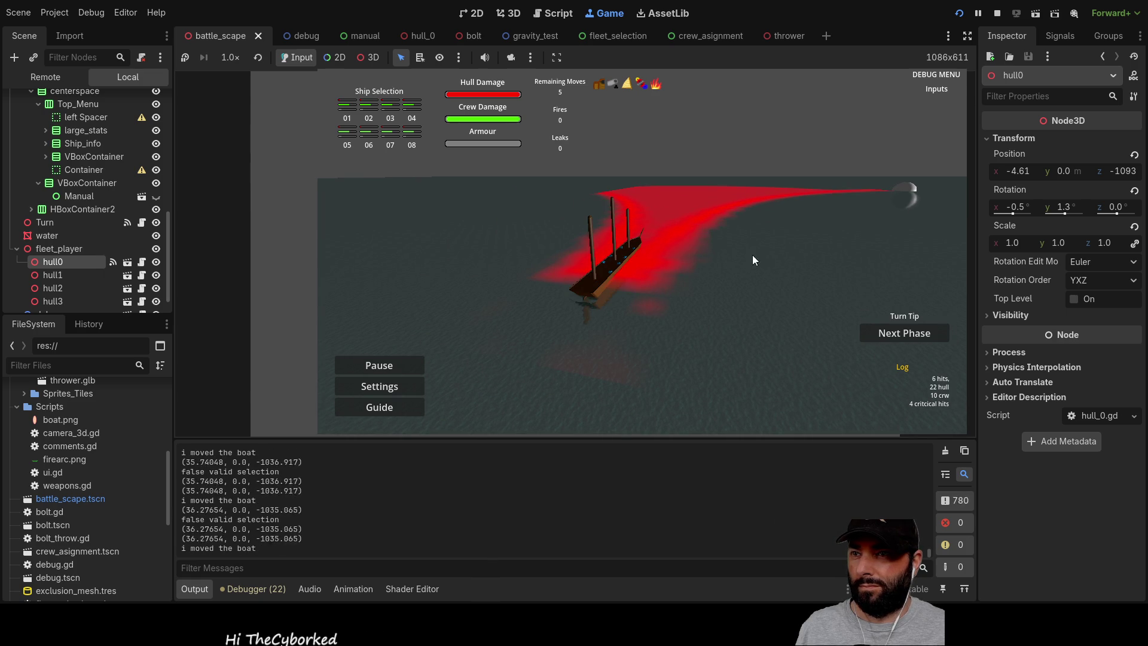
{"action": "key", "text": "d"}
{"action": "key", "text": "s"}
{"action": "key", "text": "w"}
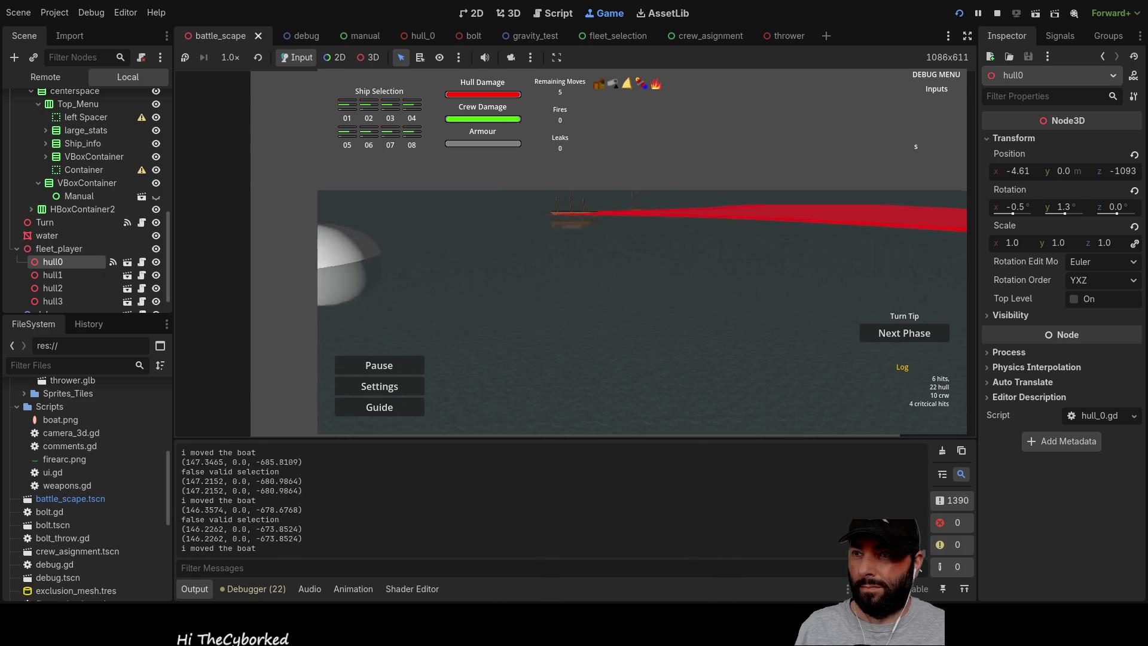
{"action": "key", "text": "q"}
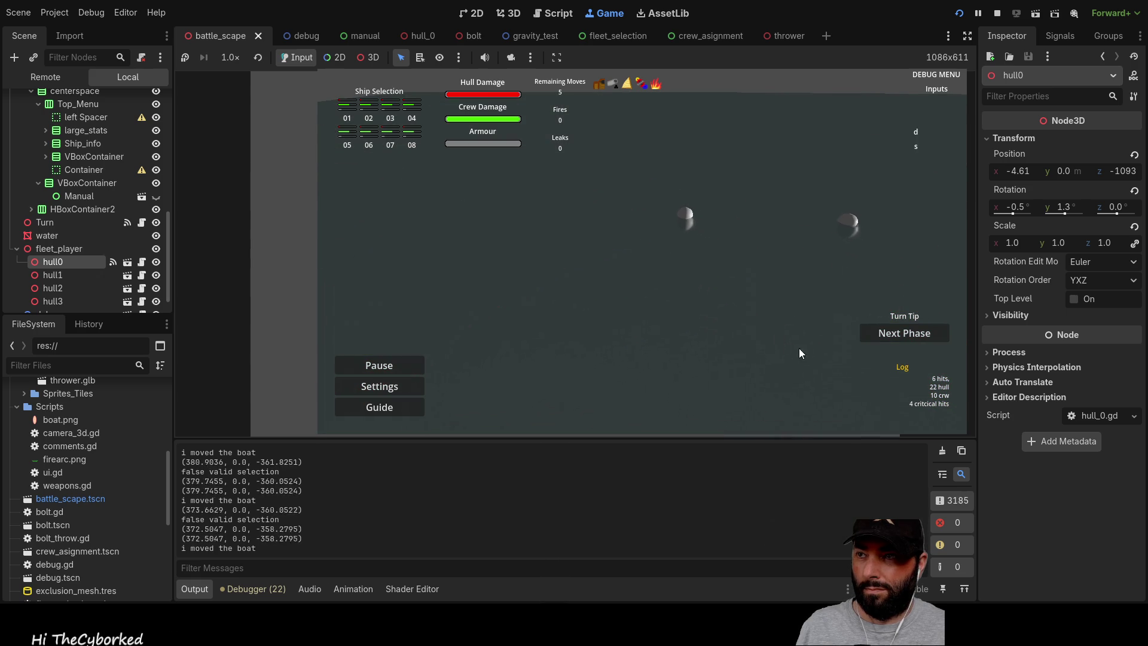
{"action": "key", "text": "F8"}
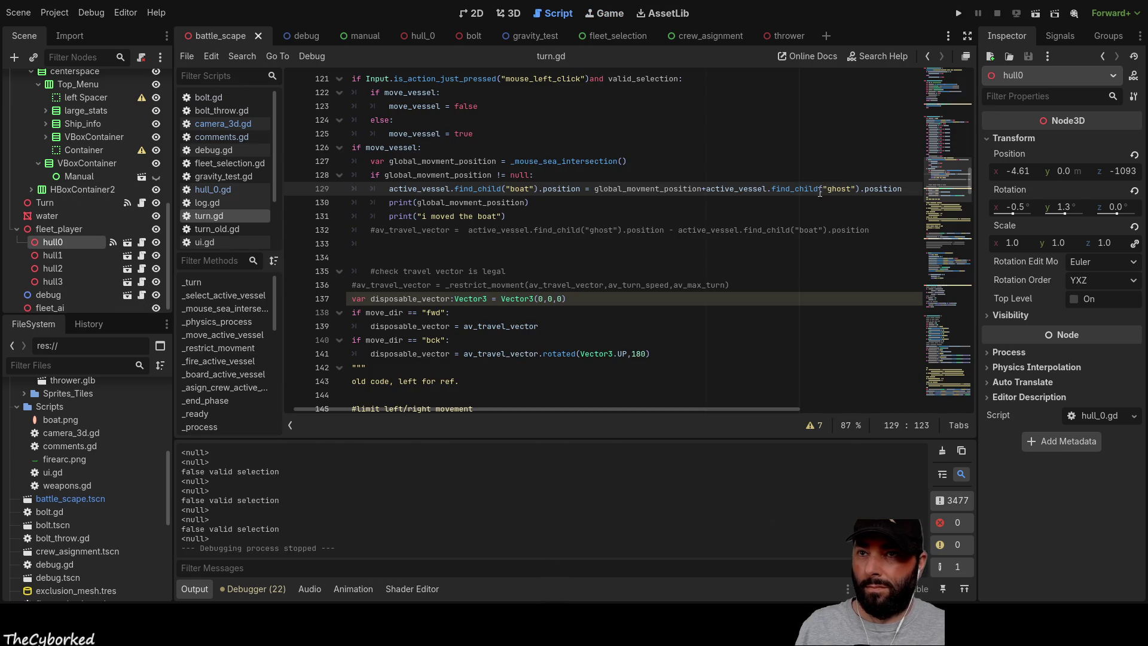
Replace the plus before active_vessel on line 129 with a minus.
{"action": "left_click", "coordinate": [707, 189]}
{"action": "key", "text": "BackSpace"}
{"action": "type", "text": "-"}
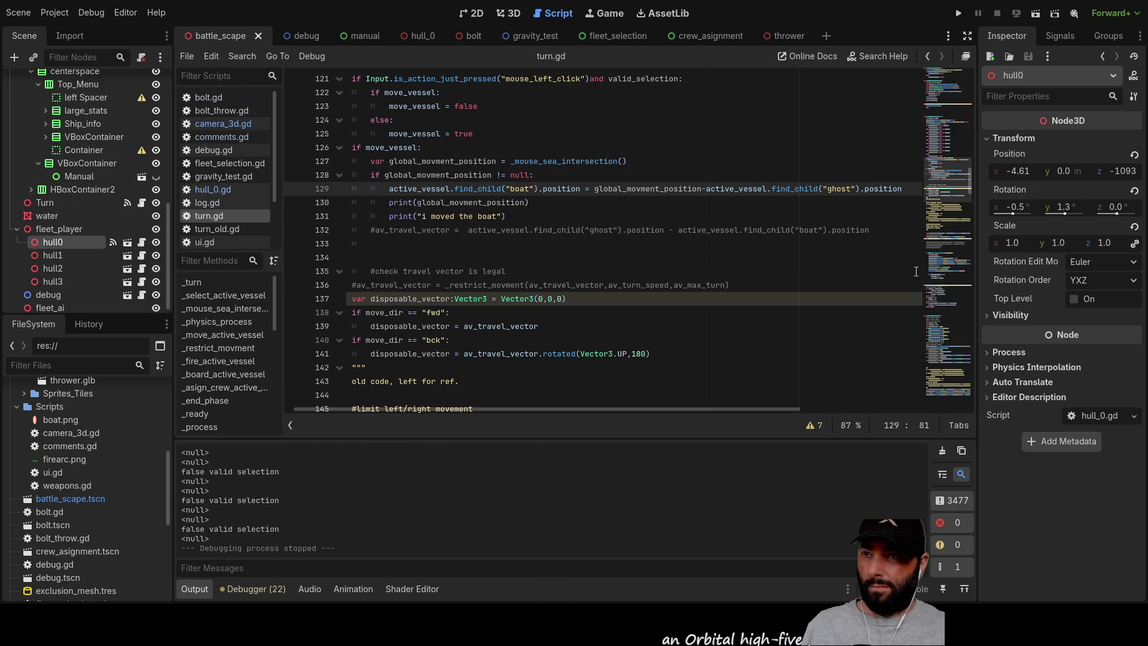
Run the game, pan the camera, move the ship to a sea point, then stop.
{"action": "left_click", "coordinate": [959, 13]}
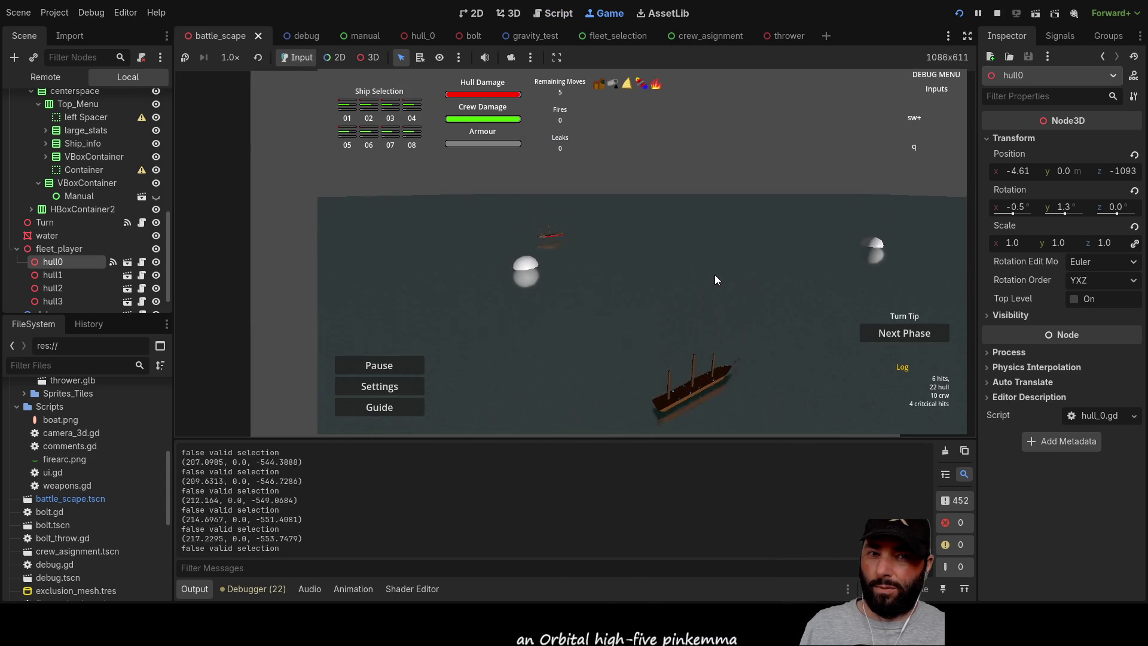
{"action": "key", "text": "s"}
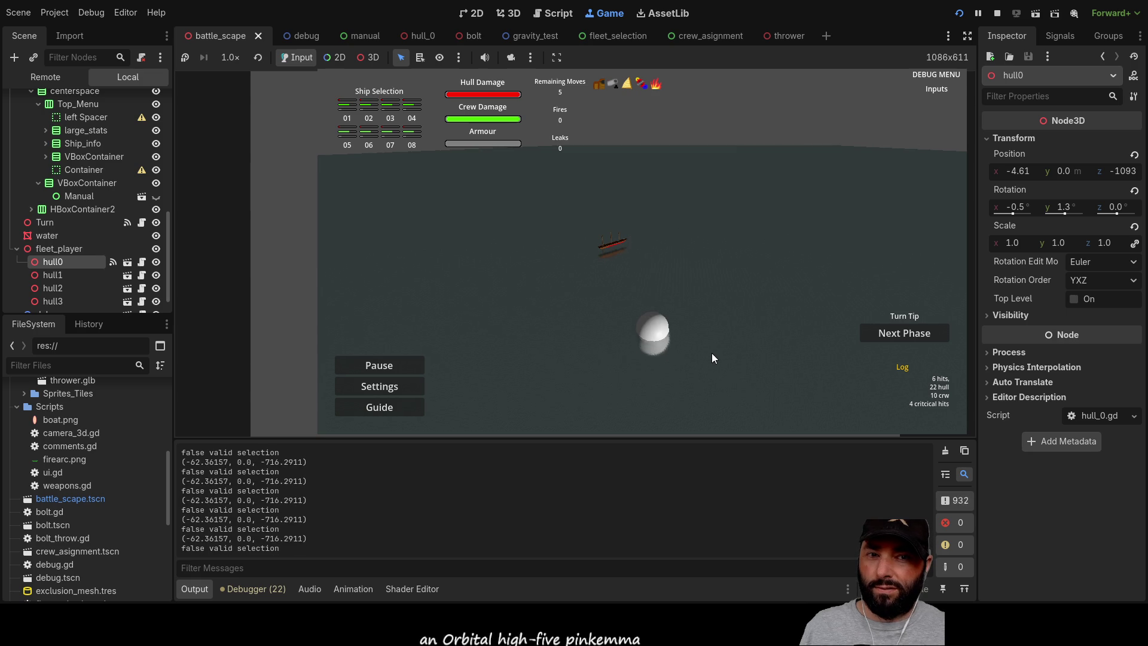
{"action": "key", "text": "s"}
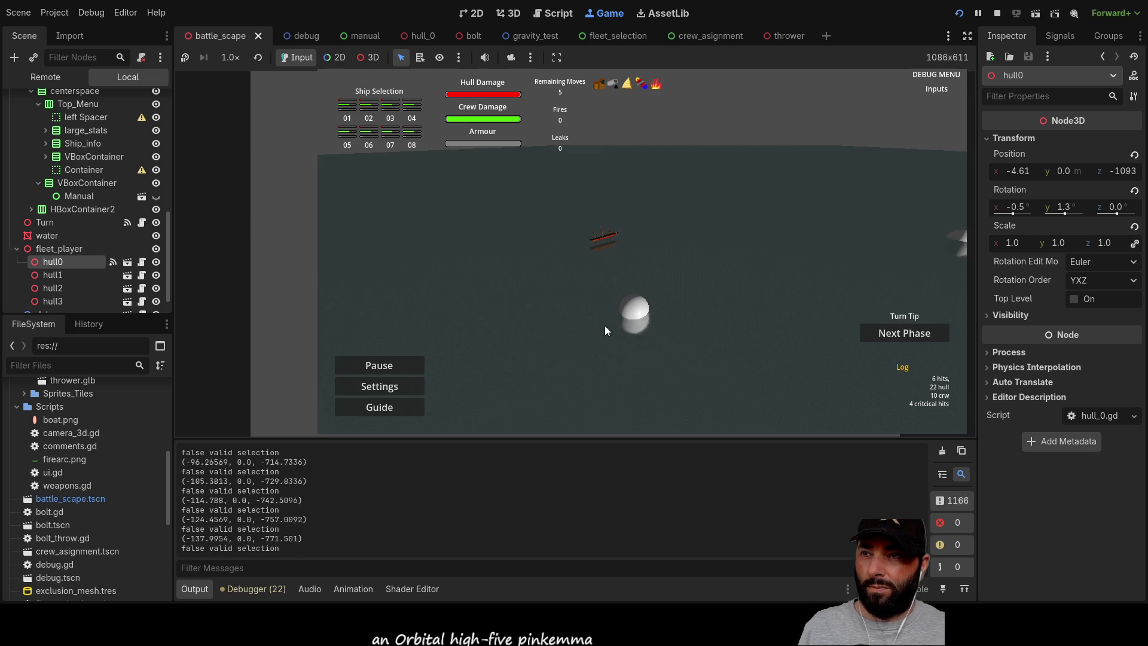
{"action": "left_click", "coordinate": [607, 234]}
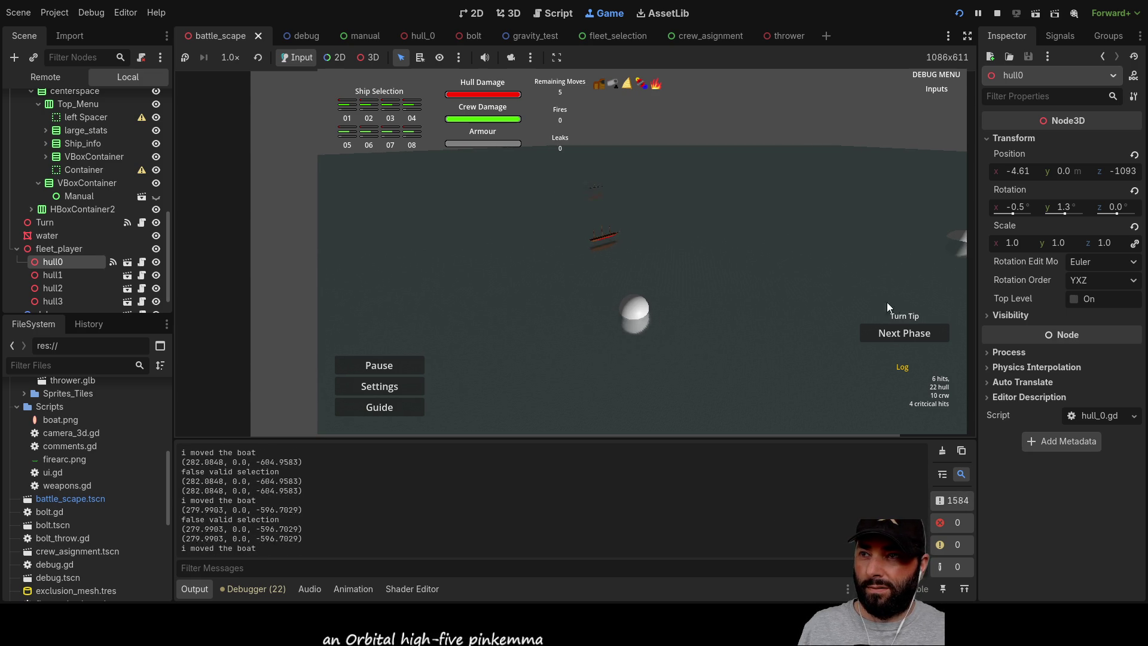
{"action": "key", "text": "a"}
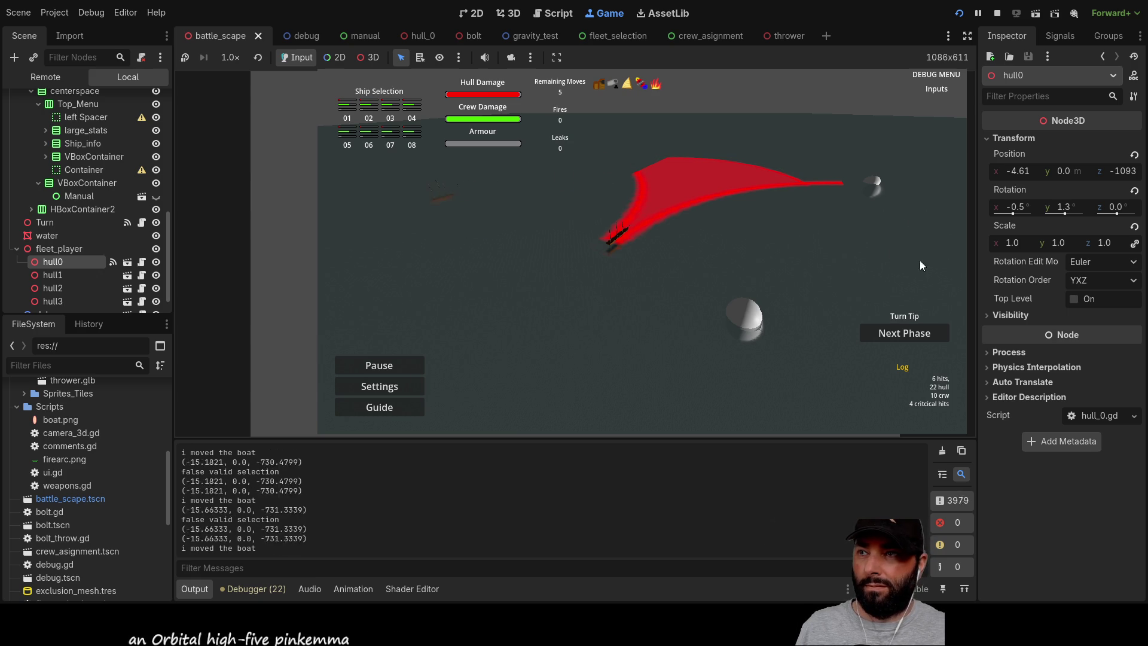
{"action": "left_click", "coordinate": [997, 12]}
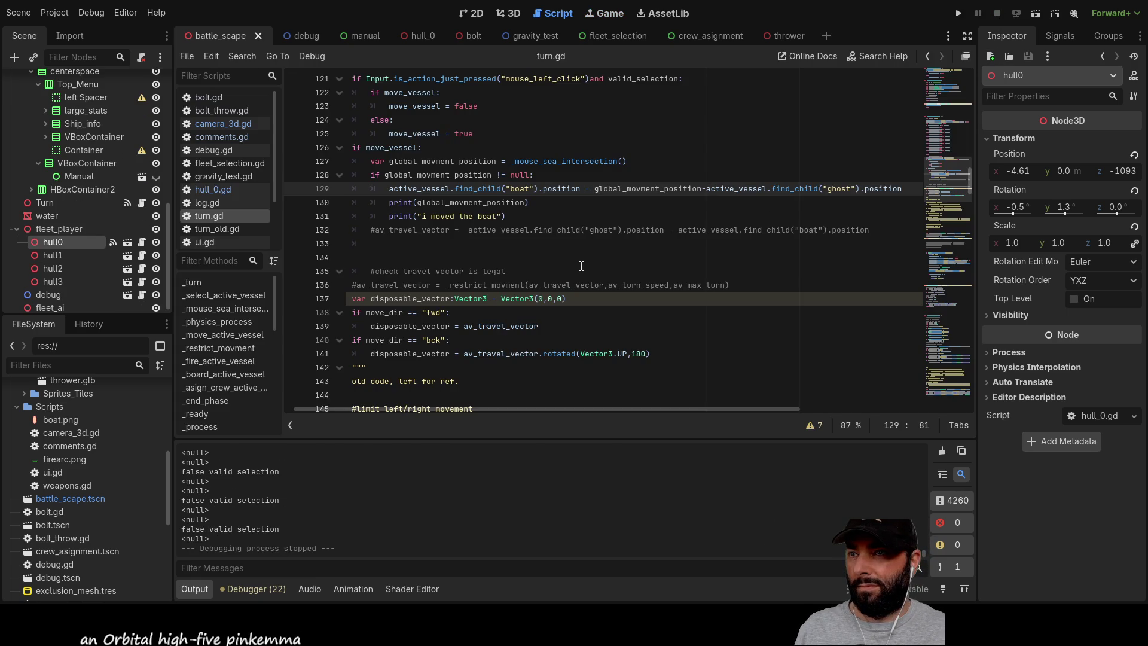
Delete the ghost position term on line 129, keeping the minus sign.
{"action": "key", "text": "BackSpace"}
{"action": "key", "text": "ctrl+z"}
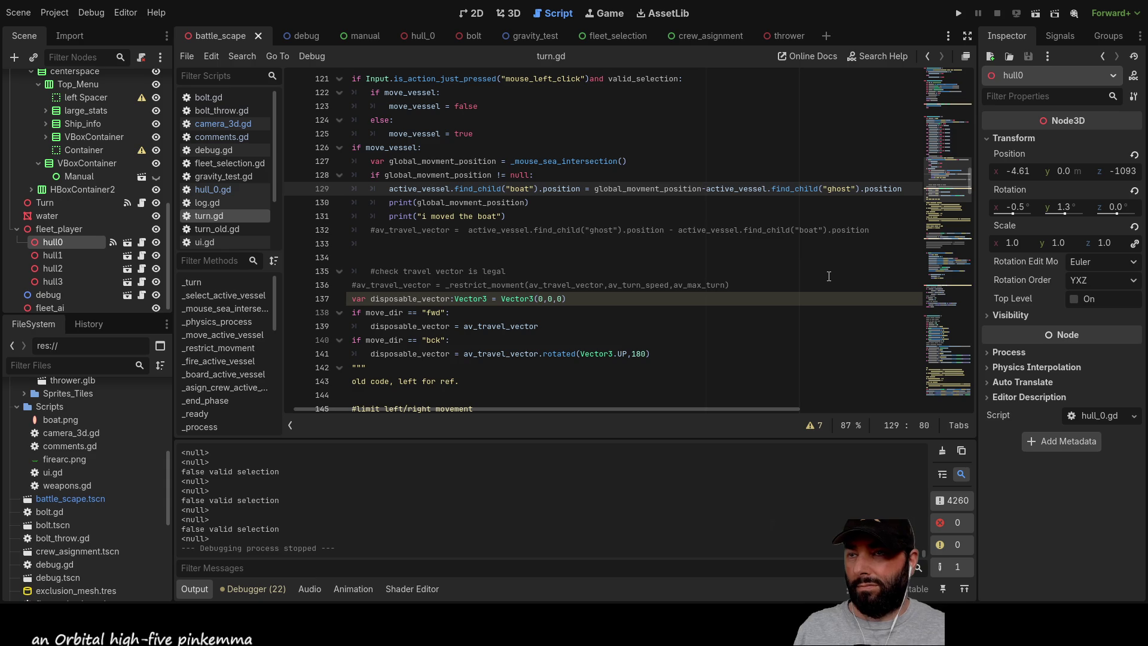
{"action": "key", "text": "Left"}
{"action": "key", "text": "Left"}
{"action": "key", "text": "Left"}
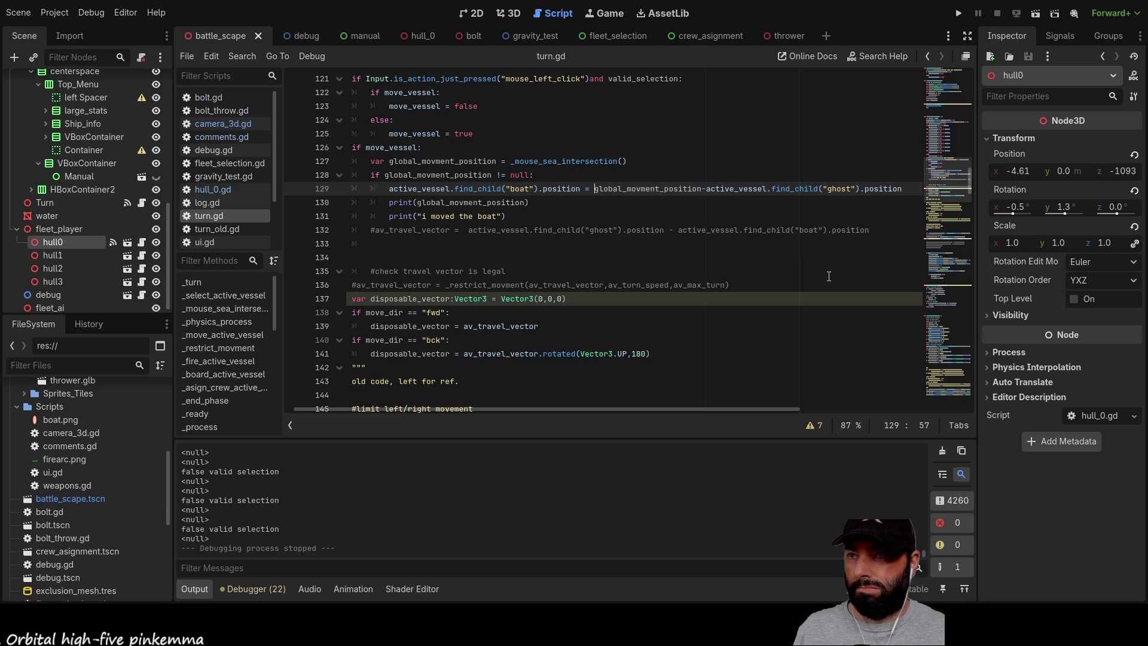
{"action": "key", "text": "Right"}
{"action": "key", "text": "Right"}
{"action": "key", "text": "Right"}
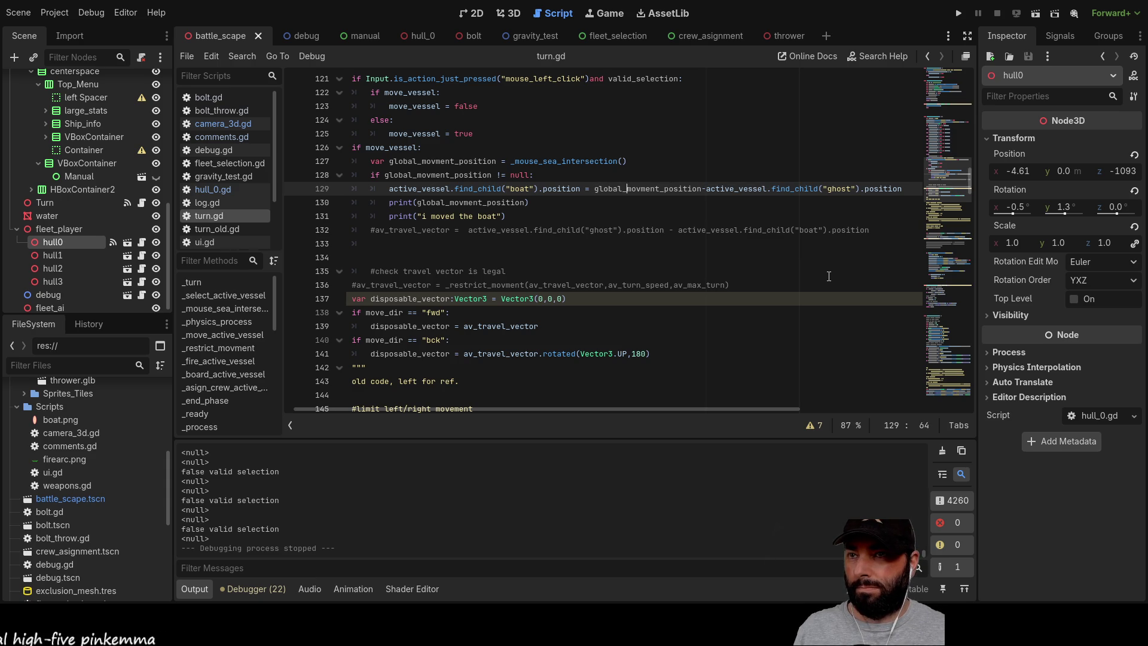
{"action": "key", "text": "Right"}
{"action": "key", "text": "Right"}
{"action": "key", "text": "Right"}
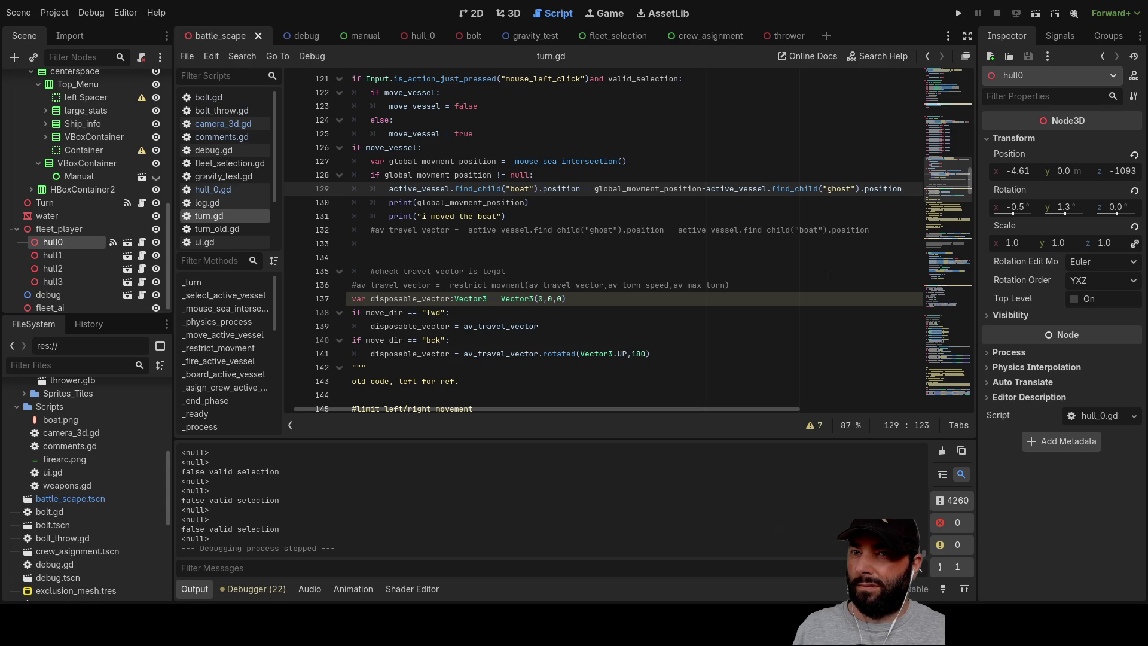
{"action": "key", "text": "BackSpace"}
{"action": "key", "text": "BackSpace"}
{"action": "key", "text": "BackSpace"}
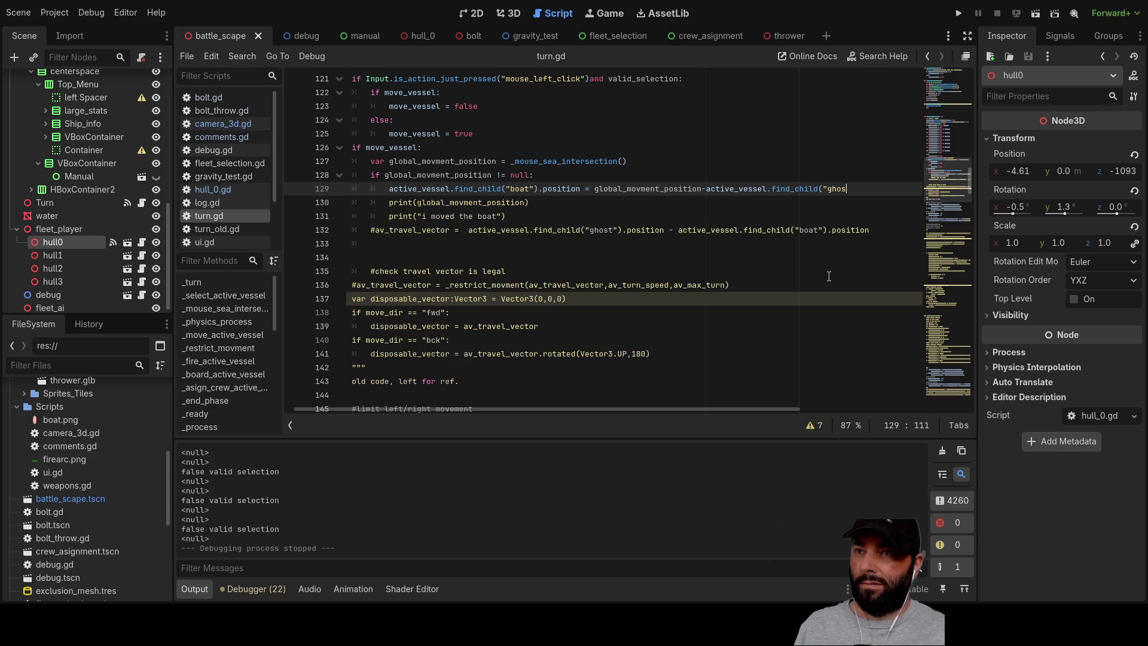
{"action": "key", "text": "BackSpace"}
{"action": "key", "text": "BackSpace"}
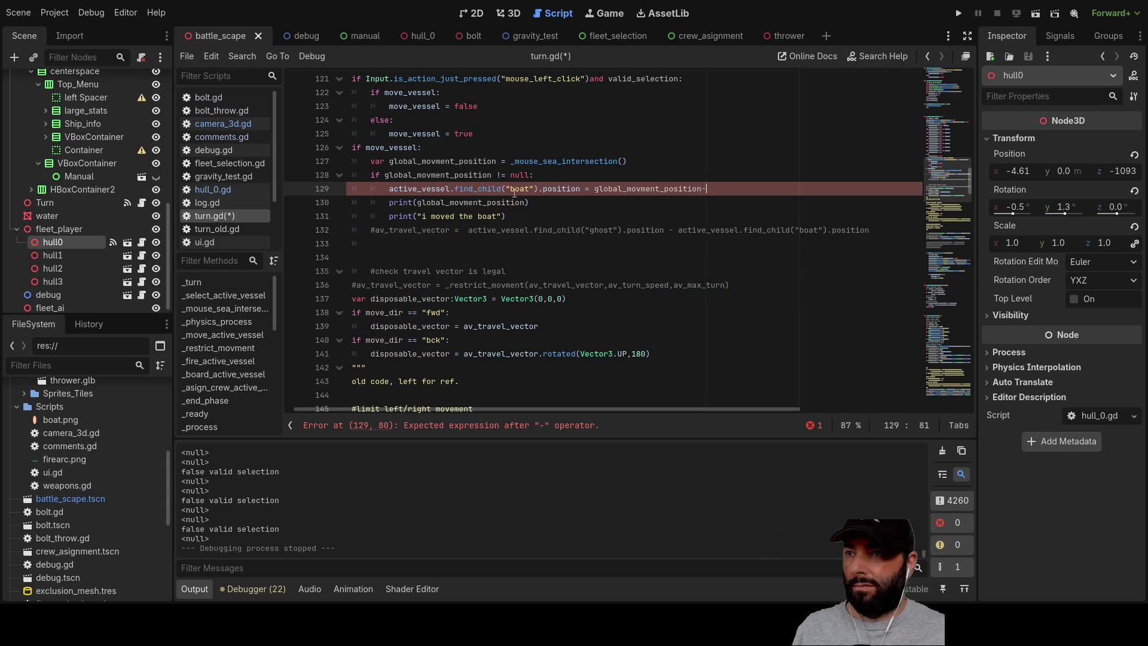
Insert the hull0 node path with .position after the minus and run the game.
{"action": "mouse_move", "coordinate": [67, 244]}
{"action": "left_mouse_down"}
{"action": "mouse_move", "coordinate": [511, 185]}
{"action": "mouse_move", "coordinate": [730, 189]}
{"action": "left_mouse_up"}
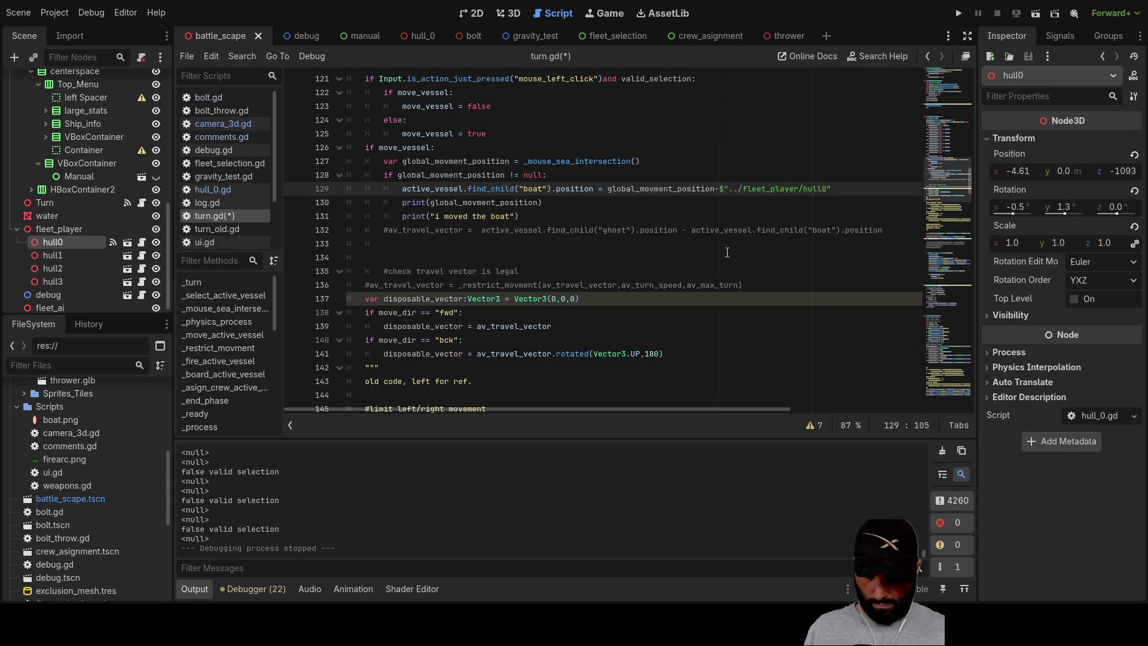
{"action": "type", "text": ".position"}
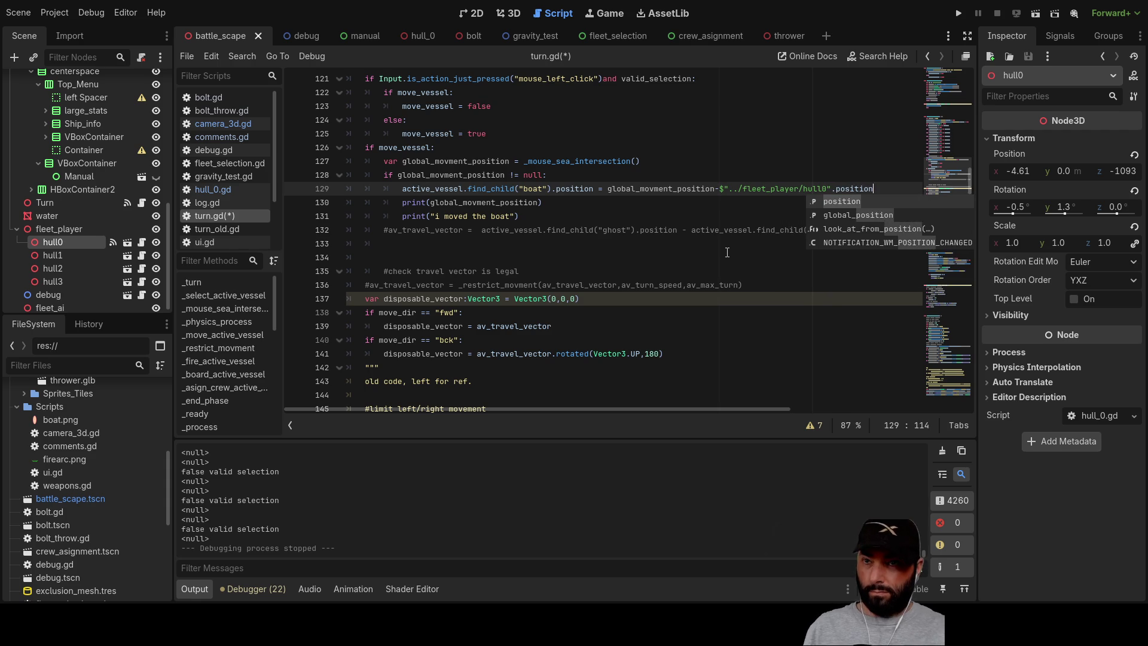
{"action": "left_click", "coordinate": [708, 217]}
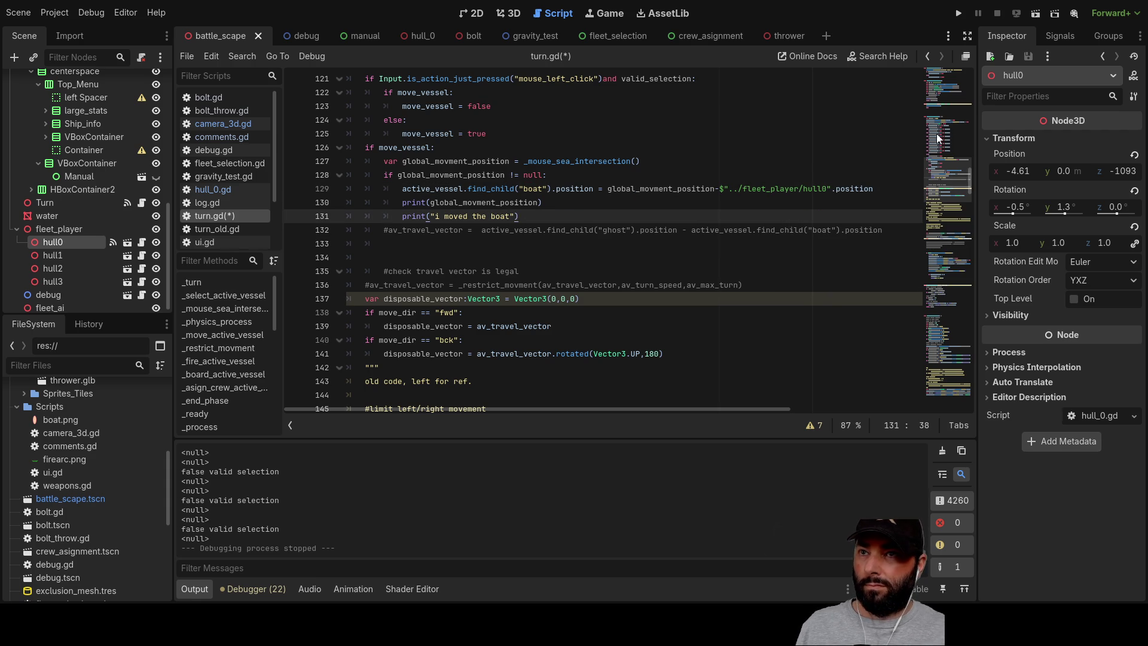
{"action": "left_click", "coordinate": [959, 13]}
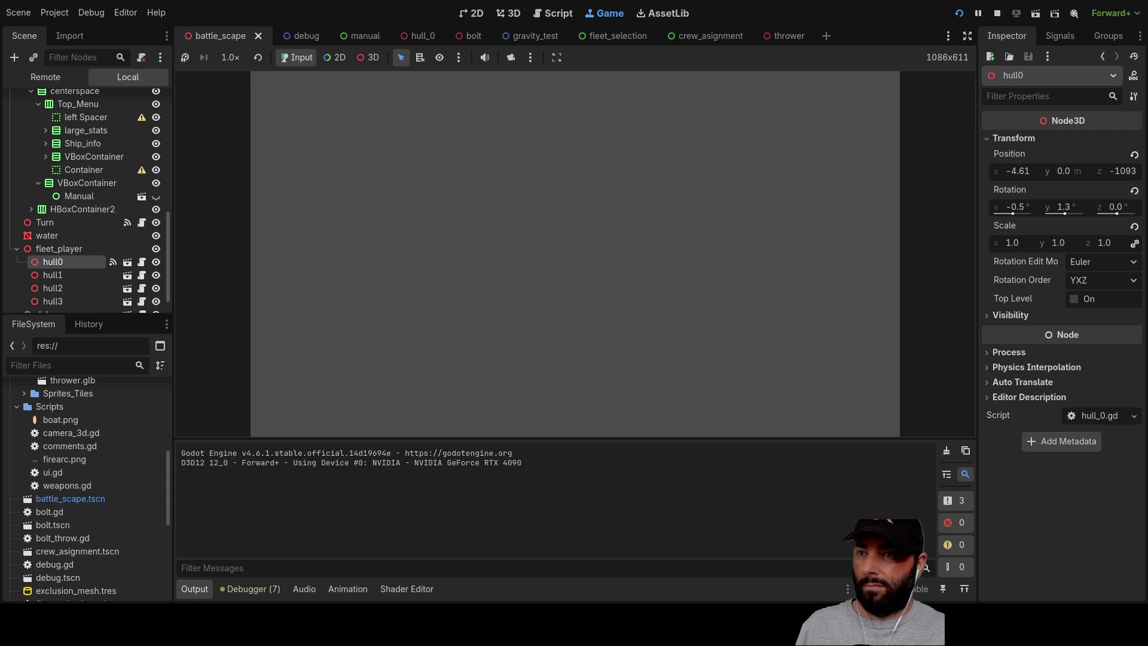
Bring the camera to the ship, drag the boat along its red arc, then stop the game.
{"action": "key", "text": "a"}
{"action": "key", "text": "w"}
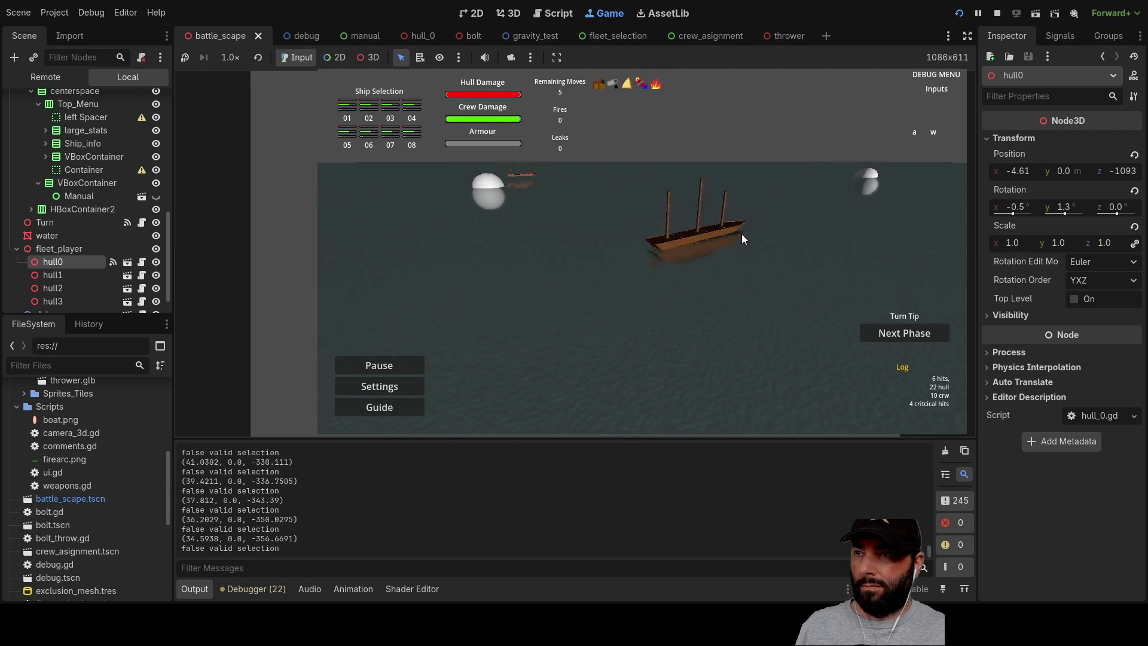
{"action": "key", "text": "s"}
{"action": "key", "text": "w"}
{"action": "key", "text": "q"}
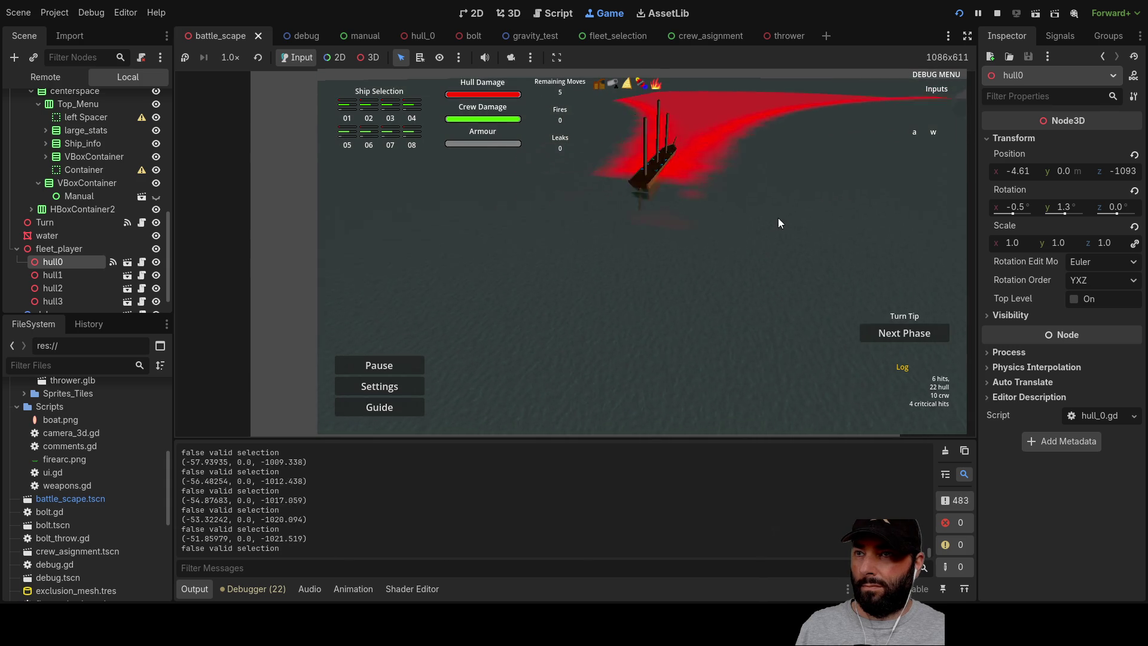
{"action": "key", "text": "s"}
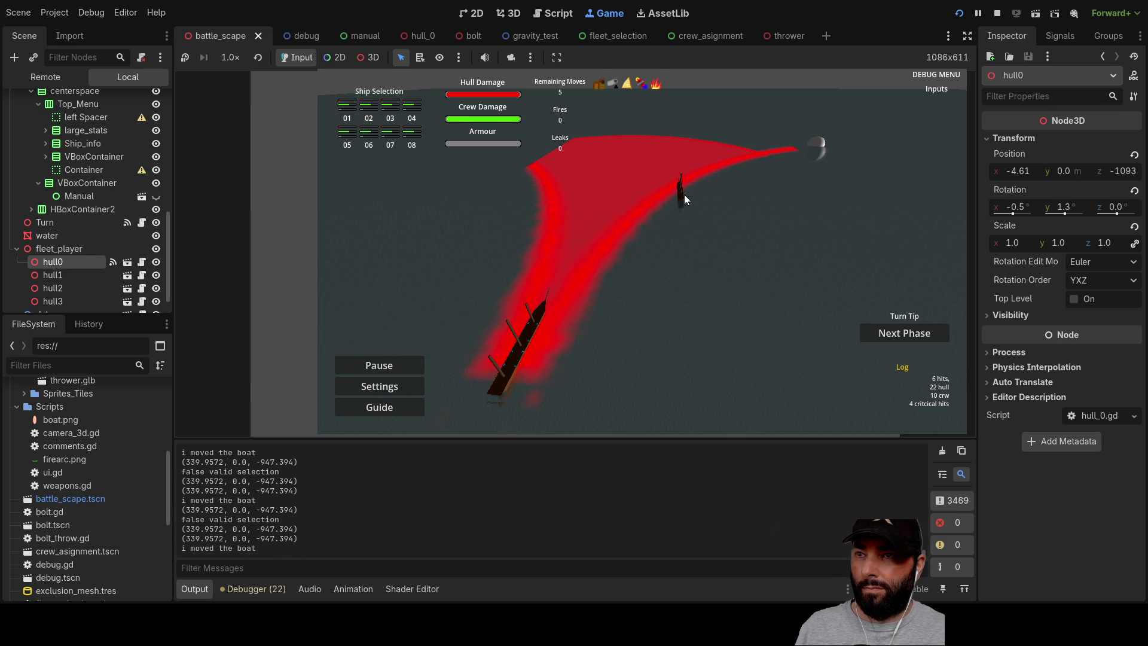
{"action": "left_click", "coordinate": [740, 153]}
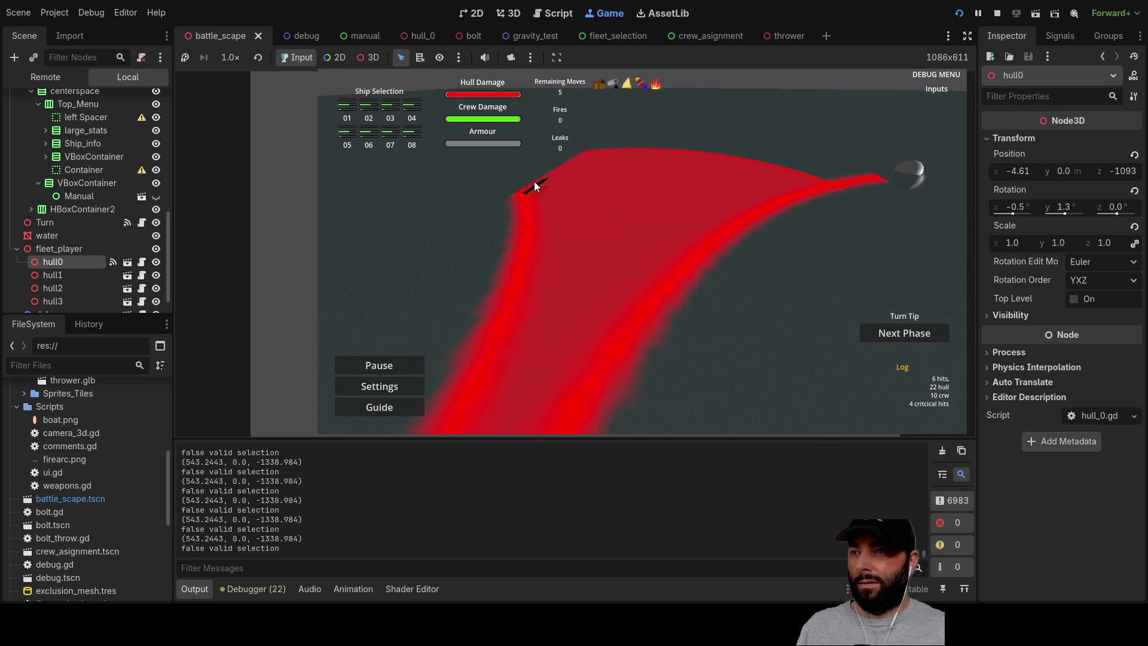
{"action": "mouse_move", "coordinate": [535, 188]}
{"action": "left_mouse_down"}
{"action": "mouse_move", "coordinate": [662, 192]}
{"action": "mouse_move", "coordinate": [703, 220]}
{"action": "mouse_move", "coordinate": [589, 277]}
{"action": "mouse_move", "coordinate": [611, 275]}
{"action": "mouse_move", "coordinate": [555, 278]}
{"action": "left_mouse_up"}
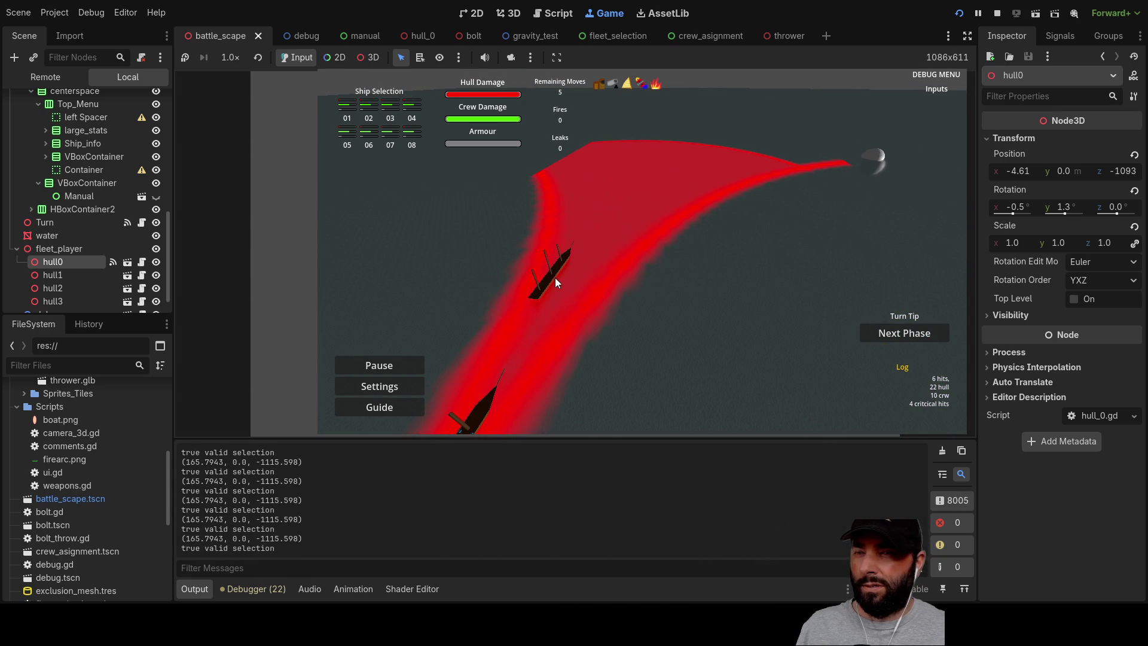
{"action": "key", "text": "F8"}
{"action": "left_click", "coordinate": [545, 261]}
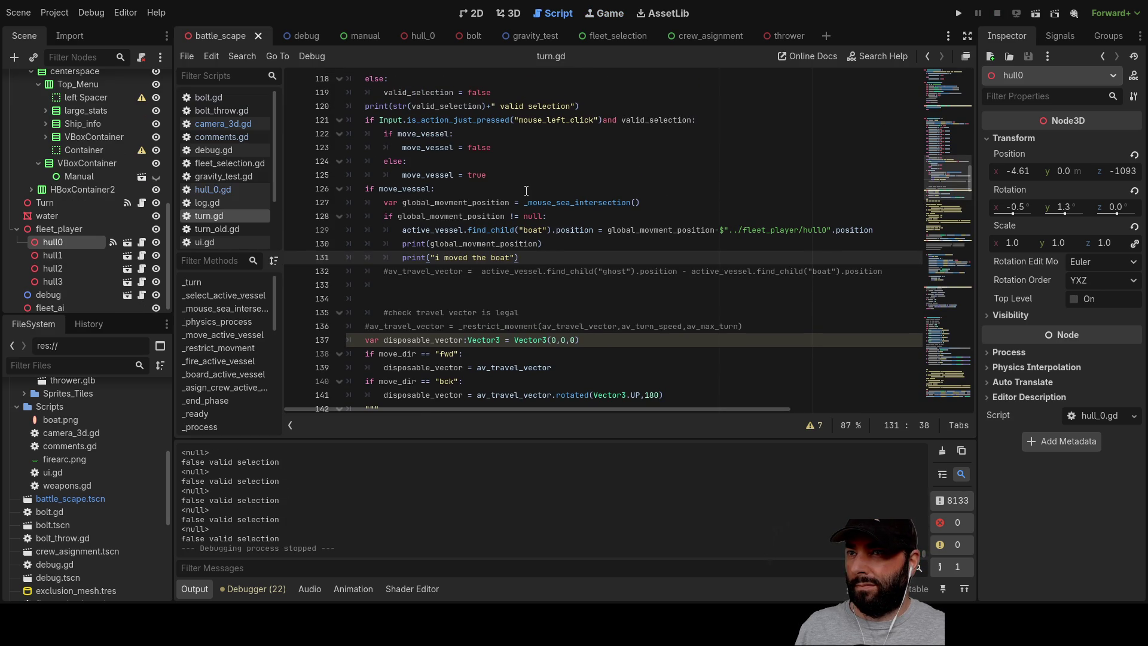
Delete ' and valid_selection' from the condition on line 121.
{"action": "left_click", "coordinate": [602, 120]}
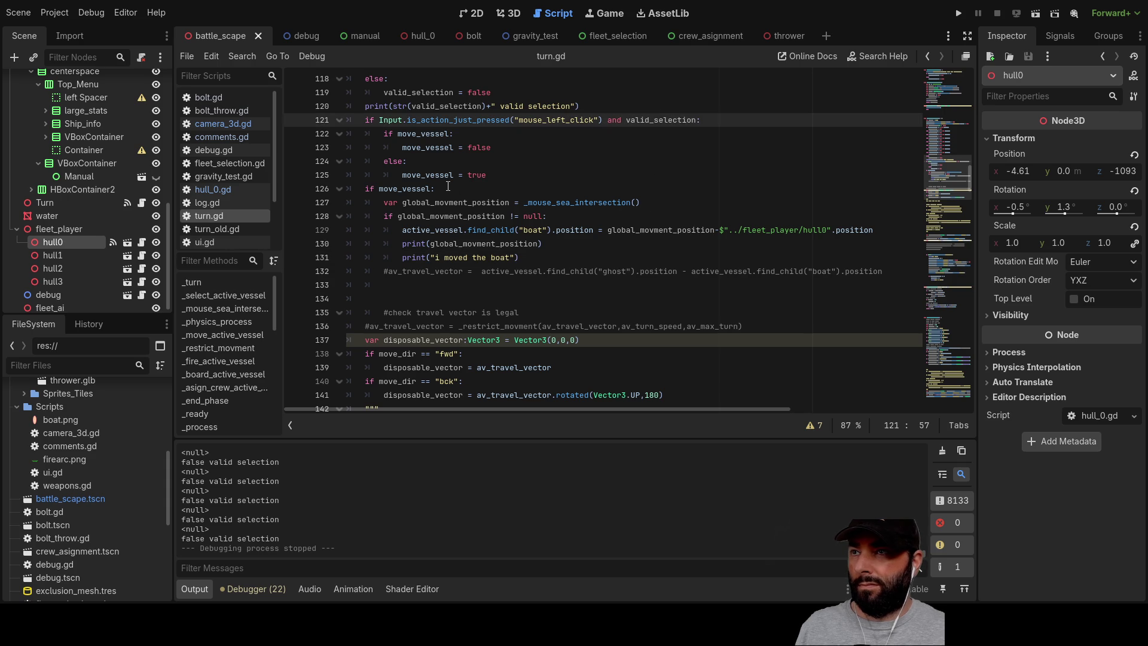
{"action": "left_click_drag", "start_coordinate": [608, 120], "coordinate": [694, 120]}
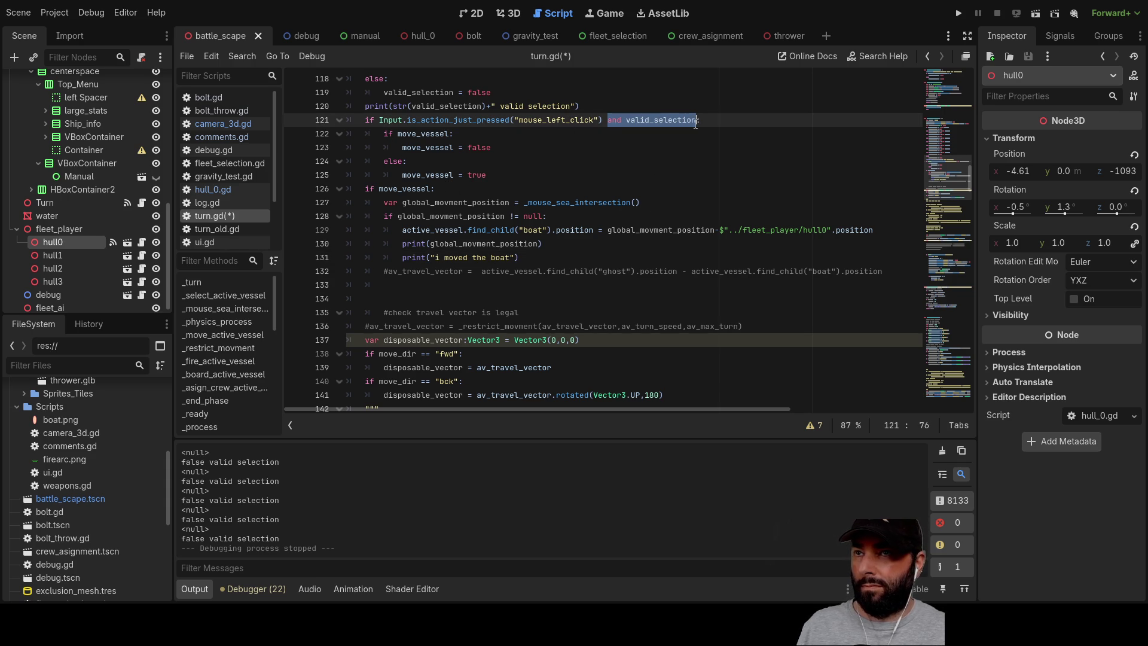
{"action": "key", "text": "BackSpace"}
{"action": "key", "text": "BackSpace"}
{"action": "key", "text": "Down"}
{"action": "key", "text": "Down"}
Change the else on line 124 into an 'elif '.
{"action": "key", "text": "Up"}
{"action": "key", "text": "Down"}
{"action": "key", "text": "Up"}
{"action": "key", "text": "Down"}
{"action": "key", "text": "Down"}
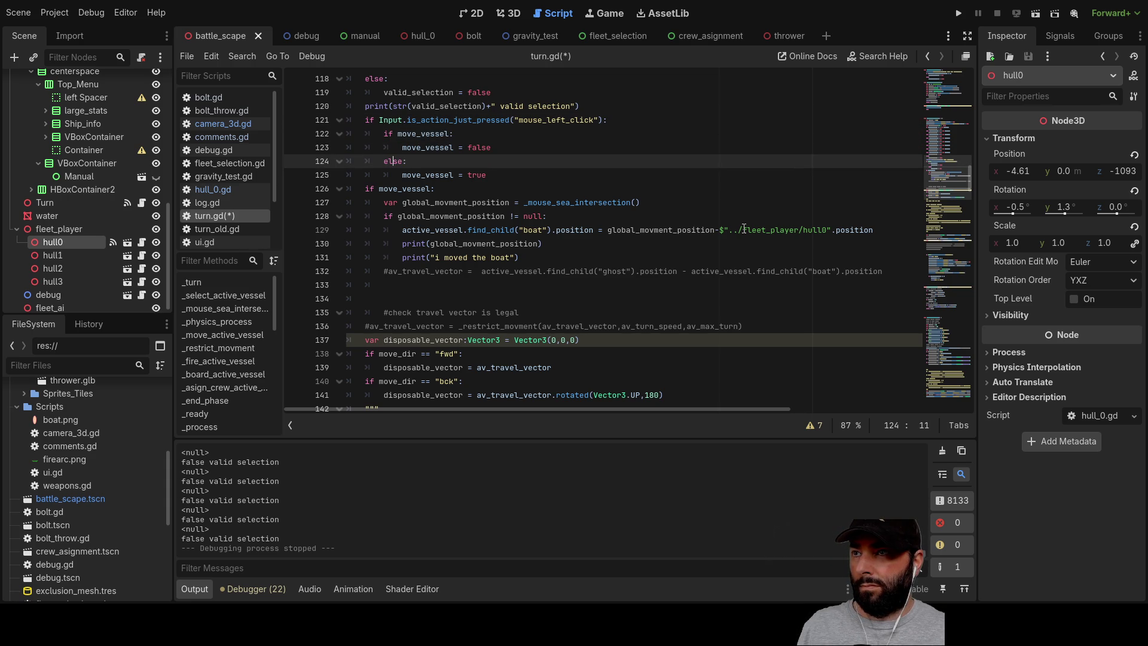
{"action": "key", "text": "Left"}
{"action": "key", "text": "Left"}
{"action": "key", "text": "Right"}
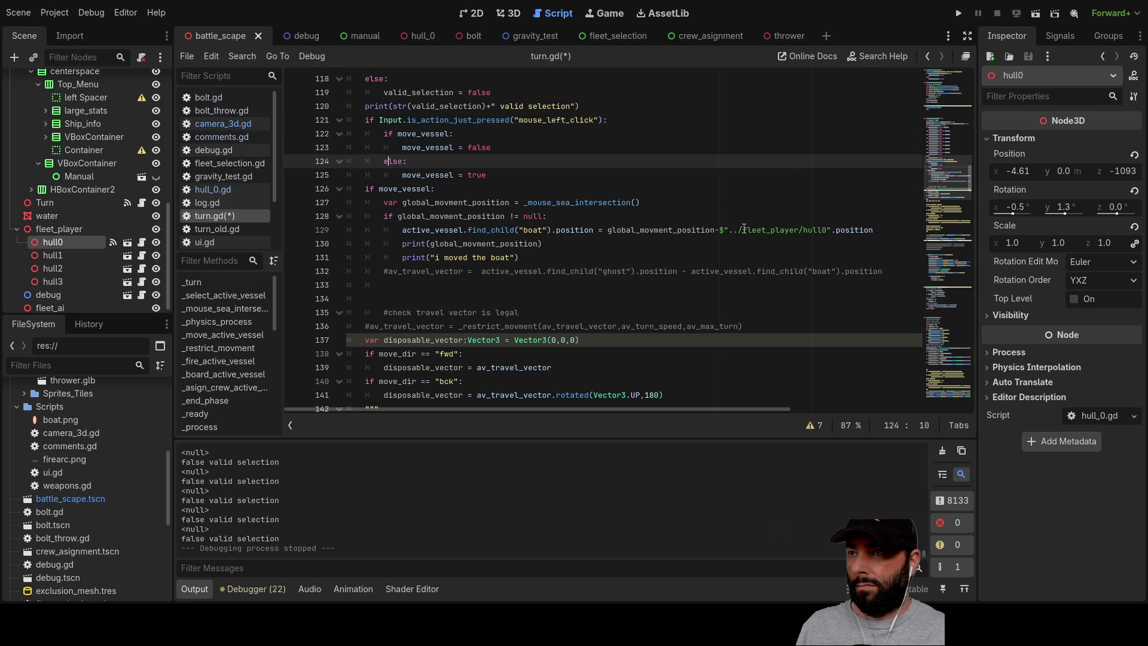
{"action": "type", "text": "if"}
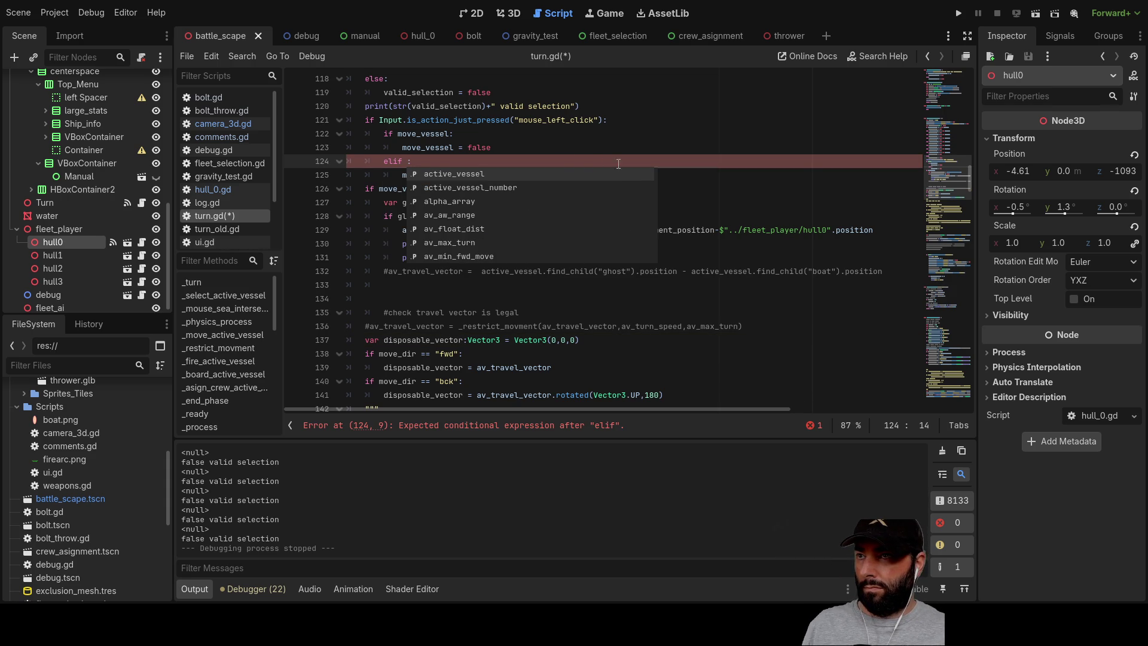
Give line 124's elif the condition move_vessel and valid_selection, copied from nearby lines.
{"action": "left_click", "coordinate": [426, 133]}
{"action": "double_click", "coordinate": [426, 134]}
{"action": "key", "text": "ctrl+c"}
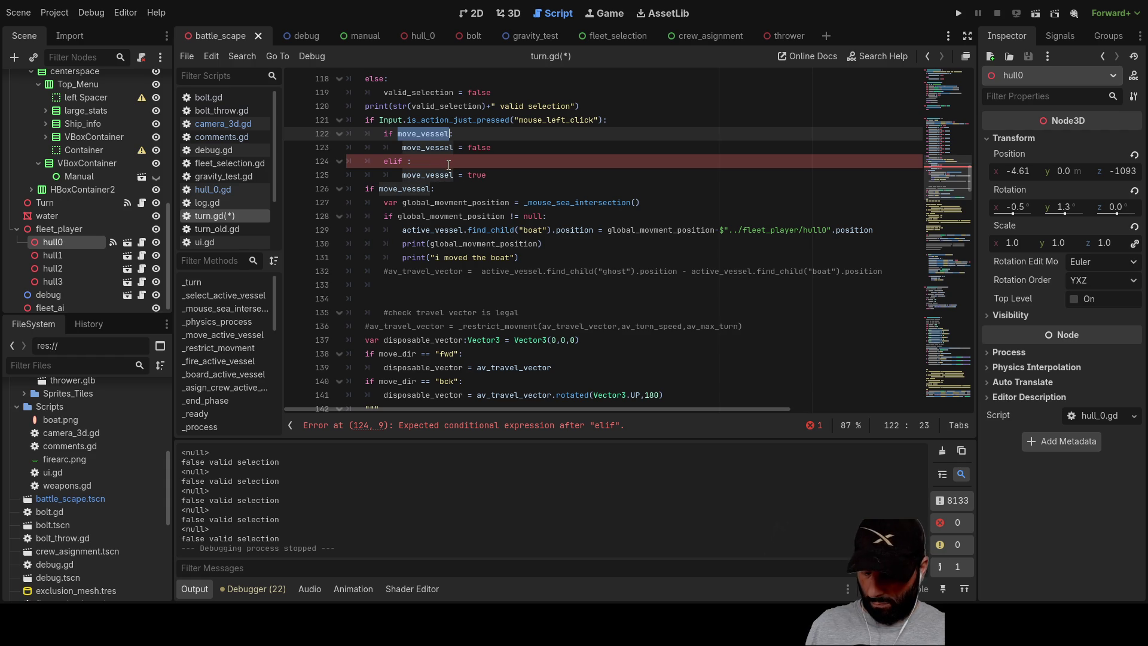
{"action": "left_click", "coordinate": [412, 162]}
{"action": "key", "text": "ctrl+v"}
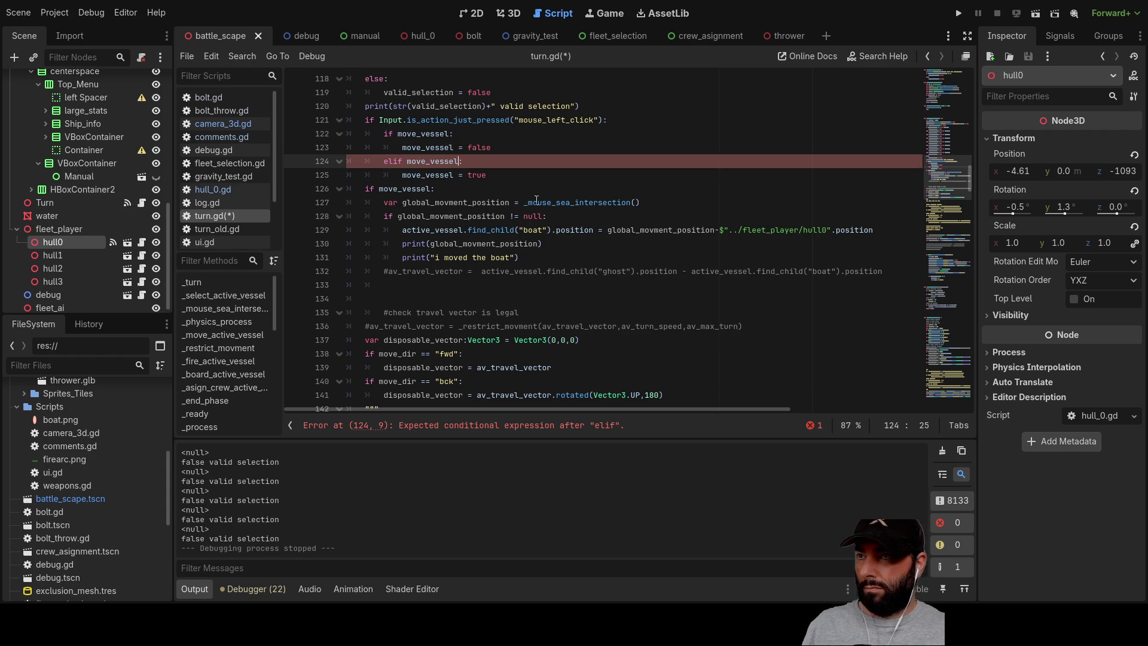
{"action": "type", "text": "and move_vessel"}
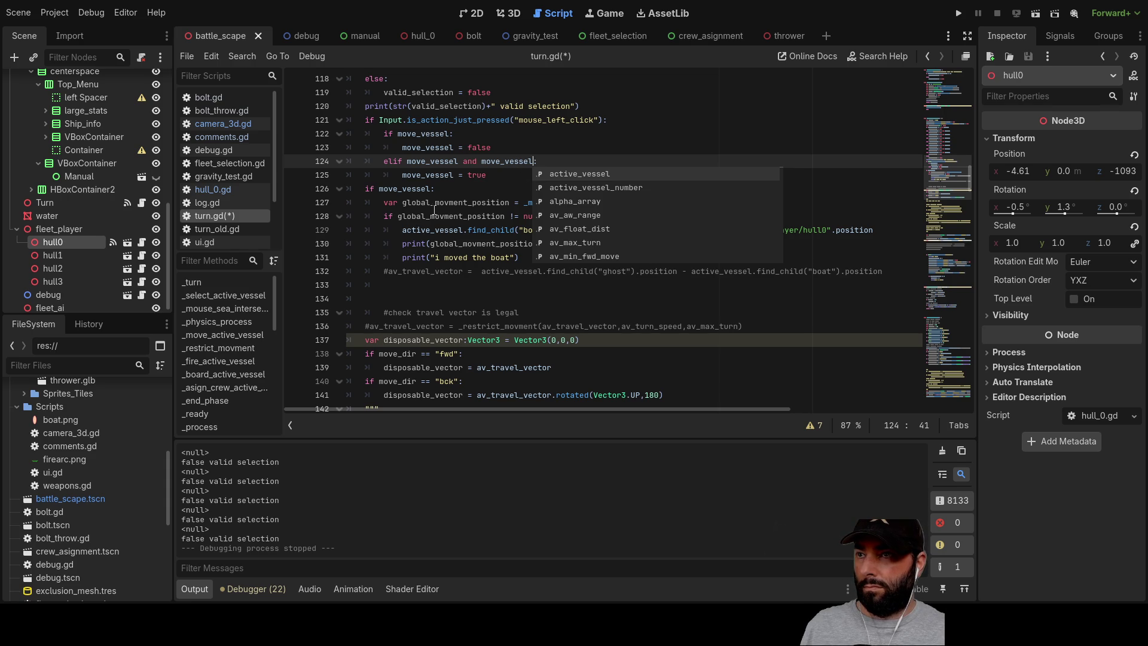
{"action": "left_click", "coordinate": [513, 139]}
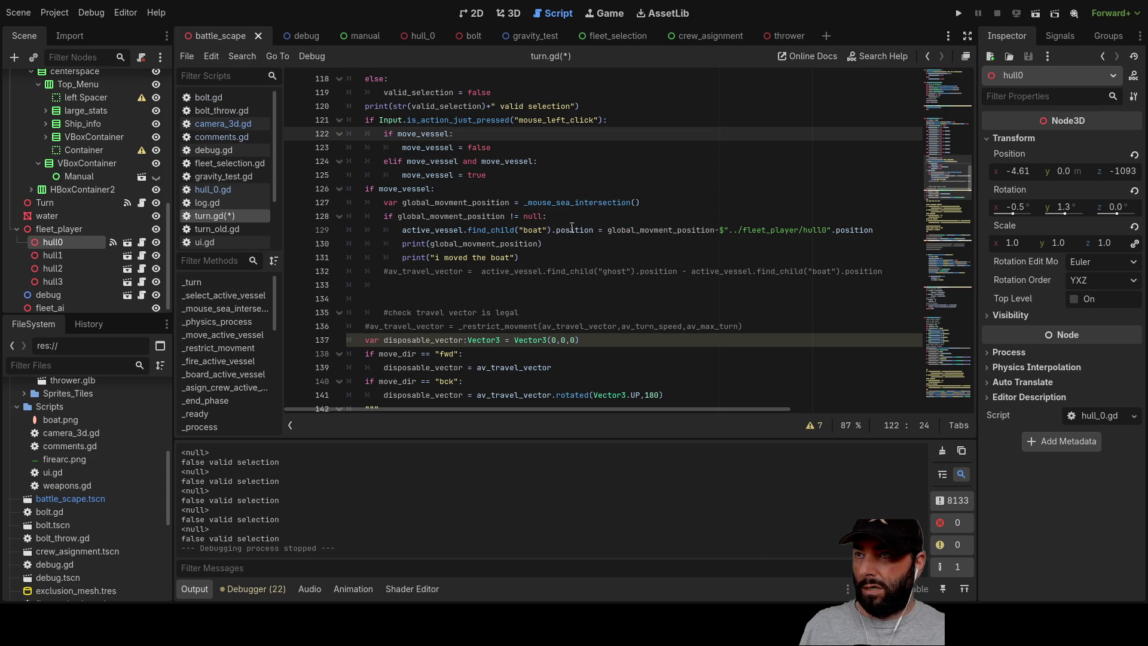
{"action": "double_click", "coordinate": [451, 107]}
{"action": "key", "text": "ctrl+c"}
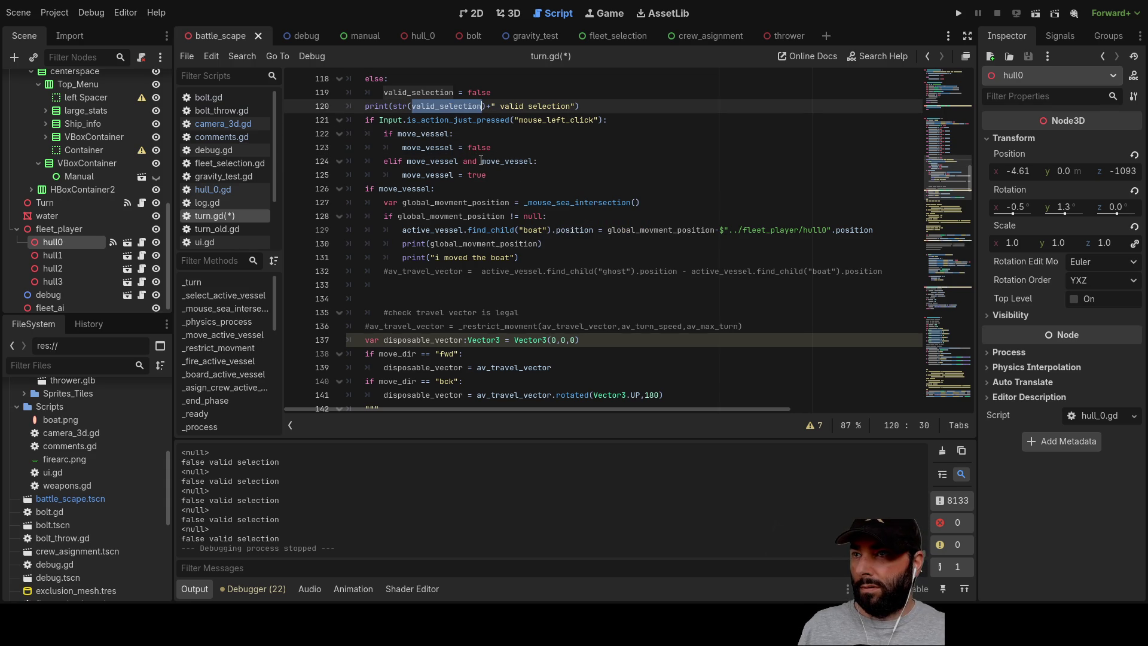
{"action": "double_click", "coordinate": [513, 161]}
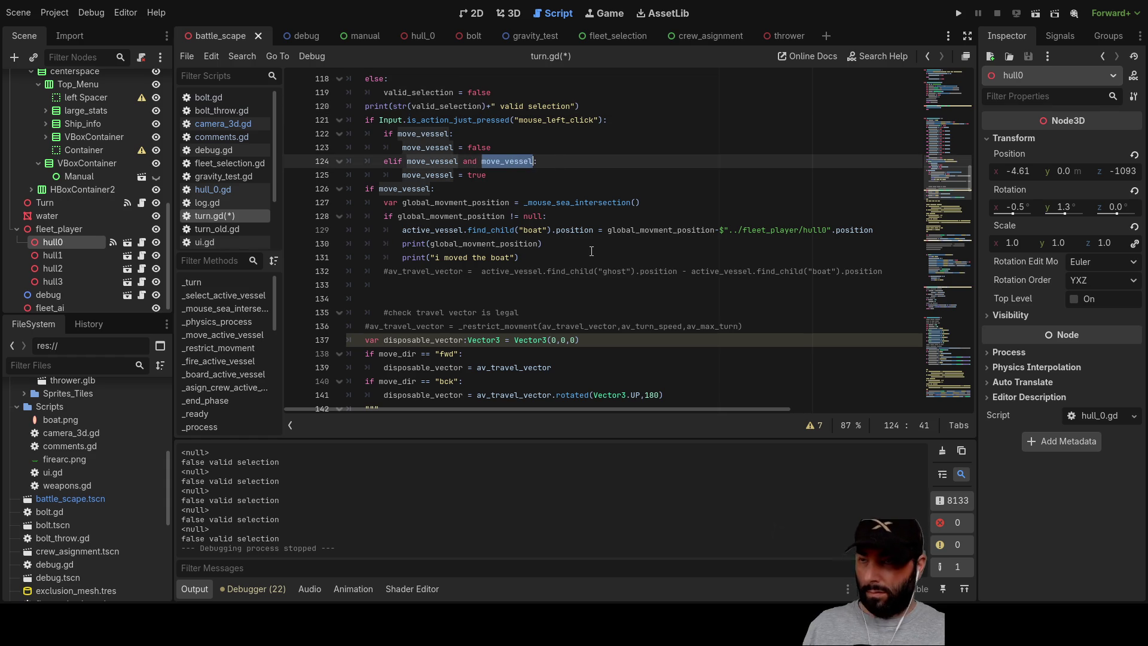
{"action": "key", "text": "ctrl+v"}
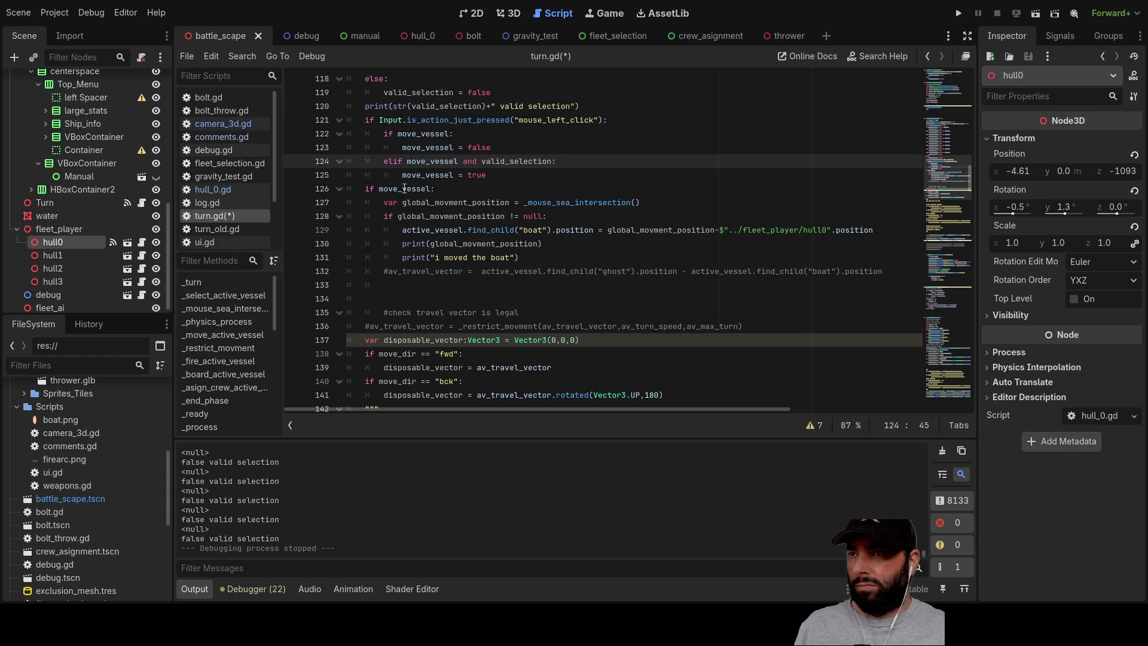
Insert 'not ' so line 124 reads 'elif not move_vessel and valid_selection:', then run the game.
{"action": "double_click", "coordinate": [427, 162]}
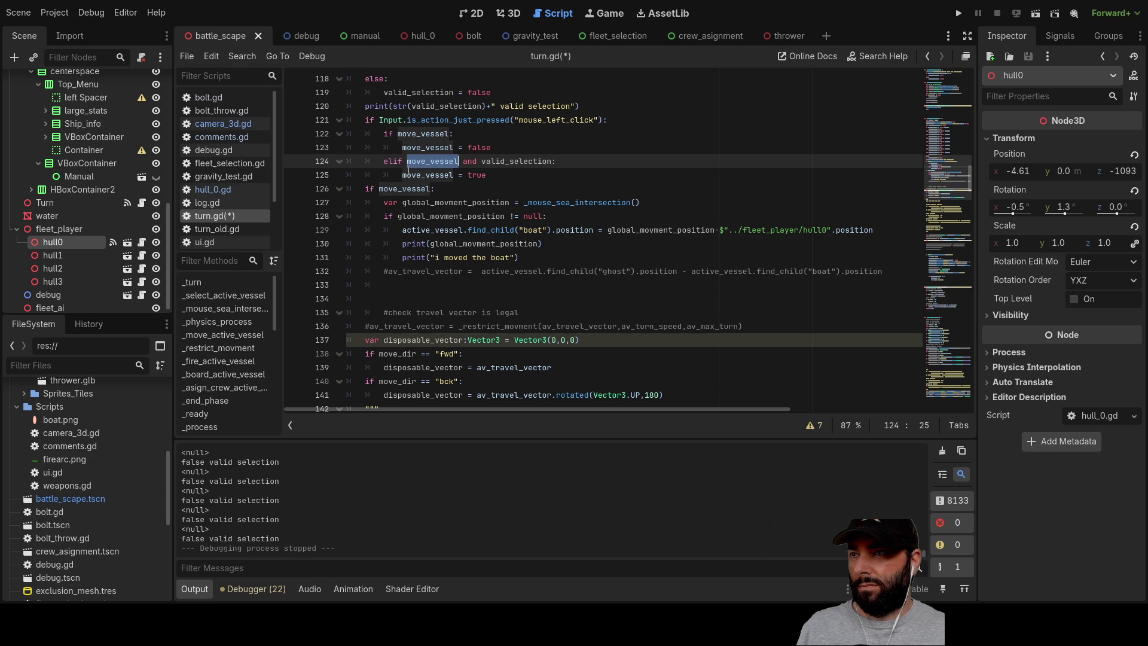
{"action": "left_click", "coordinate": [409, 161]}
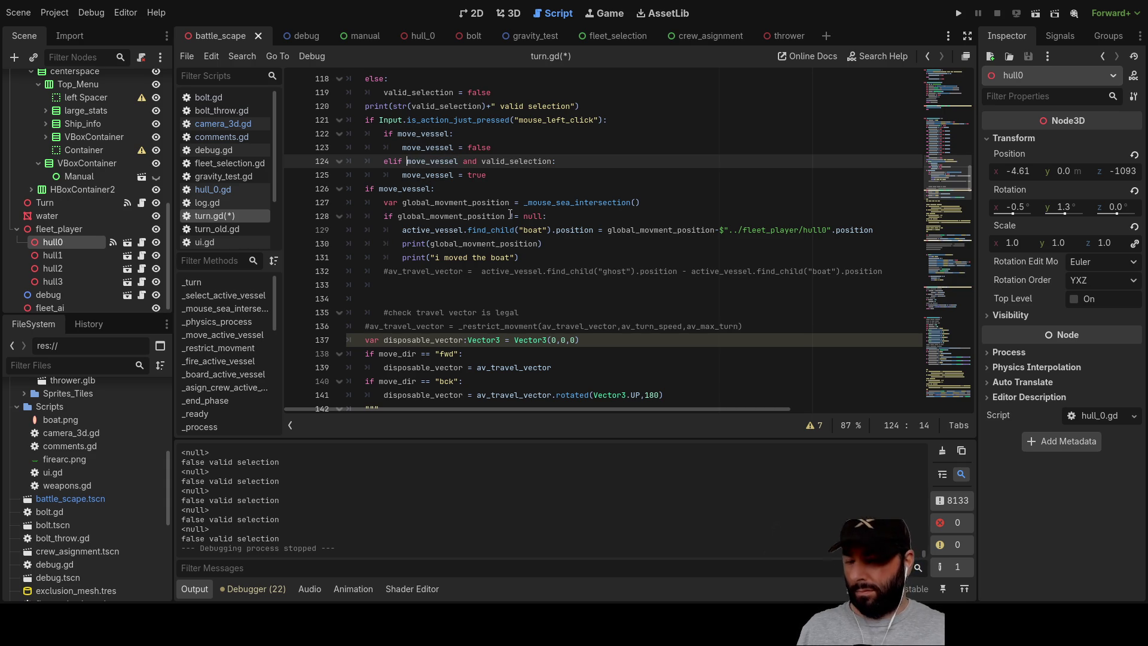
{"action": "type", "text": "not"}
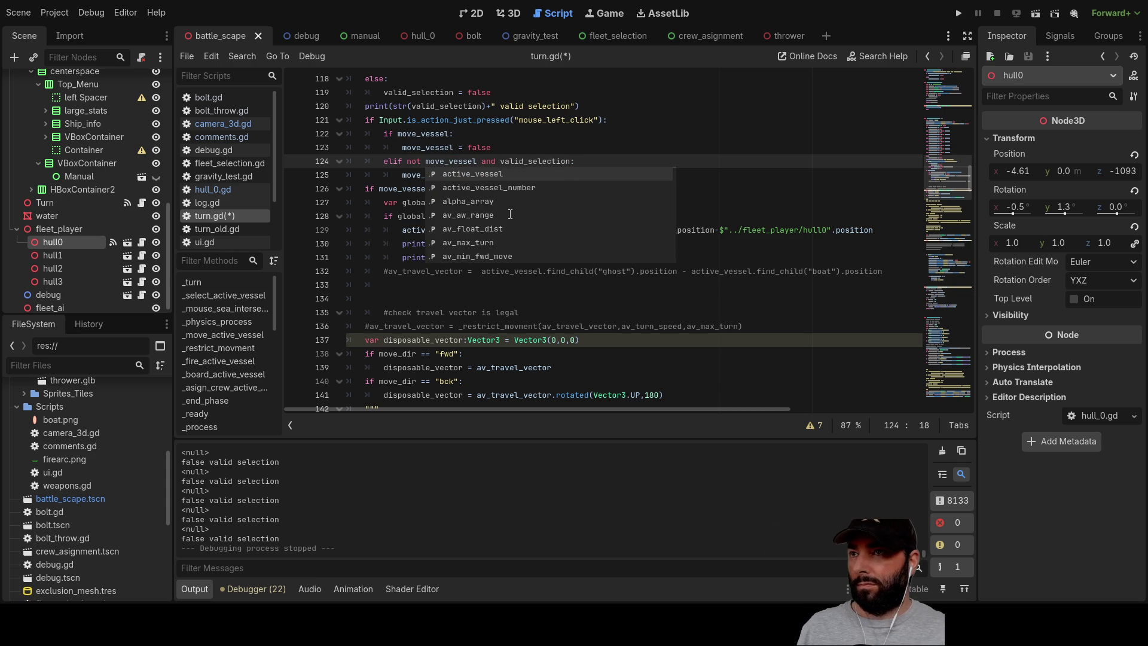
{"action": "left_click", "coordinate": [589, 166]}
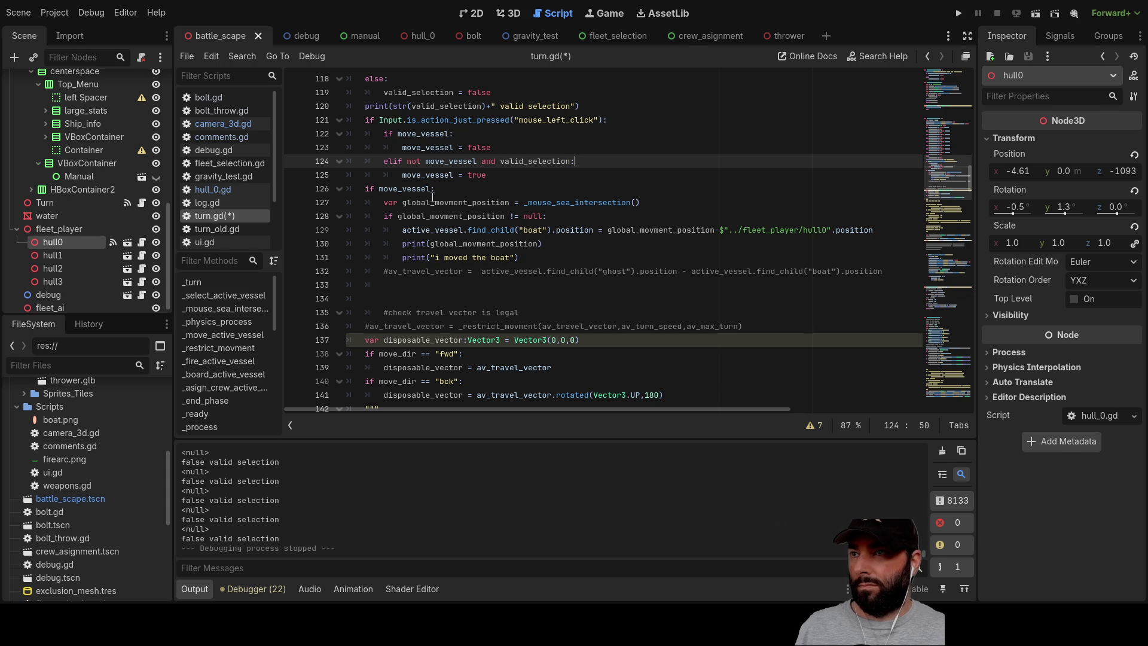
{"action": "left_click", "coordinate": [959, 14]}
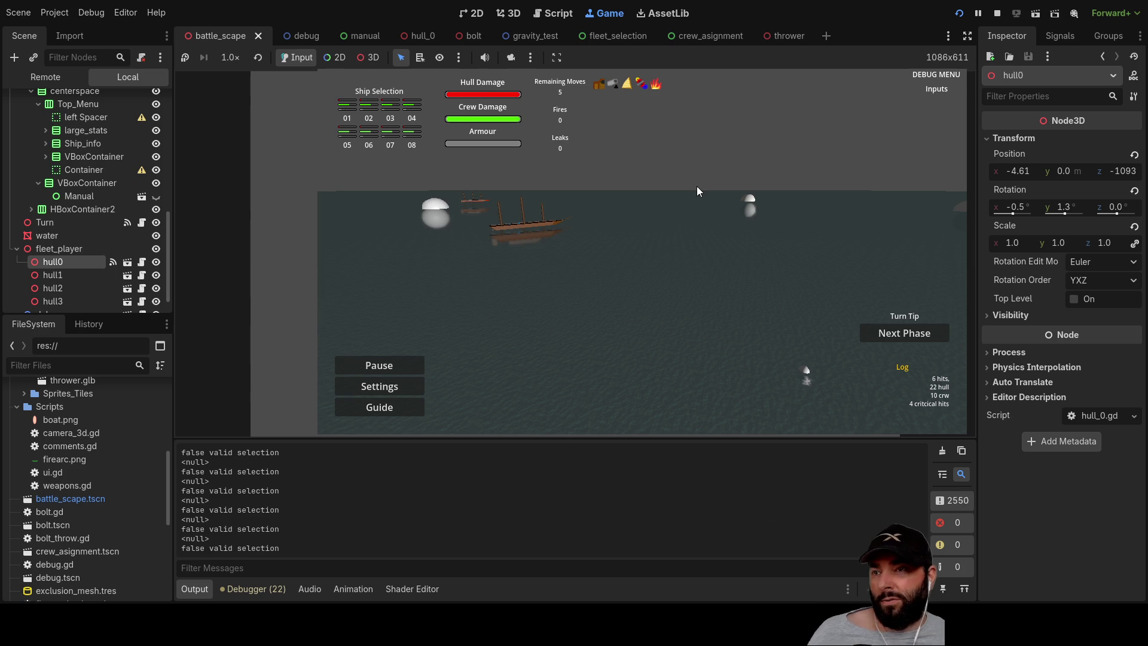
Drag the boat along the red arc four times to test the revised script, then stop.
{"action": "key", "text": "a"}
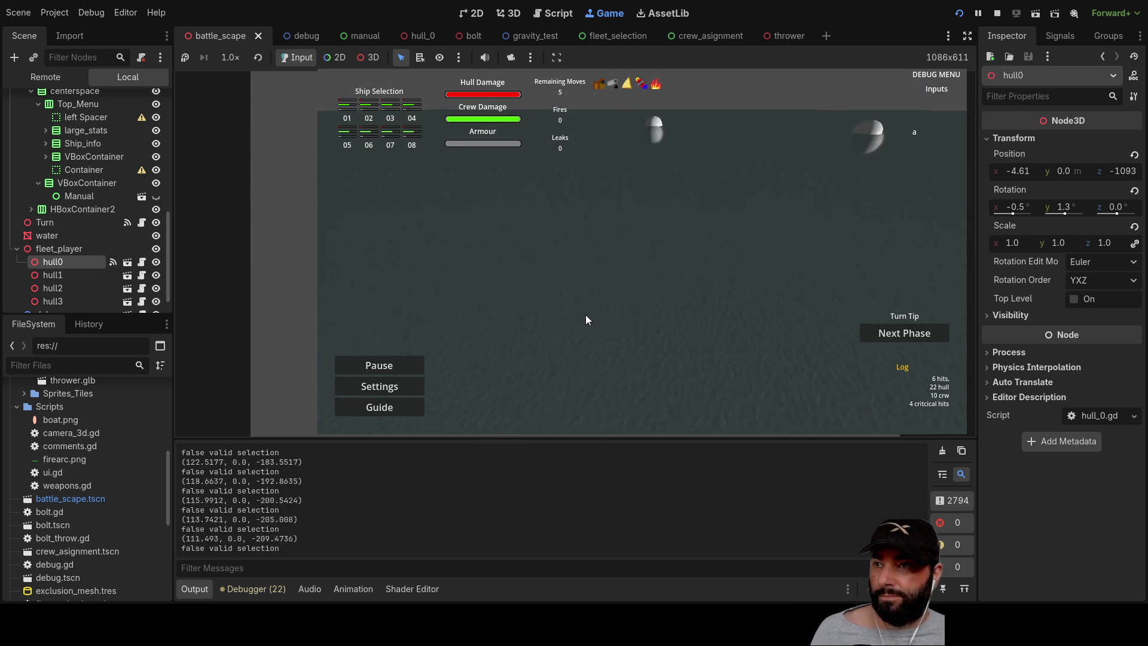
{"action": "key", "text": "s"}
{"action": "key", "text": "q"}
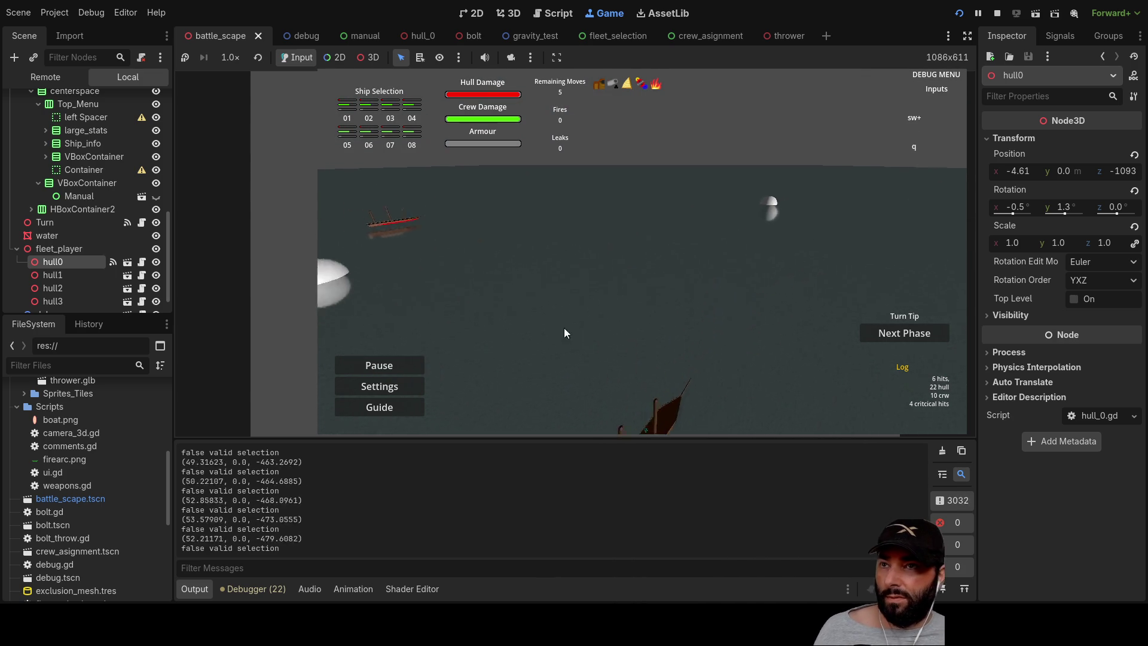
{"action": "key", "text": "a"}
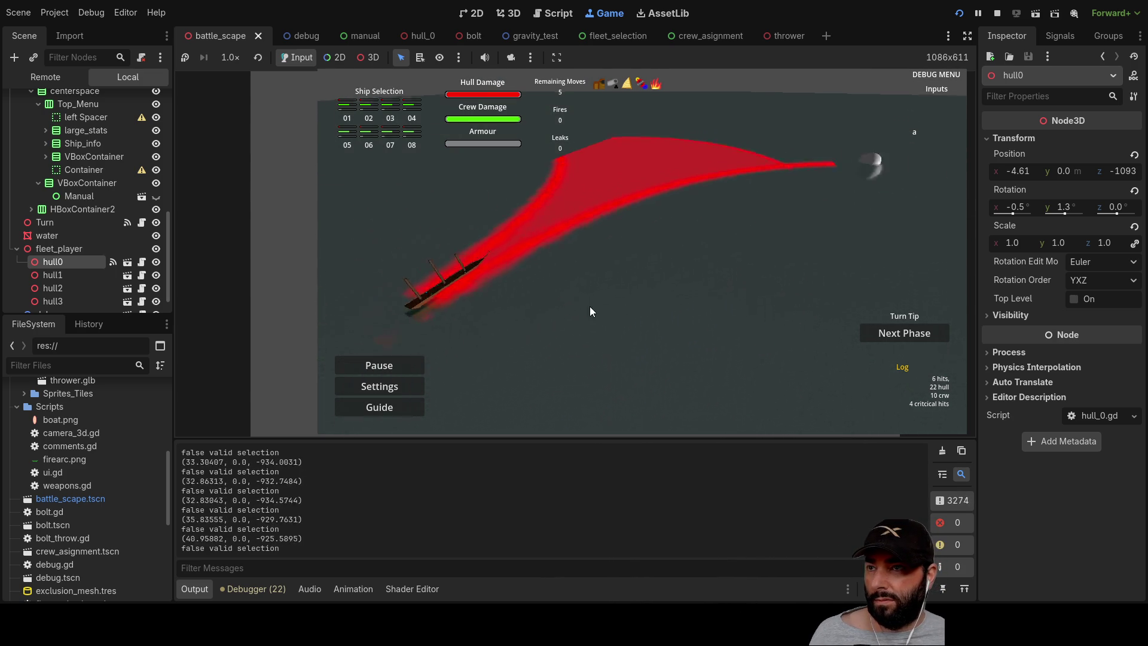
{"action": "mouse_move", "coordinate": [565, 332]}
{"action": "left_mouse_down"}
{"action": "mouse_move", "coordinate": [599, 258]}
{"action": "mouse_move", "coordinate": [680, 168]}
{"action": "mouse_move", "coordinate": [512, 230]}
{"action": "mouse_move", "coordinate": [670, 238]}
{"action": "left_mouse_up"}
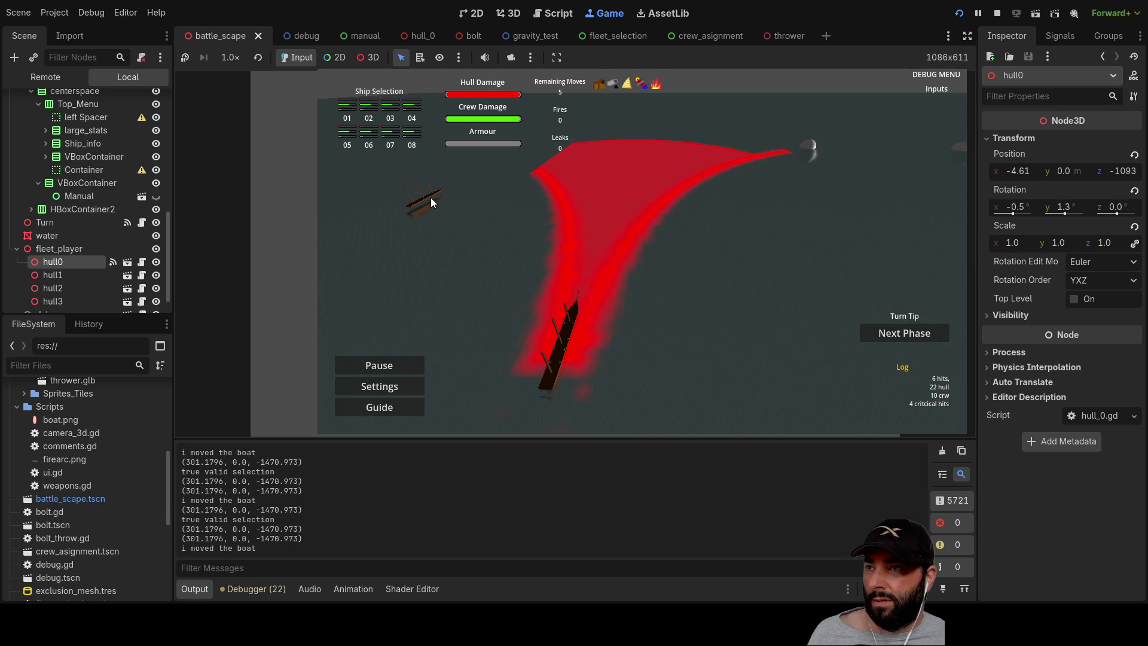
{"action": "left_click_drag", "start_coordinate": [420, 199], "coordinate": [651, 217]}
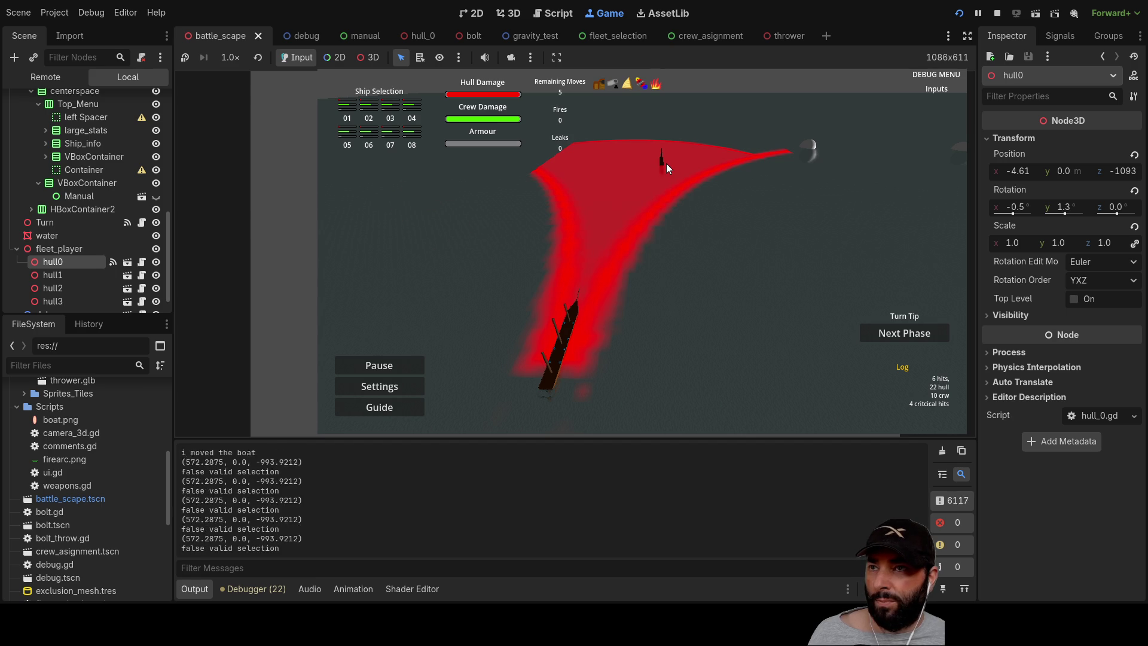
{"action": "mouse_move", "coordinate": [661, 159]}
{"action": "left_mouse_down"}
{"action": "mouse_move", "coordinate": [660, 267]}
{"action": "mouse_move", "coordinate": [855, 323]}
{"action": "mouse_move", "coordinate": [840, 260]}
{"action": "left_mouse_up"}
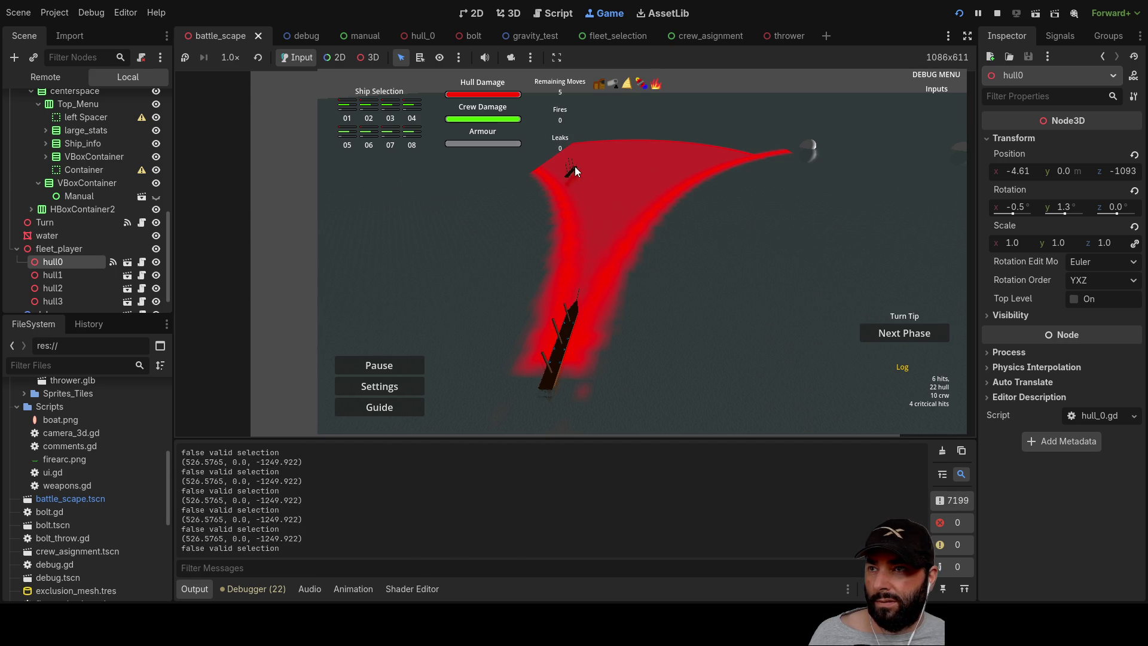
{"action": "mouse_move", "coordinate": [726, 163]}
{"action": "left_mouse_down"}
{"action": "mouse_move", "coordinate": [602, 267]}
{"action": "mouse_move", "coordinate": [590, 259]}
{"action": "left_mouse_up"}
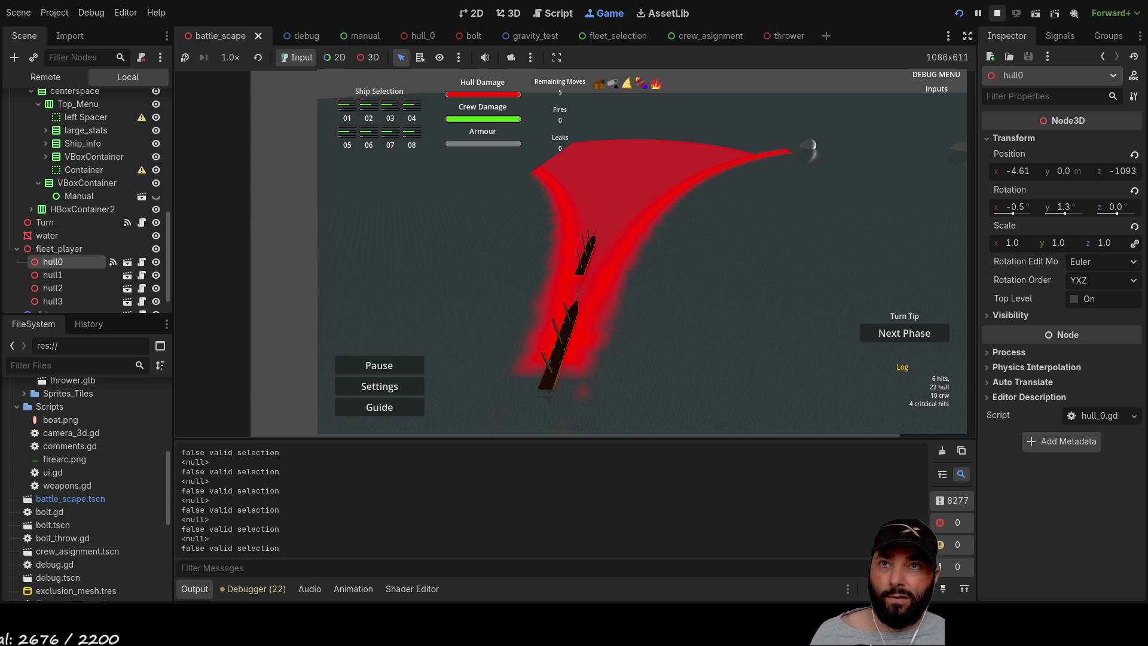
{"action": "left_click", "coordinate": [998, 13]}
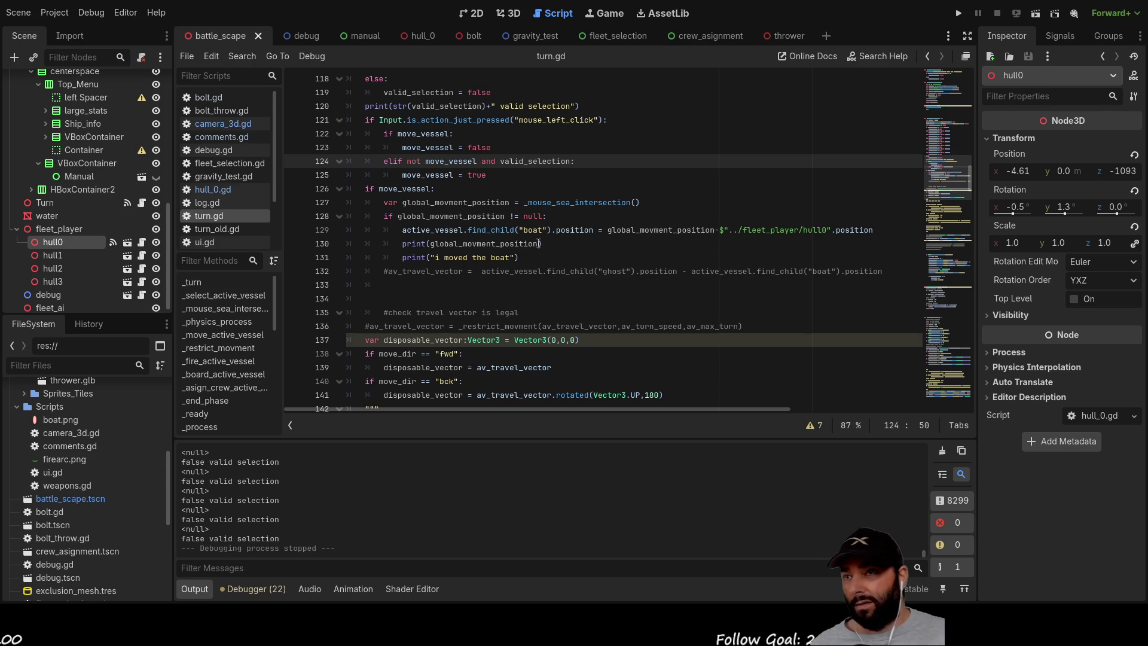
Remove the extra blank line and uncomment the av_travel_vector assignment on line 132.
{"action": "scroll", "coordinate": [442, 213], "scroll_direction": "down", "scroll_amount": 3}
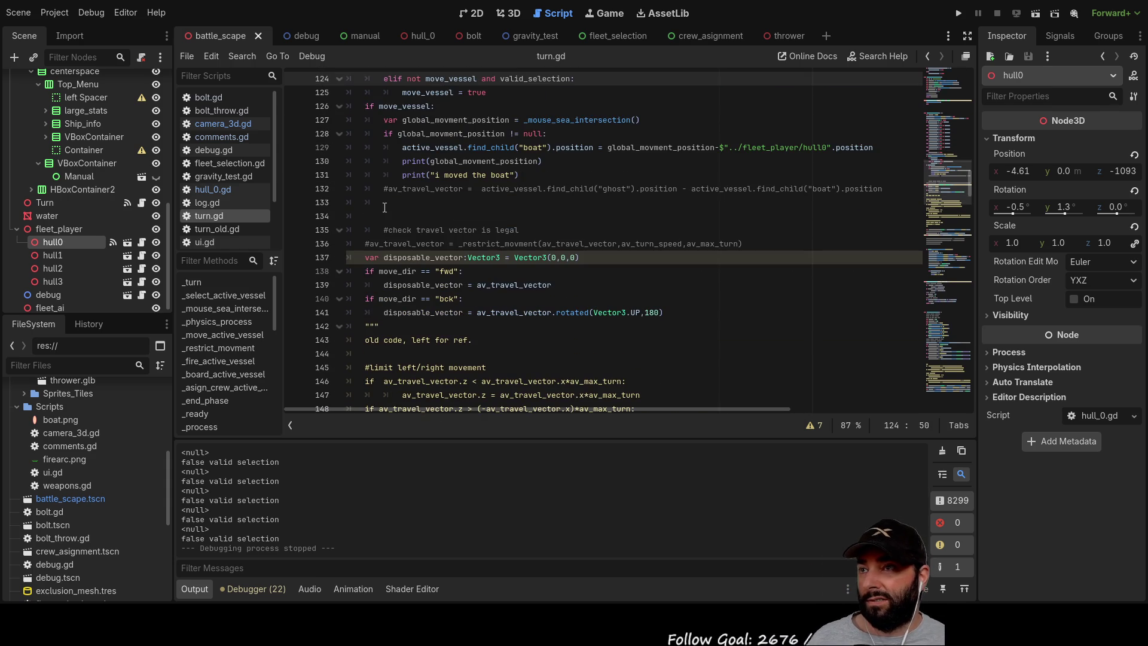
{"action": "left_click", "coordinate": [680, 202]}
{"action": "key", "text": "Down"}
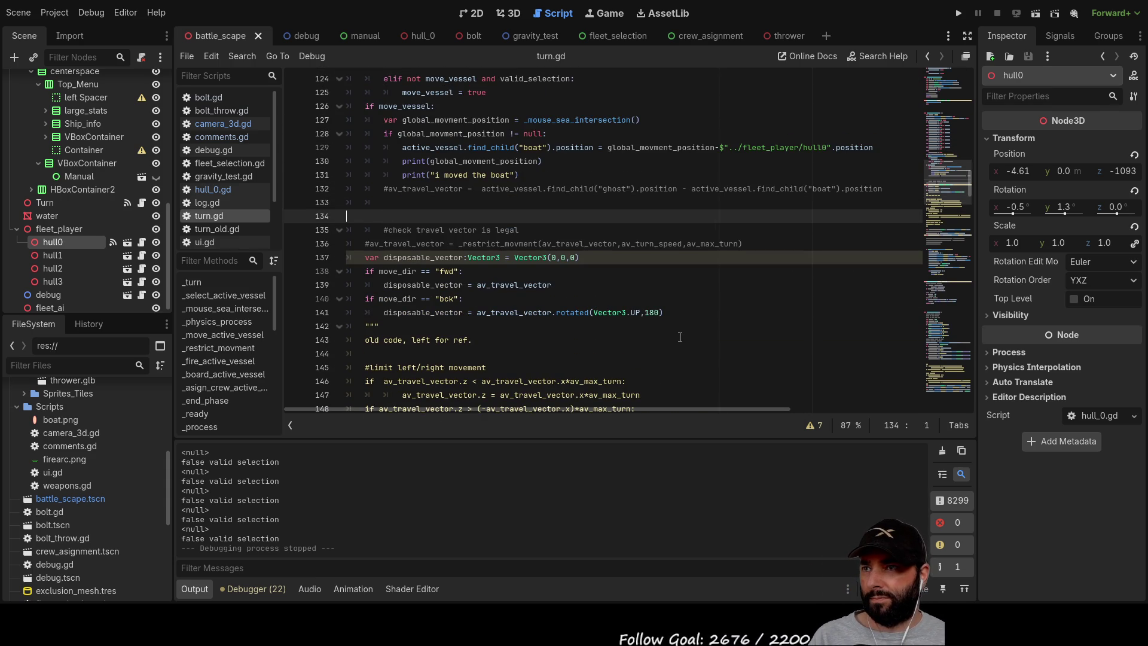
{"action": "key", "text": "BackSpace"}
{"action": "key", "text": "BackSpace"}
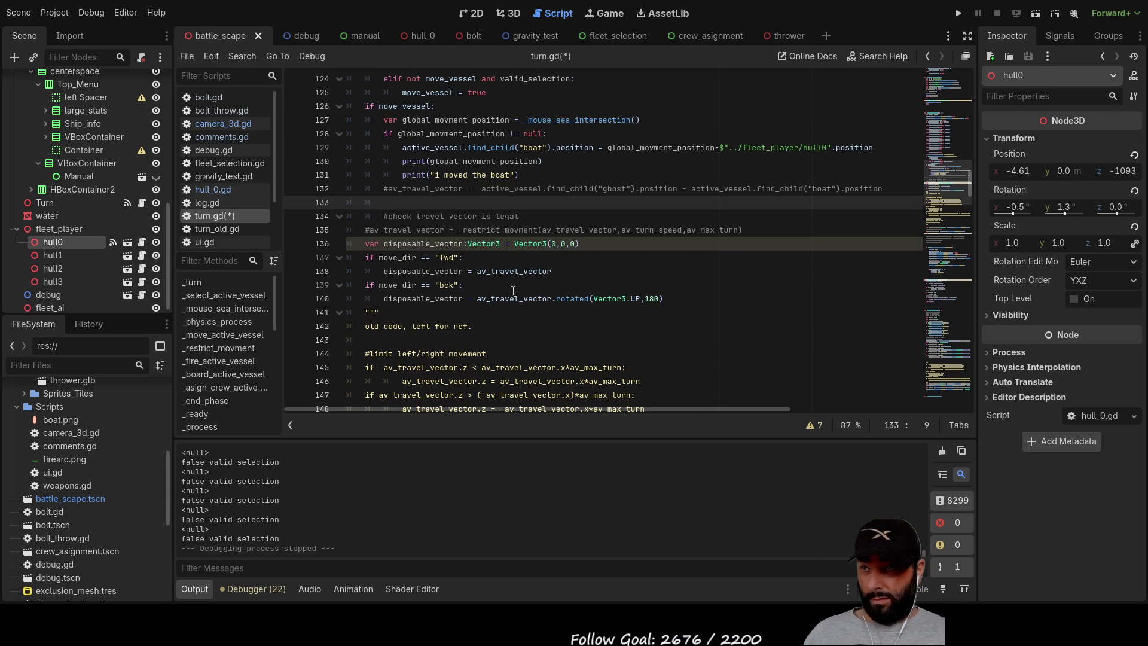
{"action": "key", "text": "Up"}
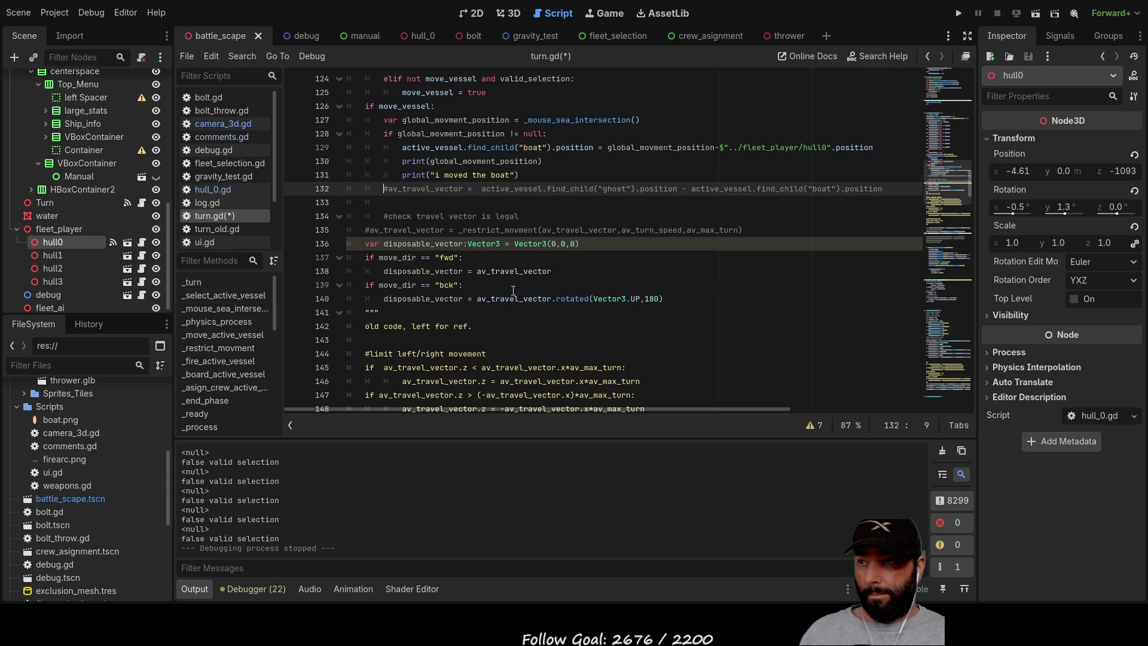
{"action": "key", "text": "ctrl+k"}
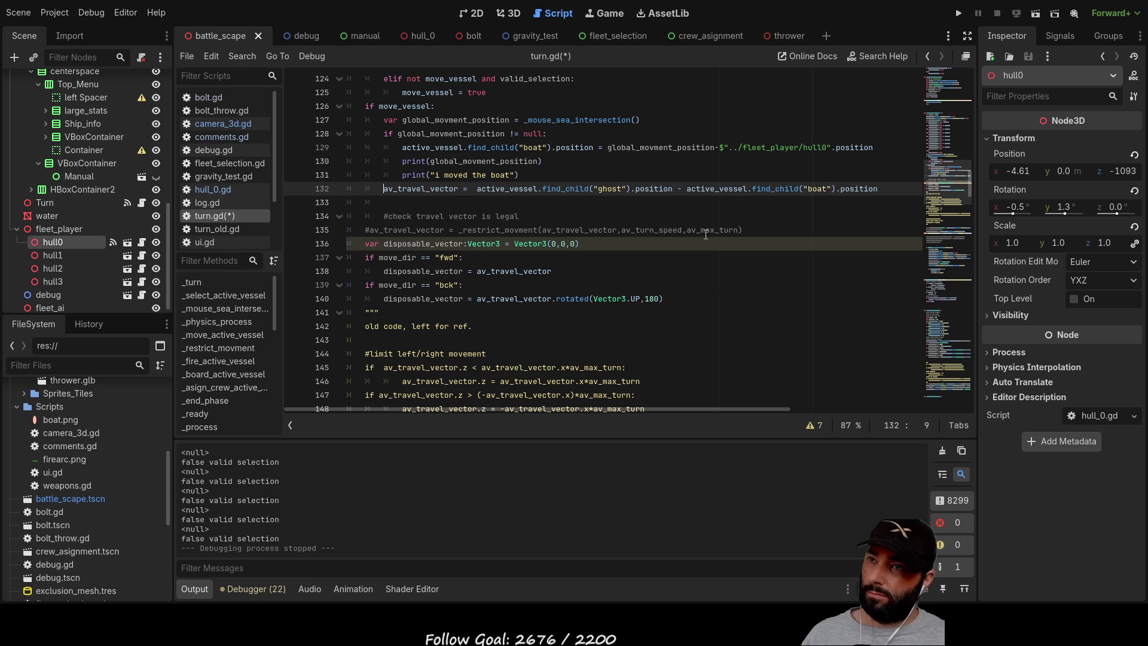
Uncomment the _restrict_movment call on line 135 and run the project.
{"action": "left_click", "coordinate": [383, 216]}
{"action": "key", "text": "Down"}
{"action": "key", "text": "Home"}
{"action": "key", "text": "Delete"}
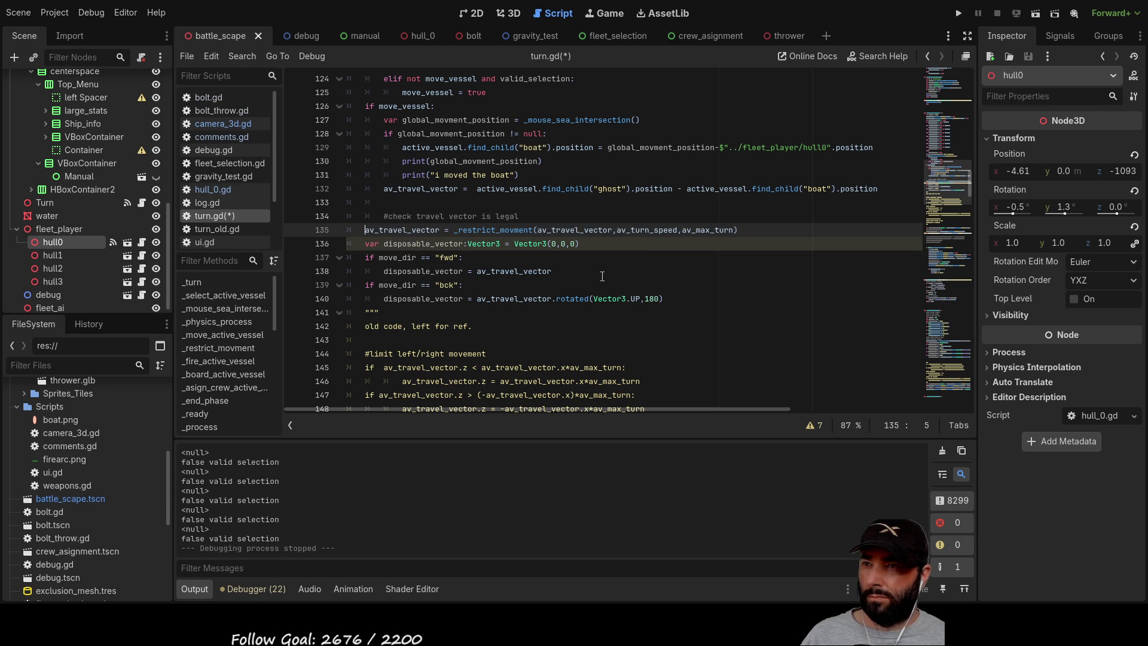
{"action": "left_click", "coordinate": [959, 14]}
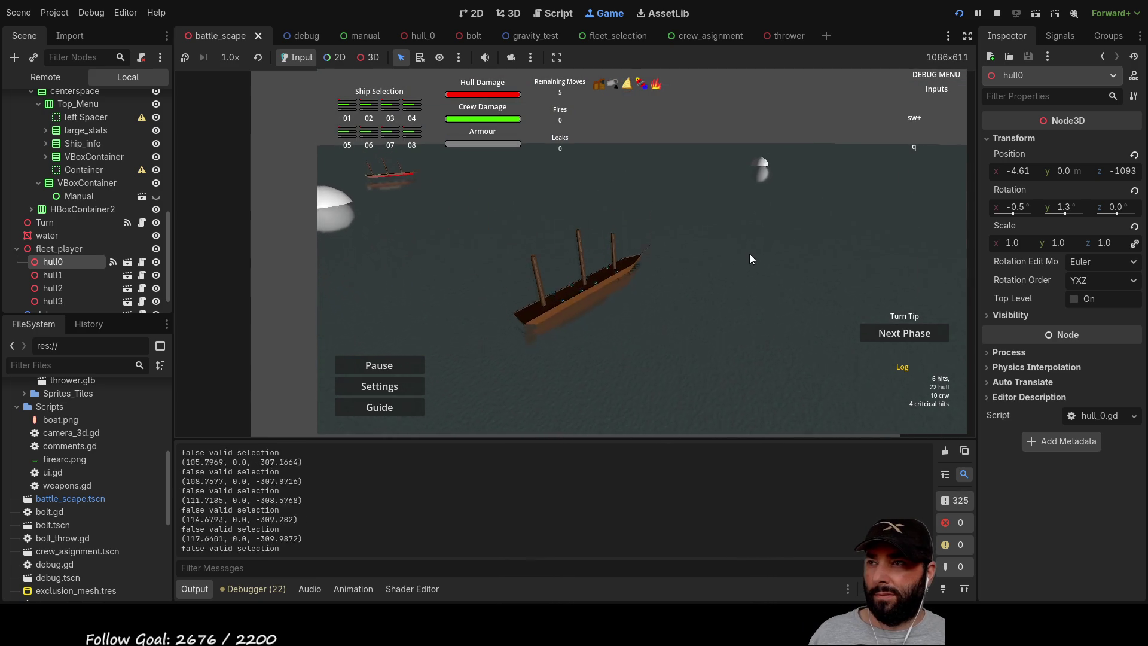
Play-test the game twice, moving the camera with W, then stop it with F8.
{"action": "key", "text": "w"}
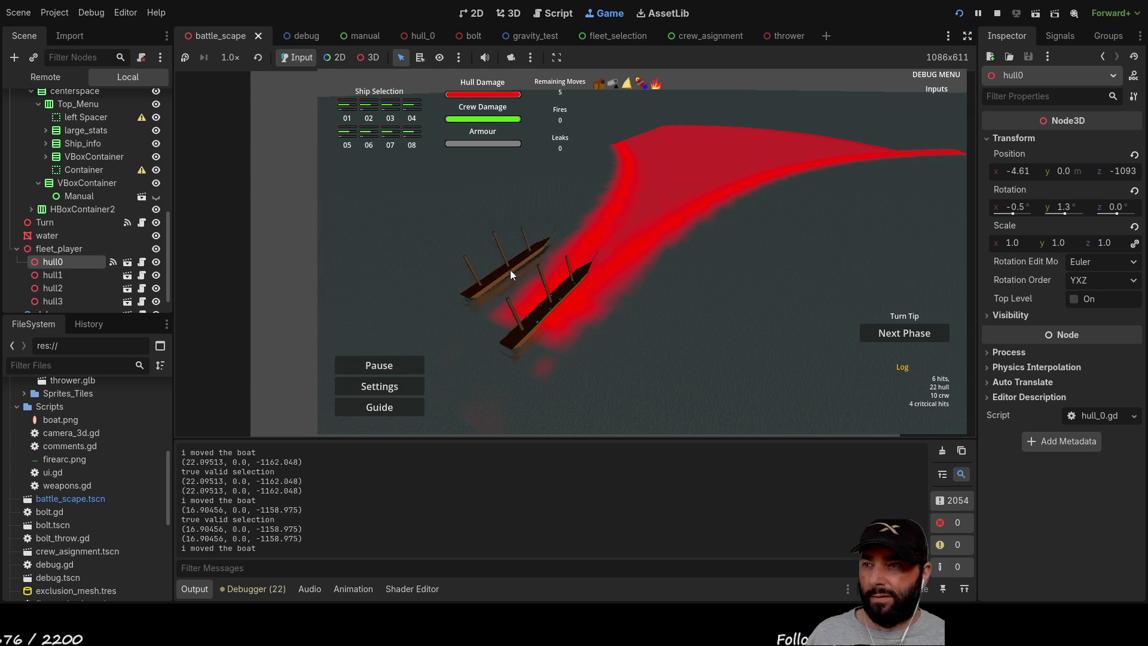
{"action": "left_click", "coordinate": [998, 13]}
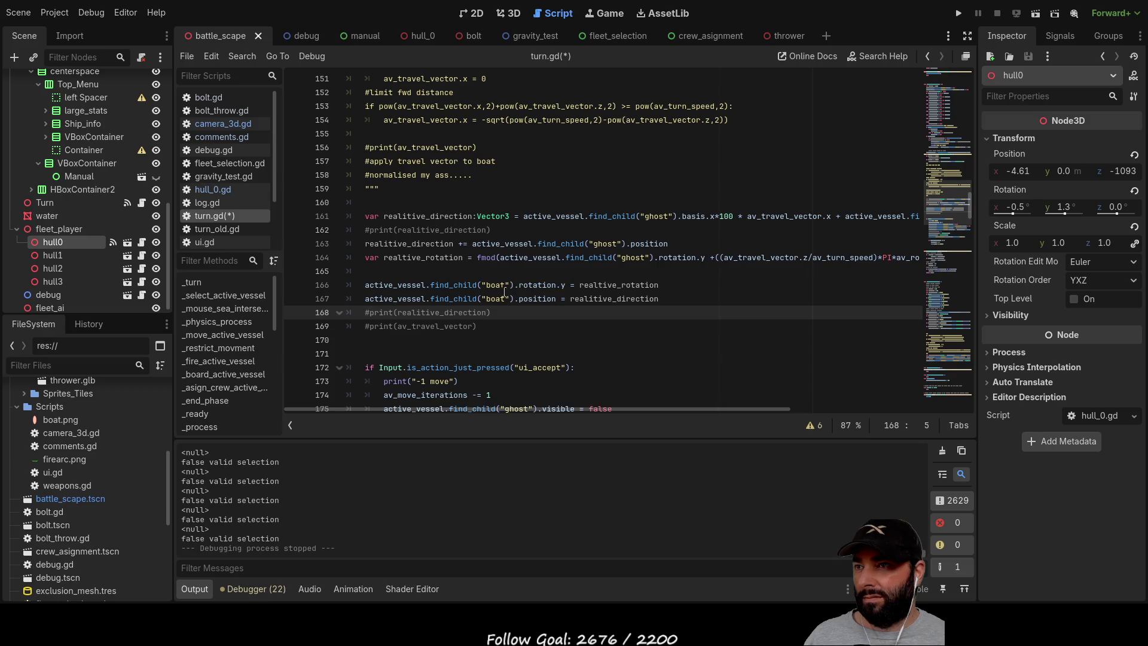
{"action": "key", "text": "F5"}
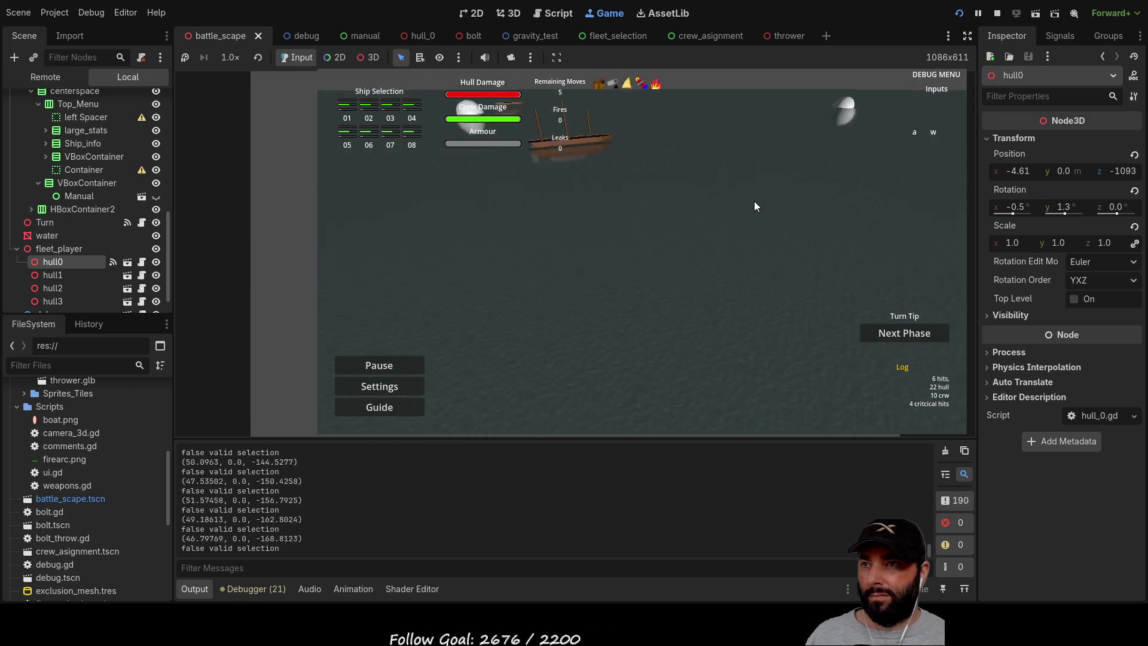
{"action": "key", "text": "w"}
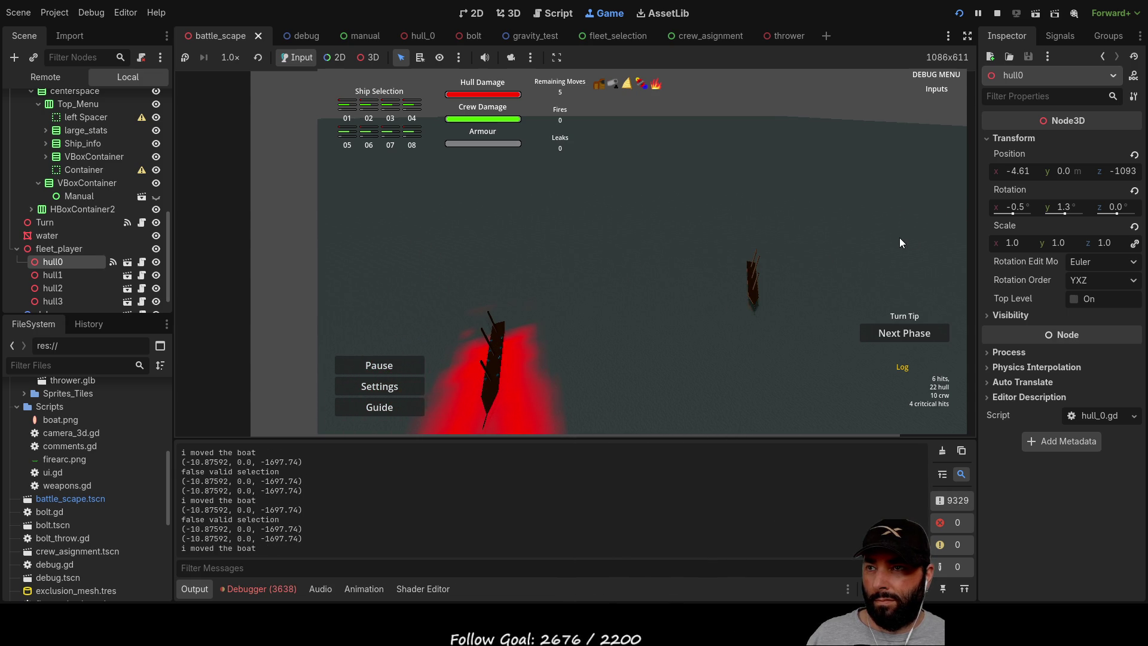
{"action": "key", "text": "F8"}
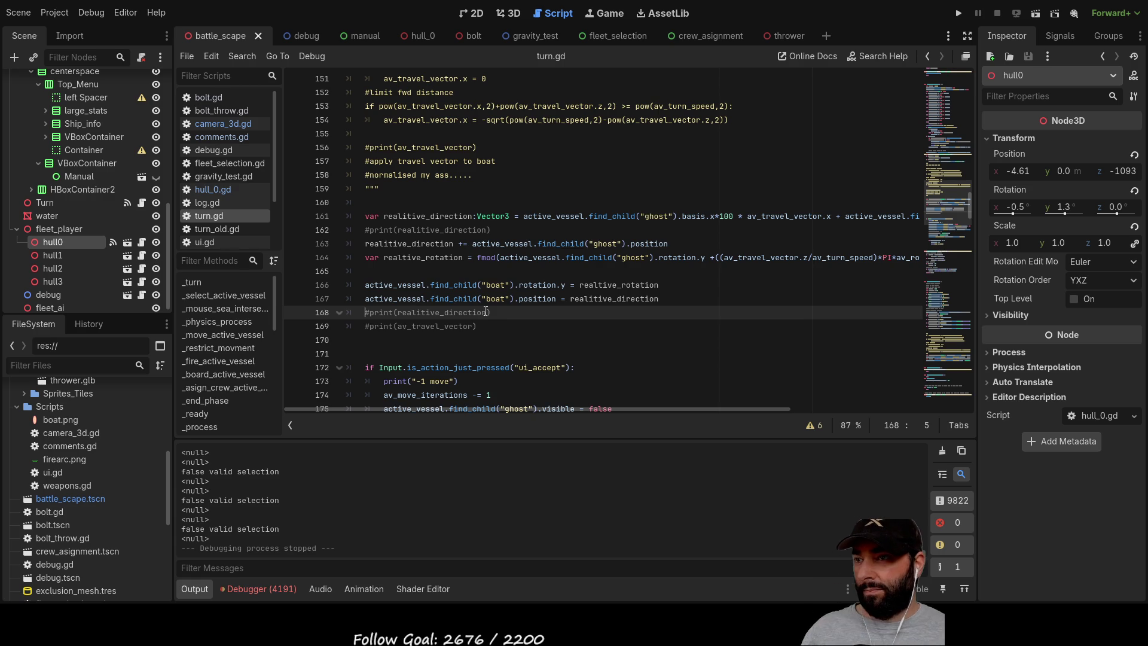
{"action": "scroll", "coordinate": [455, 308], "scroll_direction": "up", "scroll_amount": 8}
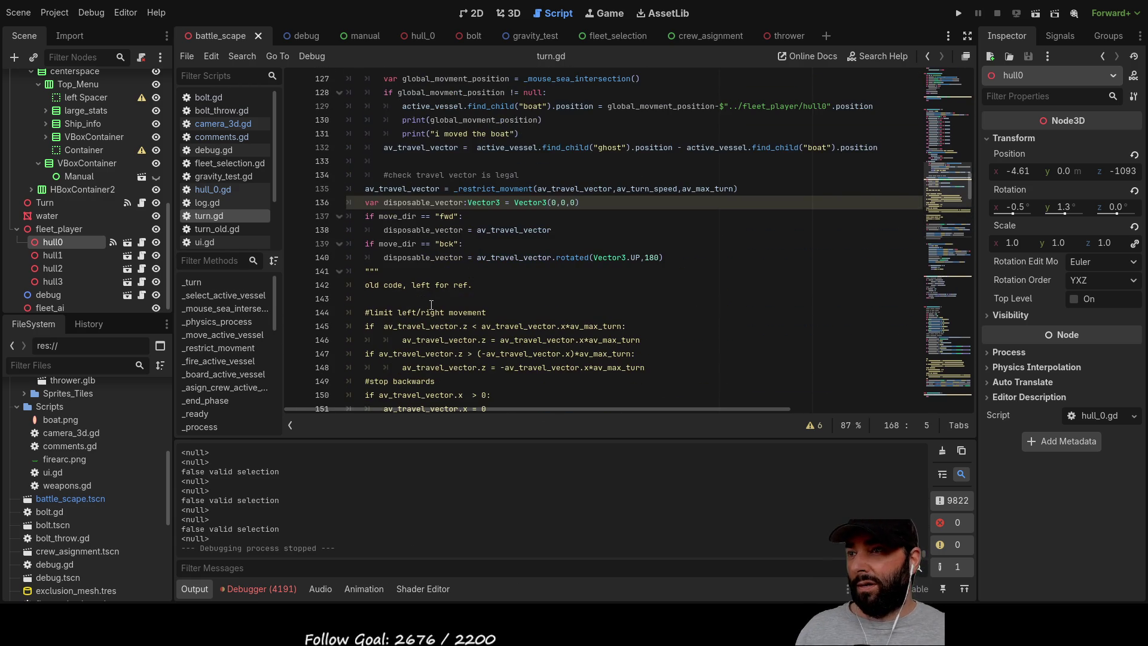
{"action": "scroll", "coordinate": [432, 305], "scroll_direction": "up", "scroll_amount": 3}
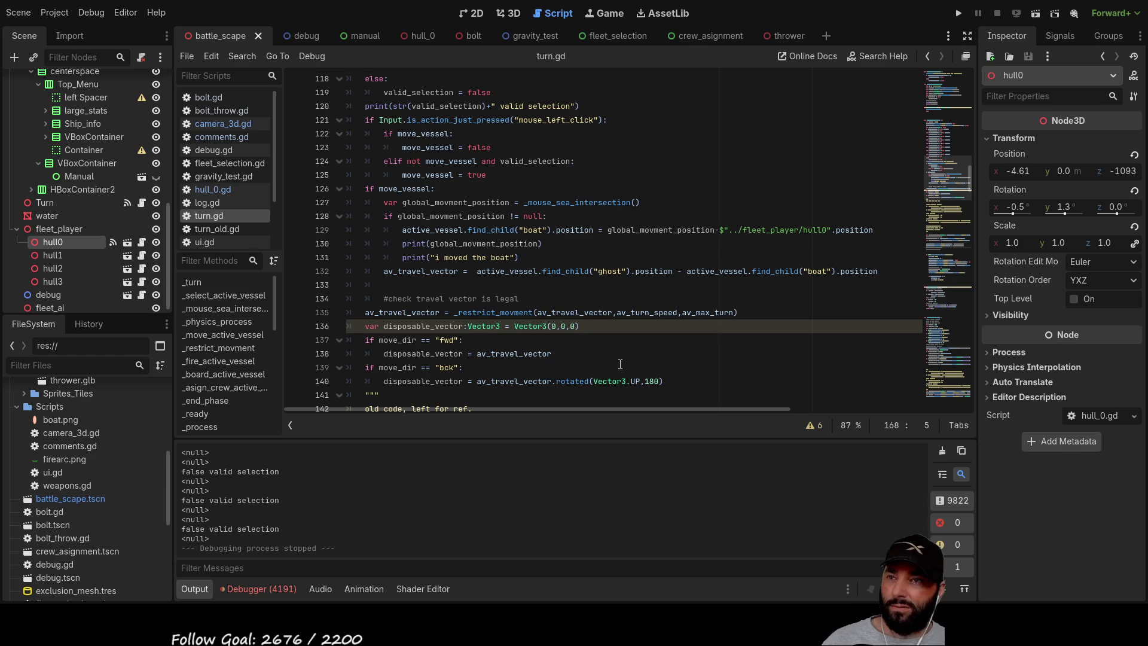
{"action": "left_click", "coordinate": [959, 13]}
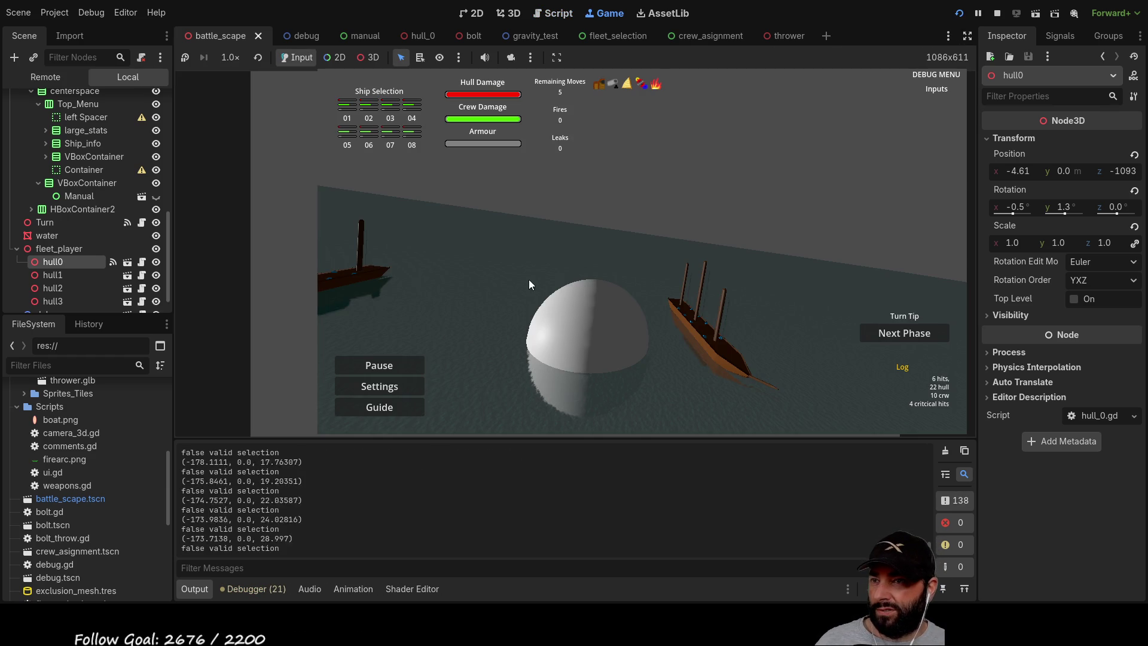
{"action": "scroll", "coordinate": [660, 246], "scroll_direction": "down", "scroll_amount": 3}
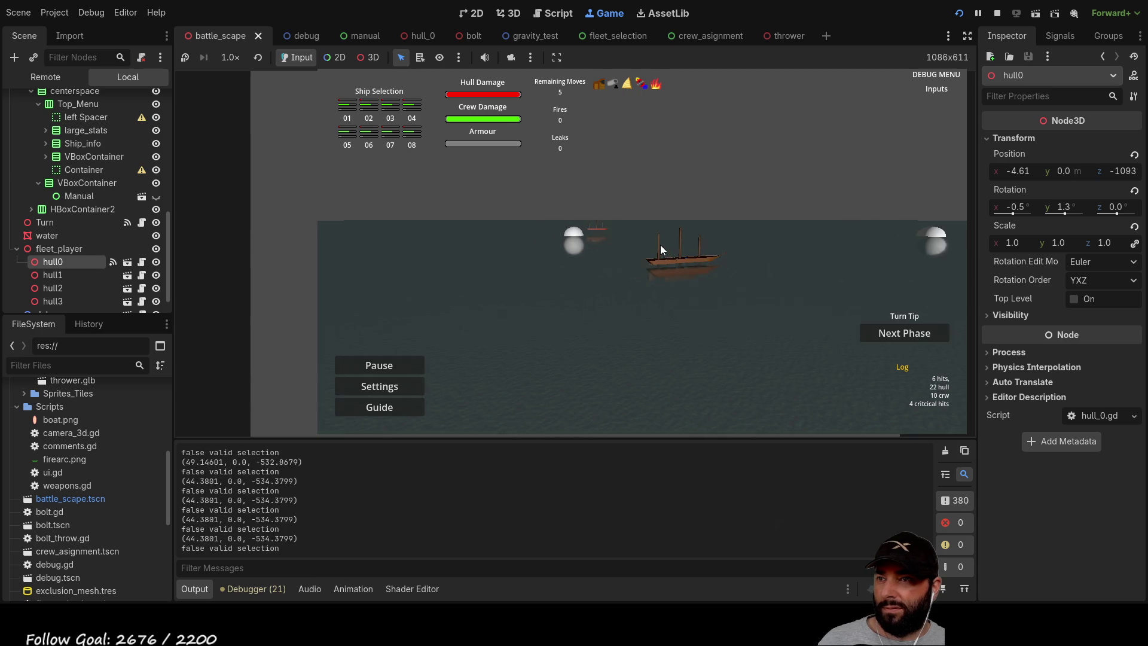
{"action": "key", "text": "q"}
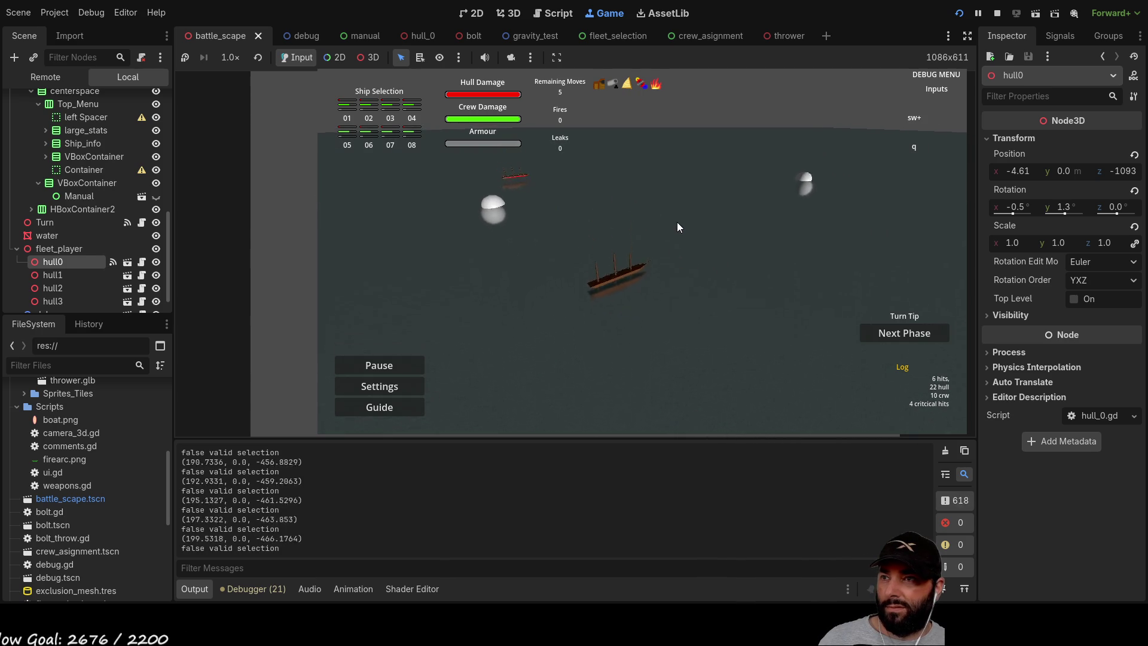
{"action": "scroll", "coordinate": [677, 222], "scroll_direction": "down", "scroll_amount": 3}
{"action": "key", "text": "a"}
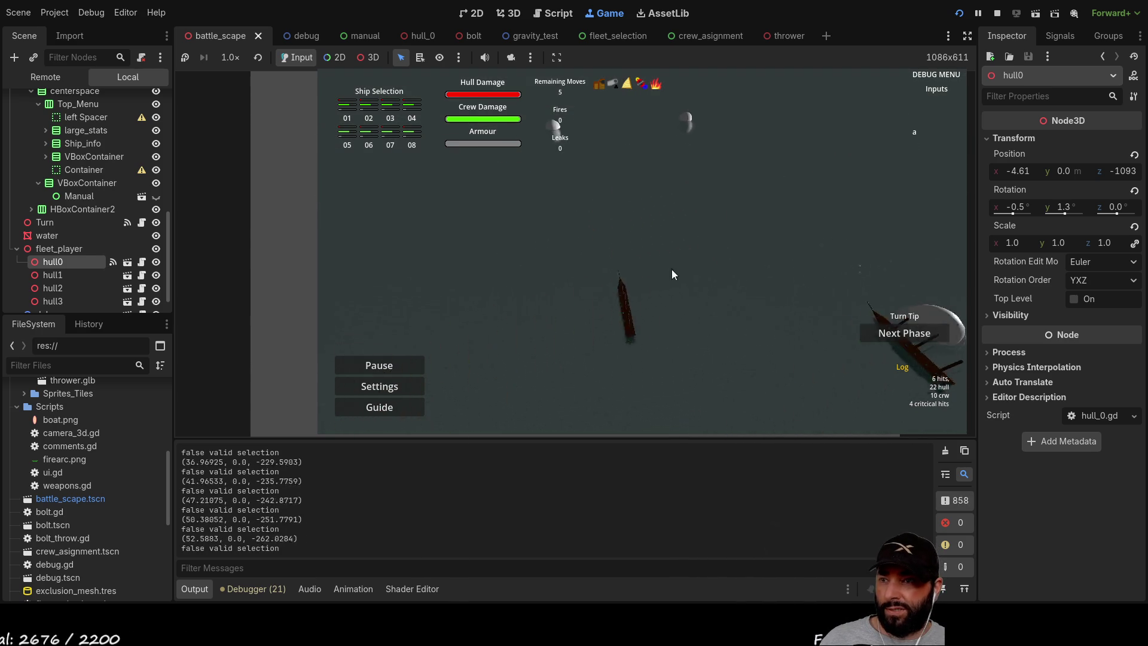
{"action": "left_click", "coordinate": [611, 287]}
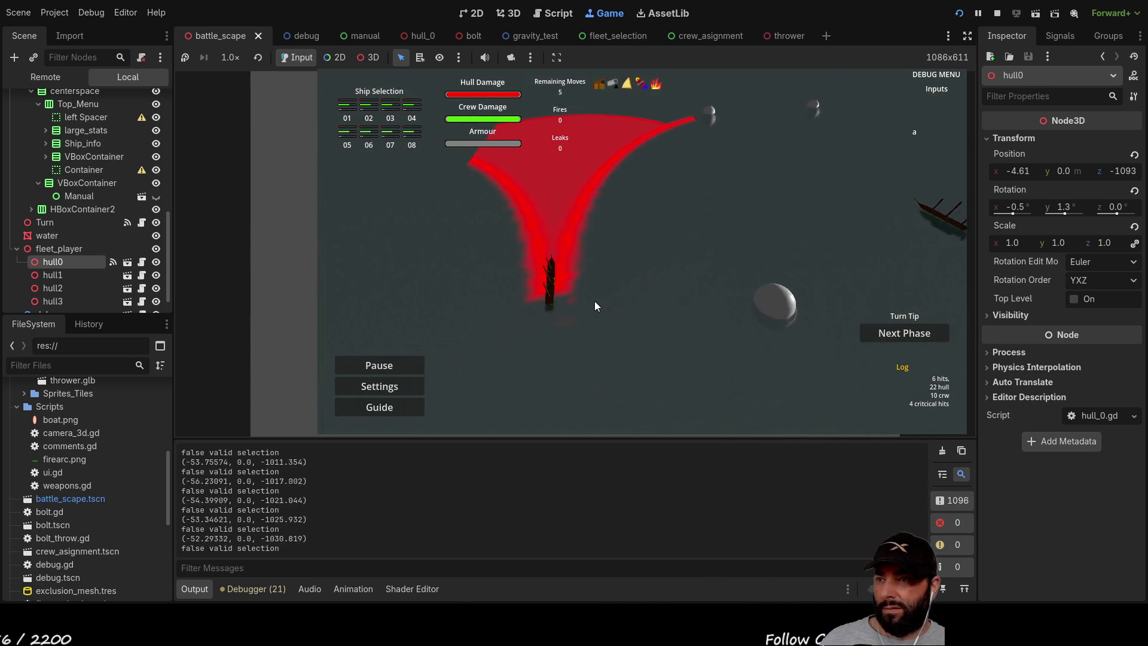
{"action": "key", "text": "w"}
{"action": "key", "text": "e"}
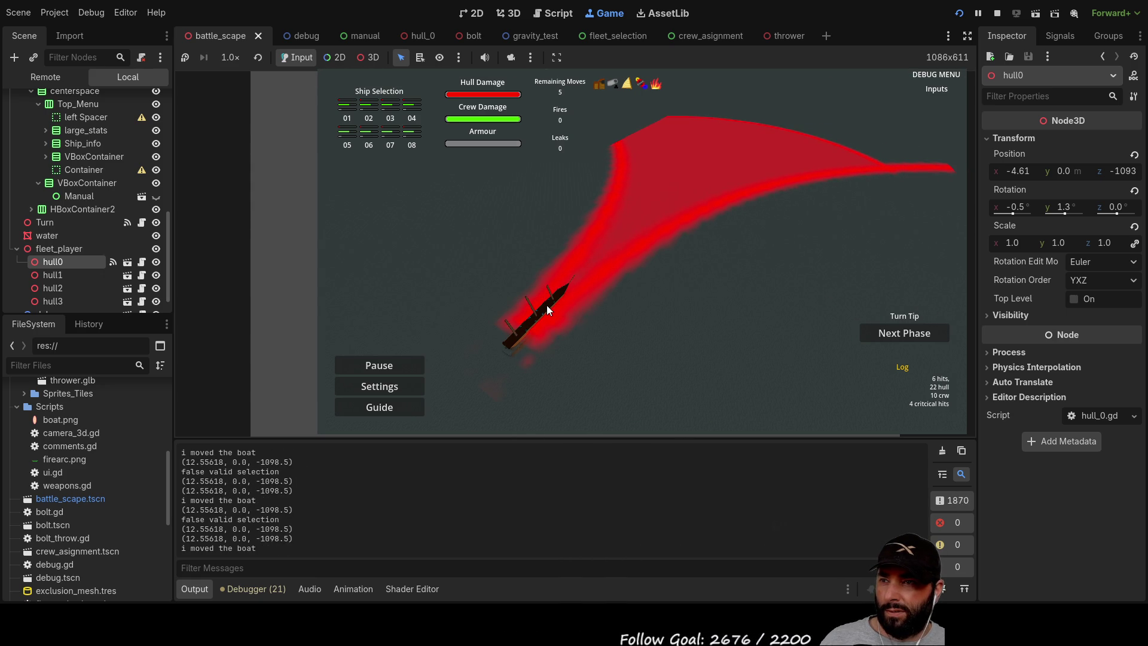
{"action": "key", "text": "F8"}
{"action": "scroll", "coordinate": [428, 298], "scroll_direction": "down", "scroll_amount": 1}
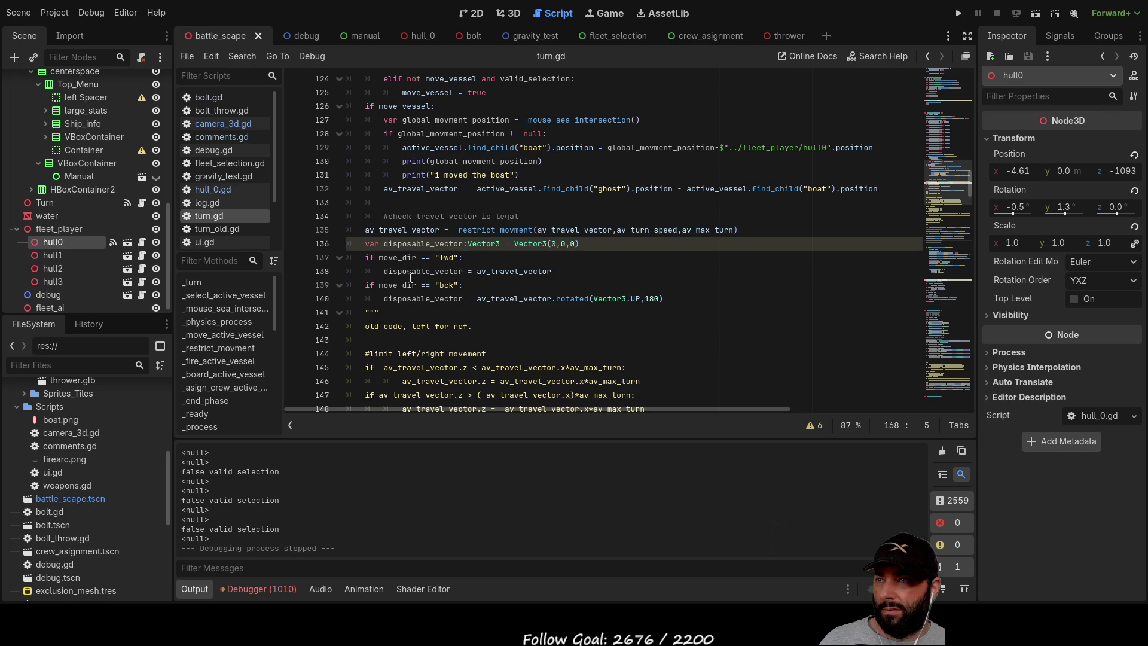
Comment out lines 166–167 that set the boat's rotation and position, then run with F5.
{"action": "scroll", "coordinate": [401, 273], "scroll_direction": "down", "scroll_amount": 3}
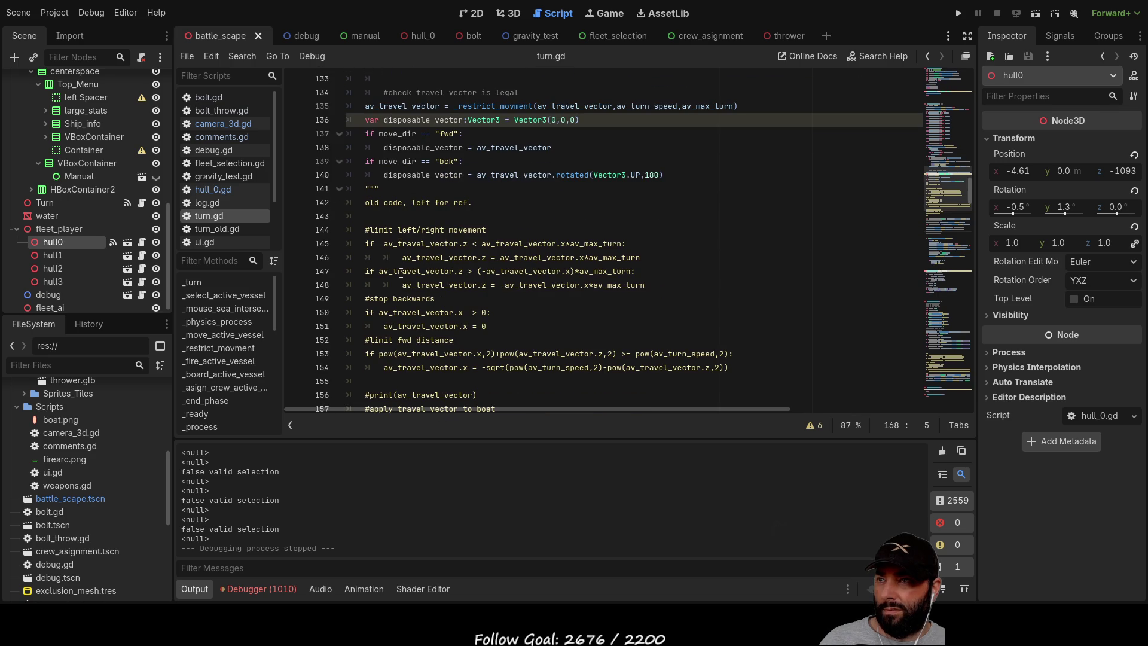
{"action": "scroll", "coordinate": [401, 273], "scroll_direction": "down", "scroll_amount": 7}
{"action": "left_click", "coordinate": [367, 243]}
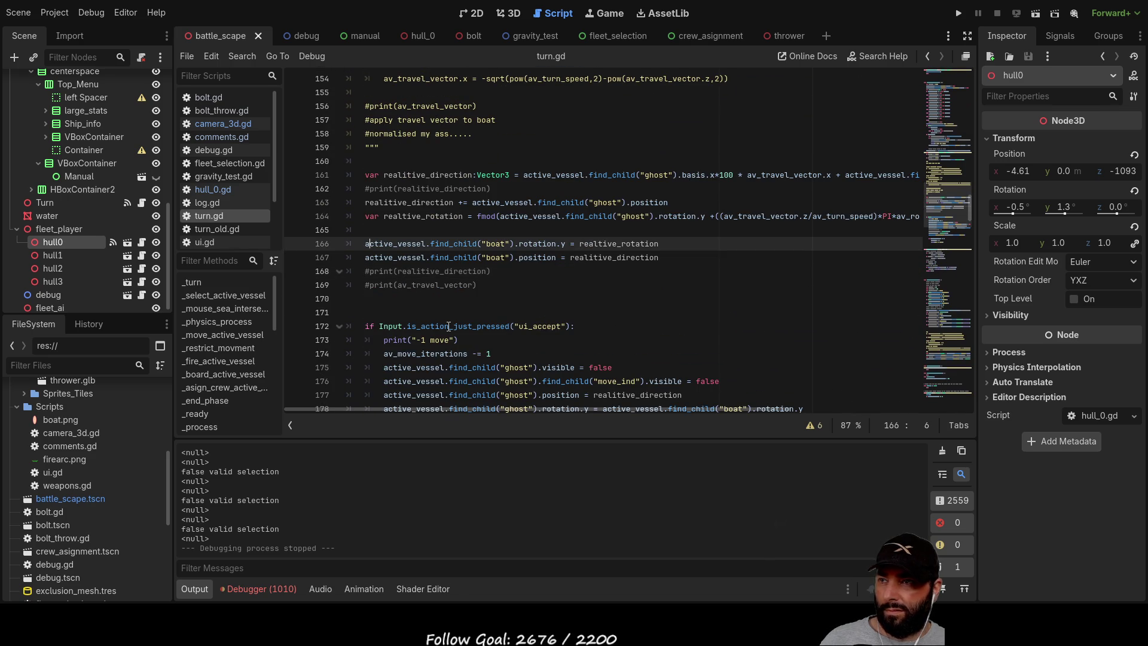
{"action": "key", "text": "ctrl+k"}
{"action": "key", "text": "Down"}
{"action": "key", "text": "ctrl+k"}
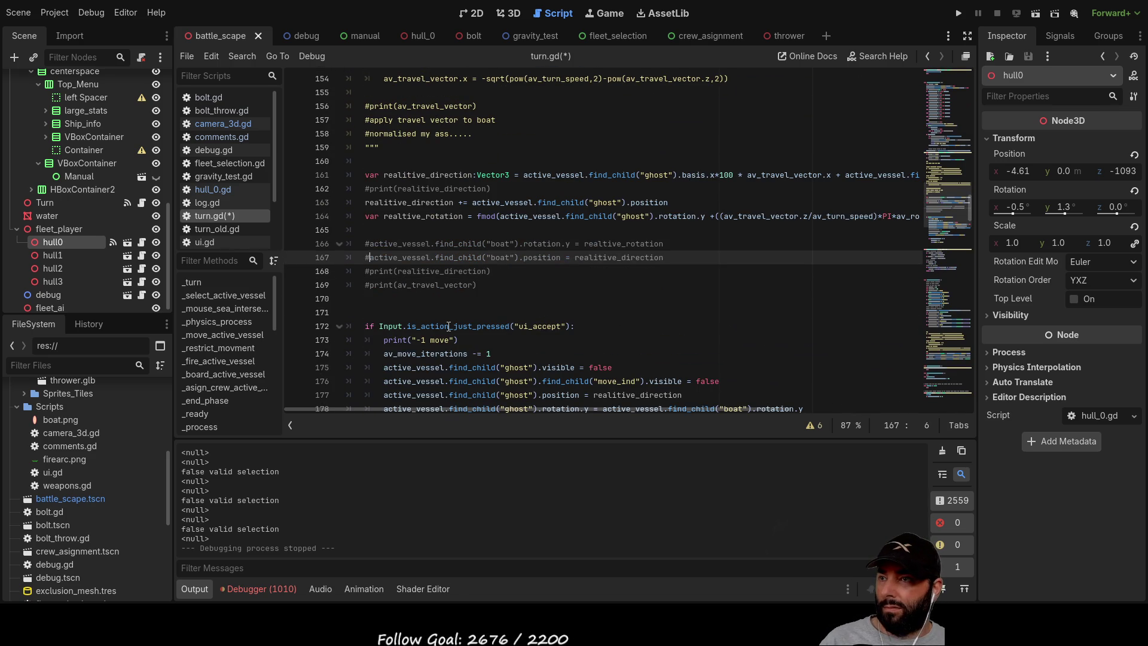
{"action": "key", "text": "F5"}
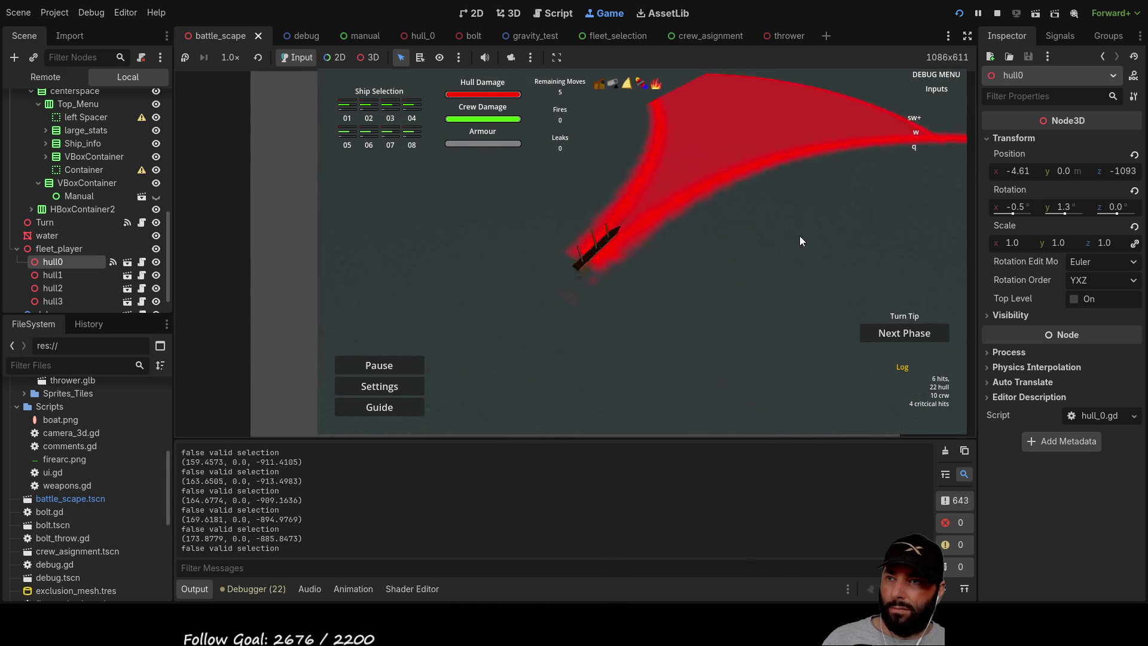
Drag the ship marker to six spots along and inside the red arc to test its path.
{"action": "mouse_move", "coordinate": [633, 332]}
{"action": "left_mouse_down"}
{"action": "mouse_move", "coordinate": [688, 221]}
{"action": "mouse_move", "coordinate": [744, 202]}
{"action": "mouse_move", "coordinate": [727, 194]}
{"action": "mouse_move", "coordinate": [643, 278]}
{"action": "mouse_move", "coordinate": [654, 300]}
{"action": "mouse_move", "coordinate": [680, 174]}
{"action": "left_mouse_up"}
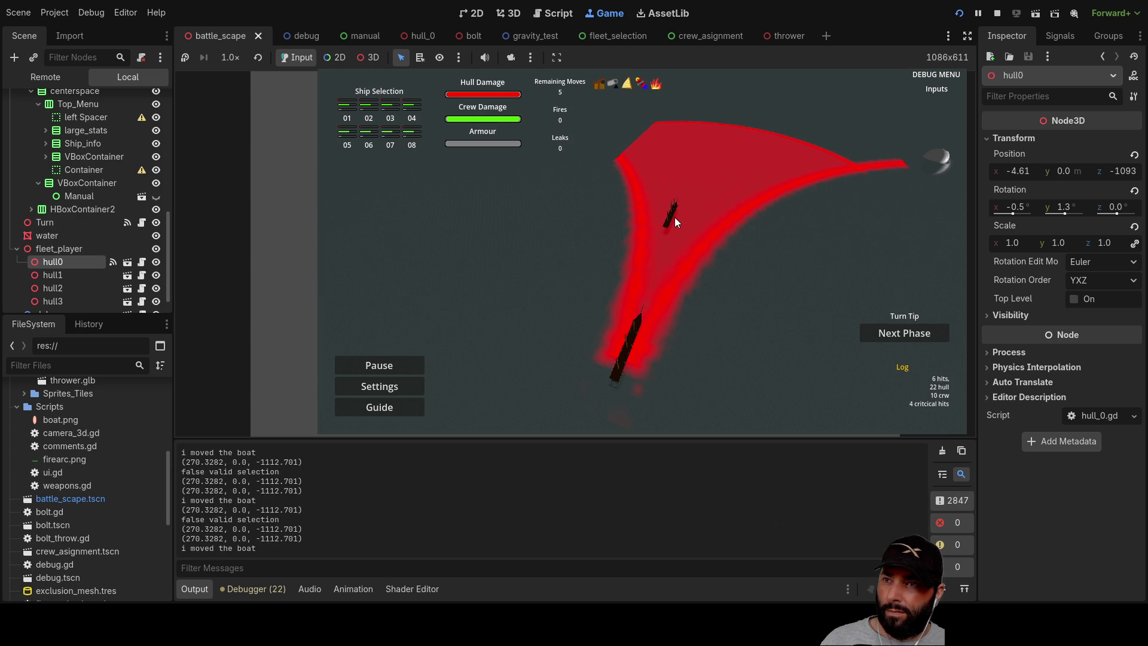
{"action": "mouse_move", "coordinate": [716, 158]}
{"action": "left_mouse_down"}
{"action": "mouse_move", "coordinate": [643, 309]}
{"action": "mouse_move", "coordinate": [666, 264]}
{"action": "mouse_move", "coordinate": [433, 374]}
{"action": "mouse_move", "coordinate": [489, 324]}
{"action": "left_mouse_up"}
{"action": "key", "text": "w"}
{"action": "key", "text": "d"}
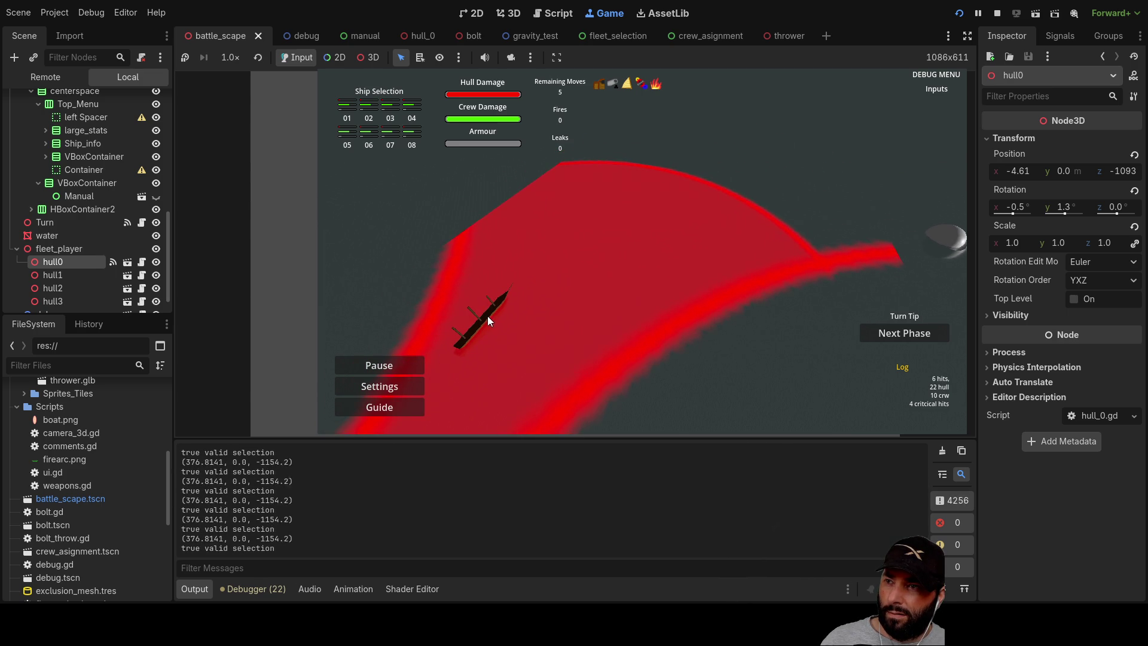
{"action": "mouse_move", "coordinate": [504, 293]}
{"action": "left_mouse_down"}
{"action": "mouse_move", "coordinate": [540, 364]}
{"action": "mouse_move", "coordinate": [609, 261]}
{"action": "mouse_move", "coordinate": [565, 312]}
{"action": "mouse_move", "coordinate": [533, 399]}
{"action": "mouse_move", "coordinate": [524, 387]}
{"action": "mouse_move", "coordinate": [568, 300]}
{"action": "mouse_move", "coordinate": [610, 275]}
{"action": "left_mouse_up"}
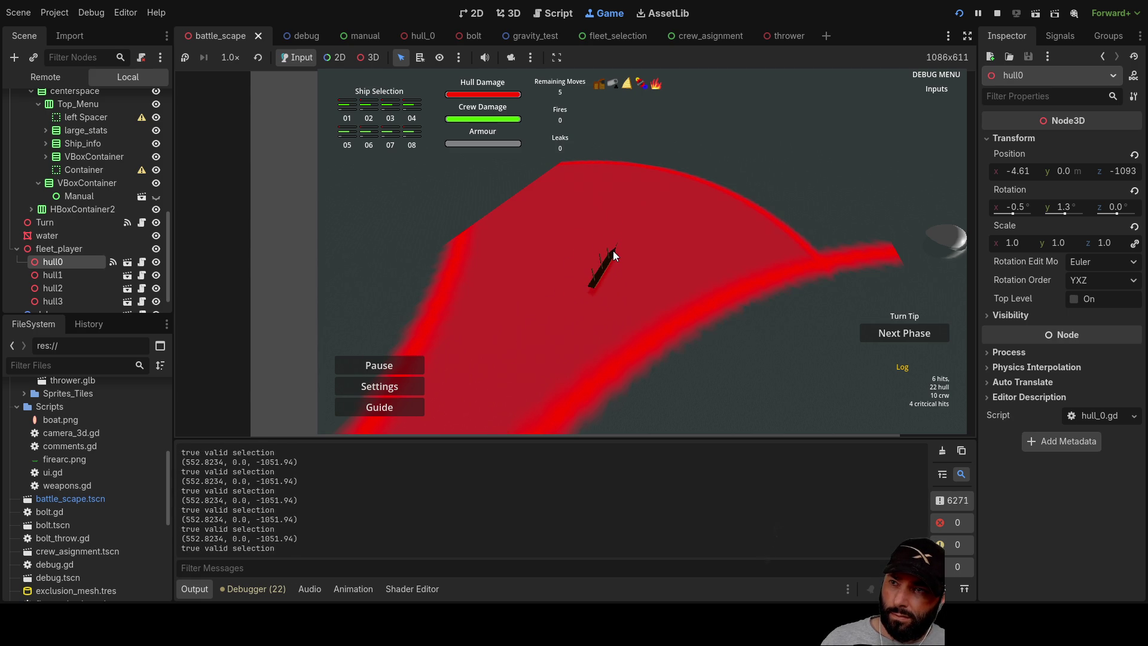
{"action": "left_click_drag", "start_coordinate": [613, 250], "coordinate": [583, 379]}
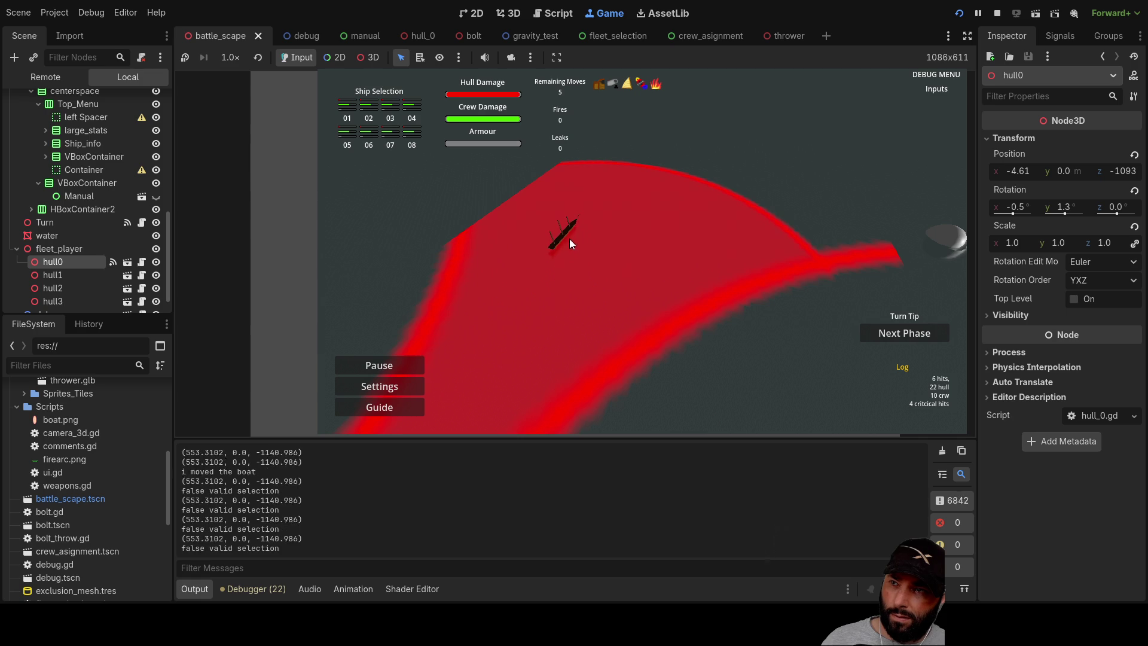
{"action": "mouse_move", "coordinate": [556, 250]}
{"action": "left_mouse_down"}
{"action": "mouse_move", "coordinate": [548, 263]}
{"action": "mouse_move", "coordinate": [448, 274]}
{"action": "left_mouse_up"}
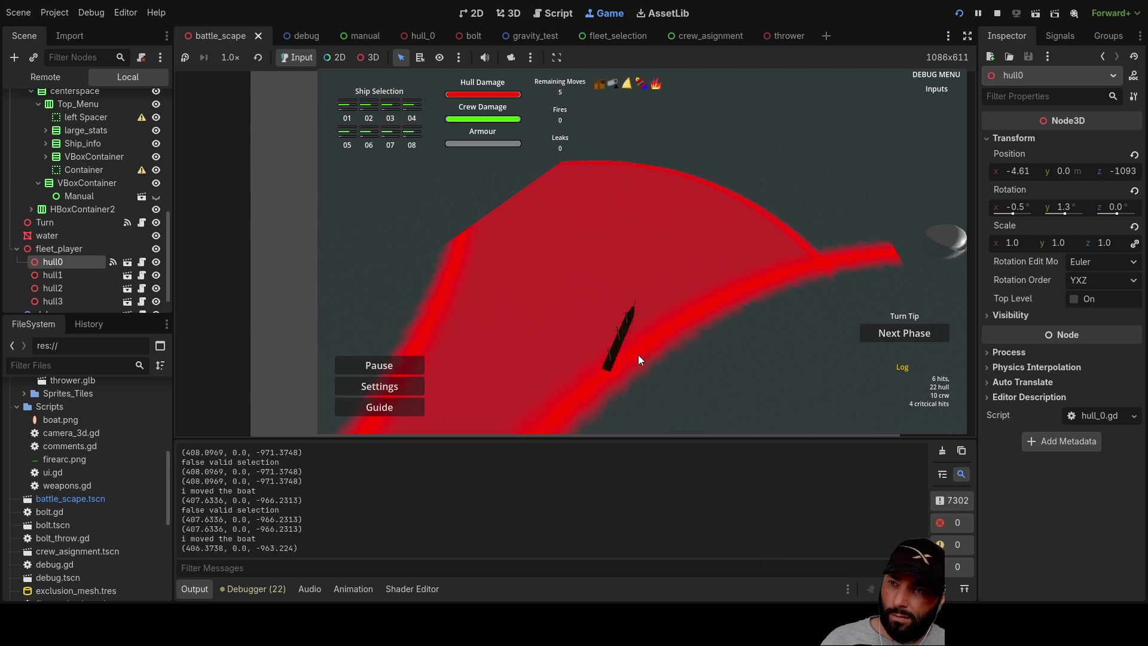
{"action": "mouse_move", "coordinate": [580, 318]}
{"action": "left_mouse_down"}
{"action": "mouse_move", "coordinate": [638, 363]}
{"action": "mouse_move", "coordinate": [591, 272]}
{"action": "mouse_move", "coordinate": [692, 219]}
{"action": "mouse_move", "coordinate": [798, 243]}
{"action": "mouse_move", "coordinate": [740, 237]}
{"action": "left_mouse_up"}
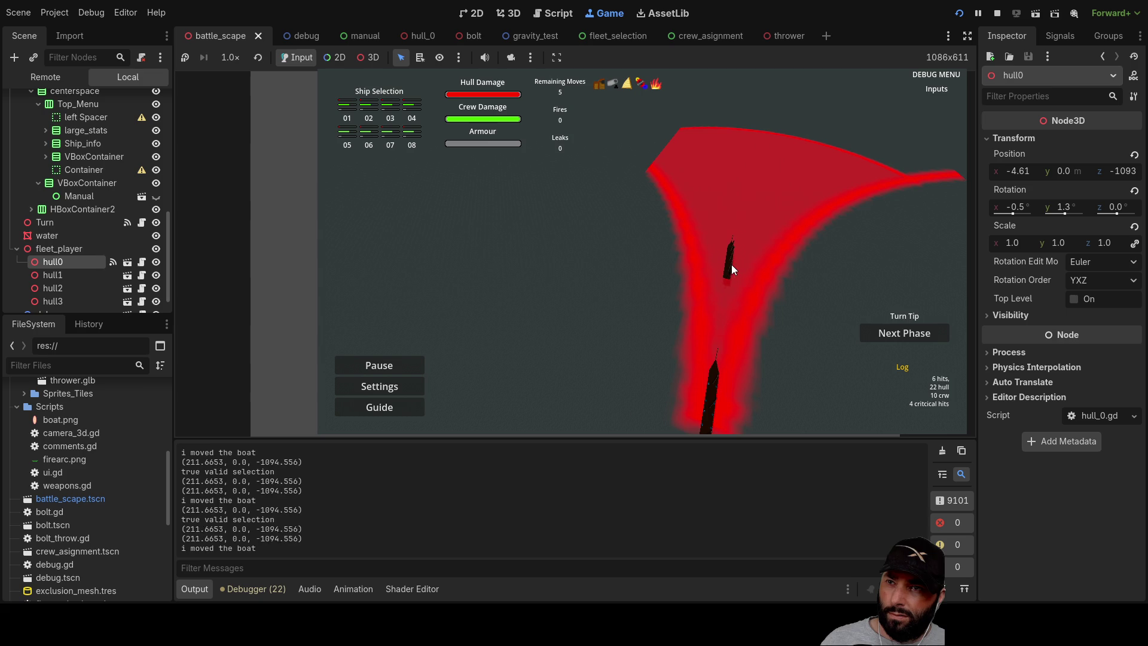
Stop the game, uncomment line 166 applying realitive_rotation to the boat, and run again.
{"action": "key", "text": "F8"}
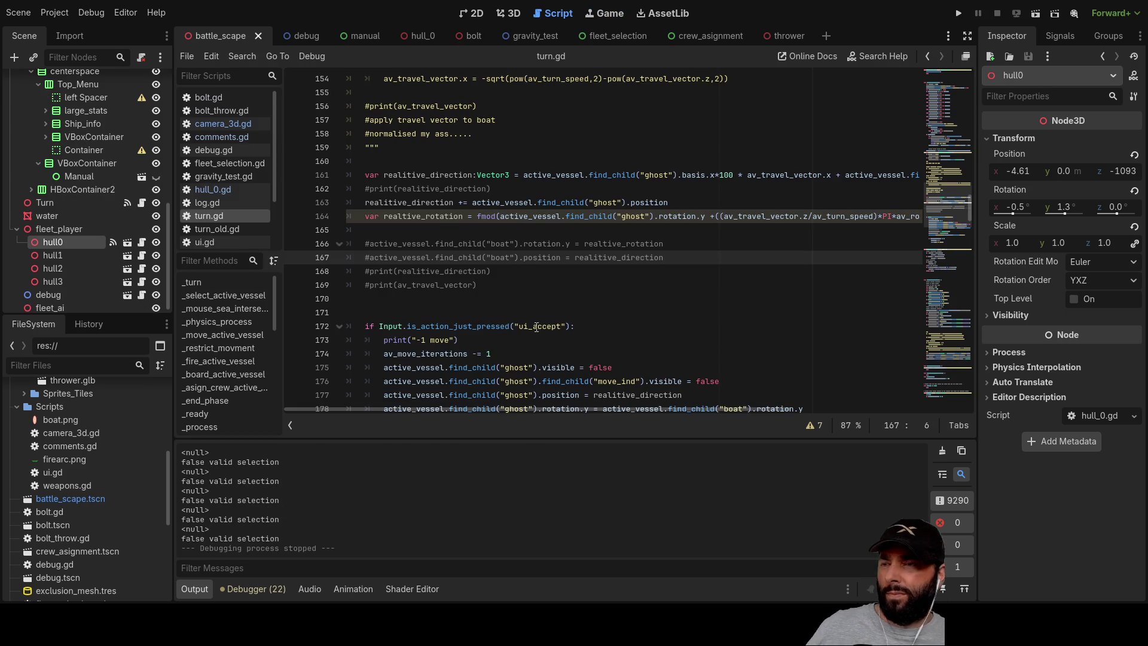
{"action": "key", "text": "Down"}
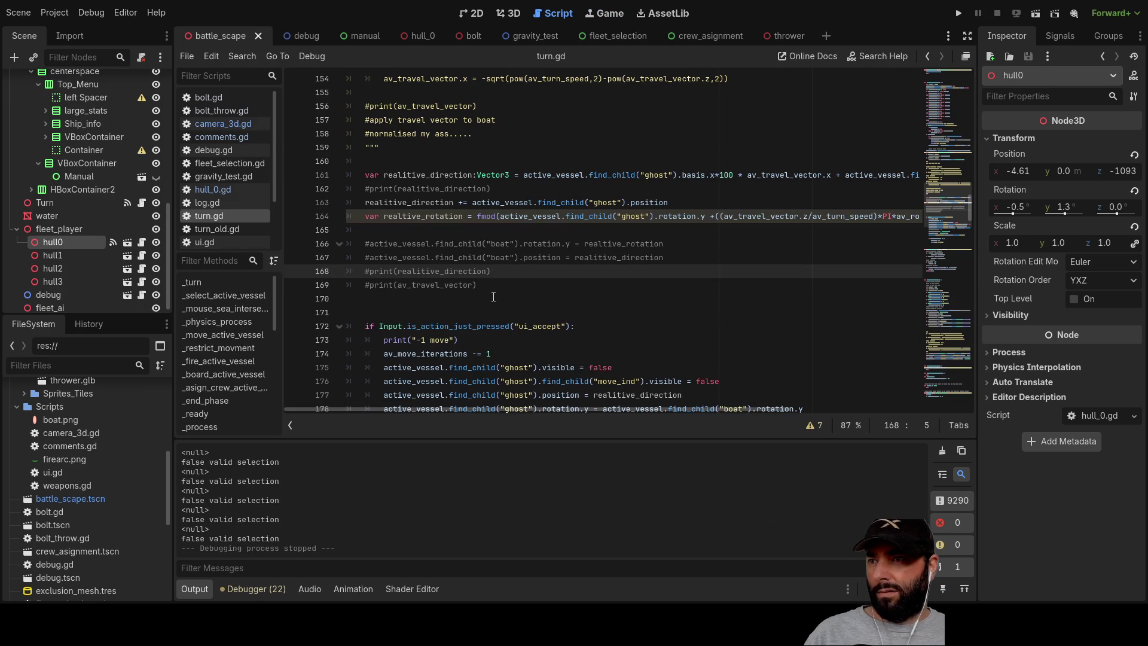
{"action": "key", "text": "Up"}
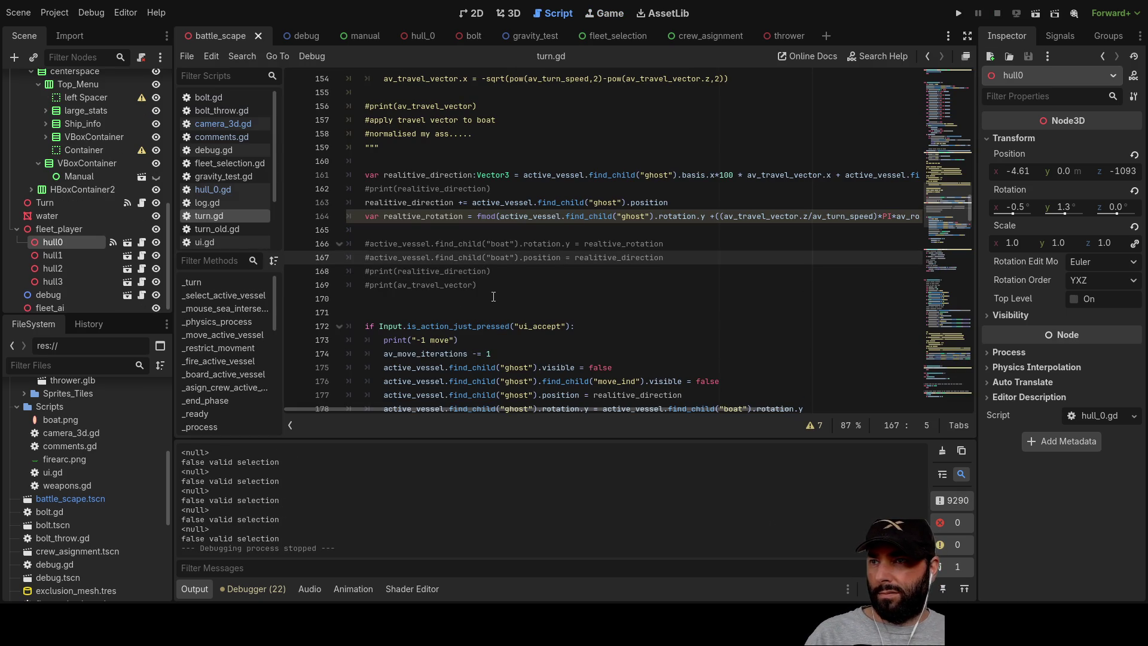
{"action": "key", "text": "Up"}
{"action": "key", "text": "Delete"}
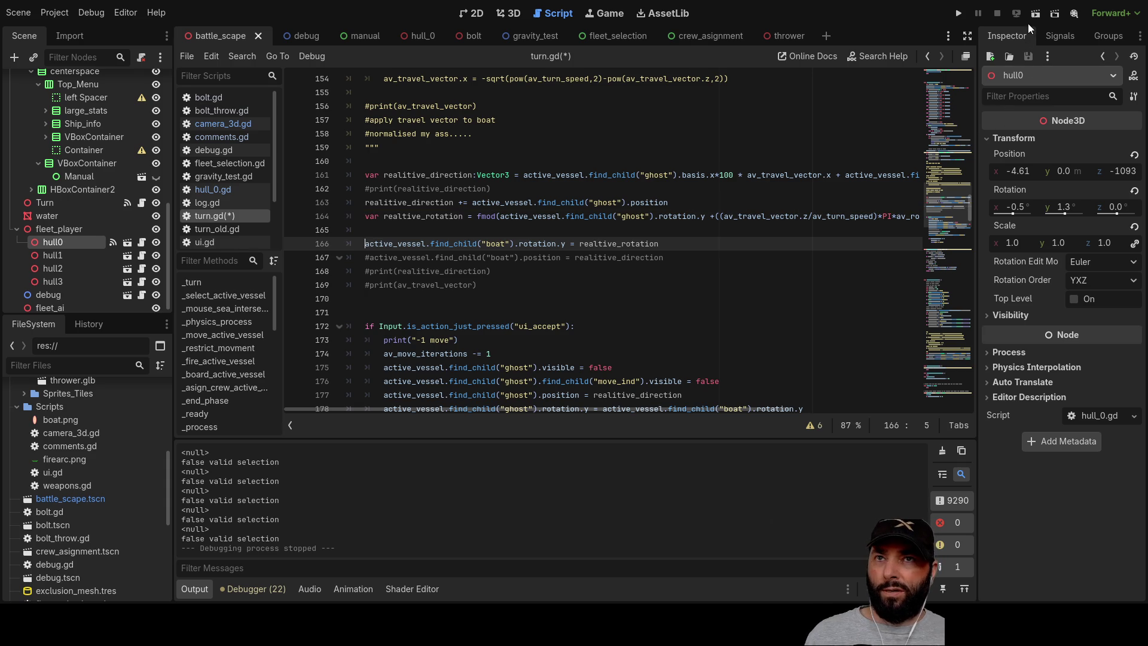
{"action": "left_click", "coordinate": [961, 14]}
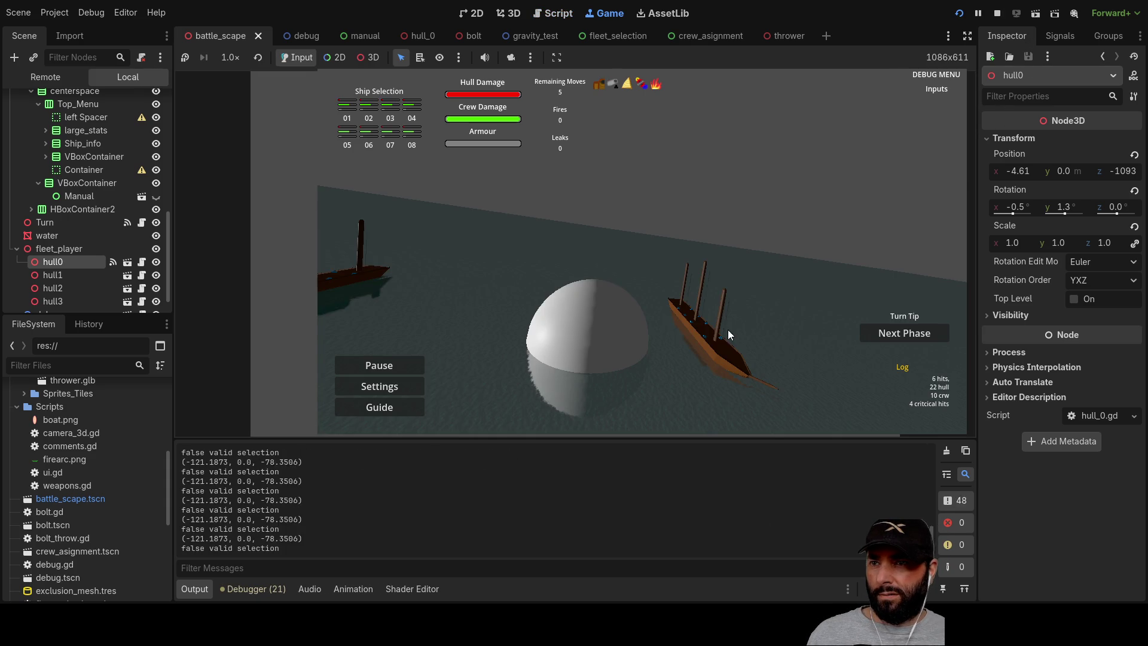
Swing the camera overhead, drag the boat preview along the red arc, then stop the game.
{"action": "scroll", "coordinate": [702, 247], "scroll_direction": "up", "scroll_amount": 1}
{"action": "key", "text": "w"}
{"action": "key", "text": "q"}
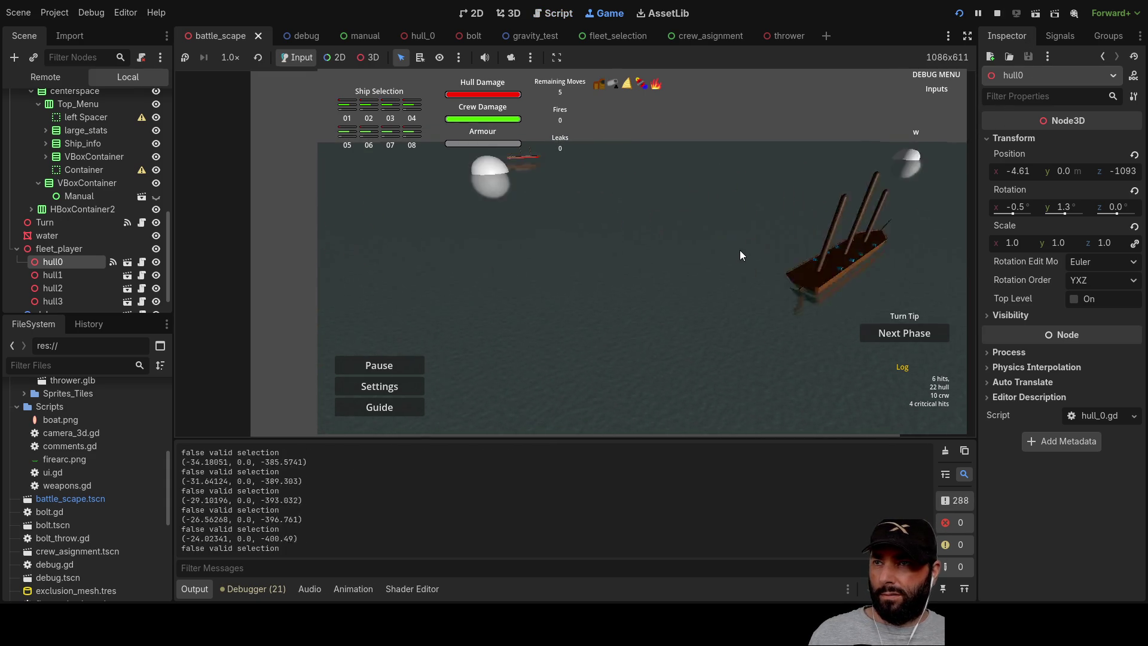
{"action": "key", "text": "a"}
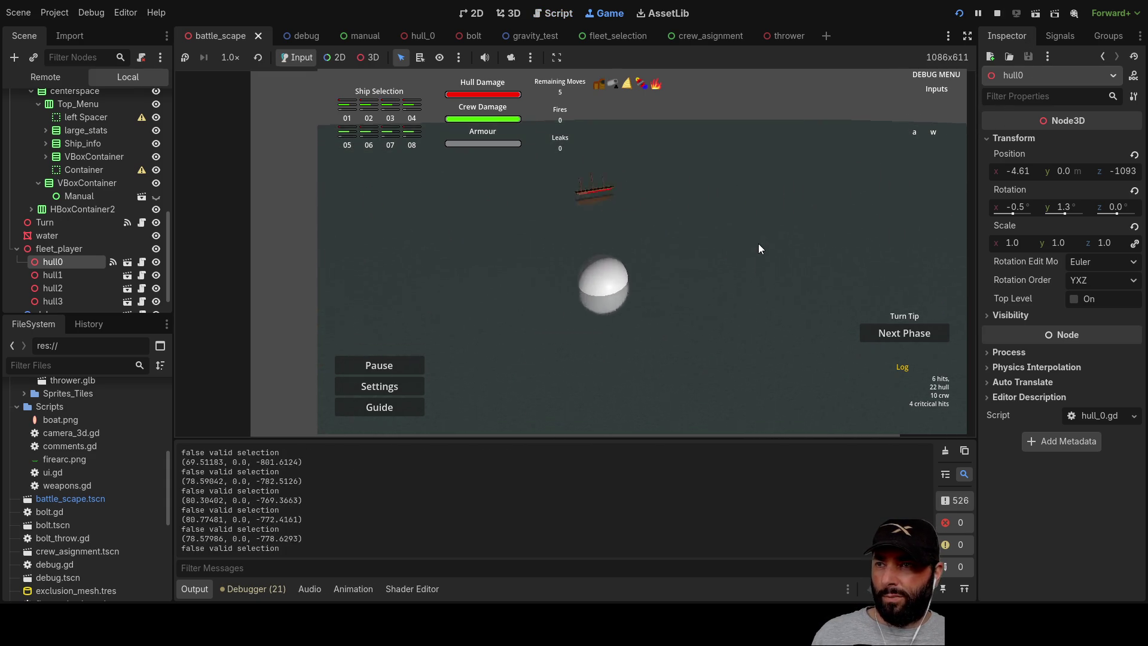
{"action": "key", "text": "q"}
{"action": "scroll", "coordinate": [778, 207], "scroll_direction": "up", "scroll_amount": 1}
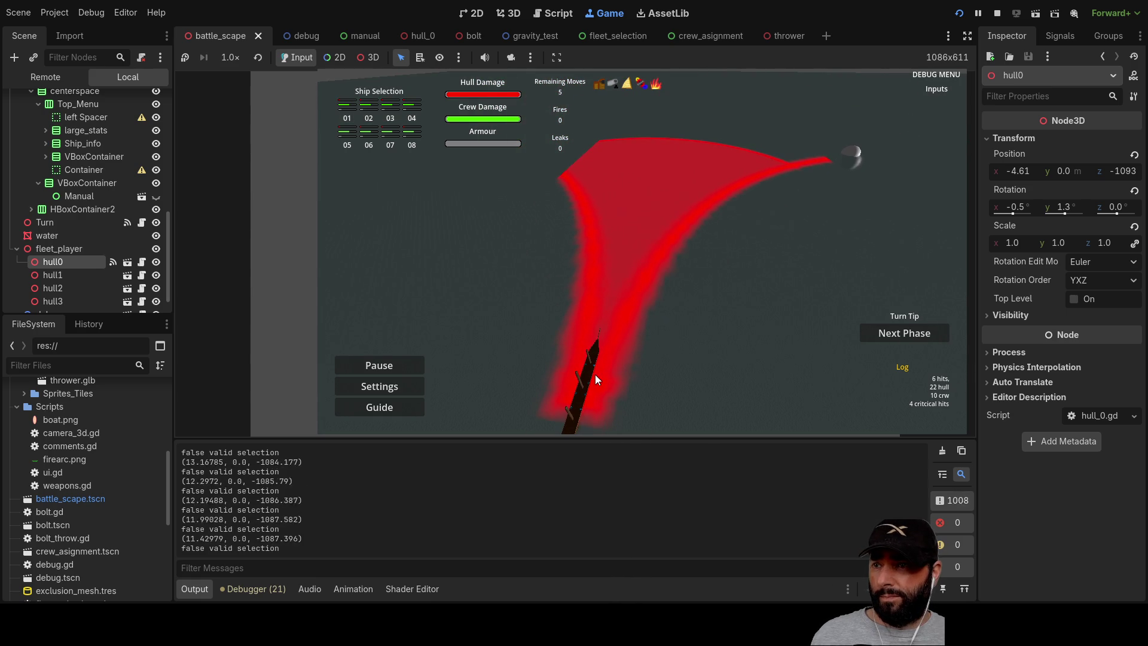
{"action": "left_click_drag", "start_coordinate": [589, 371], "coordinate": [607, 331]}
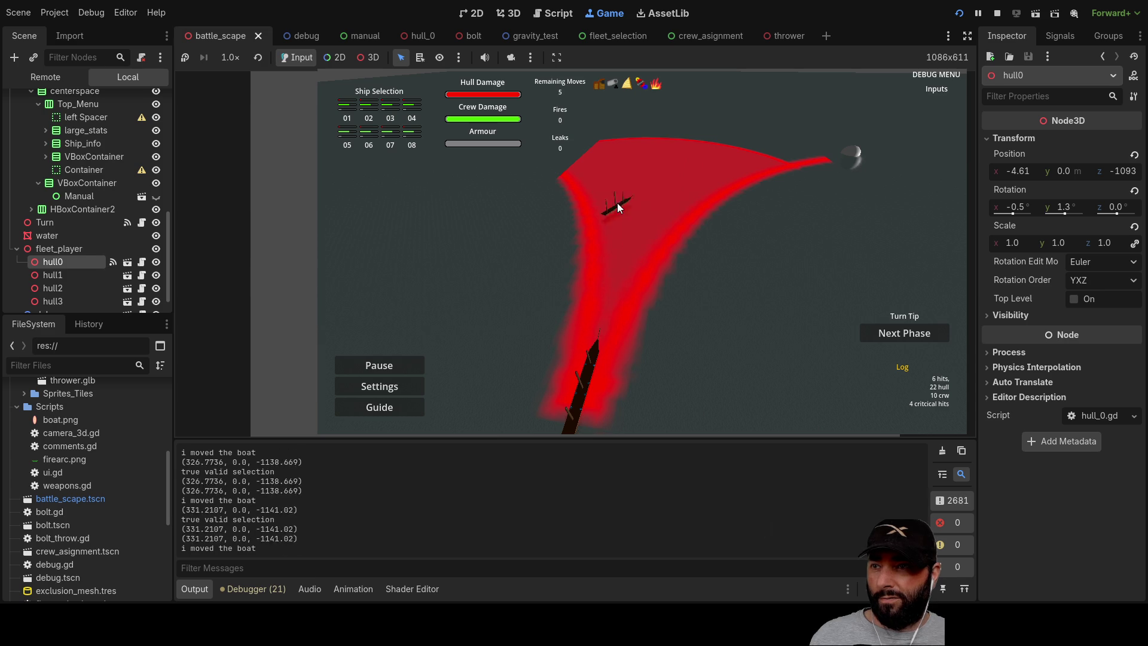
{"action": "mouse_move", "coordinate": [688, 198]}
{"action": "left_mouse_down"}
{"action": "mouse_move", "coordinate": [754, 165]}
{"action": "mouse_move", "coordinate": [570, 339]}
{"action": "mouse_move", "coordinate": [491, 359]}
{"action": "mouse_move", "coordinate": [430, 350]}
{"action": "mouse_move", "coordinate": [439, 344]}
{"action": "left_mouse_up"}
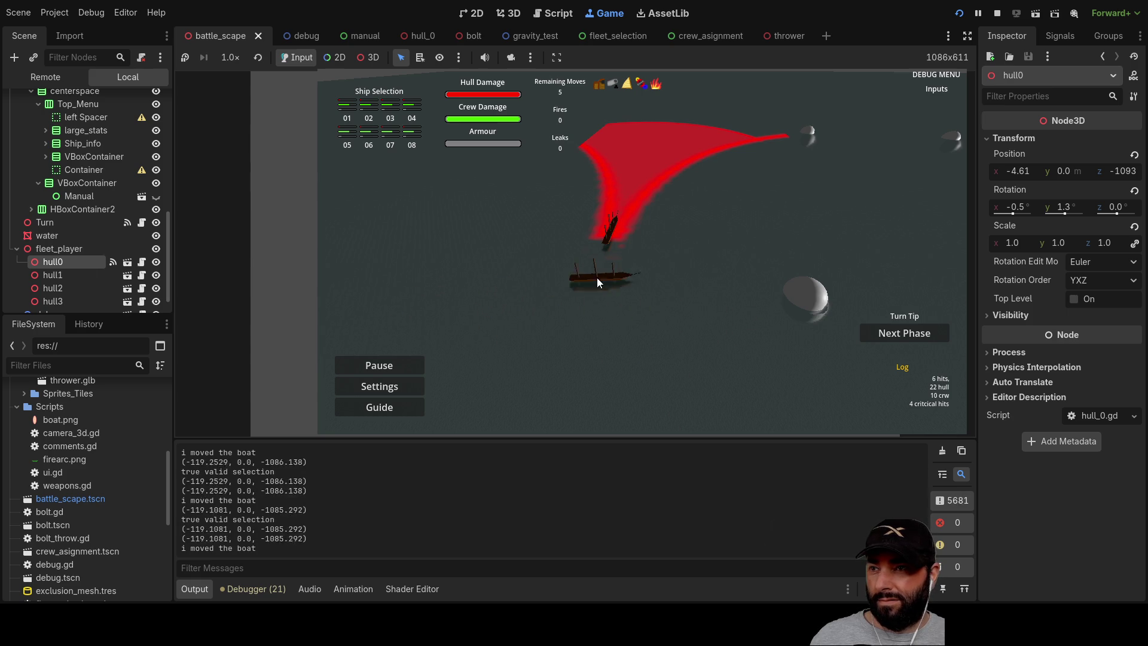
{"action": "mouse_move", "coordinate": [560, 309]}
{"action": "left_mouse_down"}
{"action": "mouse_move", "coordinate": [544, 324]}
{"action": "mouse_move", "coordinate": [582, 292]}
{"action": "mouse_move", "coordinate": [640, 162]}
{"action": "mouse_move", "coordinate": [612, 276]}
{"action": "mouse_move", "coordinate": [626, 228]}
{"action": "left_mouse_up"}
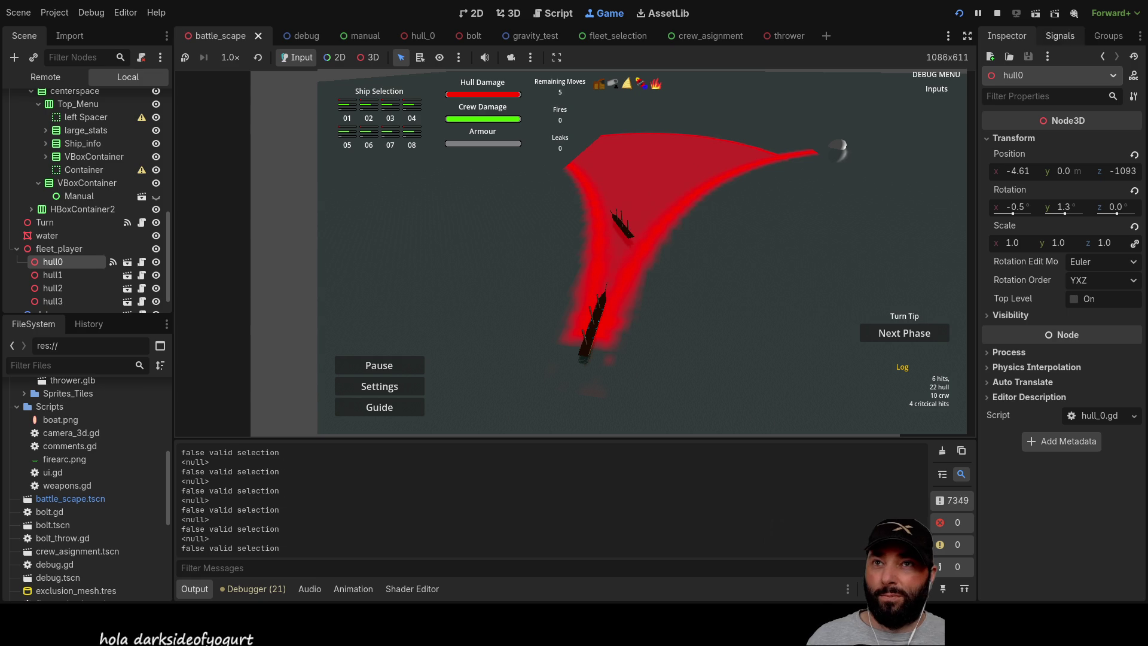
{"action": "left_click", "coordinate": [997, 13]}
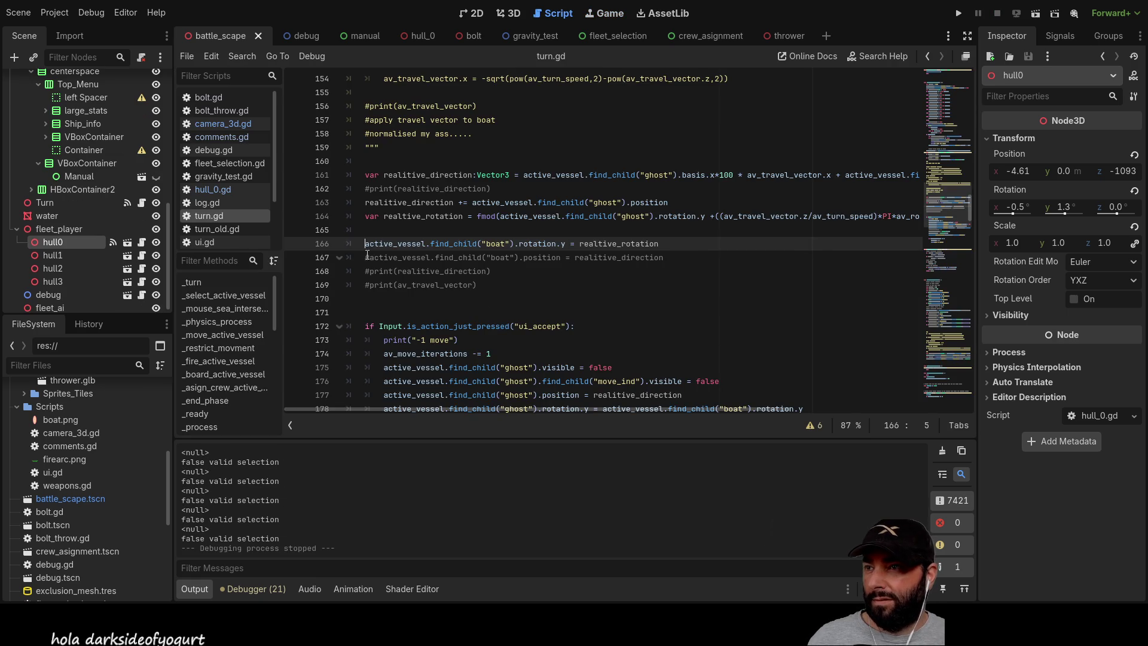
Comment out line 166, the boat rotation assignment, with #.
{"action": "key", "text": "Down"}
{"action": "key", "text": "Up"}
{"action": "type", "text": "#"}
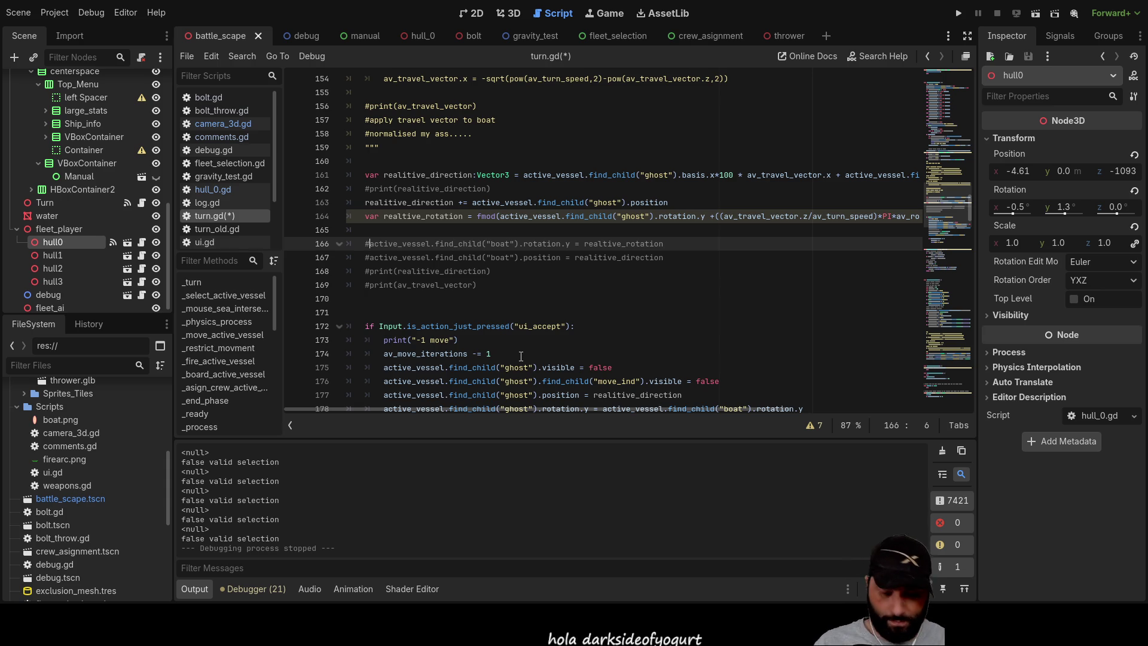
Scroll through turn.gd and select lines 166–167.
{"action": "scroll", "coordinate": [586, 301], "scroll_direction": "up", "scroll_amount": 12}
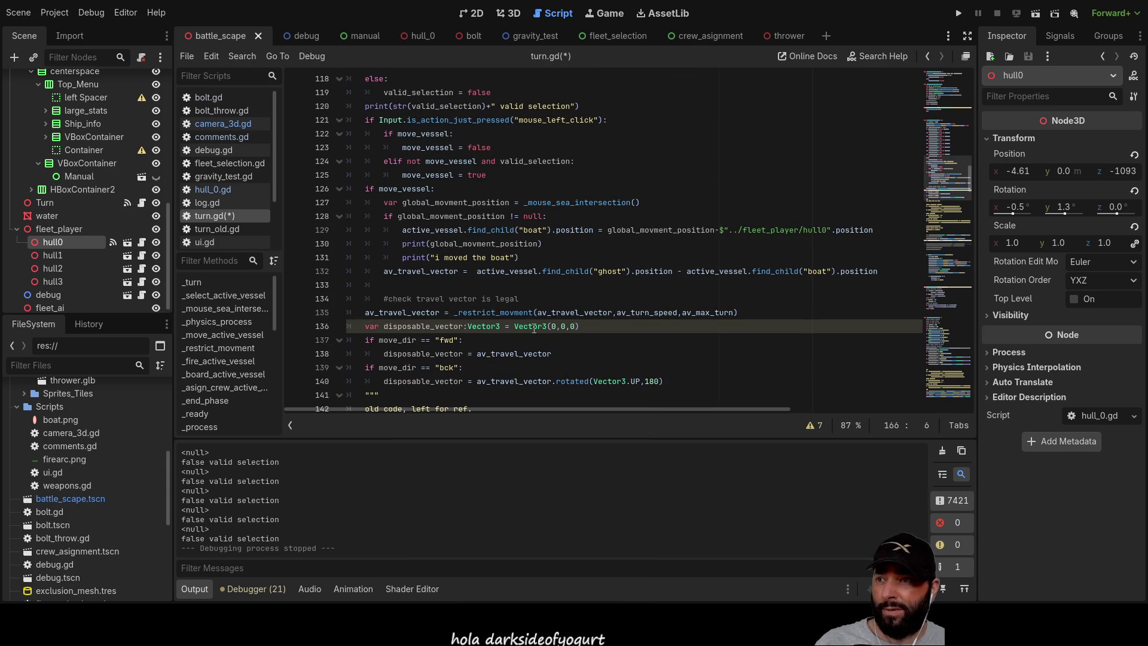
{"action": "scroll", "coordinate": [532, 329], "scroll_direction": "up", "scroll_amount": 8}
{"action": "scroll", "coordinate": [523, 333], "scroll_direction": "down", "scroll_amount": 9}
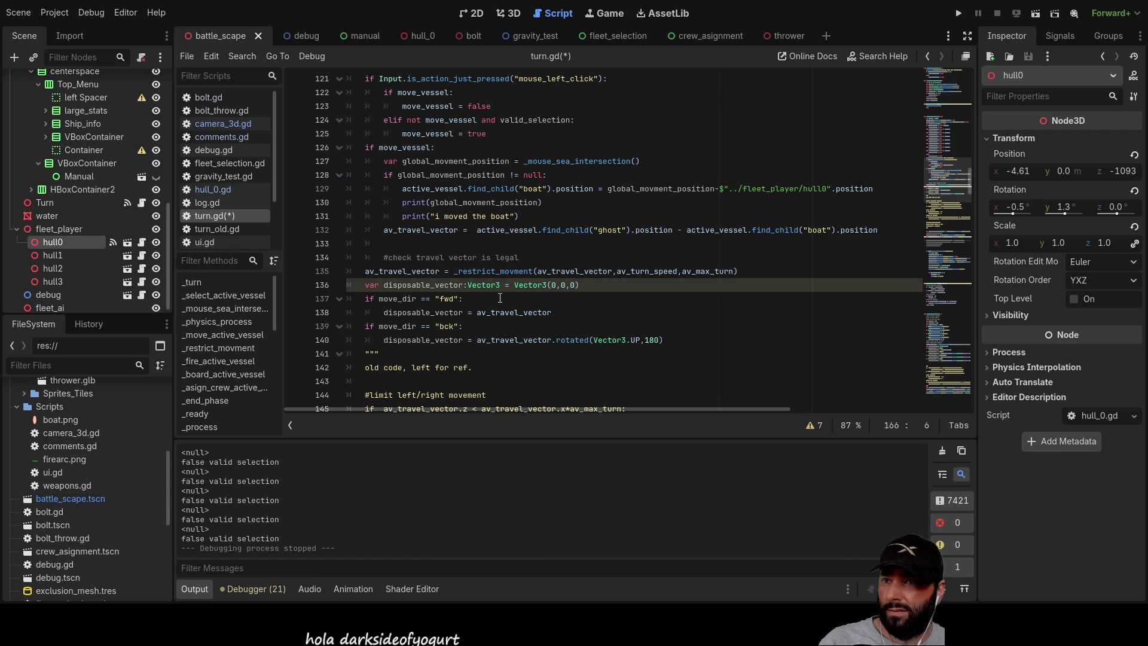
{"action": "scroll", "coordinate": [503, 299], "scroll_direction": "down", "scroll_amount": 6}
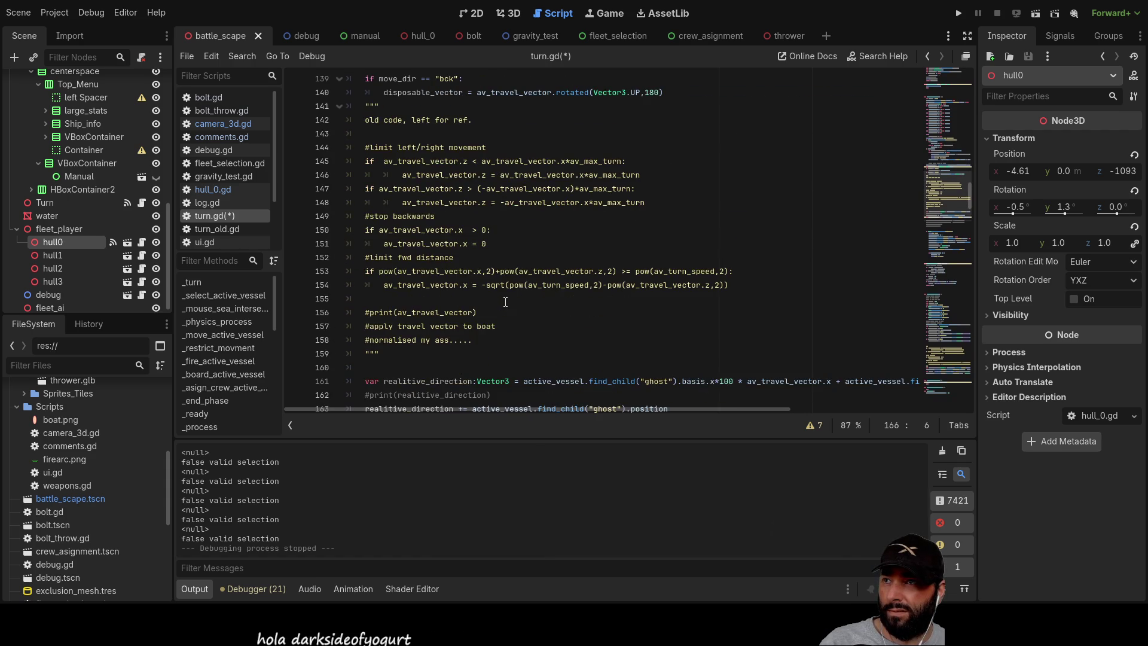
{"action": "scroll", "coordinate": [506, 302], "scroll_direction": "down", "scroll_amount": 3}
{"action": "scroll", "coordinate": [388, 294], "scroll_direction": "down", "scroll_amount": 1}
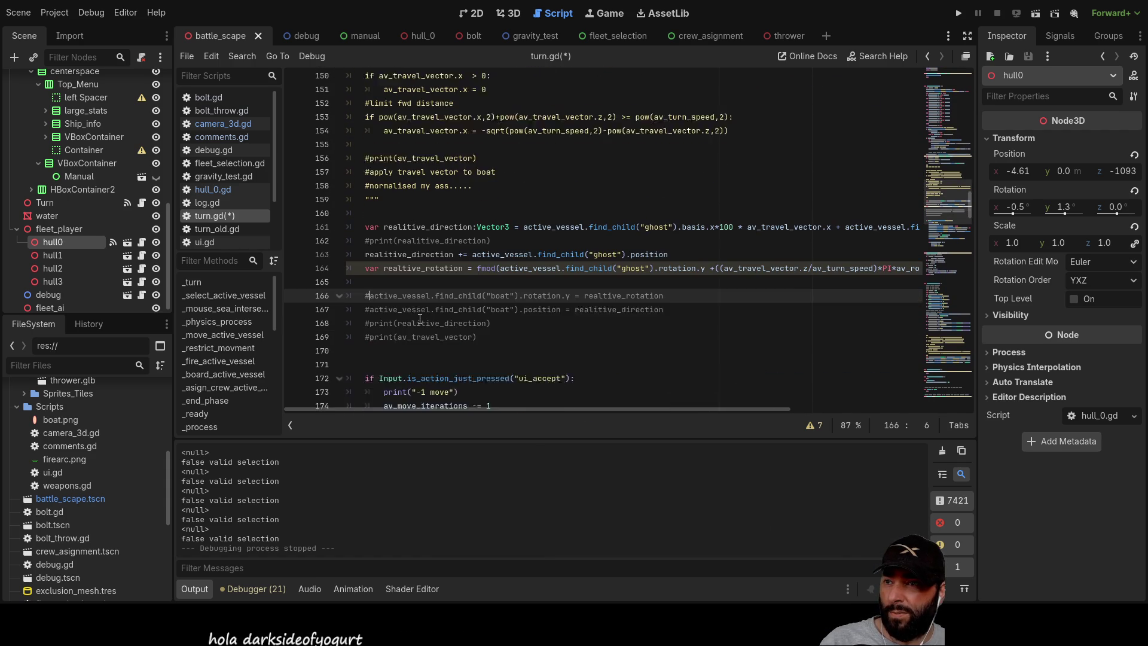
{"action": "mouse_move", "coordinate": [668, 298]}
{"action": "left_mouse_down"}
{"action": "mouse_move", "coordinate": [303, 291]}
{"action": "mouse_move", "coordinate": [384, 285]}
{"action": "left_mouse_up"}
{"action": "scroll", "coordinate": [706, 354], "scroll_direction": "up", "scroll_amount": 10}
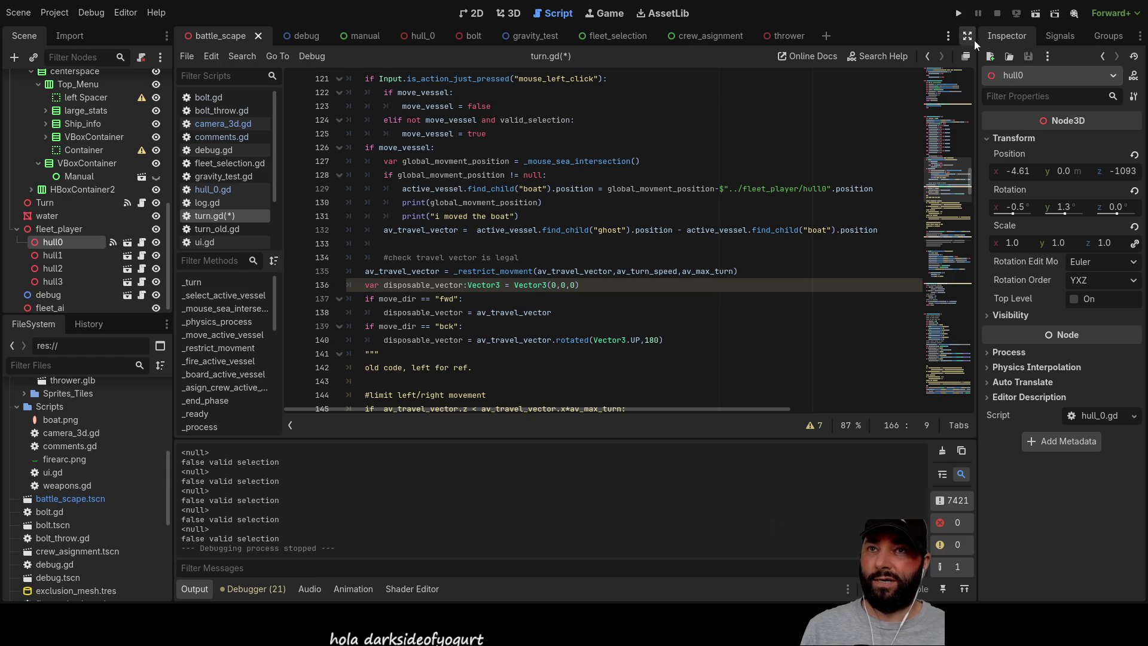
{"action": "left_click", "coordinate": [959, 13]}
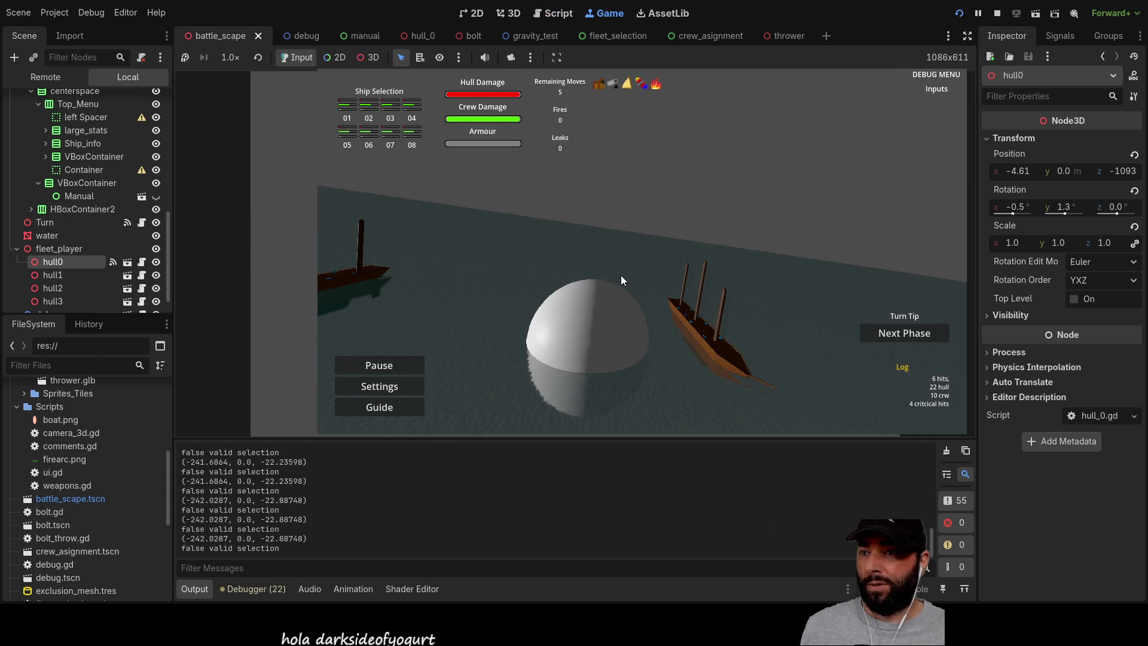
{"action": "scroll", "coordinate": [657, 230], "scroll_direction": "up", "scroll_amount": 3}
{"action": "key", "text": "w"}
{"action": "key", "text": "q"}
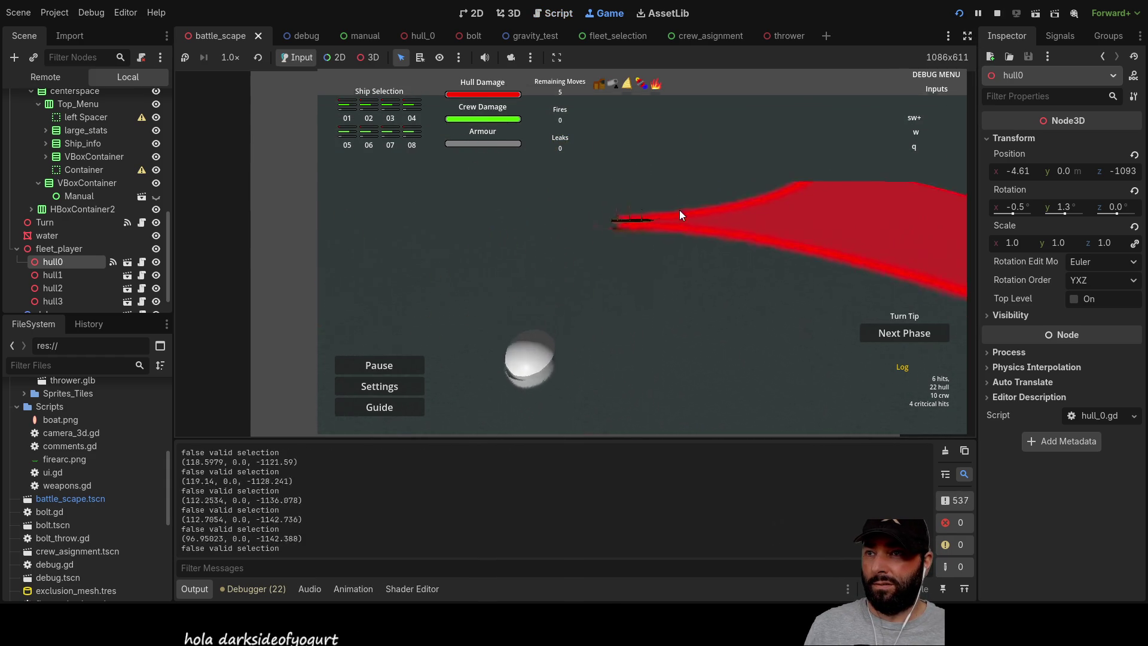
{"action": "key", "text": "d"}
{"action": "key", "text": "s"}
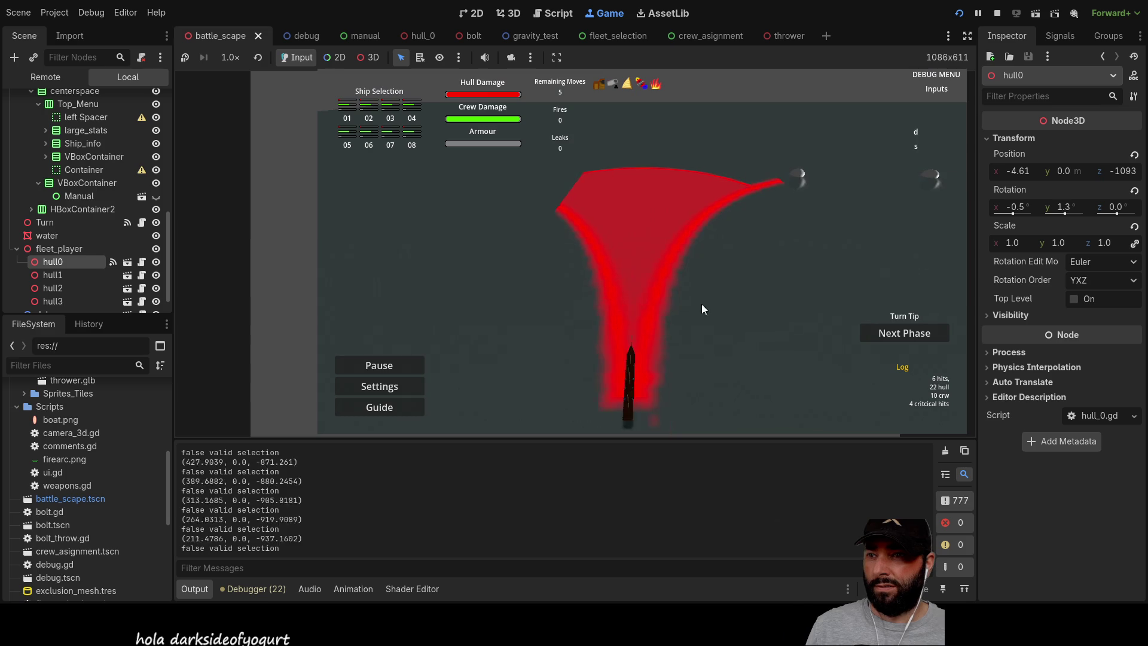
{"action": "left_click", "coordinate": [616, 341]}
{"action": "left_click", "coordinate": [623, 254]}
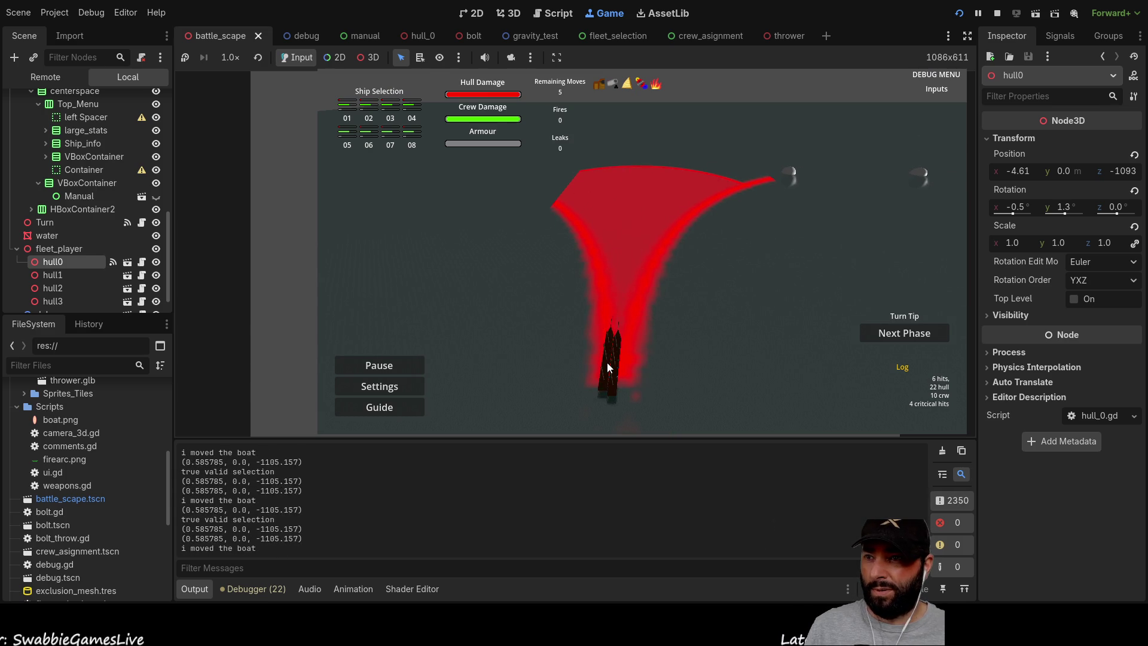
{"action": "left_click", "coordinate": [556, 201]}
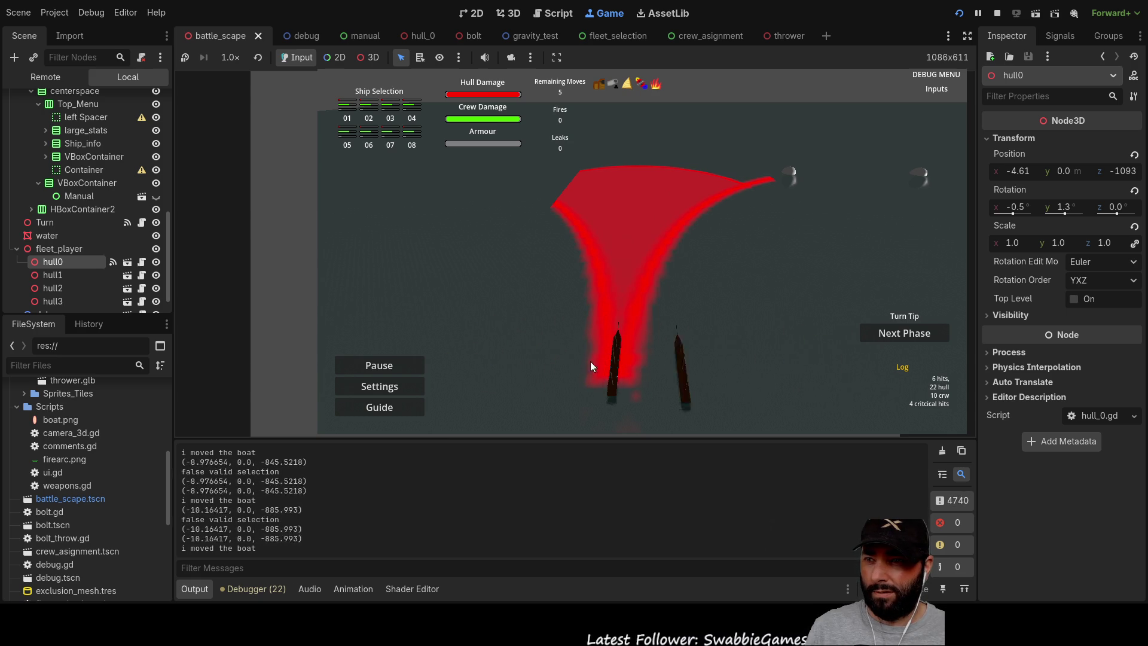
{"action": "left_click", "coordinate": [633, 304]}
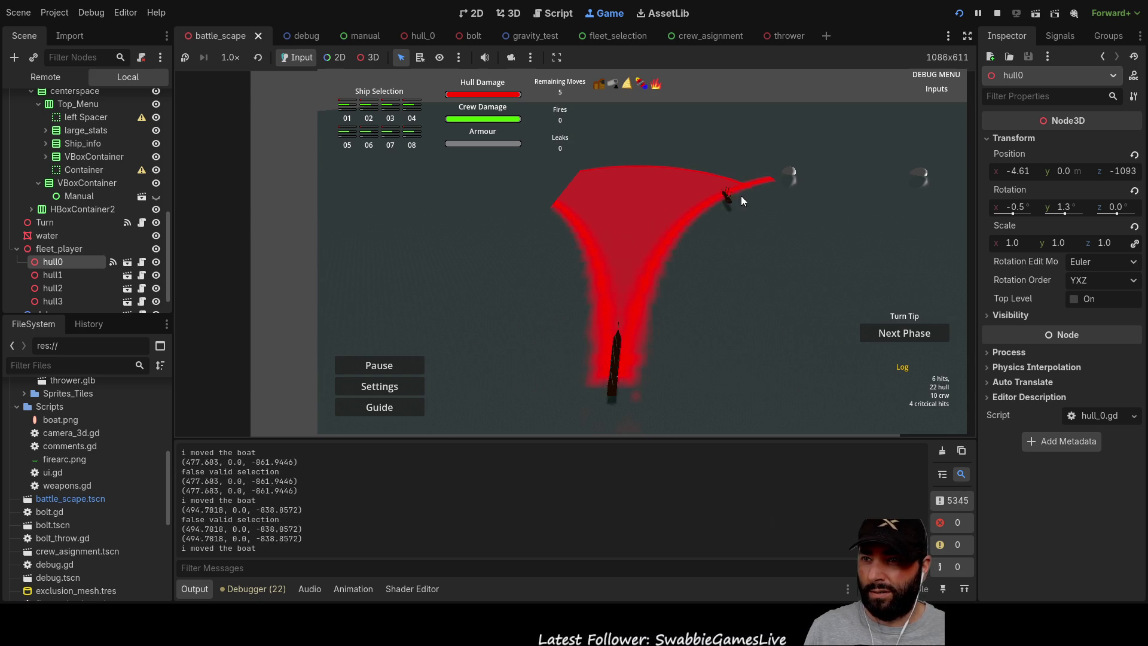
{"action": "left_click", "coordinate": [686, 226]}
{"action": "left_click", "coordinate": [625, 297]}
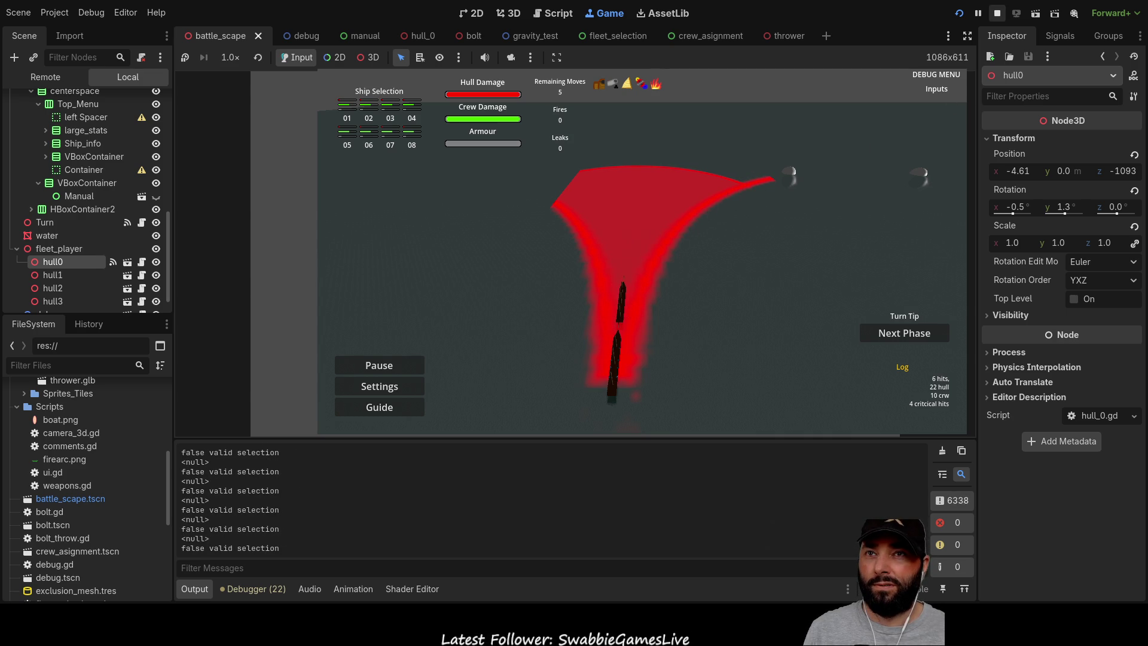
{"action": "left_click", "coordinate": [997, 14]}
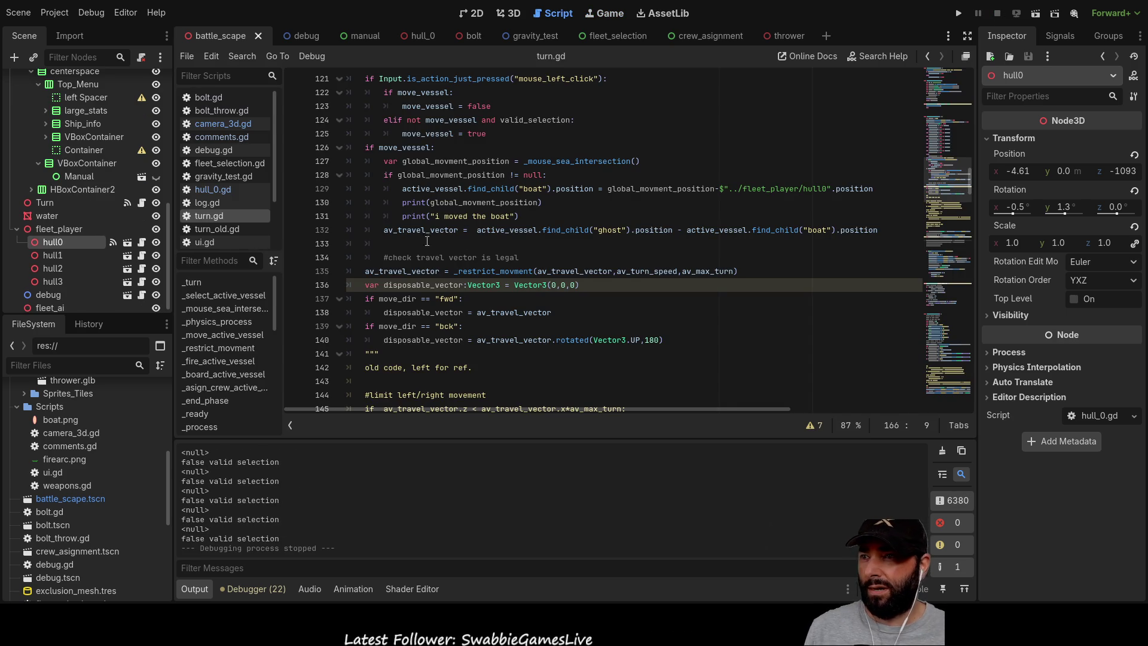
{"action": "scroll", "coordinate": [445, 276], "scroll_direction": "down", "scroll_amount": 3}
{"action": "scroll", "coordinate": [445, 276], "scroll_direction": "up", "scroll_amount": 9}
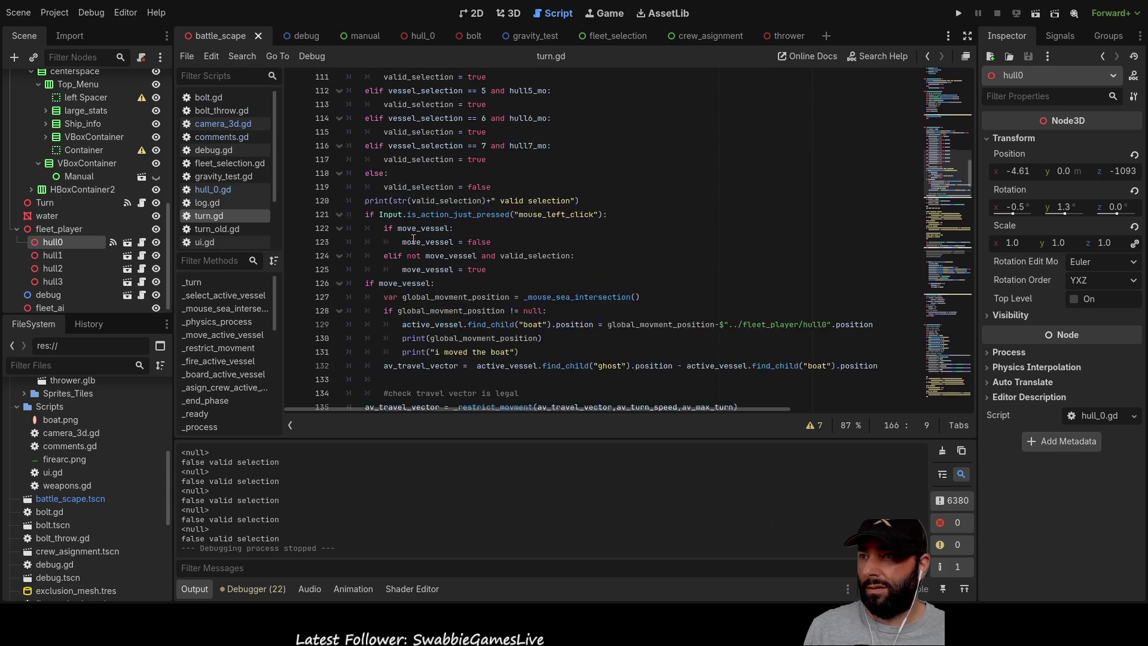
{"action": "scroll", "coordinate": [411, 244], "scroll_direction": "down", "scroll_amount": 20}
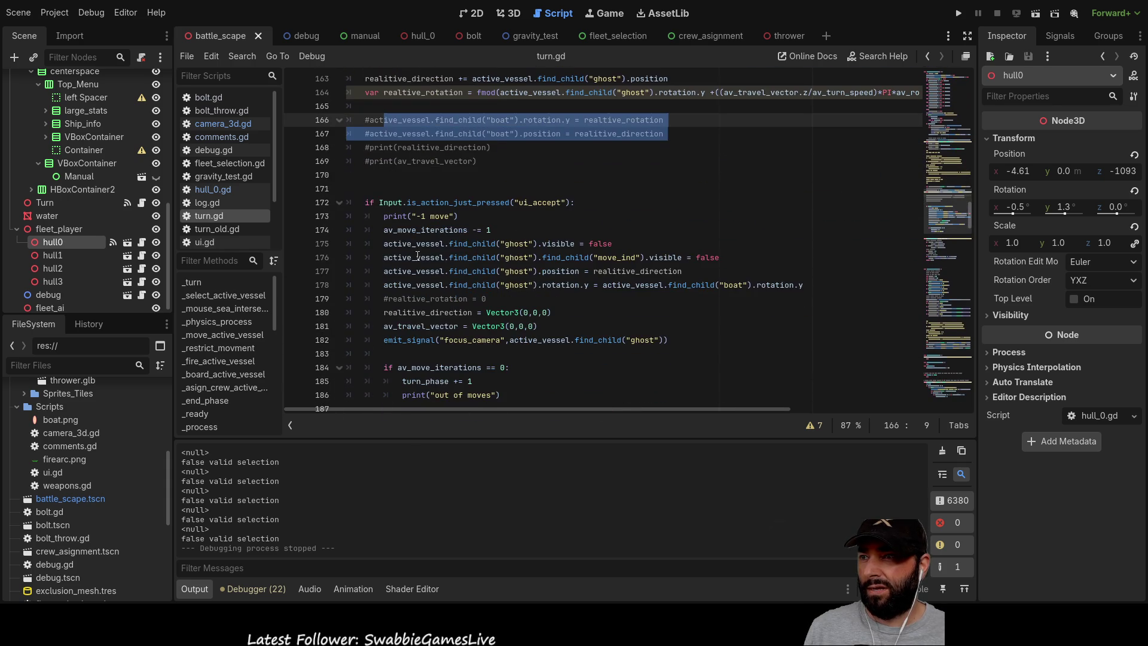
{"action": "scroll", "coordinate": [417, 258], "scroll_direction": "up", "scroll_amount": 2}
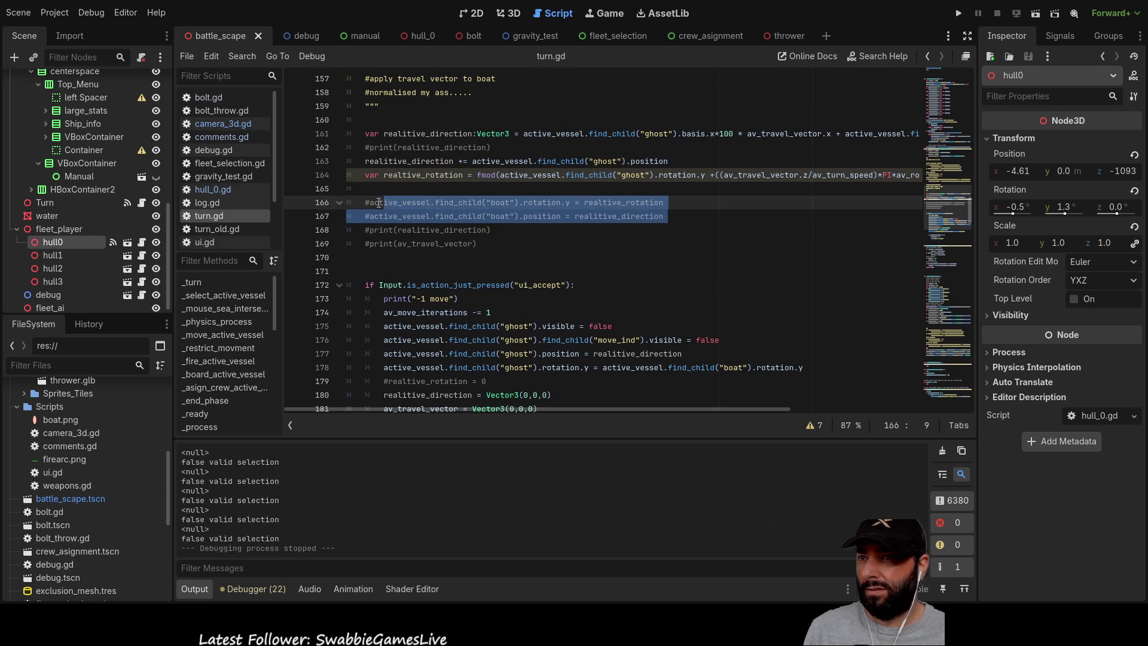
{"action": "key", "text": "Home"}
{"action": "key", "text": "Delete"}
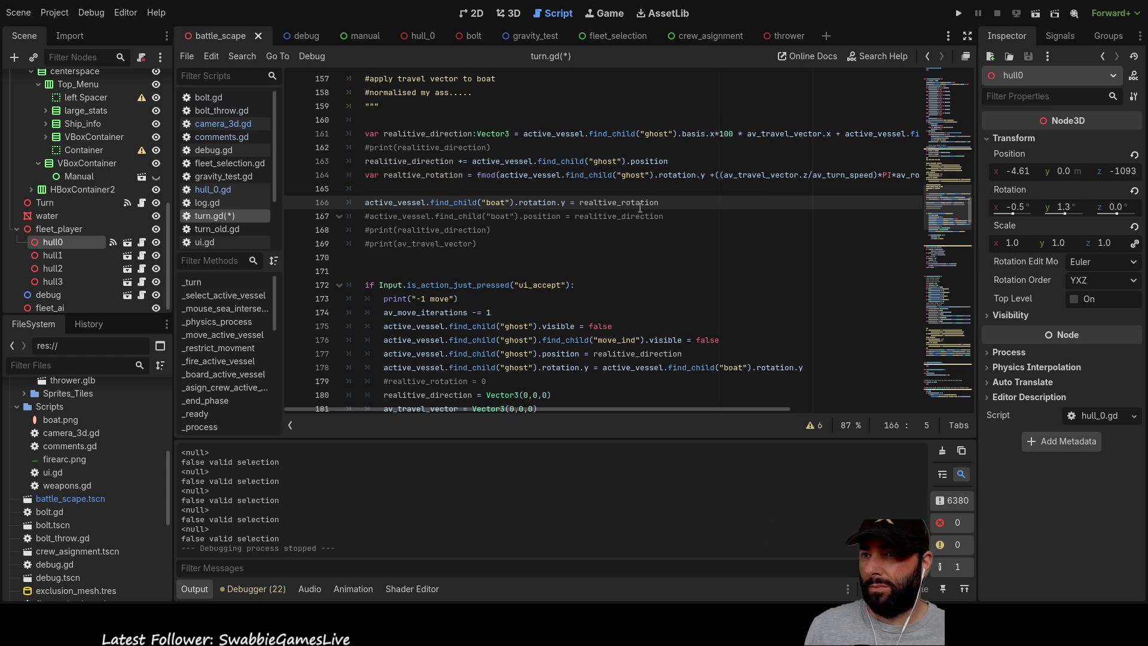
{"action": "key", "text": "End"}
{"action": "key", "text": "ctrl+shift+Left"}
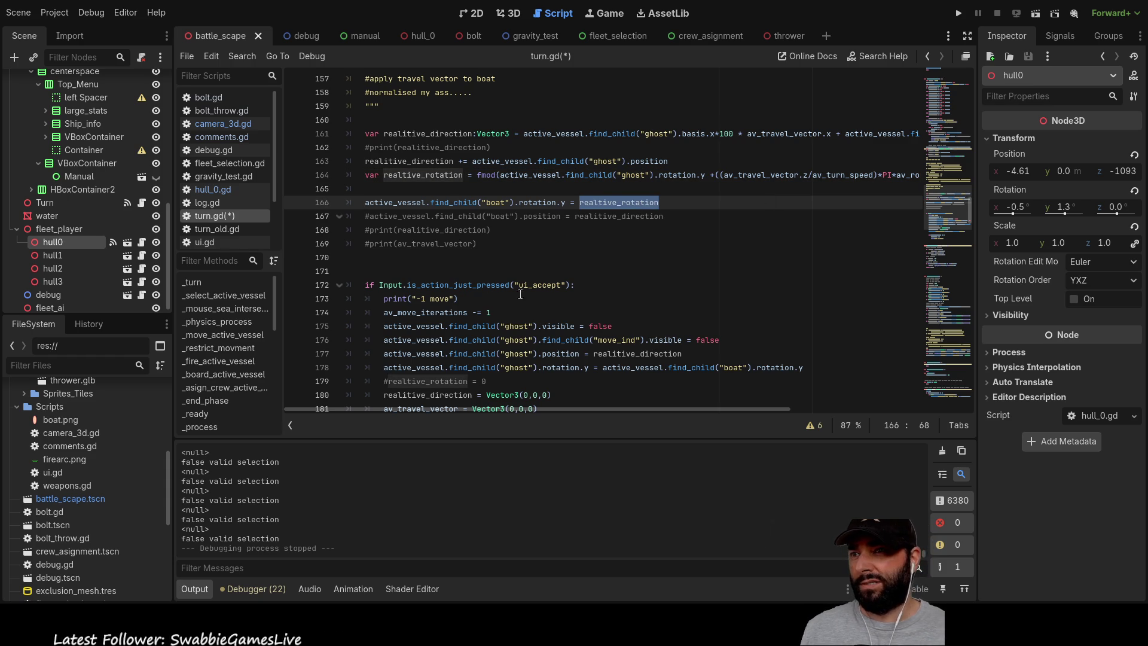
{"action": "scroll", "coordinate": [579, 291], "scroll_direction": "up", "scroll_amount": 1}
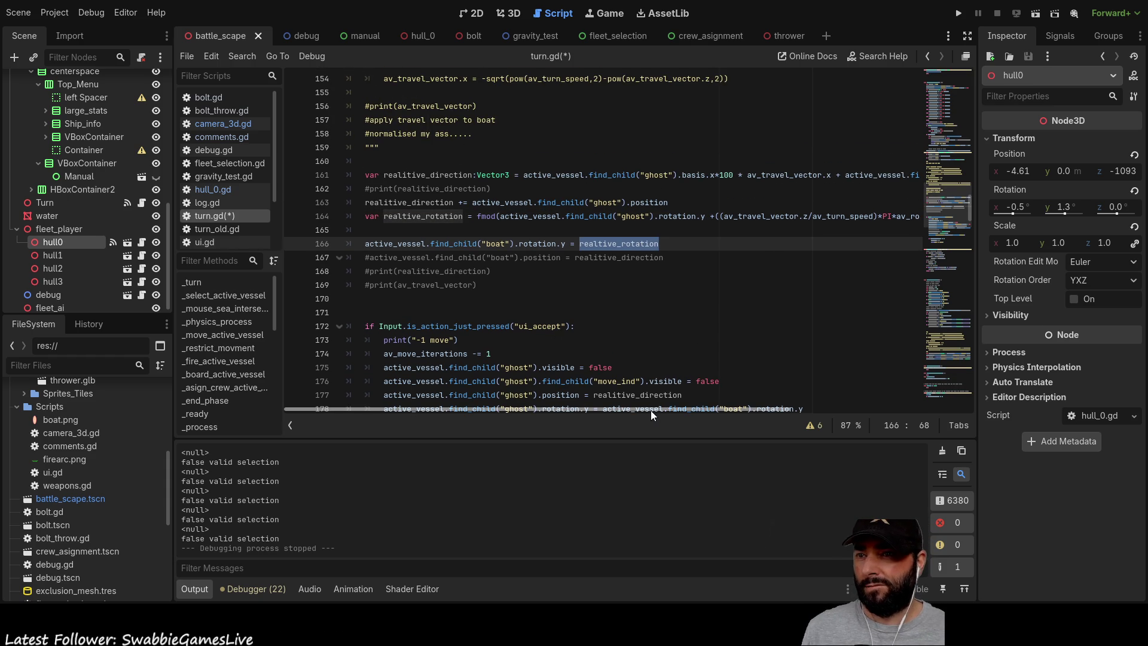
{"action": "mouse_move", "coordinate": [653, 408]}
{"action": "left_mouse_down"}
{"action": "mouse_move", "coordinate": [760, 398]}
{"action": "mouse_move", "coordinate": [649, 393]}
{"action": "left_mouse_up"}
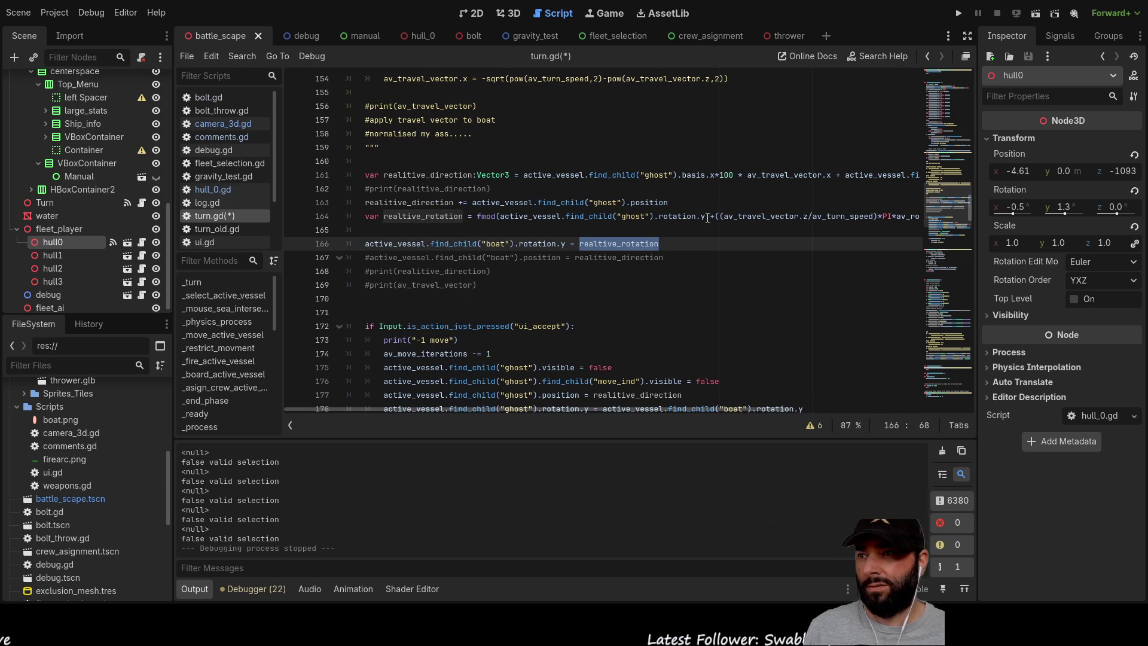
{"action": "left_click", "coordinate": [707, 216]}
{"action": "left_click_drag", "start_coordinate": [688, 218], "coordinate": [573, 218]}
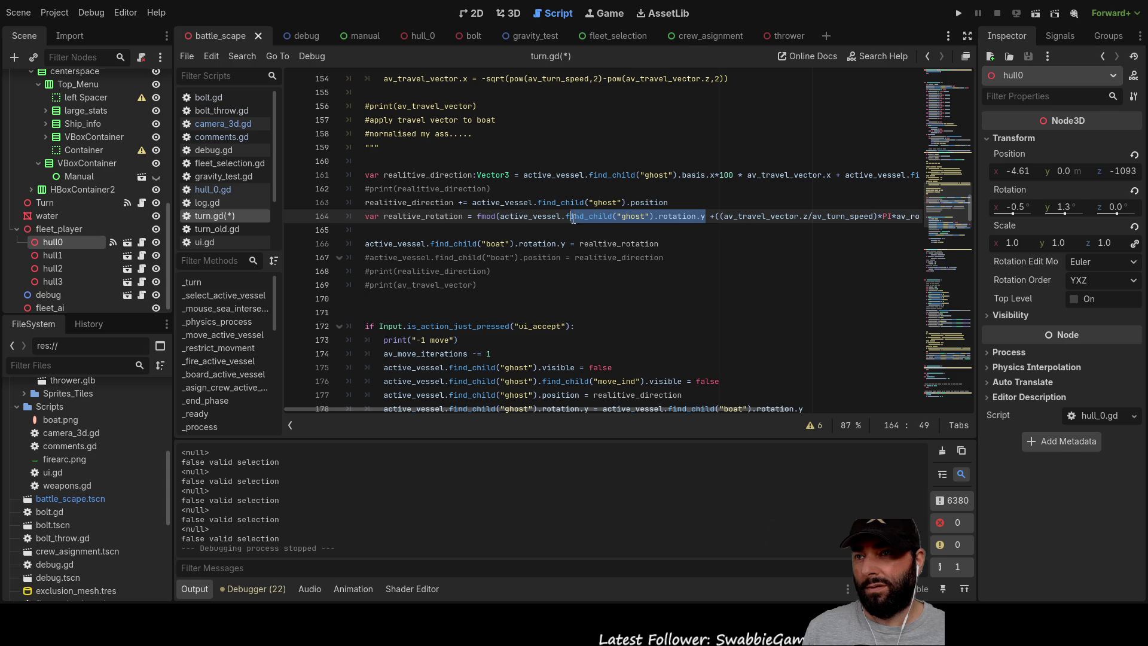
{"action": "left_click_drag", "start_coordinate": [616, 408], "coordinate": [755, 402]}
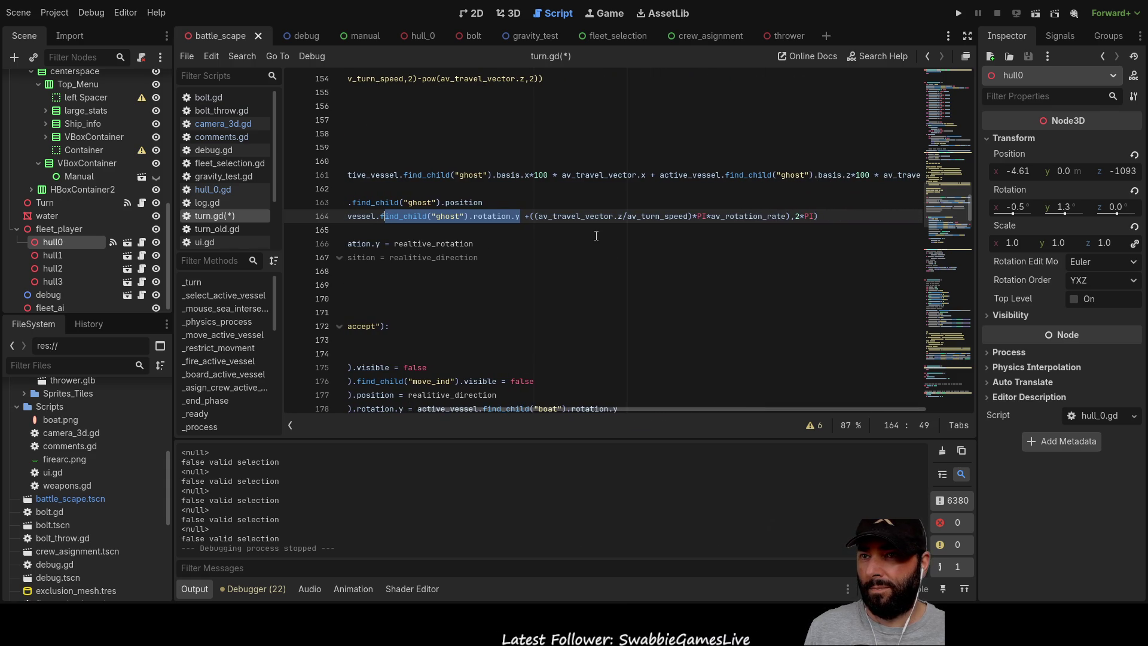
{"action": "double_click", "coordinate": [582, 216]}
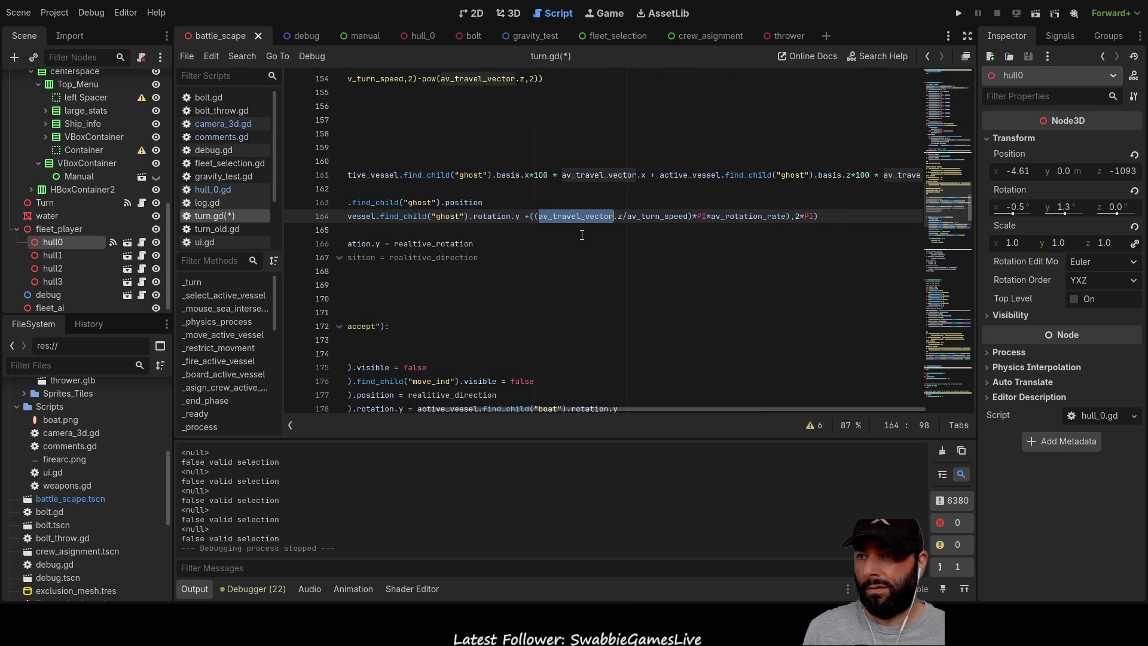
{"action": "left_click_drag", "start_coordinate": [682, 407], "coordinate": [705, 404]}
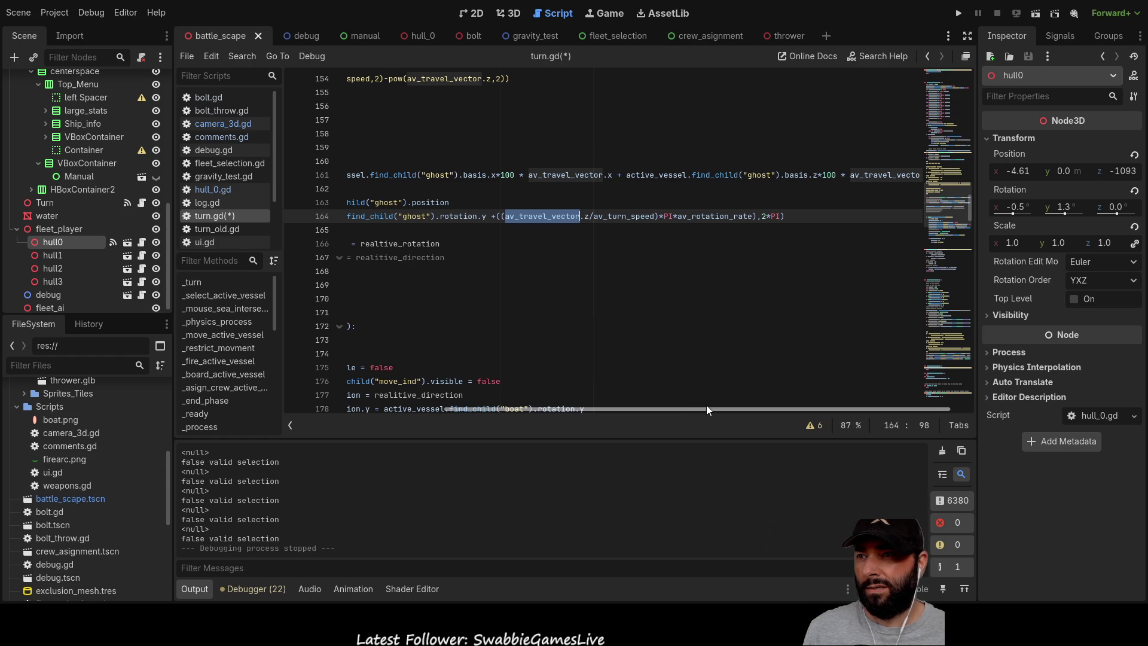
{"action": "mouse_move", "coordinate": [706, 406]}
{"action": "left_mouse_down"}
{"action": "mouse_move", "coordinate": [716, 406]}
{"action": "mouse_move", "coordinate": [562, 408]}
{"action": "left_mouse_up"}
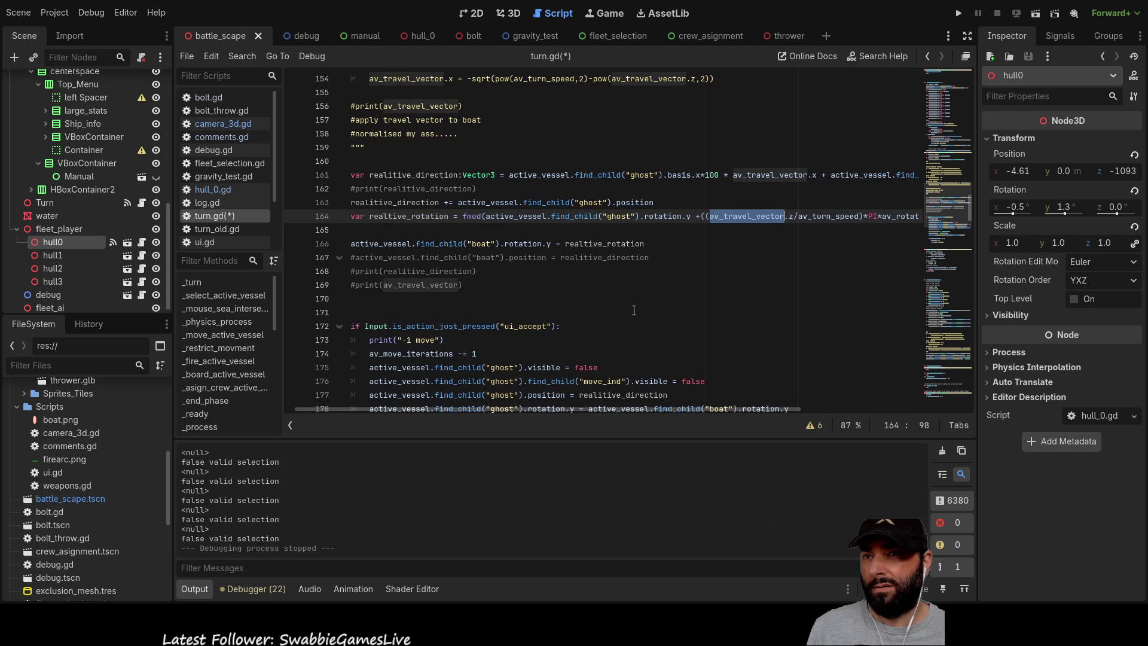
{"action": "scroll", "coordinate": [564, 284], "scroll_direction": "up", "scroll_amount": 1}
{"action": "scroll", "coordinate": [564, 284], "scroll_direction": "up", "scroll_amount": 2}
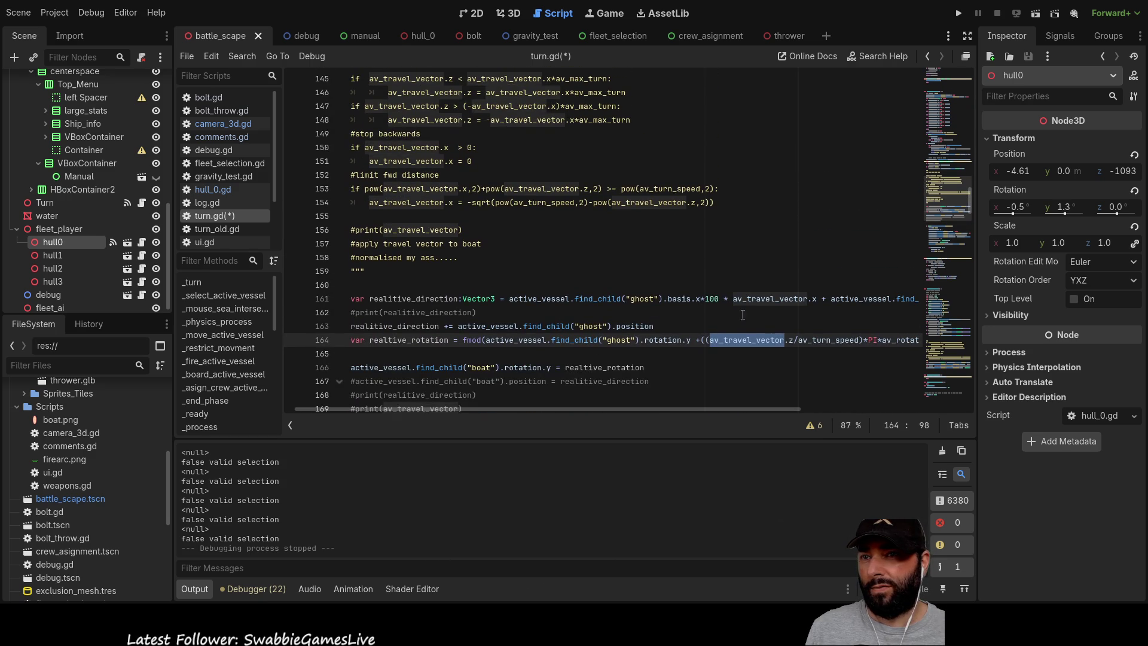
{"action": "double_click", "coordinate": [769, 298]}
{"action": "scroll", "coordinate": [569, 263], "scroll_direction": "up", "scroll_amount": 5}
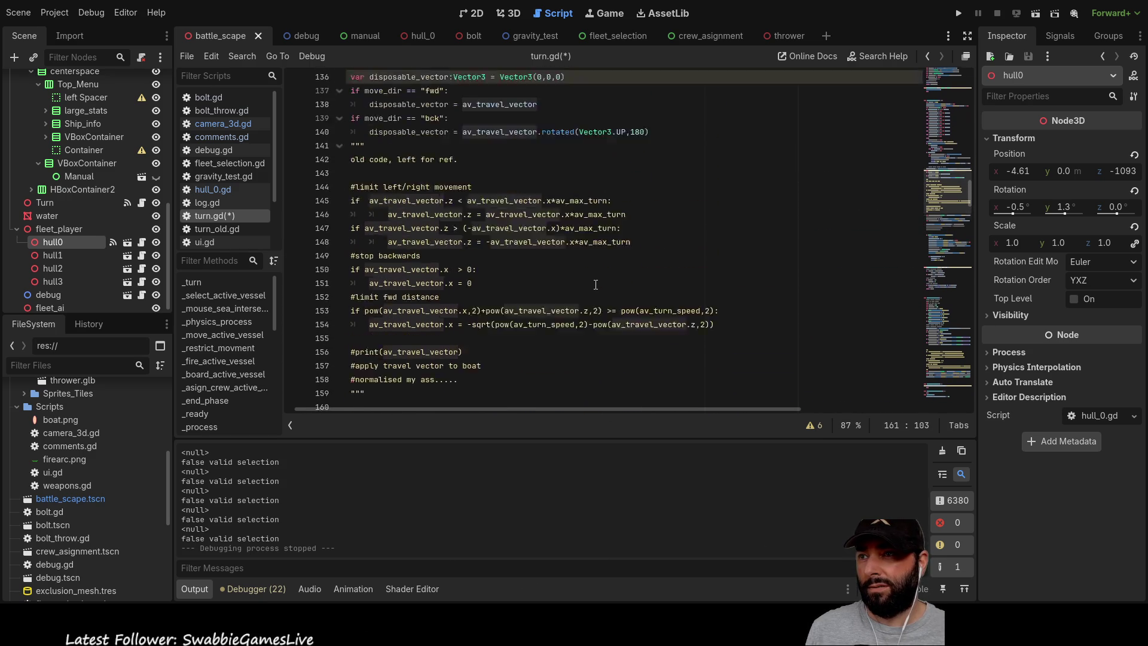
{"action": "scroll", "coordinate": [581, 266], "scroll_direction": "down", "scroll_amount": 1}
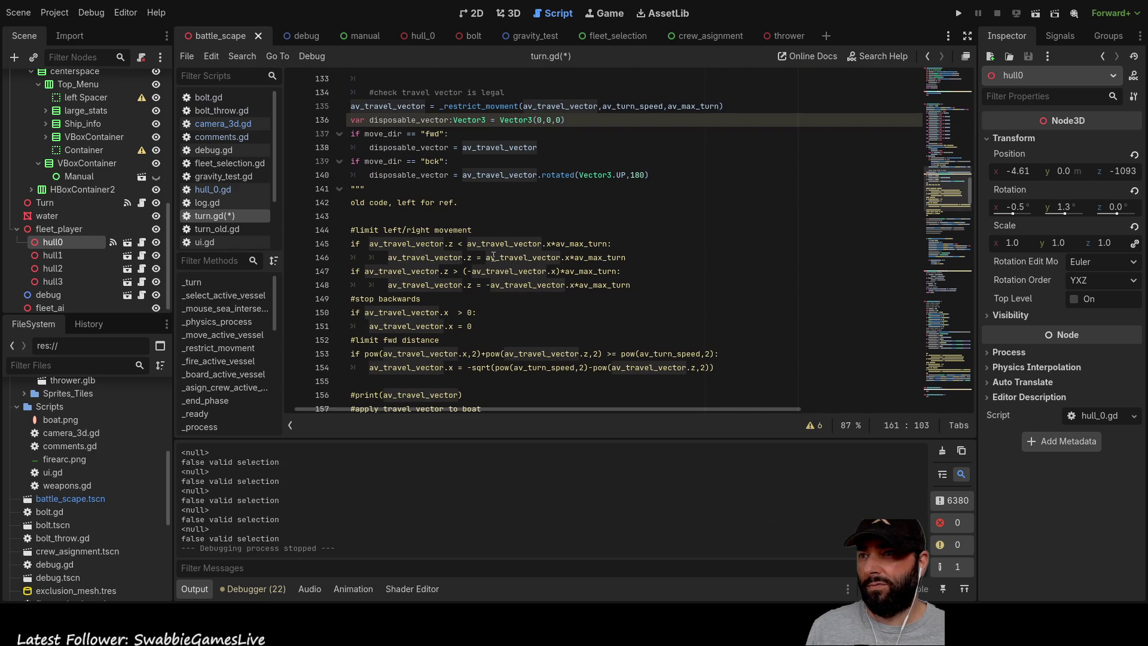
{"action": "scroll", "coordinate": [493, 256], "scroll_direction": "up", "scroll_amount": 3}
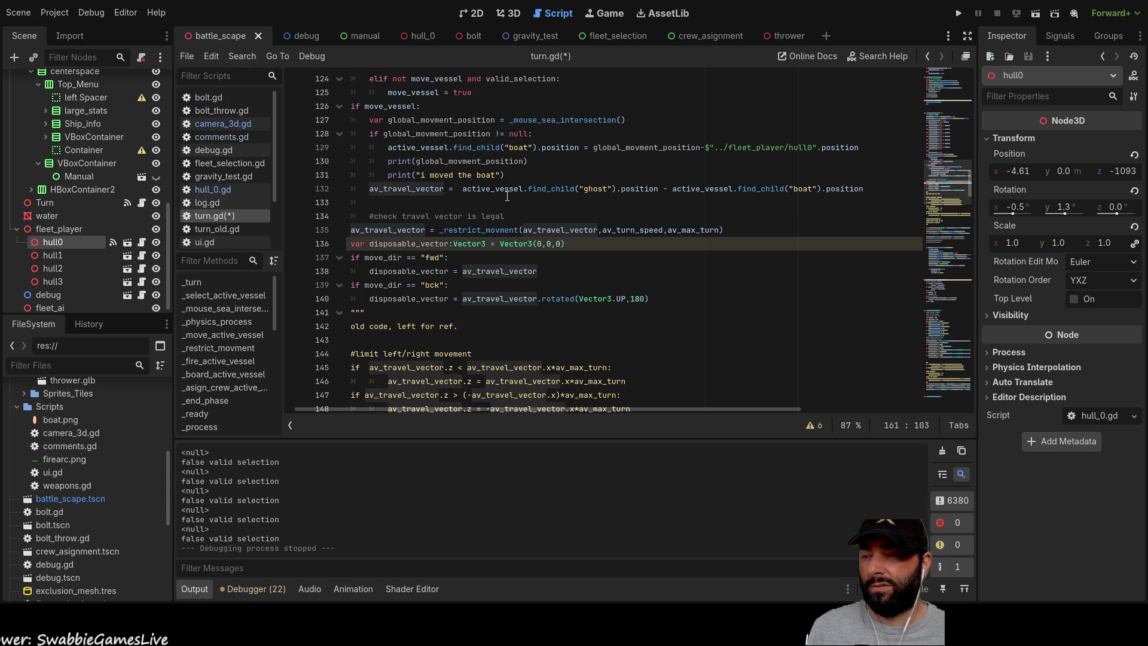
{"action": "scroll", "coordinate": [559, 235], "scroll_direction": "up", "scroll_amount": 1}
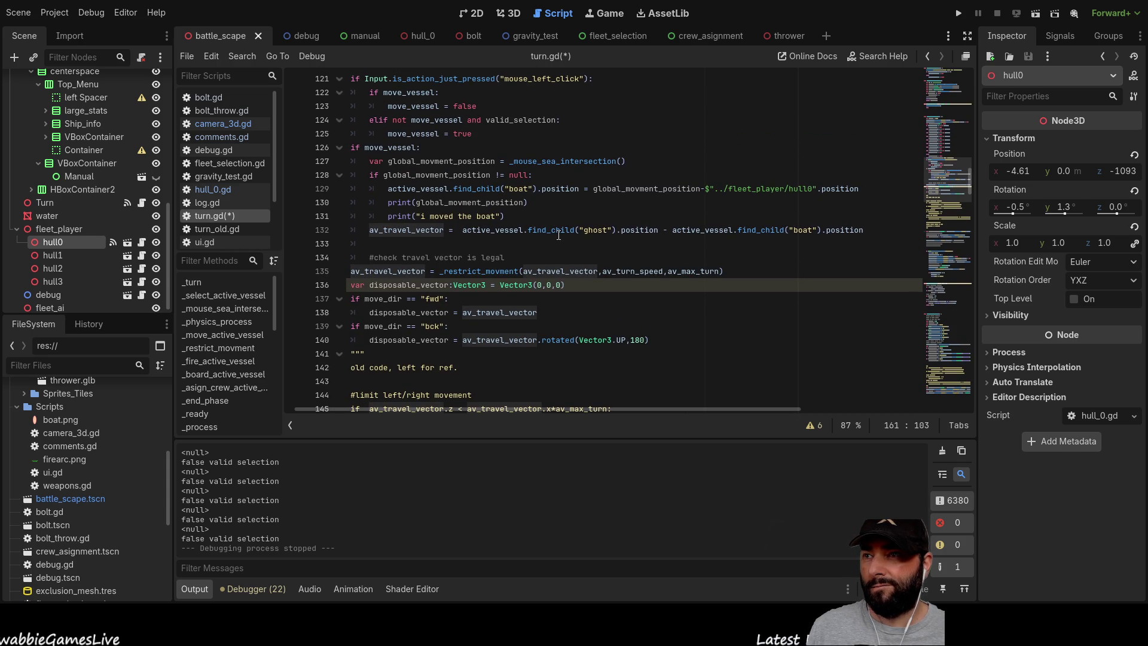
{"action": "scroll", "coordinate": [559, 235], "scroll_direction": "down", "scroll_amount": 1}
{"action": "scroll", "coordinate": [559, 235], "scroll_direction": "down", "scroll_amount": 2}
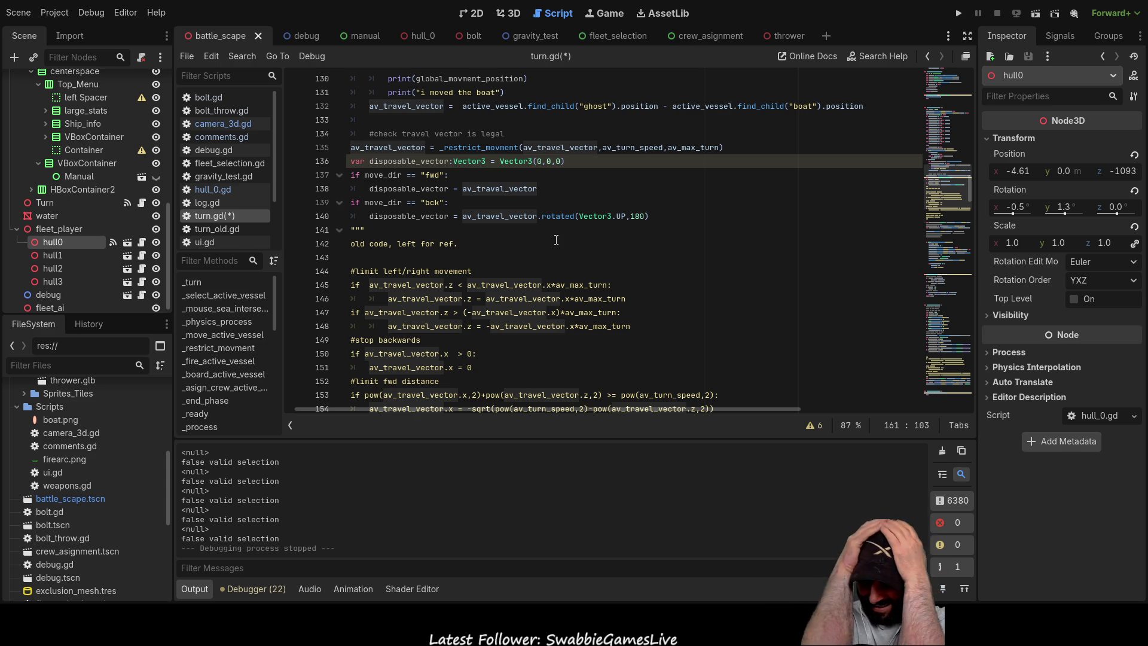
{"action": "scroll", "coordinate": [557, 239], "scroll_direction": "up", "scroll_amount": 2}
{"action": "scroll", "coordinate": [556, 240], "scroll_direction": "up", "scroll_amount": 4}
{"action": "scroll", "coordinate": [483, 257], "scroll_direction": "down", "scroll_amount": 2}
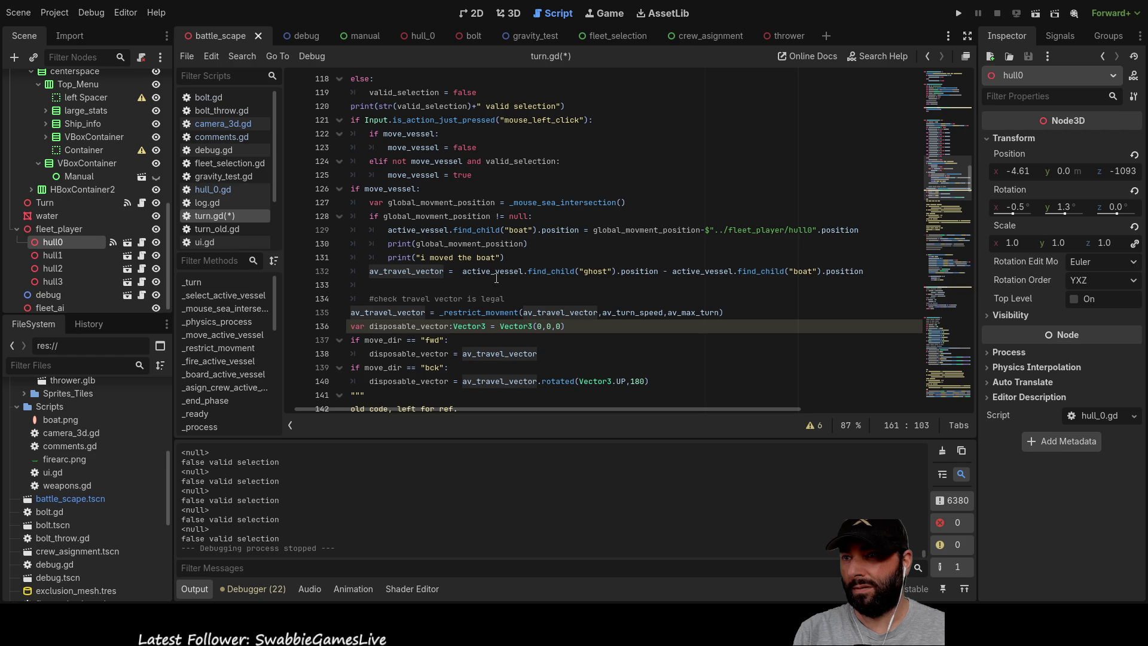
{"action": "left_click", "coordinate": [872, 271]}
Add blank lines below the av_travel_vector assignment on line 132.
{"action": "left_click_drag", "start_coordinate": [872, 271], "coordinate": [369, 271]}
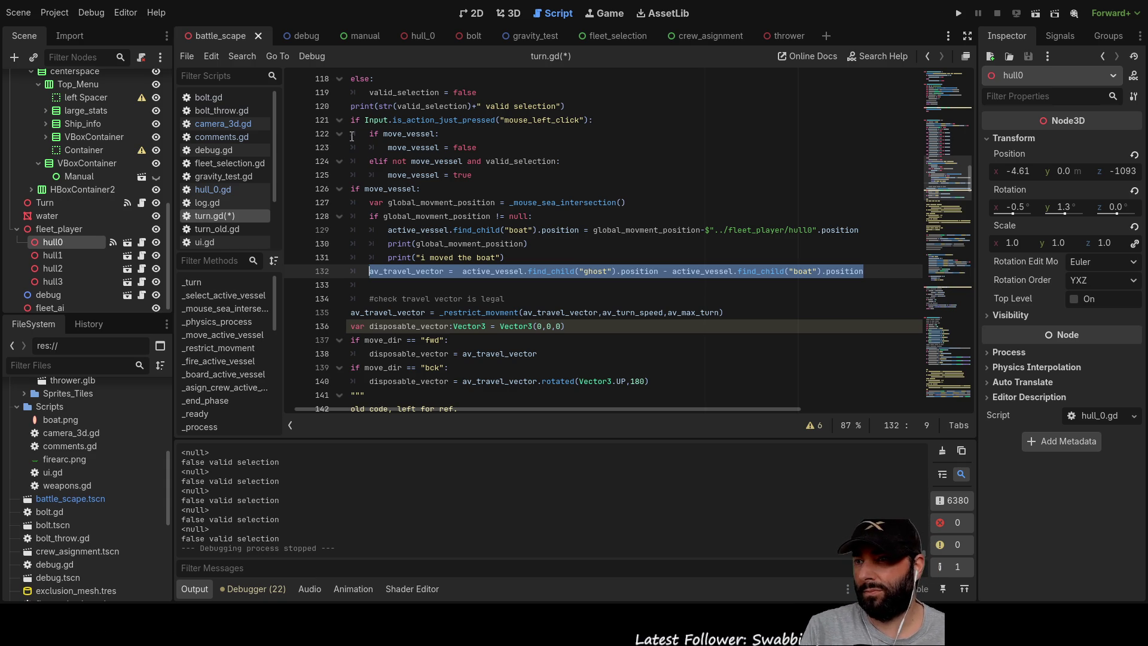
{"action": "left_click", "coordinate": [372, 282]}
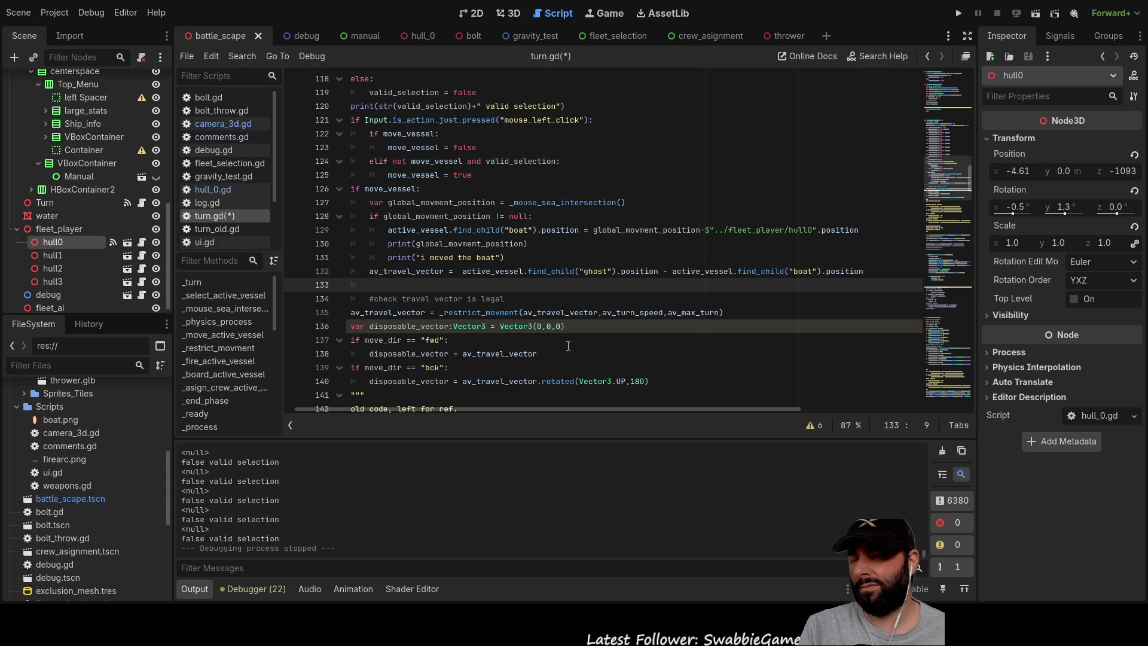
{"action": "key", "text": "Return"}
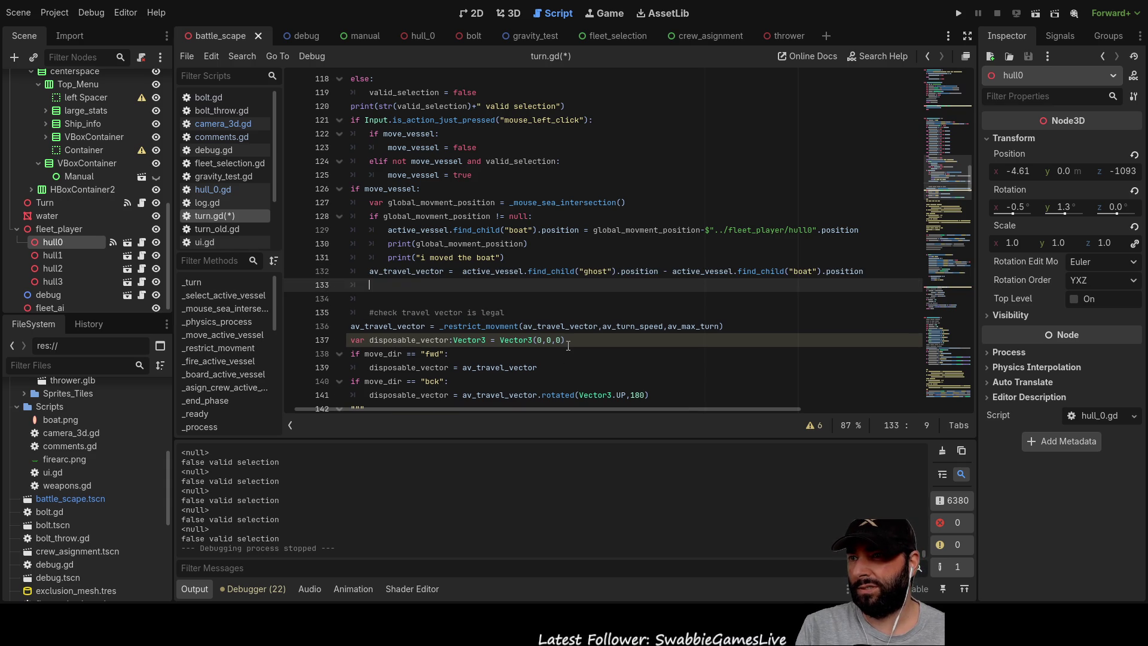
{"action": "key", "text": "Up"}
{"action": "key", "text": "Up"}
{"action": "key", "text": "Right"}
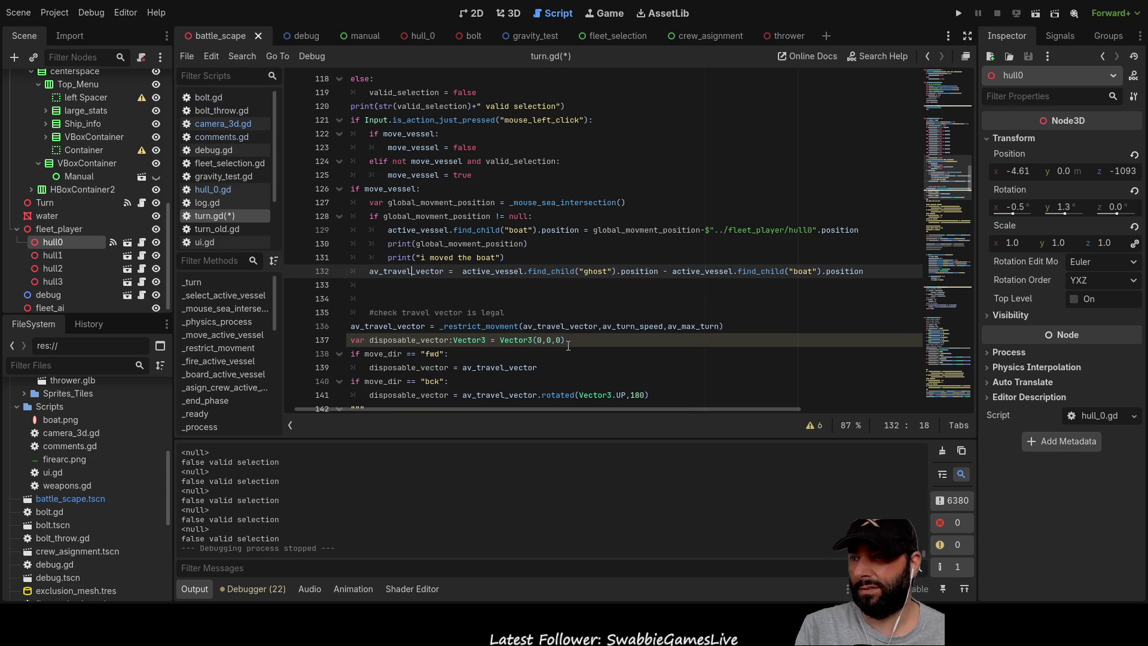
{"action": "key", "text": "Down"}
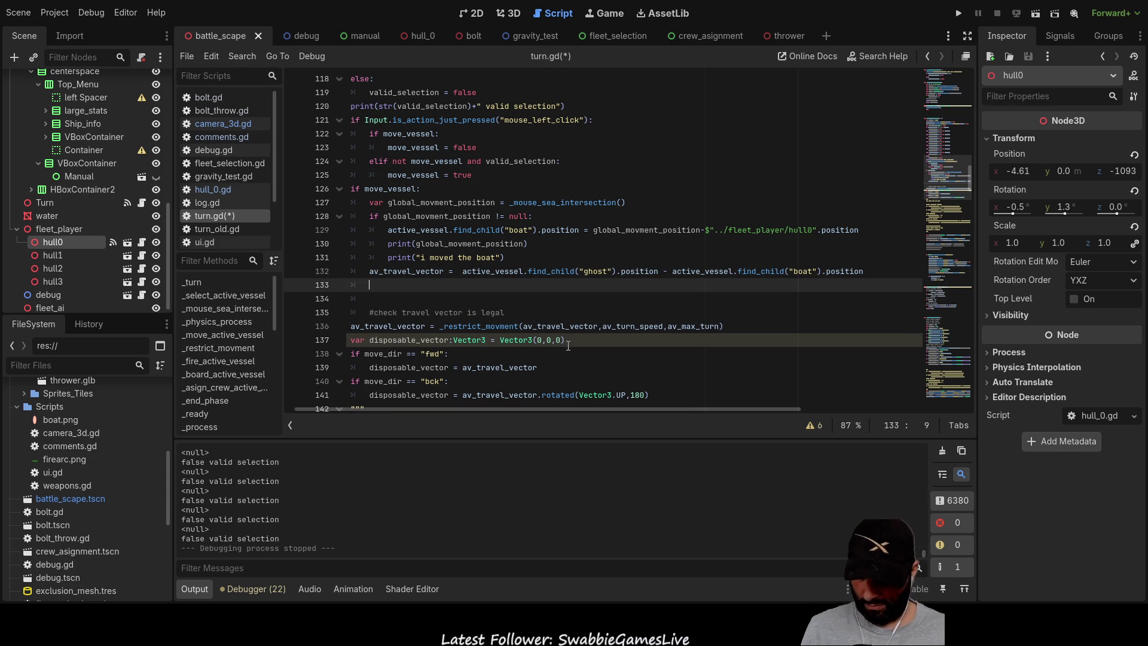
Write transform on line 133 via autocomplete and view its Node3D documentation.
{"action": "type", "text": "trans"}
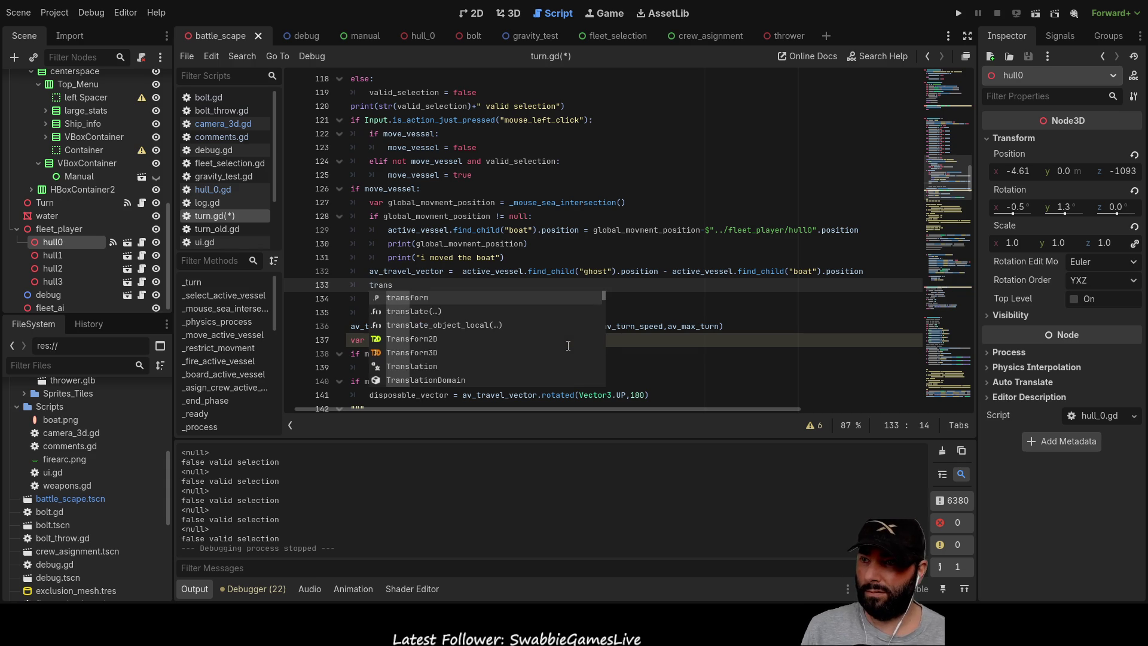
{"action": "key", "text": "Return"}
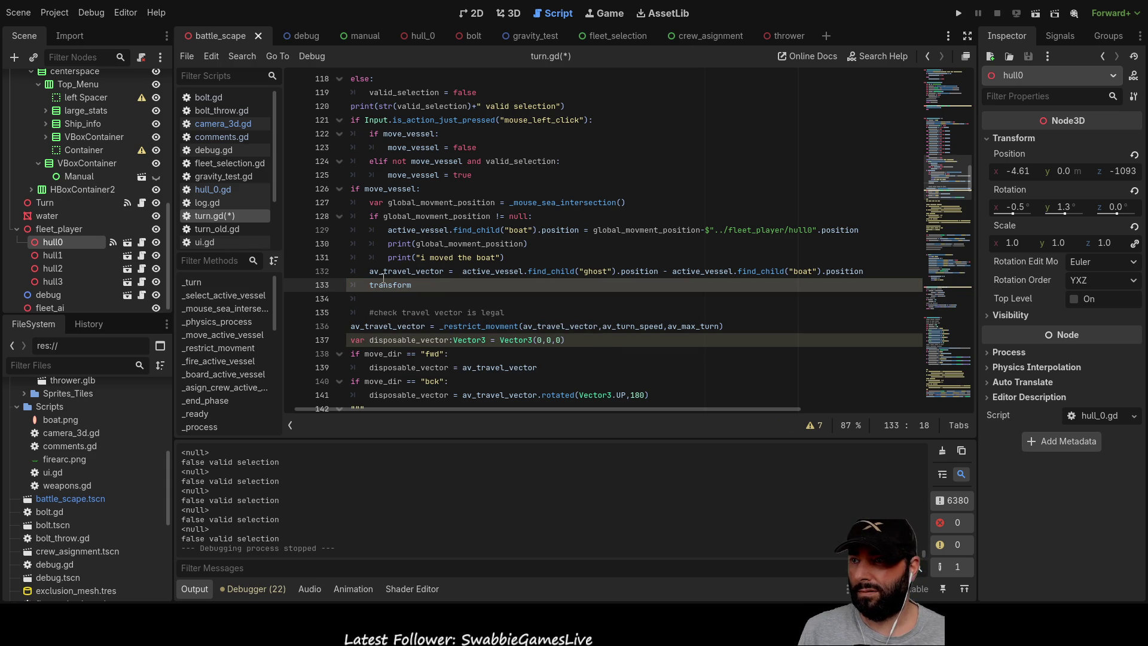
{"action": "left_click", "coordinate": [386, 283], "text": "ctrl"}
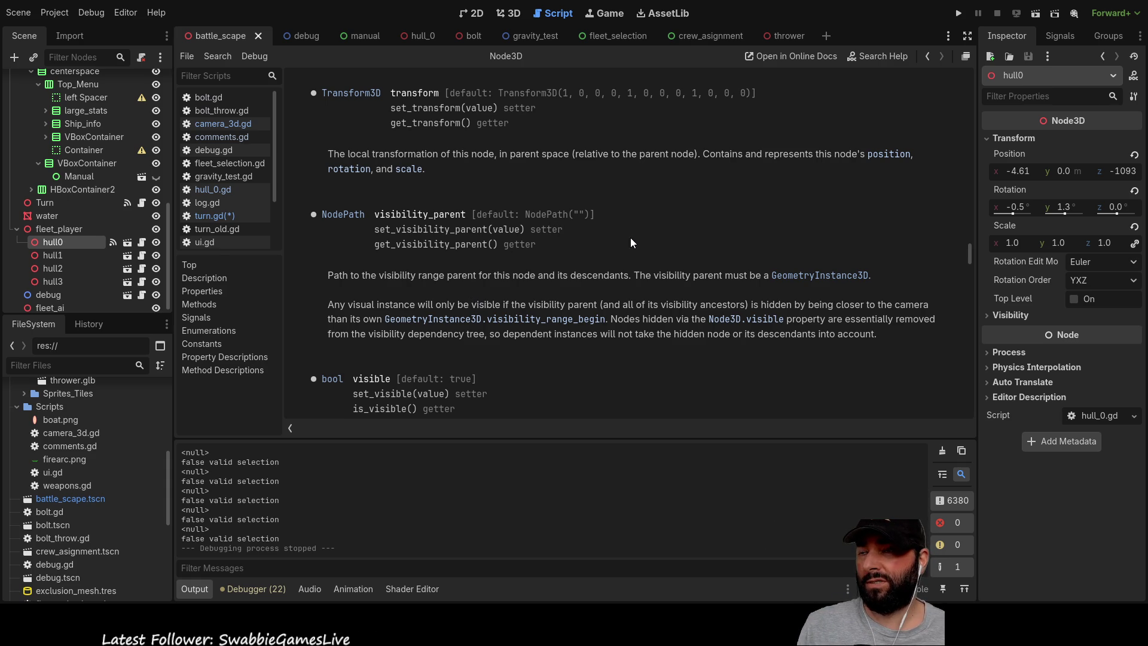
{"action": "scroll", "coordinate": [607, 234], "scroll_direction": "down", "scroll_amount": 6}
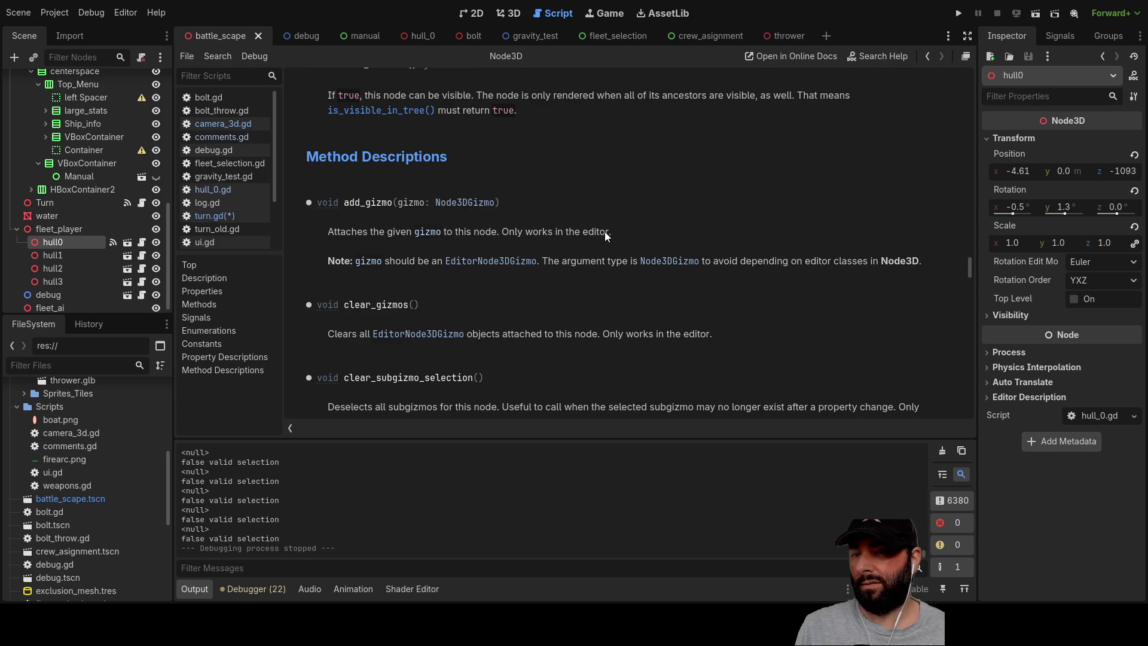
{"action": "scroll", "coordinate": [605, 235], "scroll_direction": "up", "scroll_amount": 5}
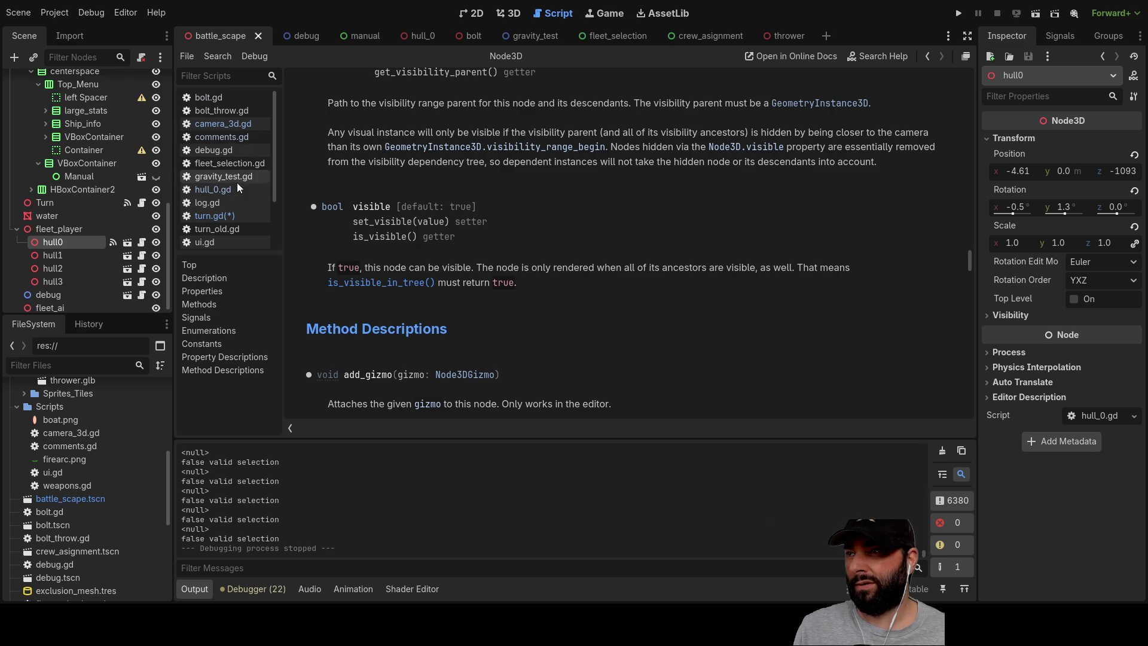
{"action": "scroll", "coordinate": [225, 192], "scroll_direction": "down", "scroll_amount": 3}
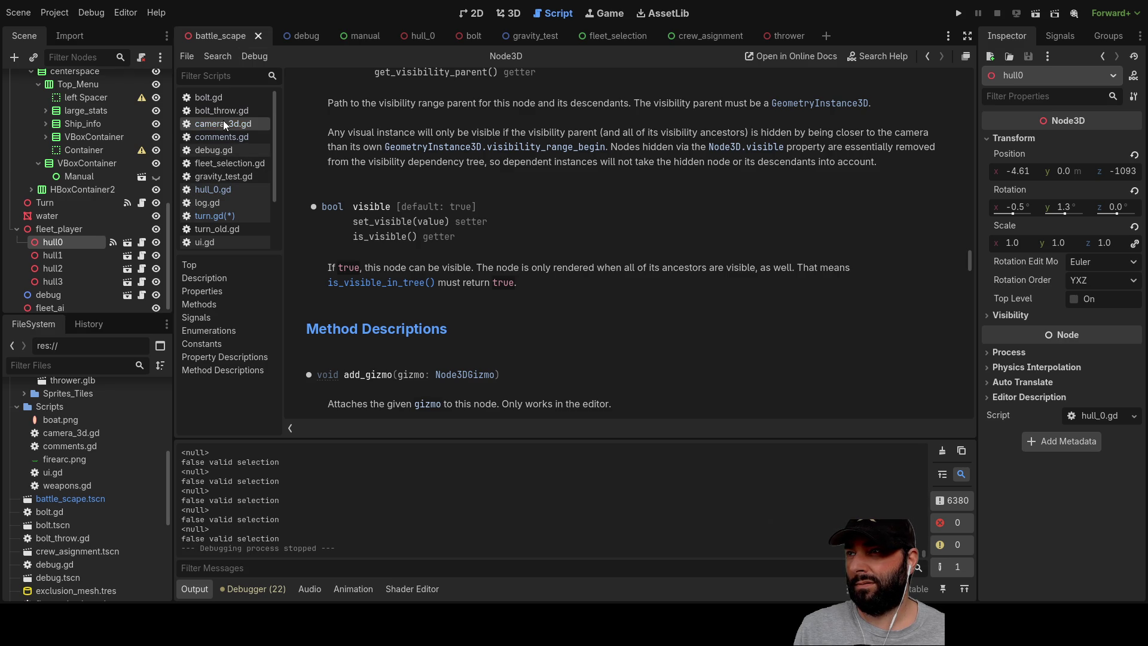
{"action": "left_click", "coordinate": [226, 177]}
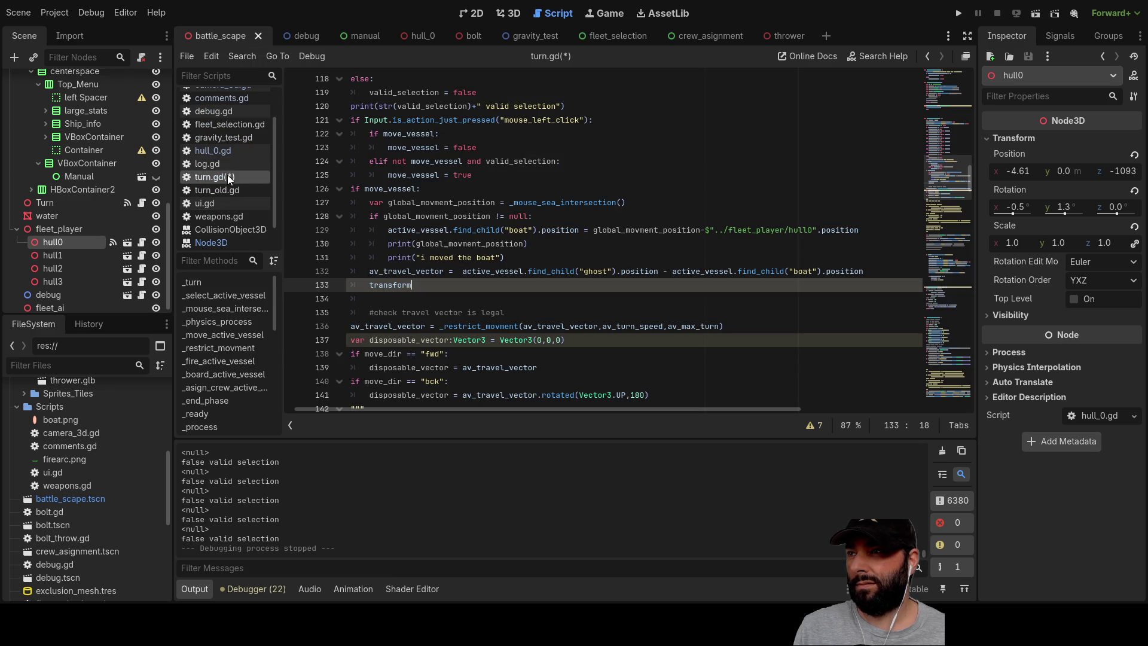
Highlight av_travel_vector on line 132, then return the caret to empty line 133.
{"action": "left_click", "coordinate": [417, 295]}
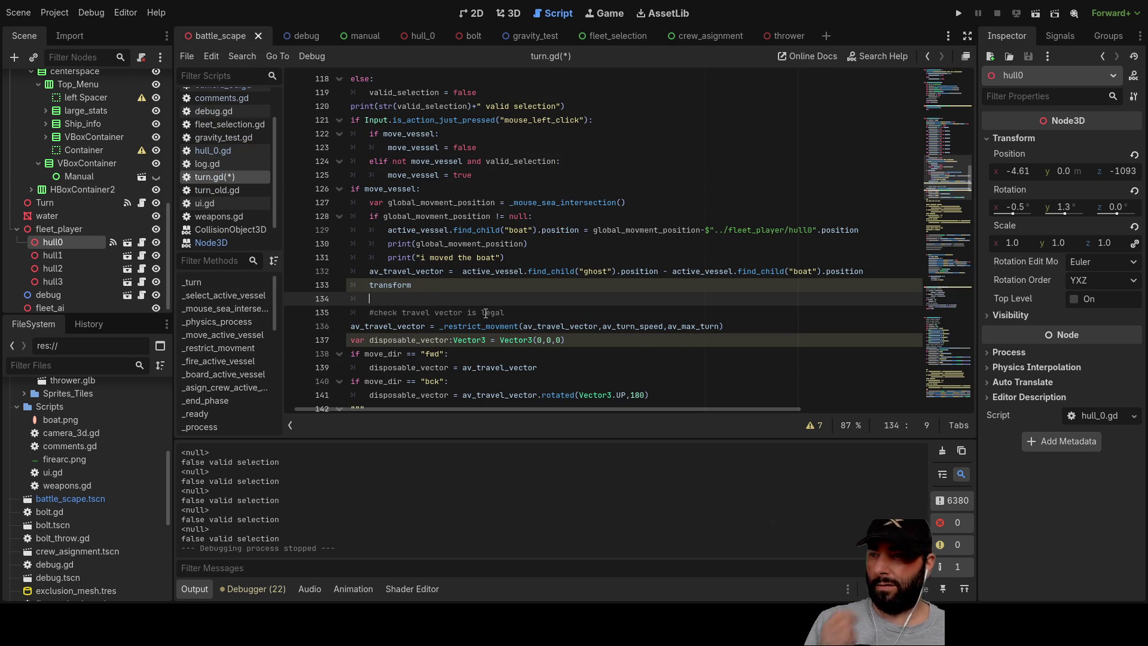
{"action": "key", "text": "Up"}
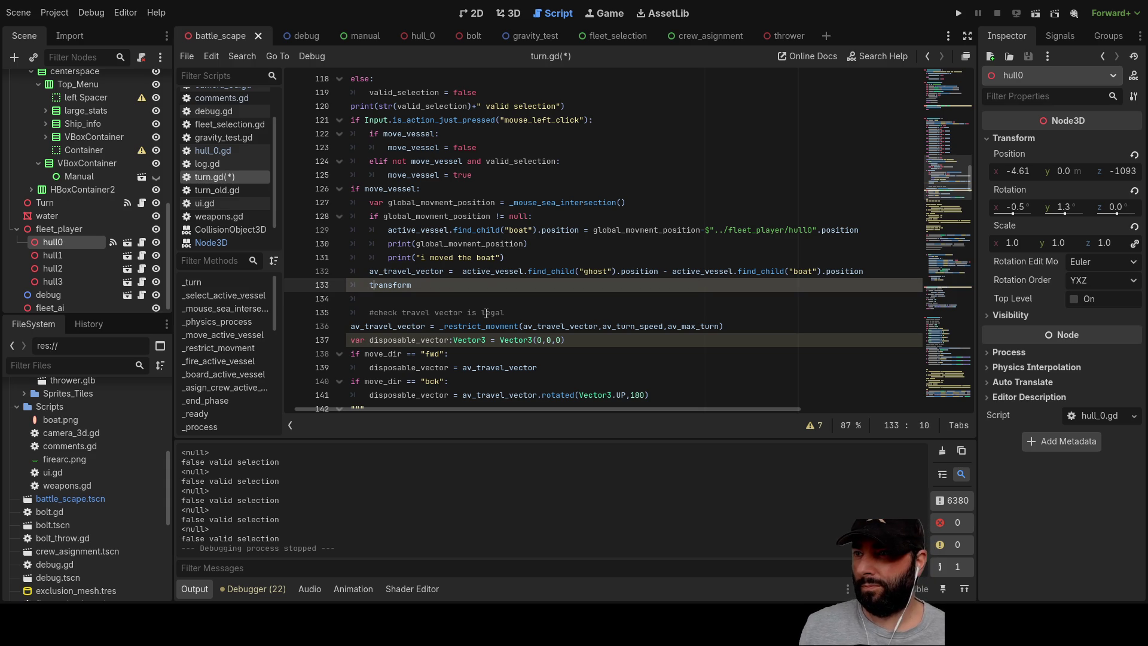
{"action": "key", "text": "Right"}
{"action": "key", "text": "Right"}
{"action": "key", "text": "Right"}
{"action": "key", "text": "Left"}
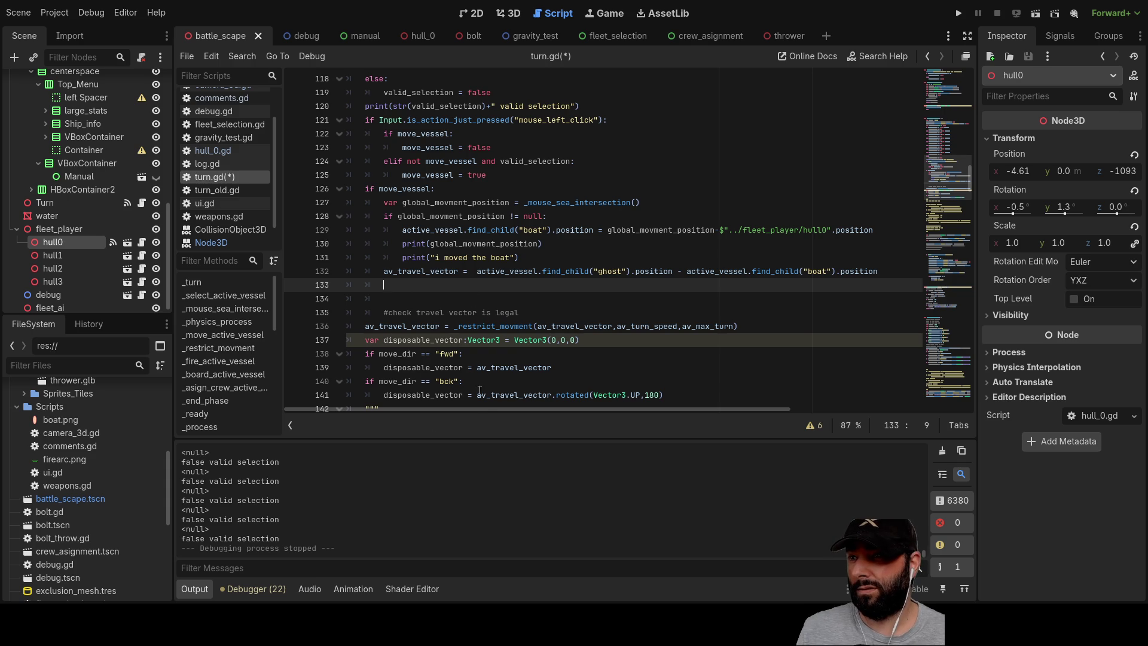
{"action": "double_click", "coordinate": [428, 271]}
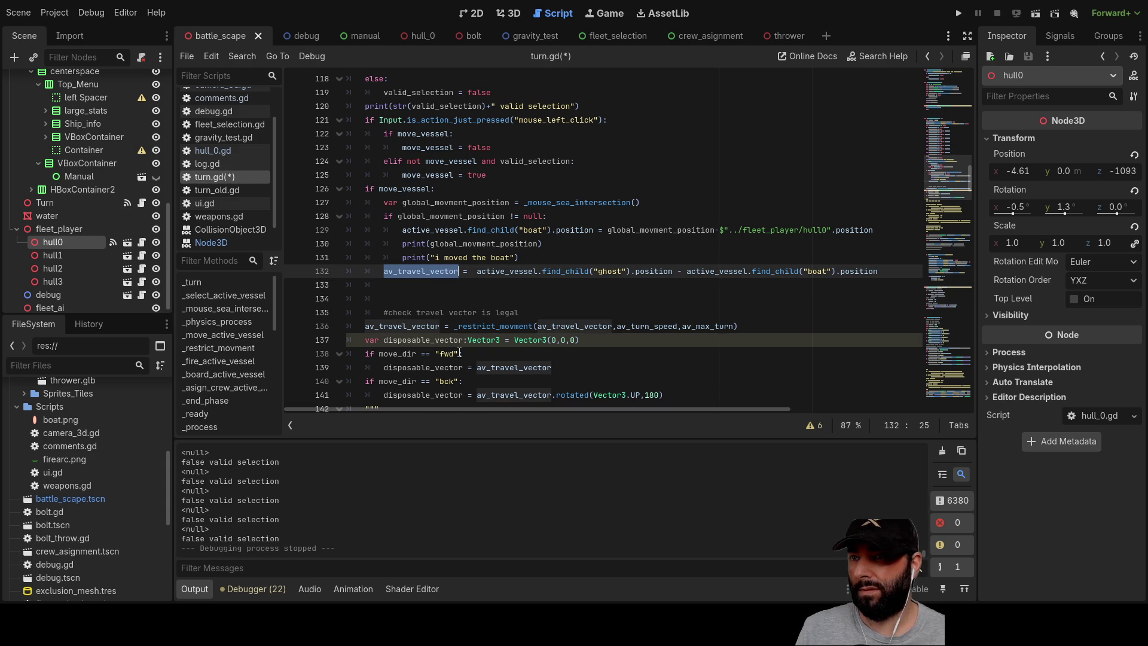
{"action": "left_click", "coordinate": [422, 286]}
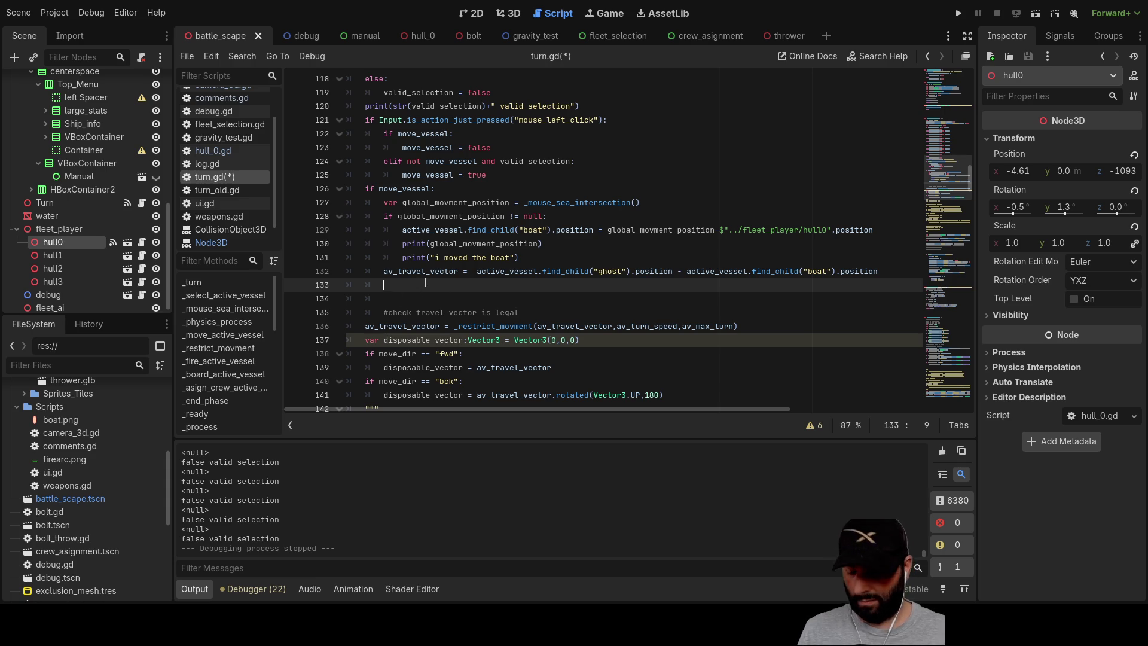
{"action": "type", "text": "vd"}
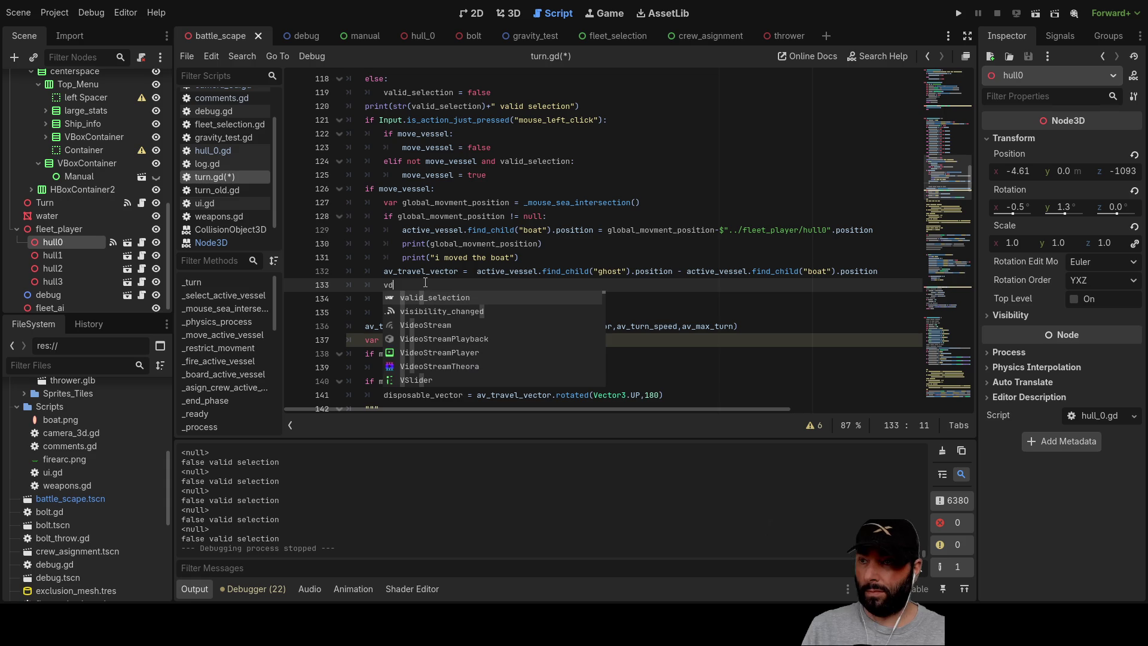
{"action": "type", "text": "ot"}
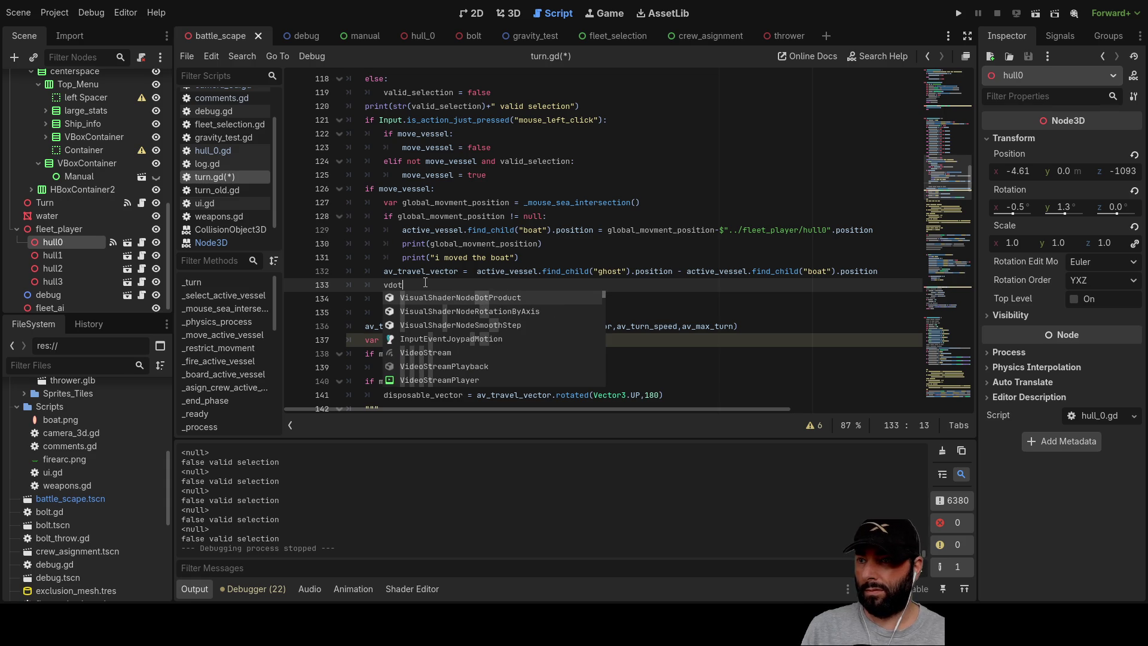
{"action": "scroll", "coordinate": [435, 303], "scroll_direction": "down", "scroll_amount": 4}
{"action": "scroll", "coordinate": [461, 347], "scroll_direction": "down", "scroll_amount": 8}
{"action": "scroll", "coordinate": [465, 345], "scroll_direction": "down", "scroll_amount": 8}
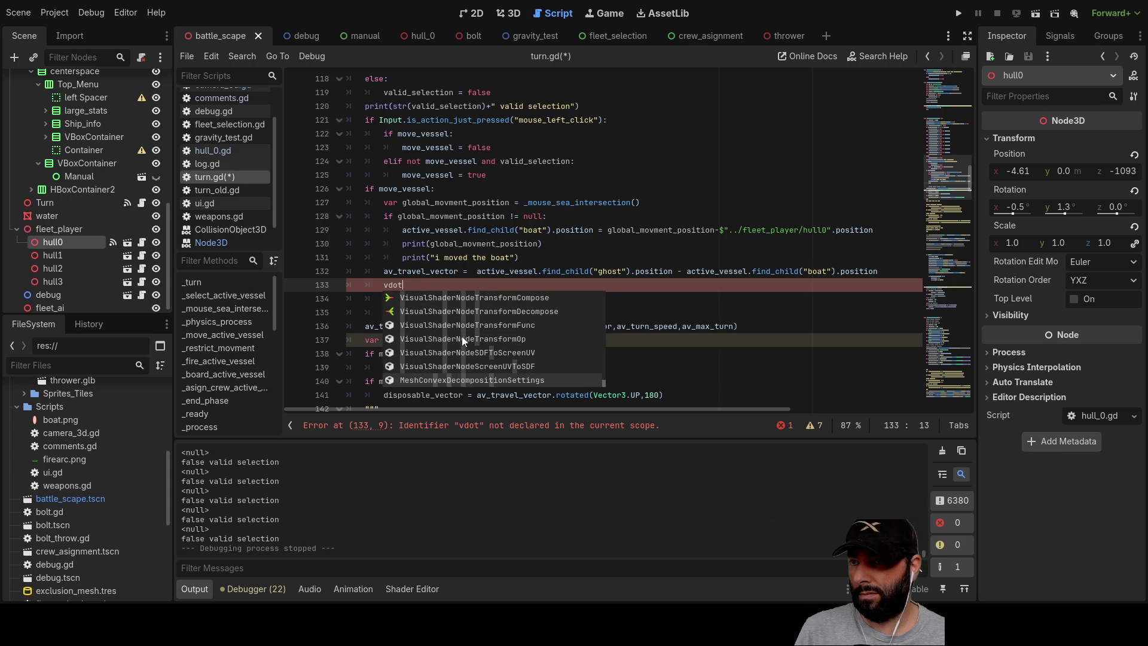
{"action": "key", "text": "Escape"}
{"action": "key", "text": "BackSpace"}
{"action": "key", "text": "BackSpace"}
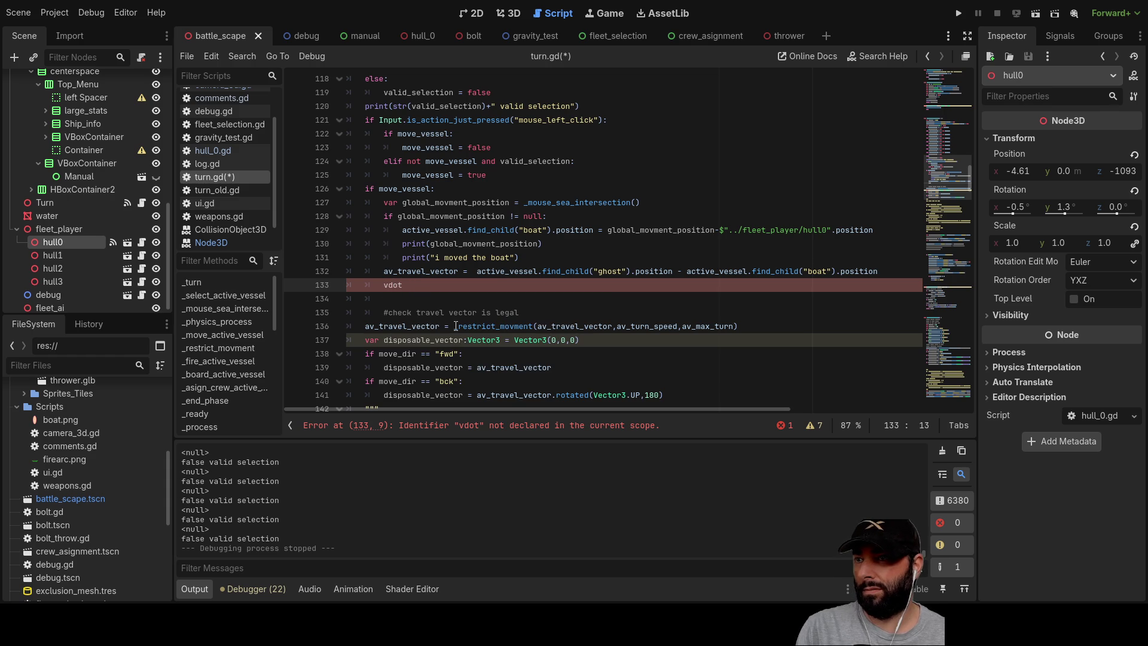
{"action": "key", "text": "BackSpace"}
{"action": "key", "text": "BackSpace"}
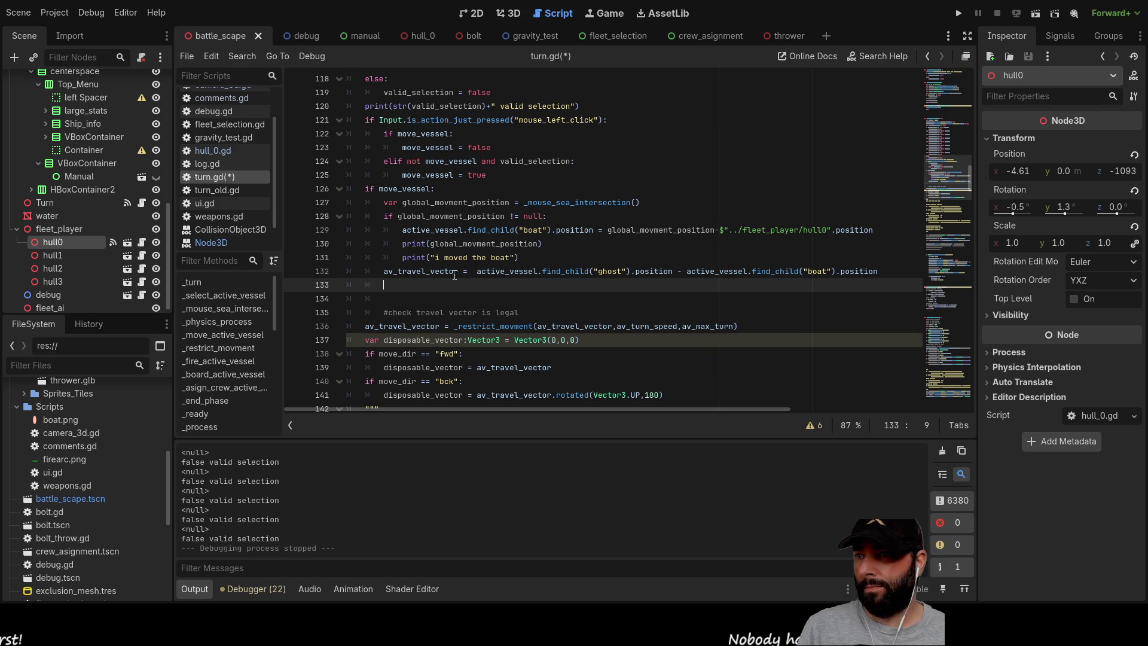
{"action": "key", "text": "Up"}
{"action": "key", "text": "ctrl+shift+Right"}
{"action": "key", "text": "ctrl+c"}
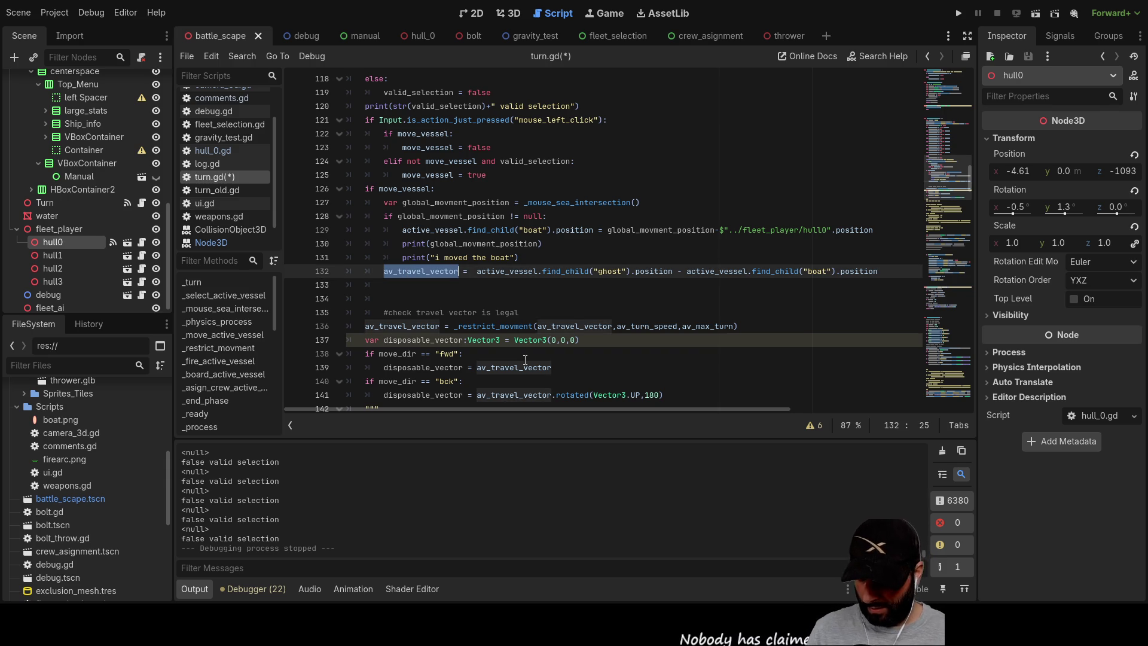
Paste av_travel_vector on line 133 and append .dot() via autocomplete.
{"action": "key", "text": "Down"}
{"action": "key", "text": "ctrl+v"}
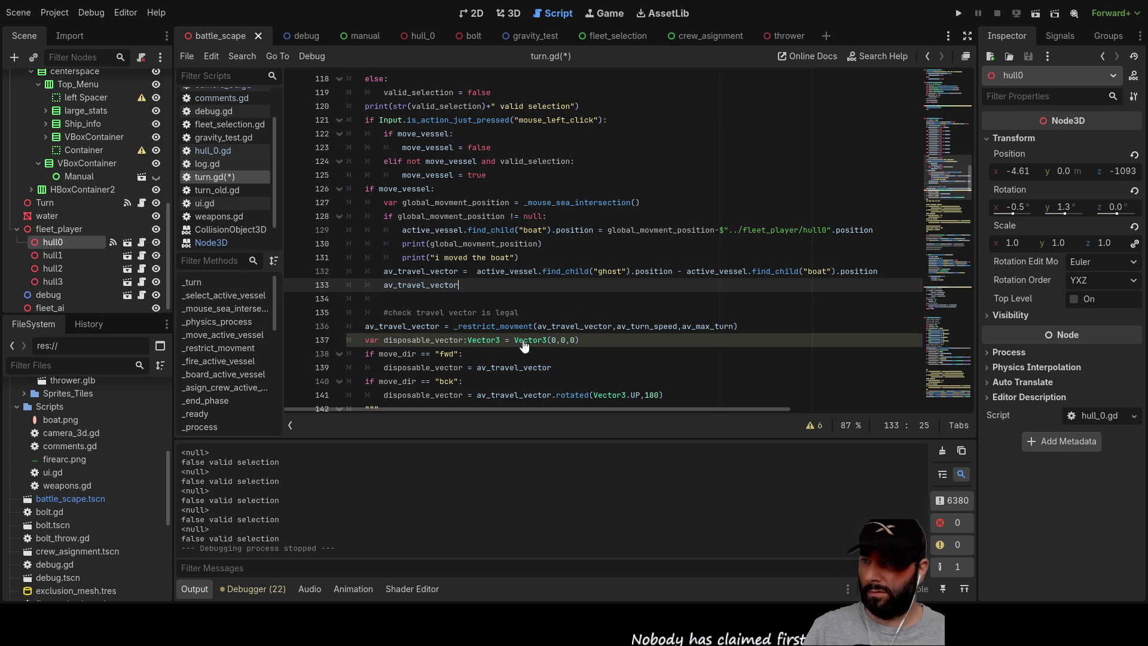
{"action": "type", "text": ".dot"}
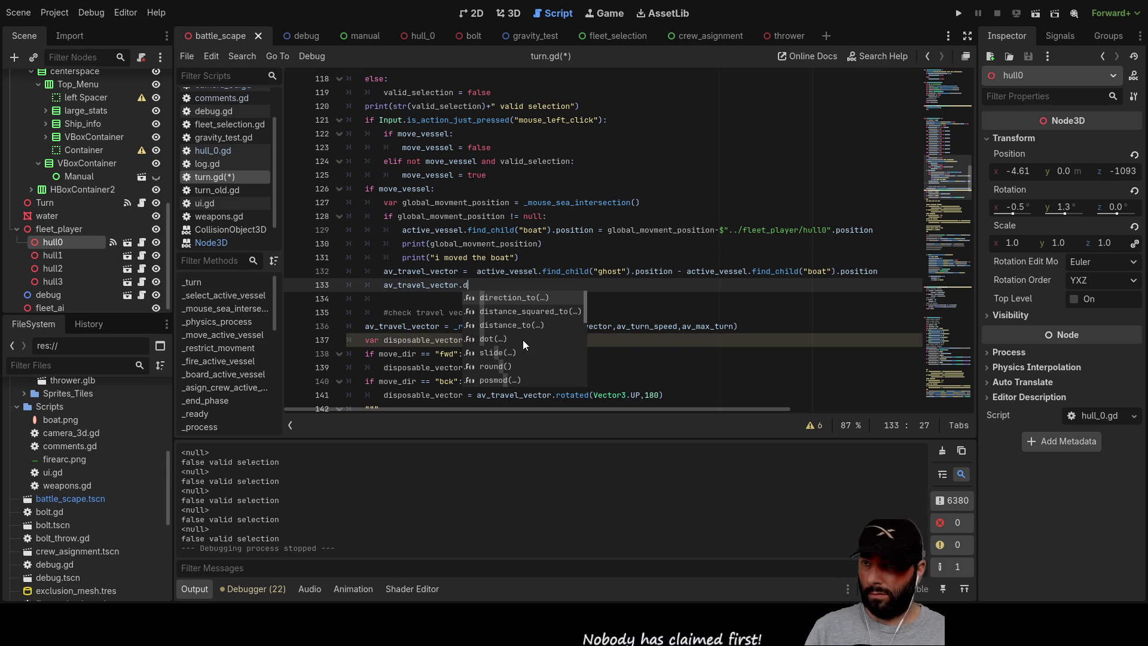
{"action": "key", "text": "Return"}
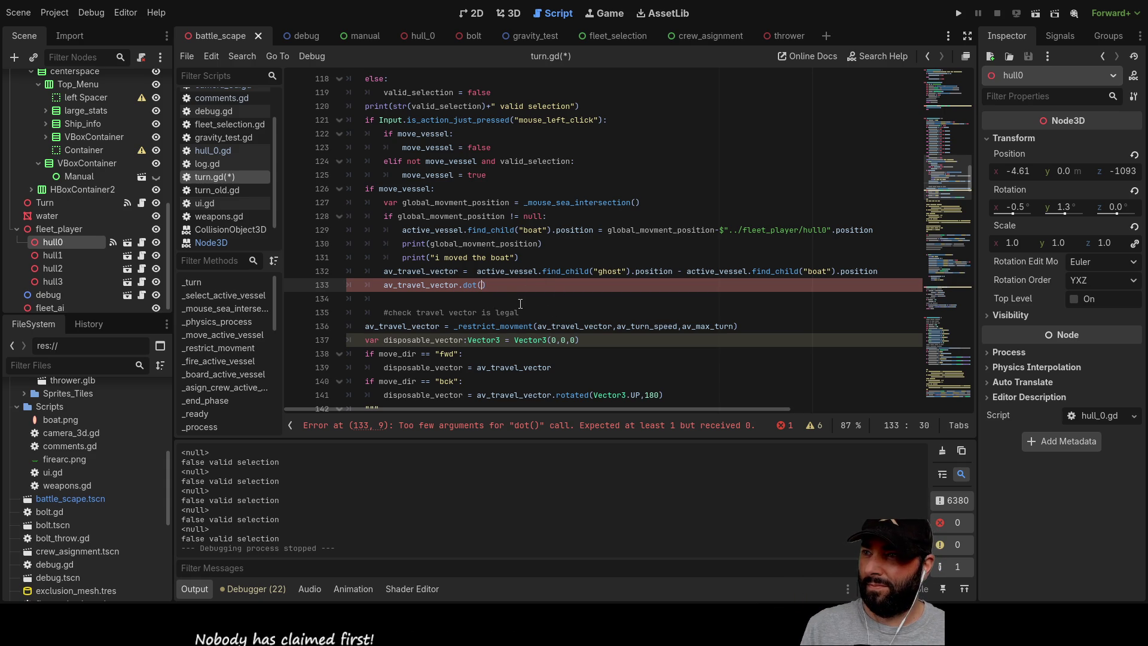
{"action": "scroll", "coordinate": [257, 224], "scroll_direction": "up", "scroll_amount": 2}
{"action": "scroll", "coordinate": [328, 245], "scroll_direction": "down", "scroll_amount": 2}
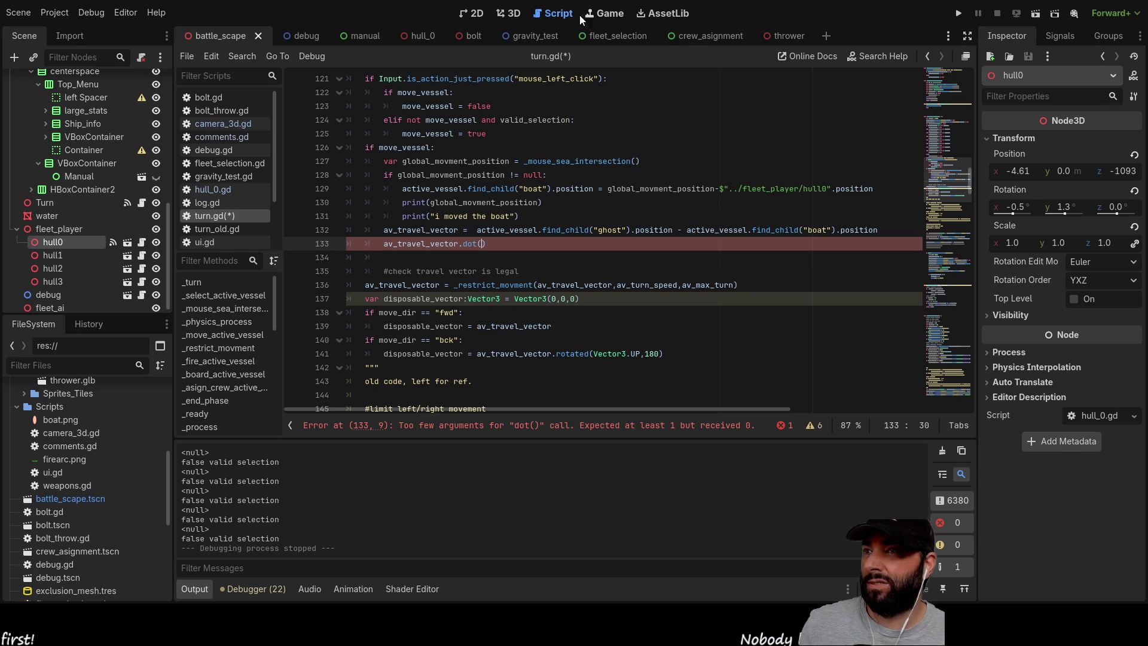
Orbit the 3D battle scene briefly, then return to the turn.gd script.
{"action": "left_click", "coordinate": [510, 13]}
{"action": "mouse_move", "coordinate": [486, 207]}
{"action": "left_mouse_down"}
{"action": "mouse_move", "coordinate": [529, 209]}
{"action": "mouse_move", "coordinate": [440, 217]}
{"action": "mouse_move", "coordinate": [439, 283]}
{"action": "mouse_move", "coordinate": [518, 136]}
{"action": "left_mouse_up"}
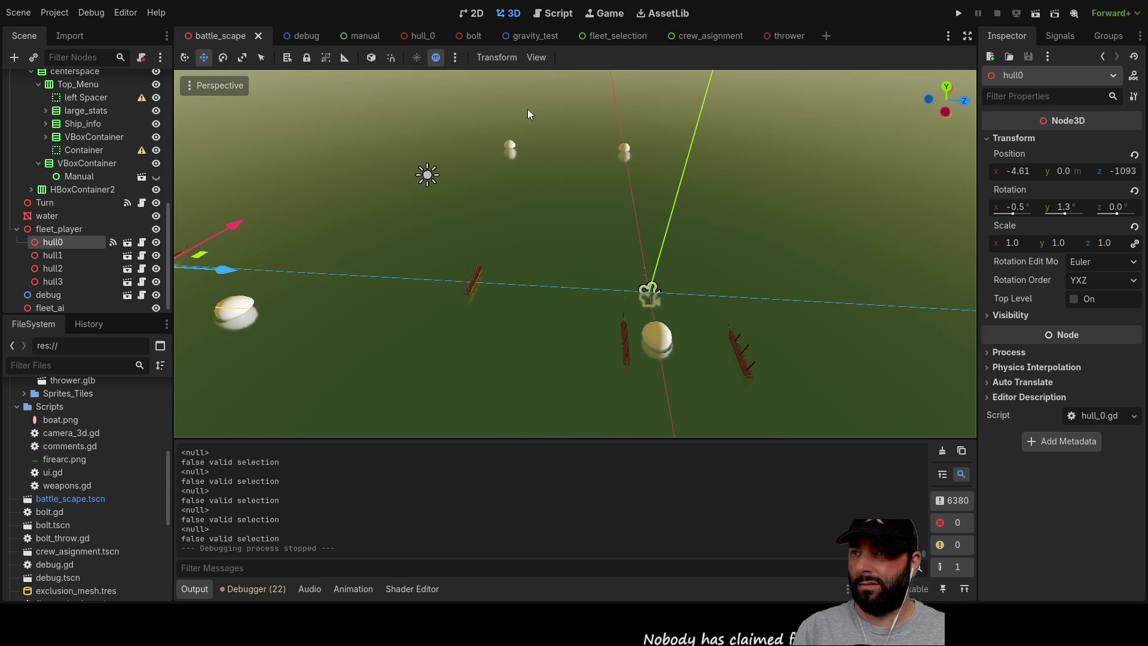
{"action": "left_click", "coordinate": [567, 10]}
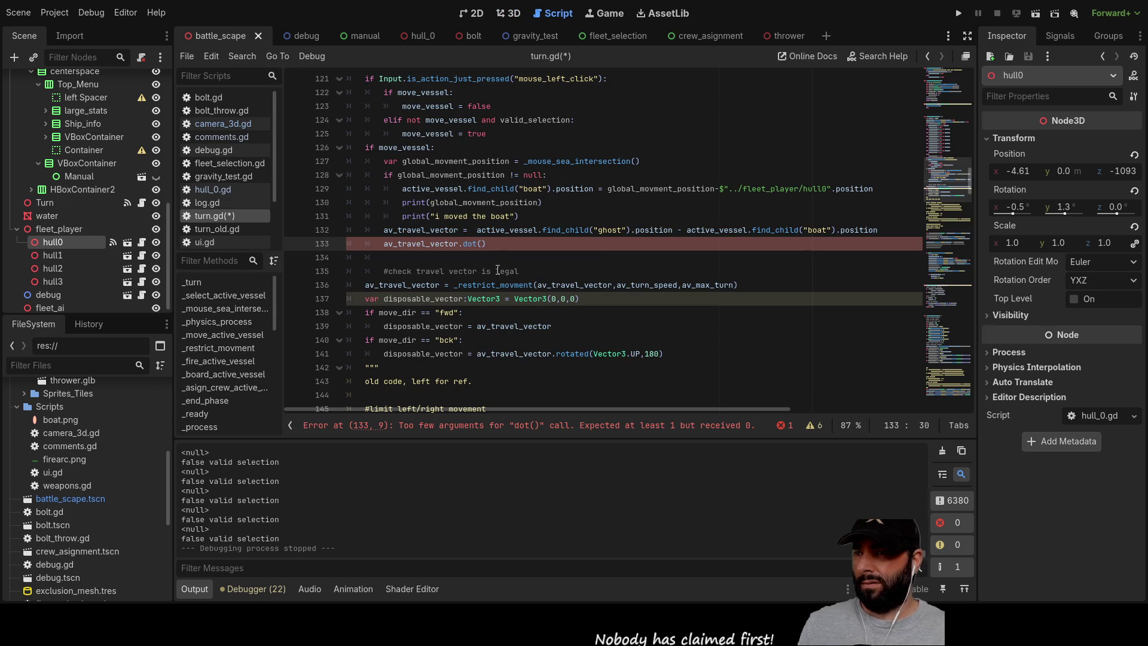
Enter Vector3.Forward, wrongly cased, as the dot() argument on line 133.
{"action": "key", "text": "Right"}
{"action": "key", "text": "Left"}
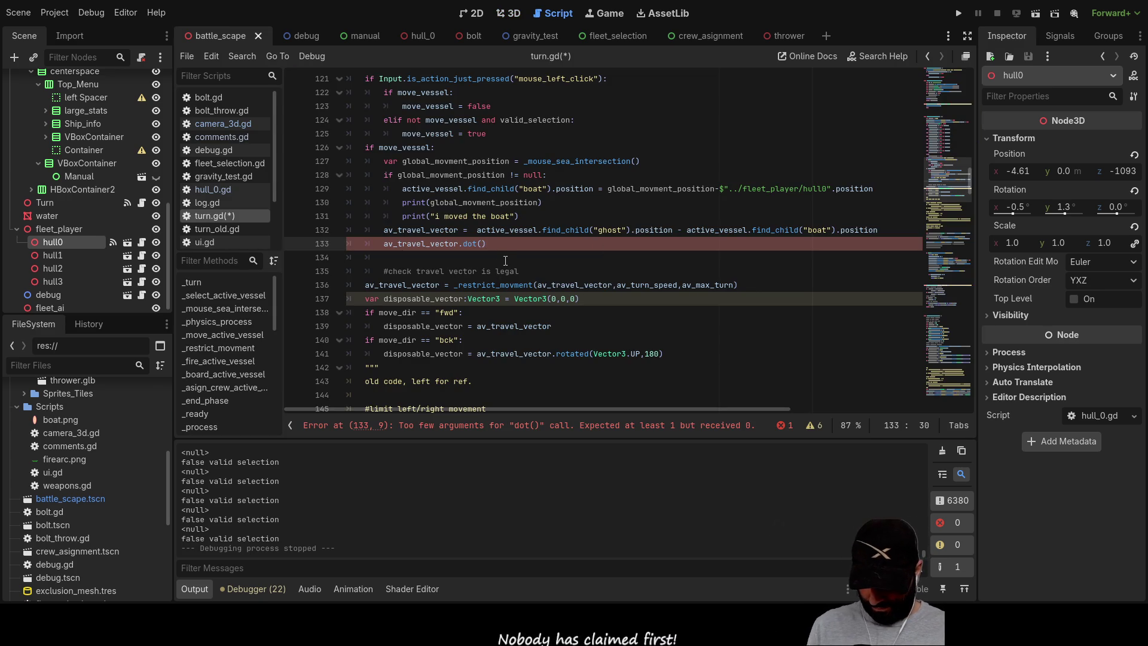
{"action": "type", "text": "vect"}
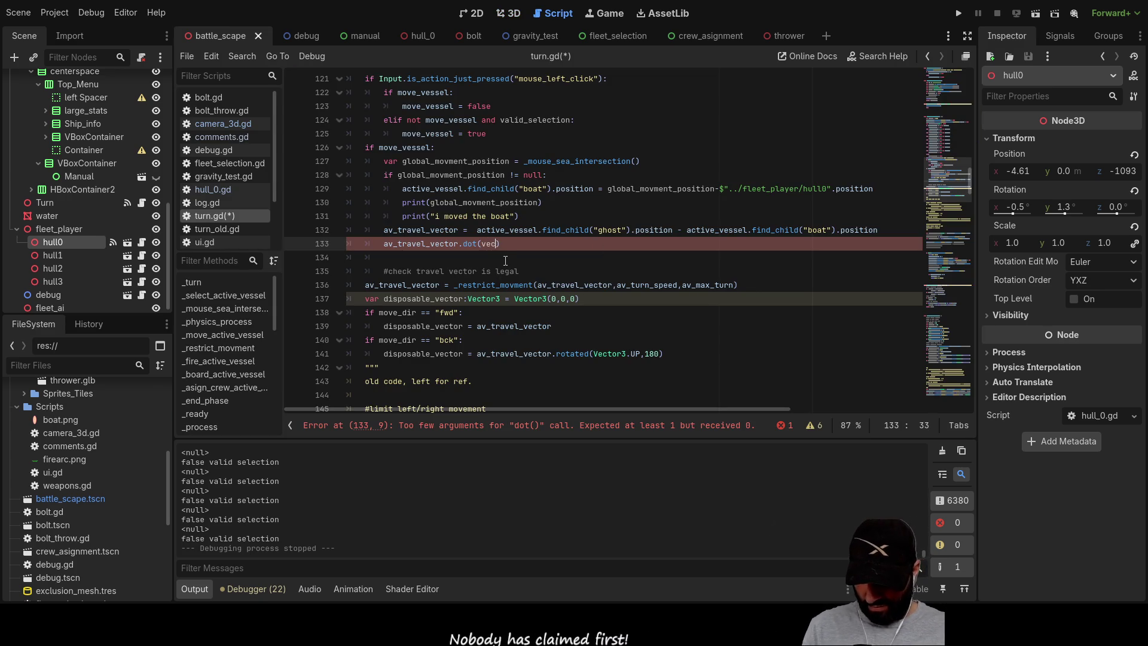
{"action": "key", "text": "Down"}
{"action": "key", "text": "Down"}
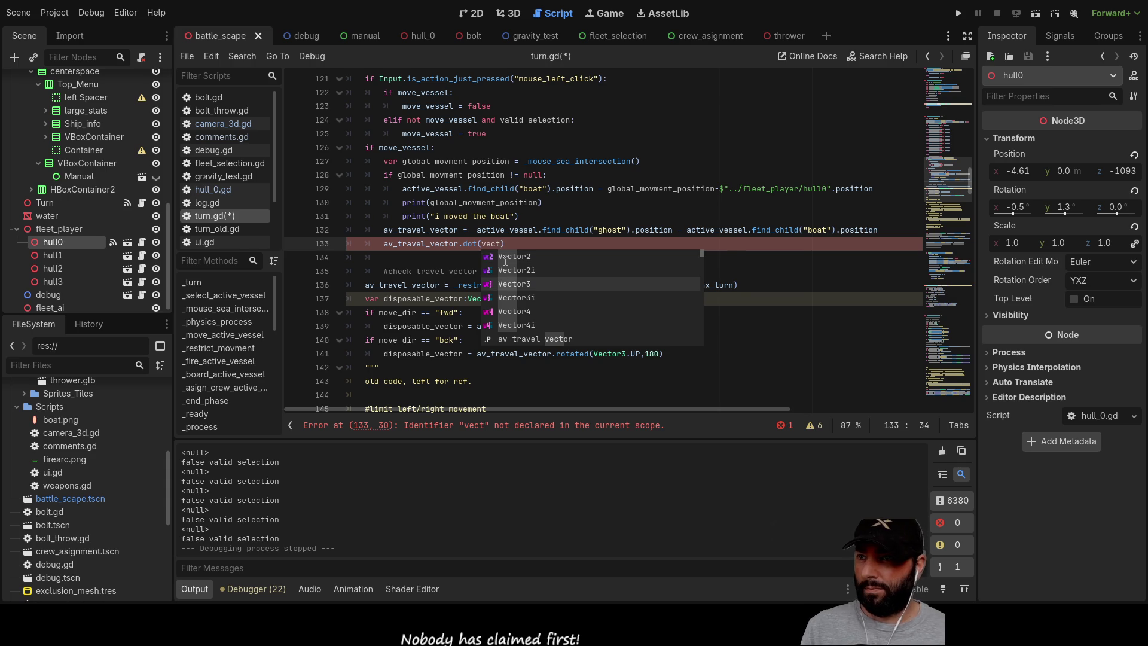
{"action": "key", "text": "Return"}
{"action": "type", "text": ".Forward"}
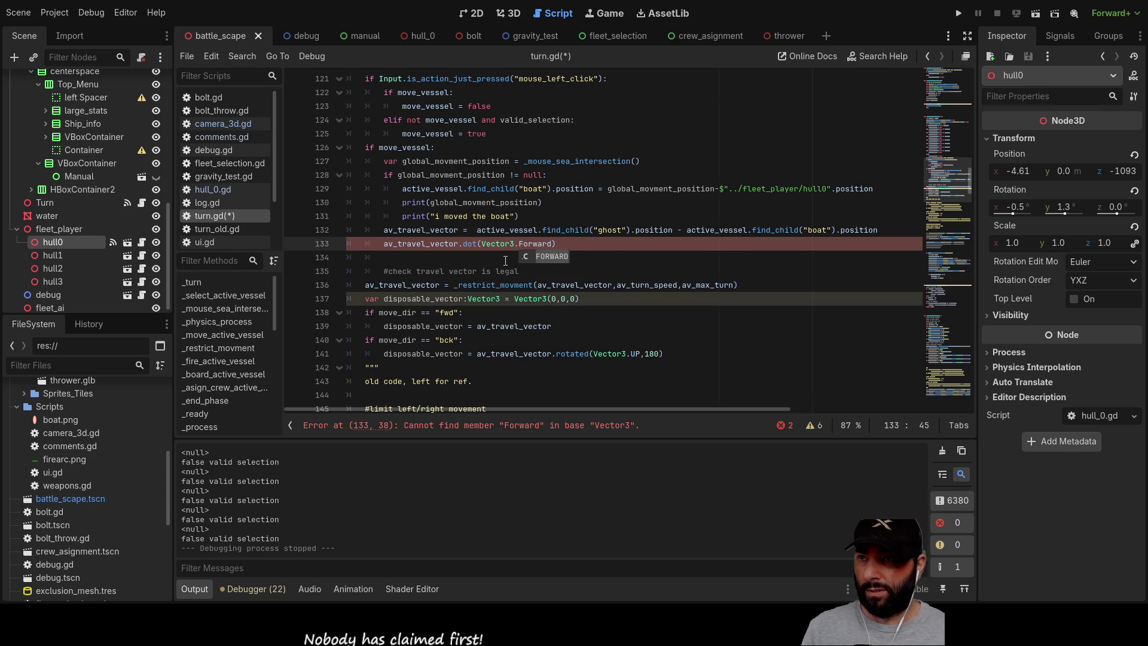
{"action": "left_click", "coordinate": [499, 257]}
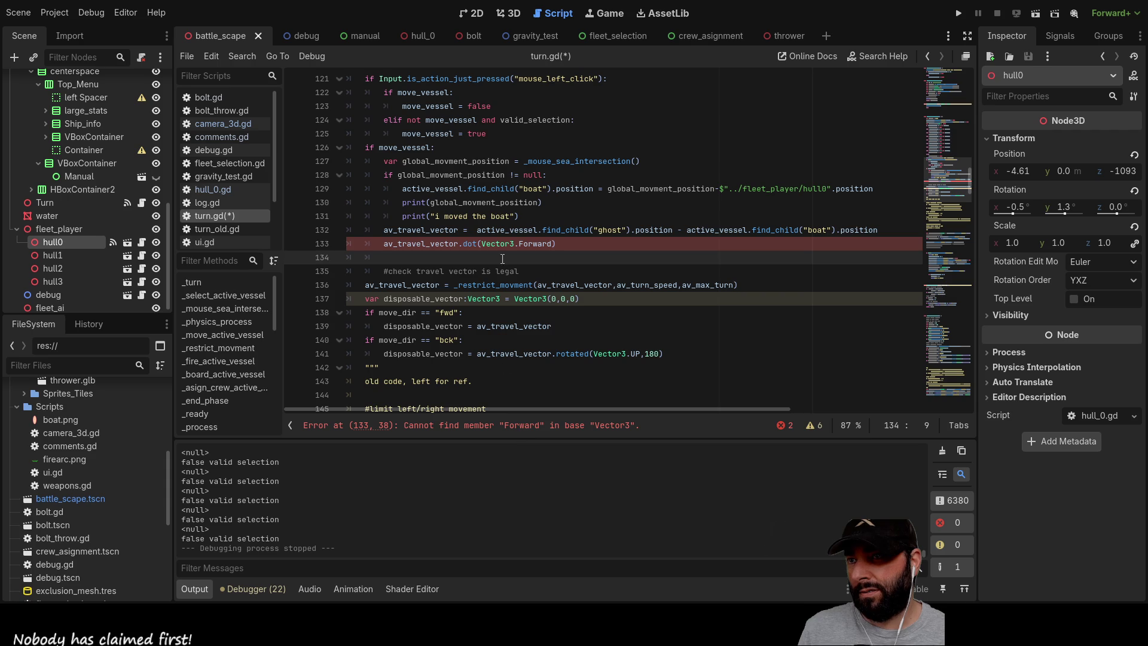
Correct the argument to Vector3.FORWARD and open the FORWARD constant's documentation.
{"action": "left_click", "coordinate": [518, 244]}
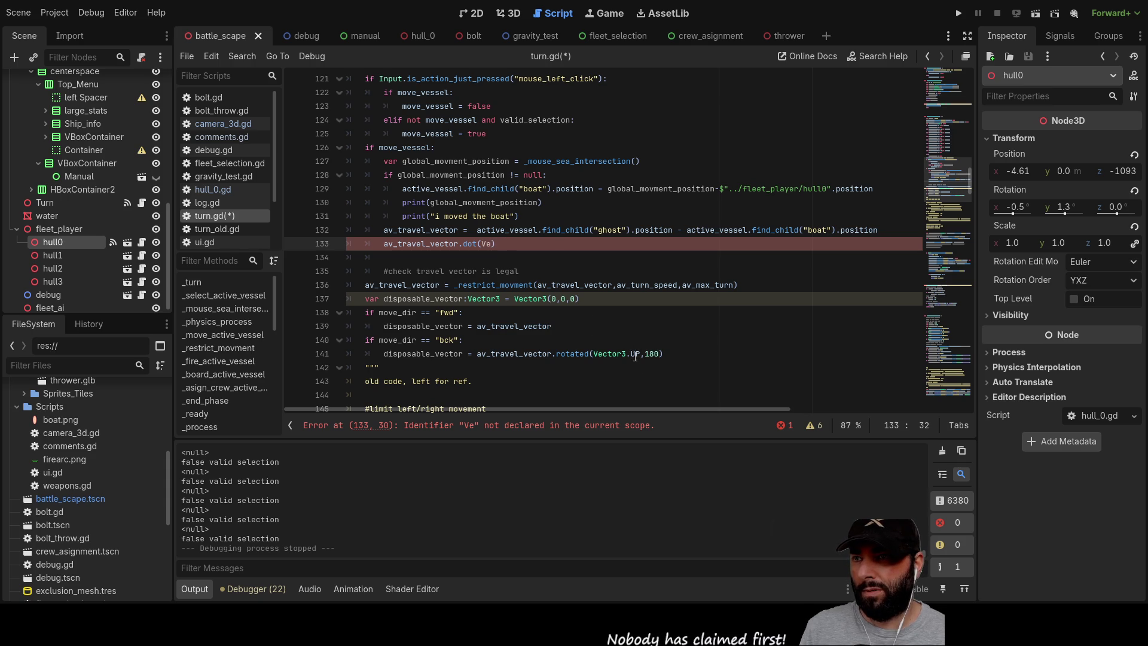
{"action": "type", "text": "cto"}
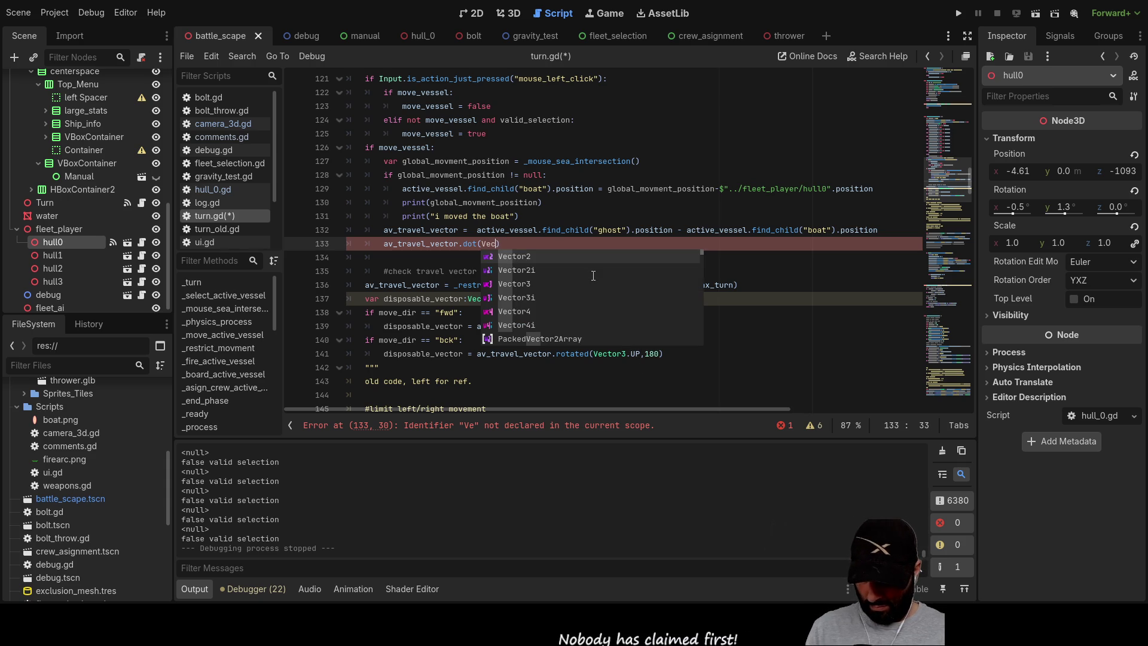
{"action": "key", "text": "Down"}
{"action": "key", "text": "Down"}
{"action": "key", "text": "Return"}
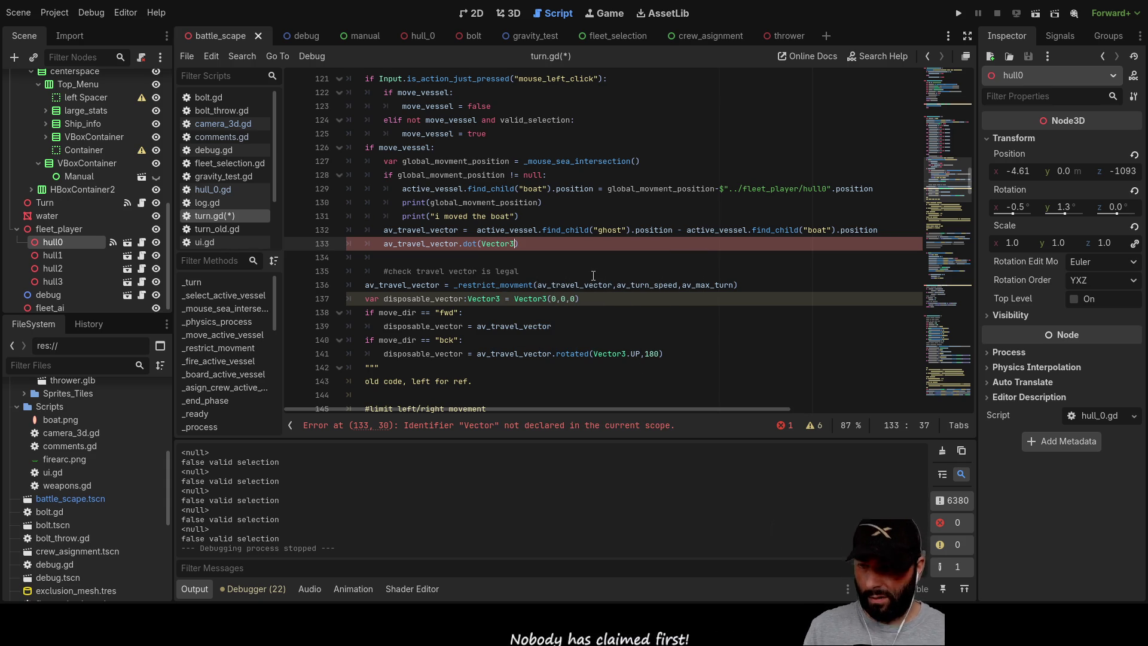
{"action": "type", "text": ".F"}
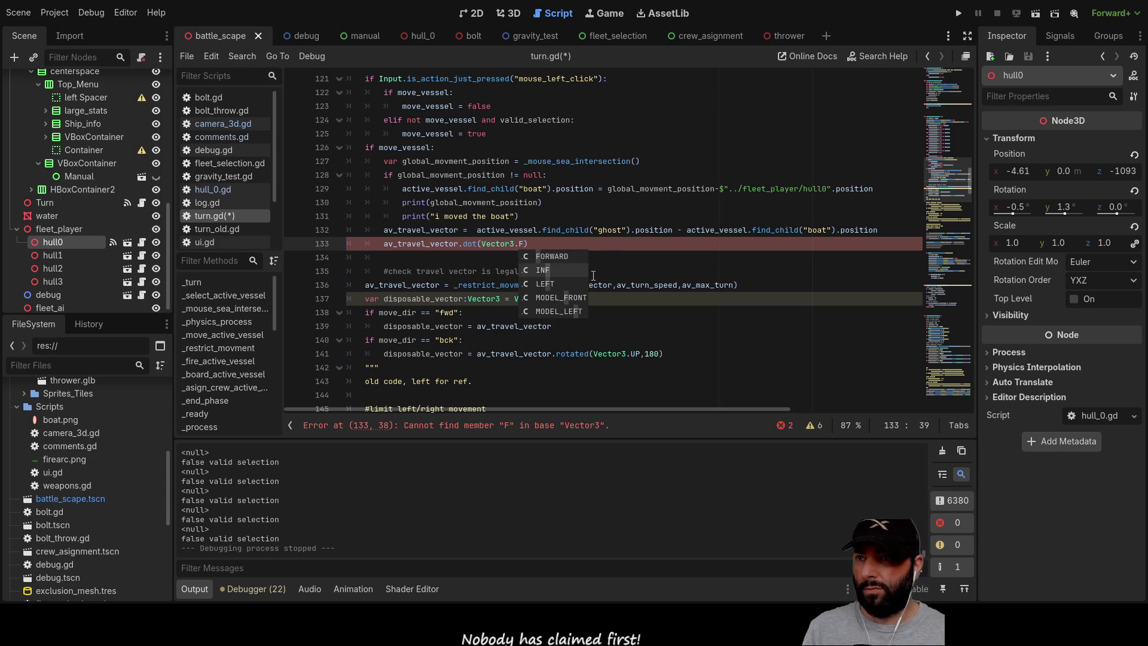
{"action": "key", "text": "Return"}
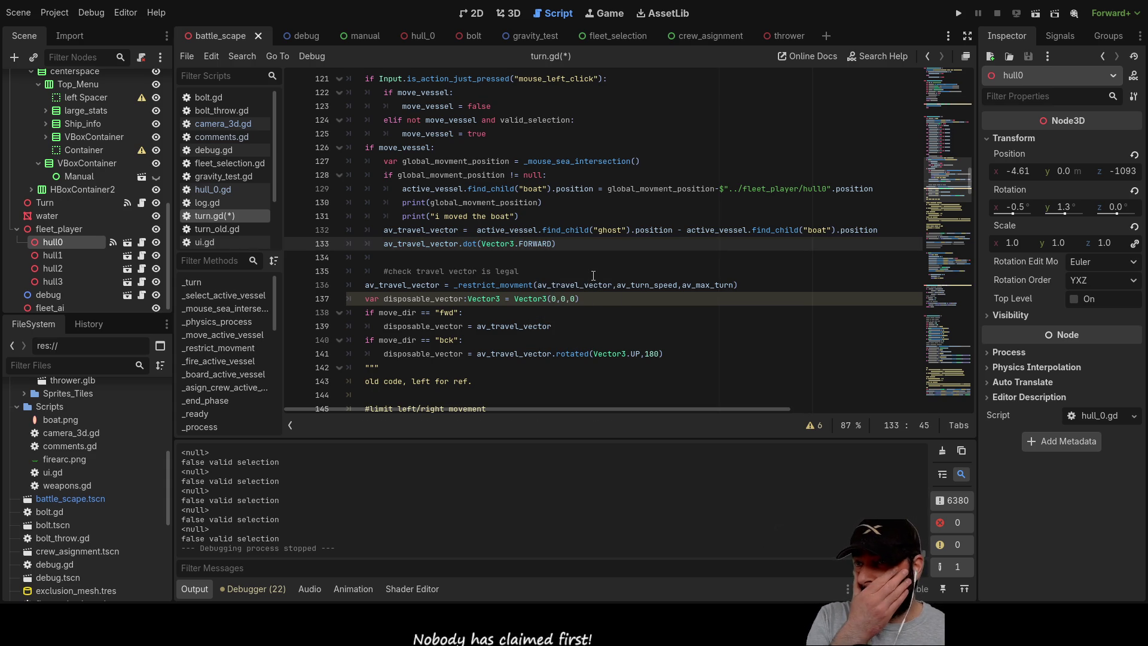
{"action": "left_click", "coordinate": [537, 243], "text": "ctrl"}
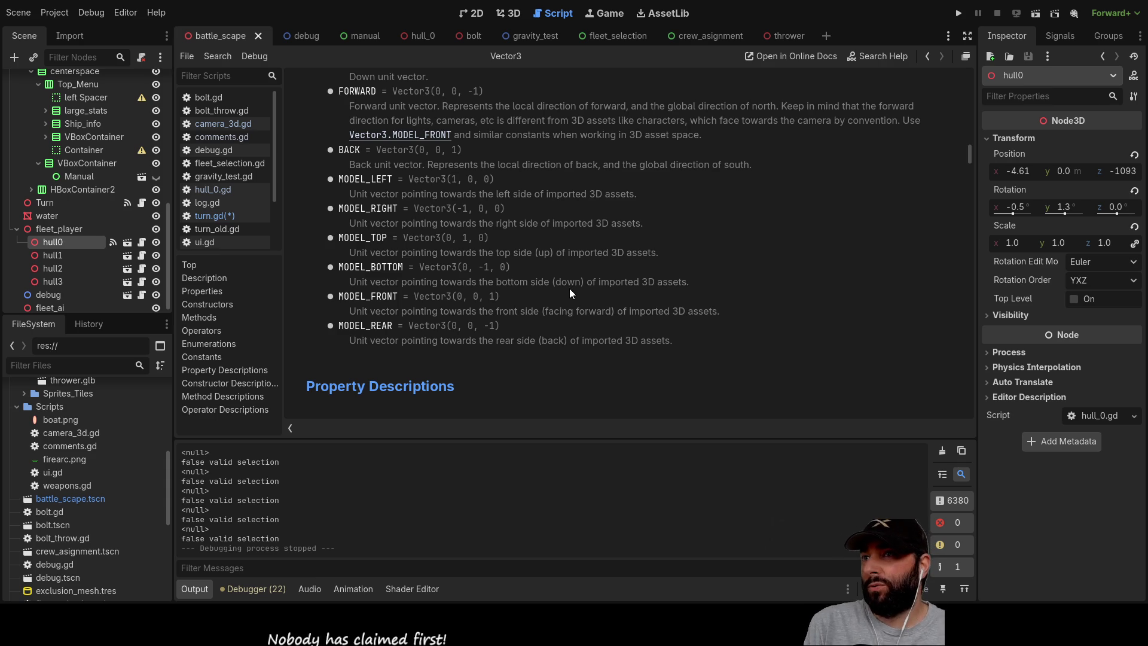
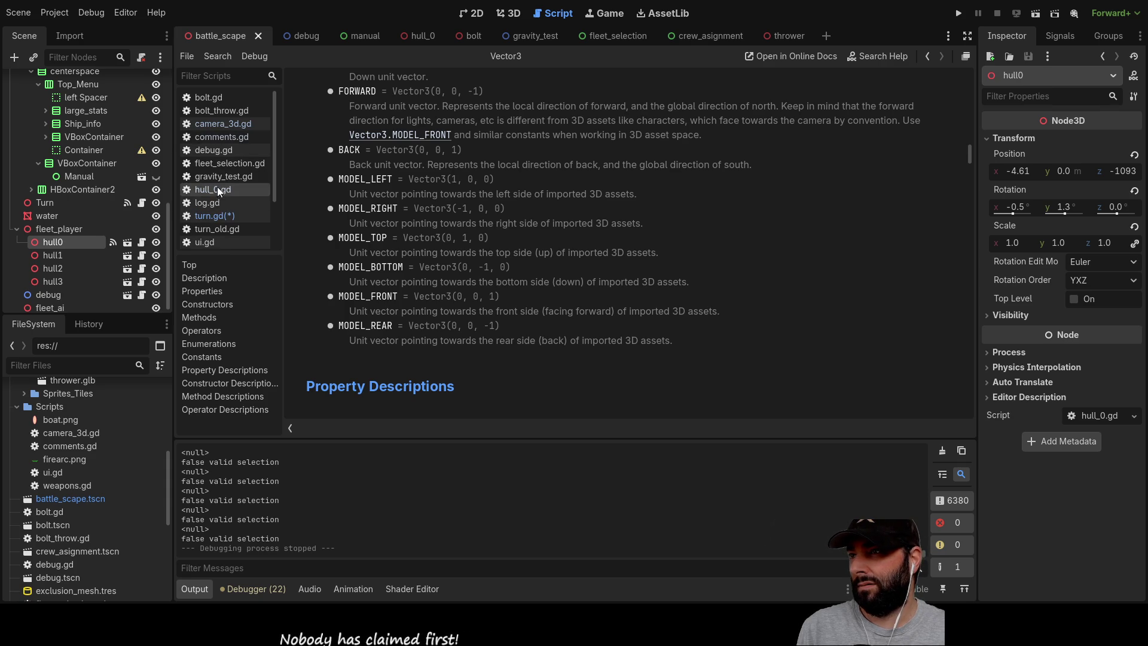
Change Vector3.FORWARD to Vector3.MODEL_FRONT on line 133 of turn.gd, then view the hull_0 scene.
{"action": "left_click", "coordinate": [220, 216]}
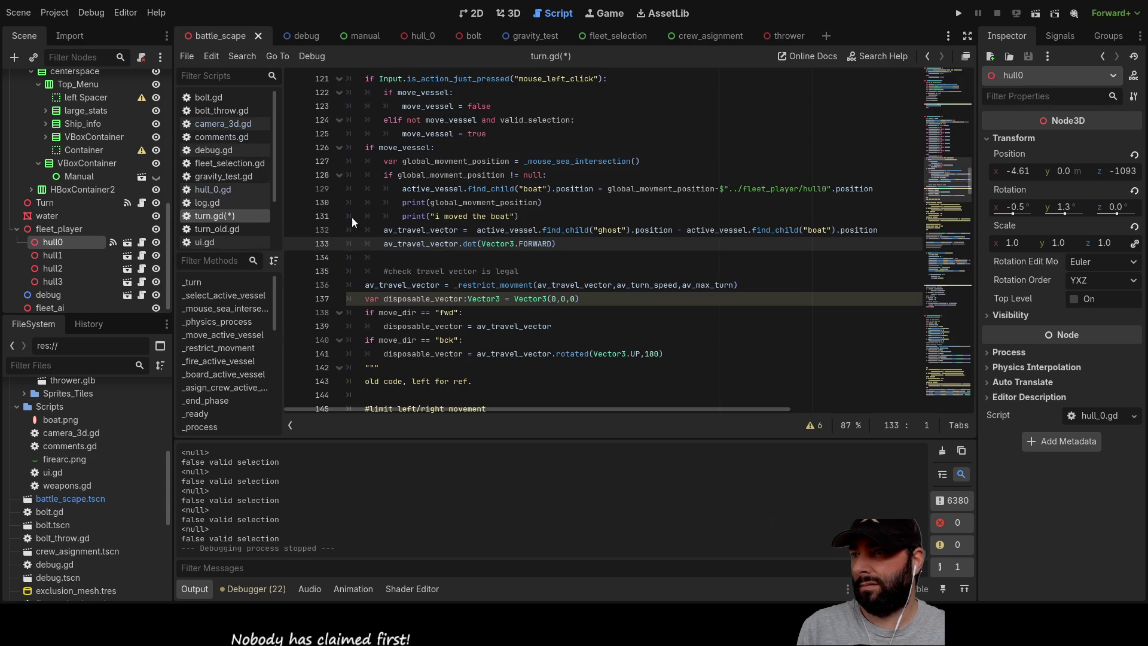
{"action": "double_click", "coordinate": [524, 244]}
{"action": "type", "text": "m"}
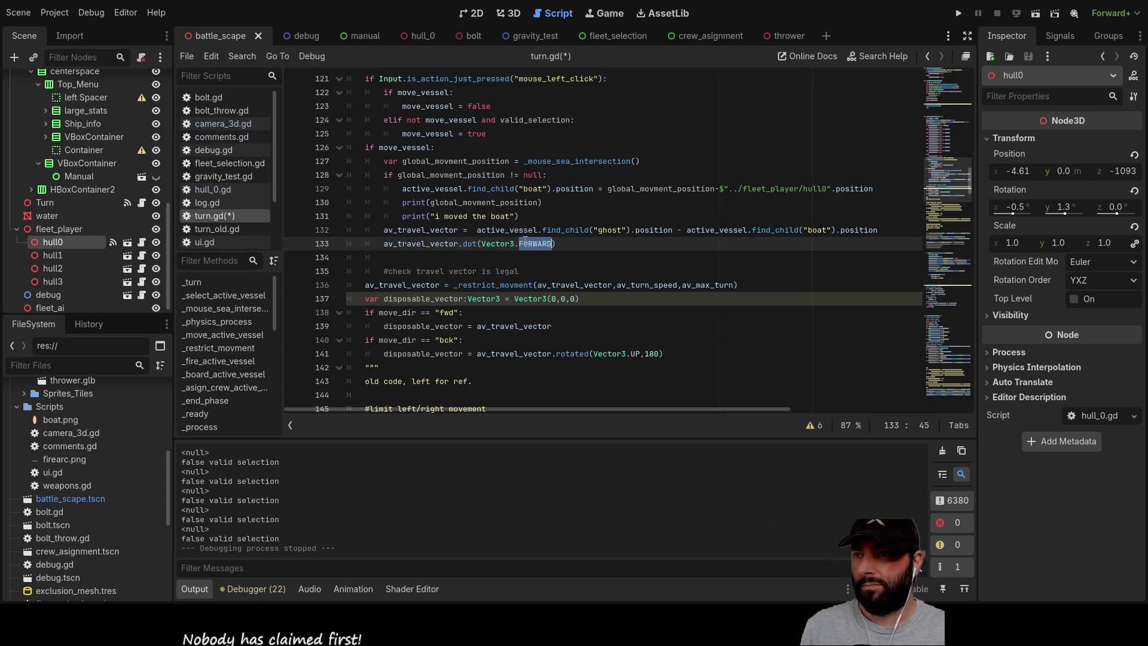
{"action": "type", "text": "od"}
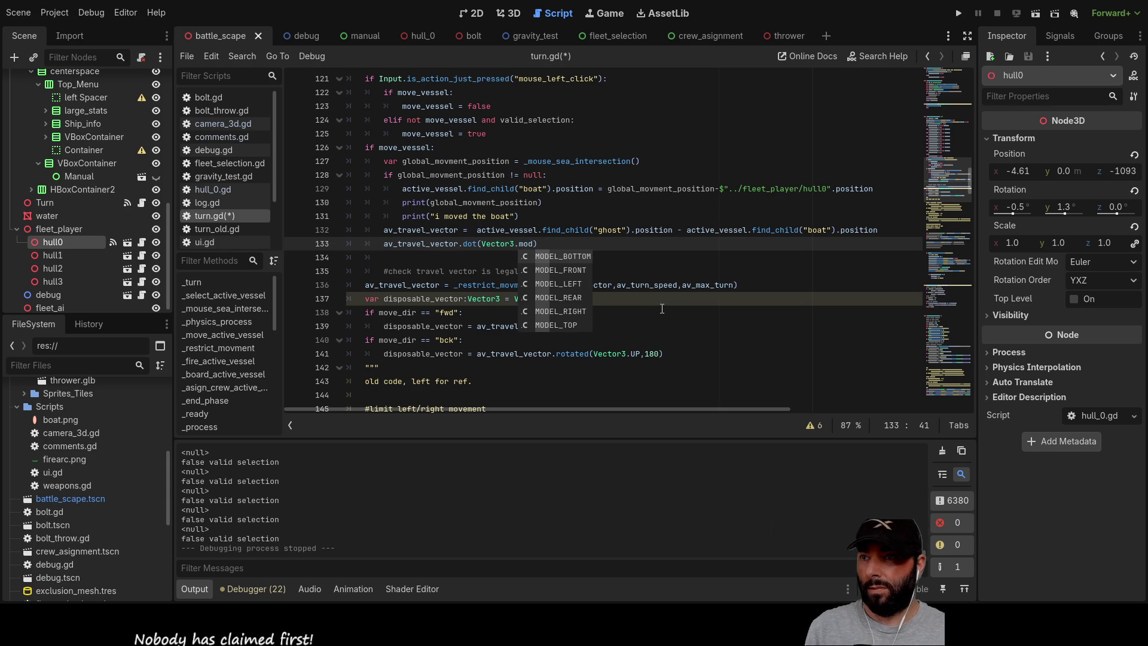
{"action": "key", "text": "Return"}
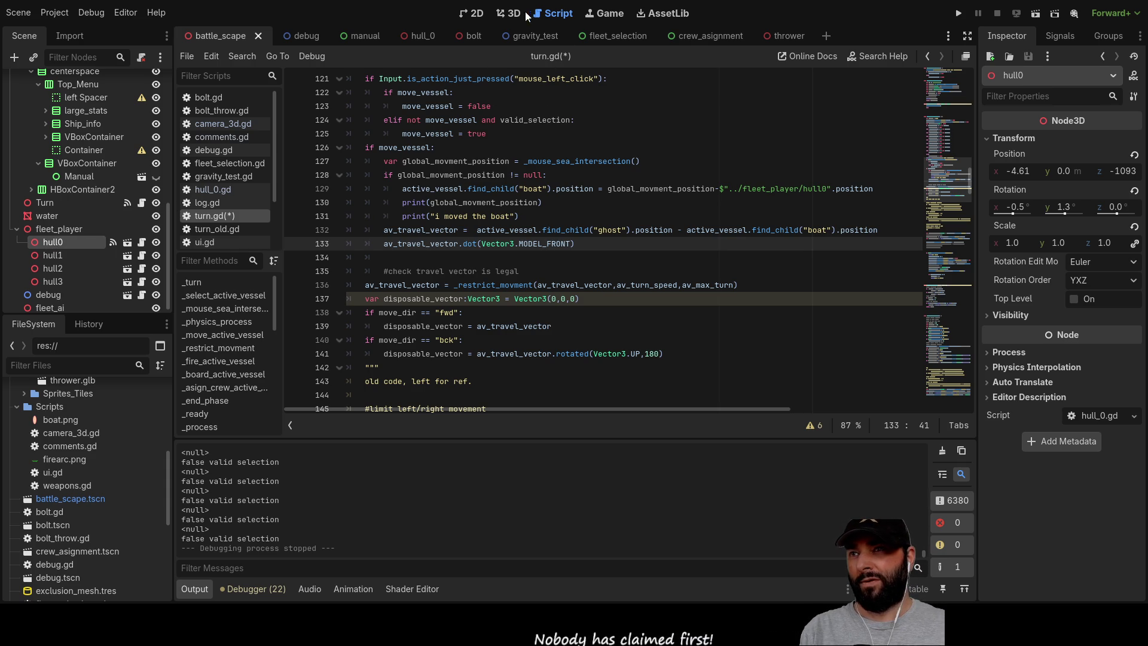
{"action": "left_click", "coordinate": [411, 39]}
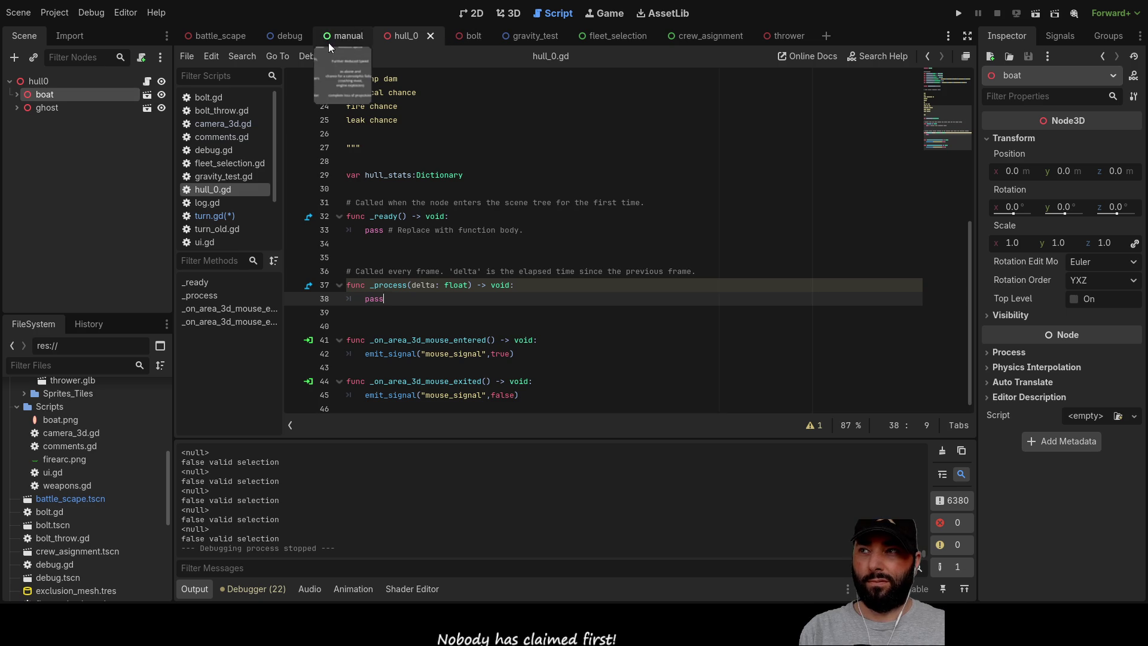
{"action": "left_click", "coordinate": [215, 36]}
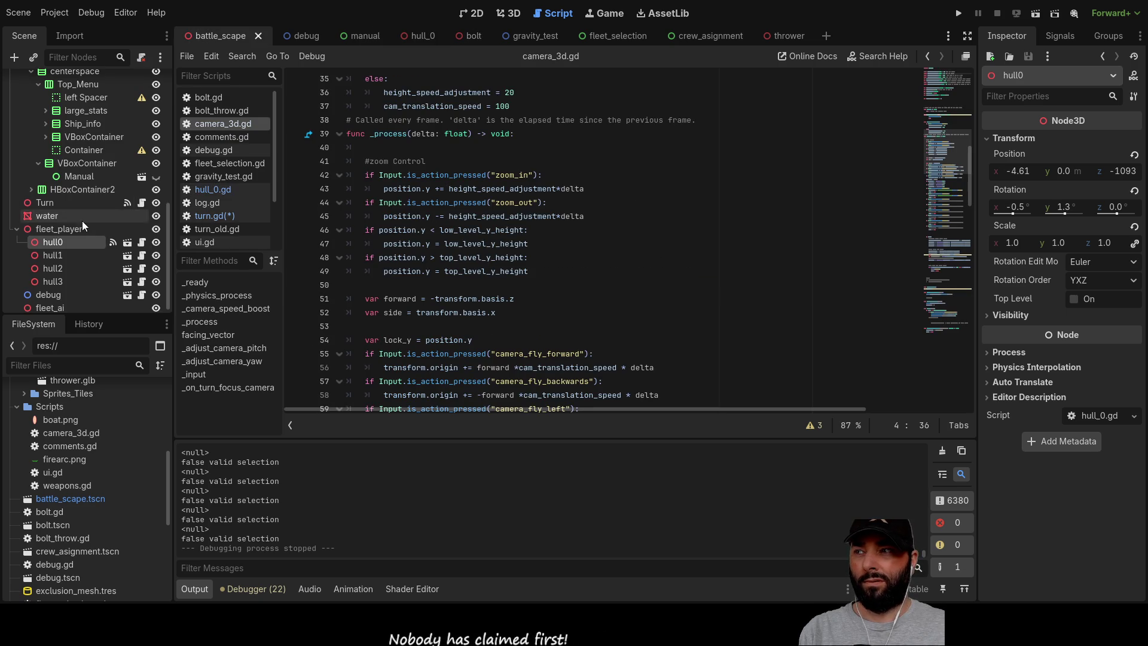
{"action": "left_click", "coordinate": [213, 215]}
{"action": "left_click", "coordinate": [597, 300]}
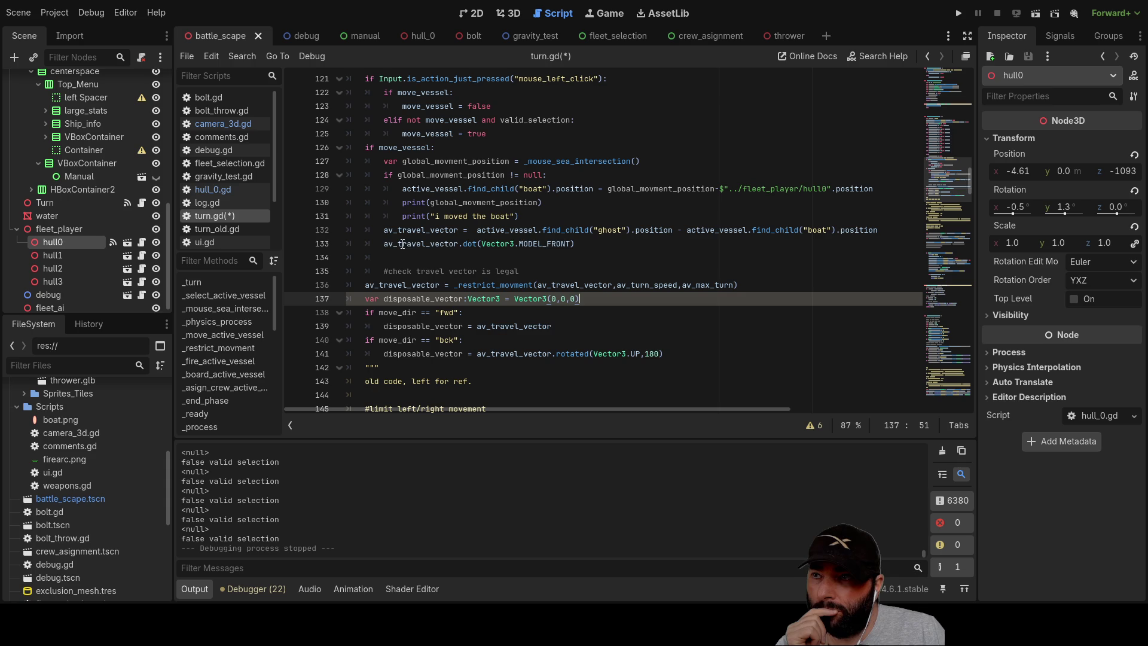
{"action": "left_click", "coordinate": [385, 244]}
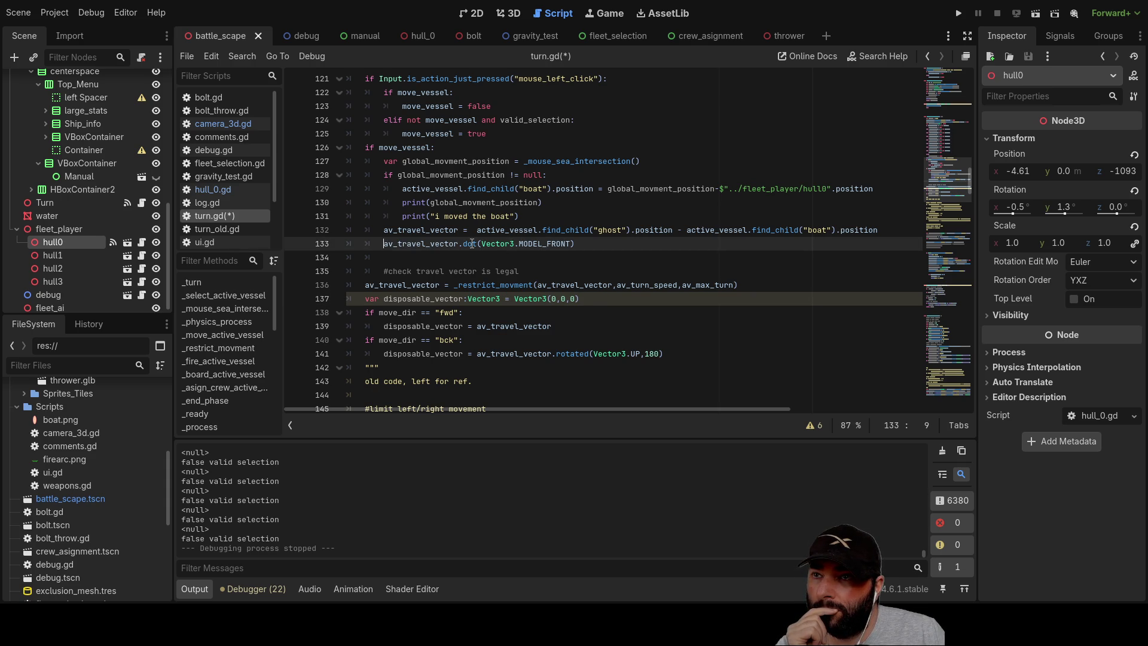
Make line 133 store the MODEL_FRONT dot product in temp_vec.x, followed by print(temp_vec).
{"action": "double_click", "coordinate": [419, 243]}
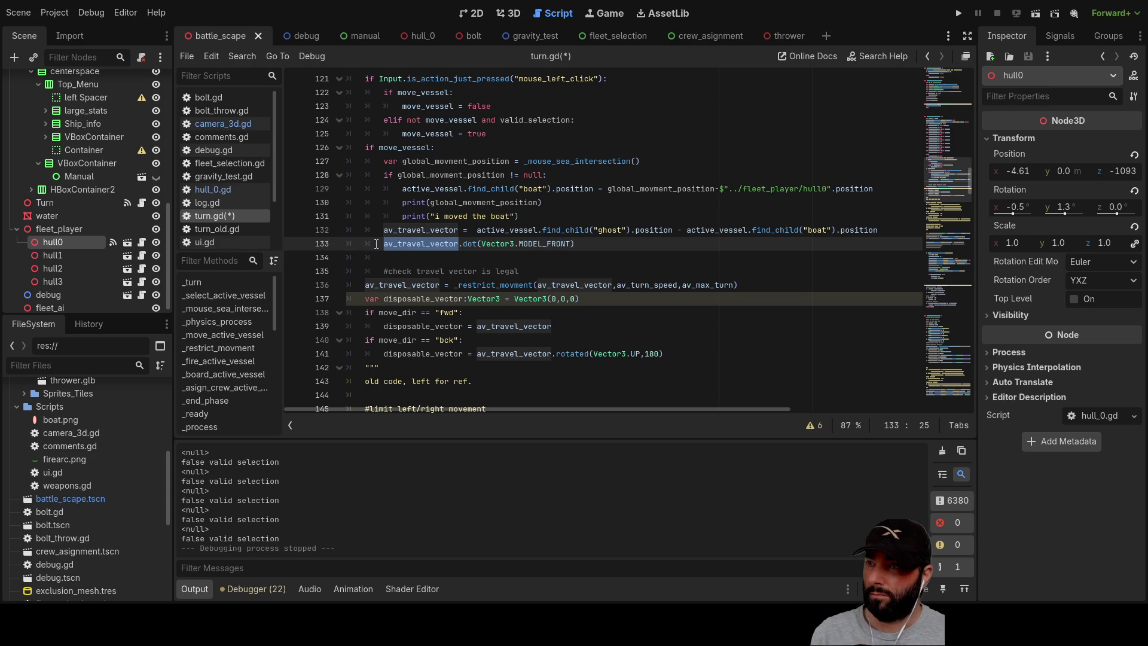
{"action": "left_click", "coordinate": [383, 243]}
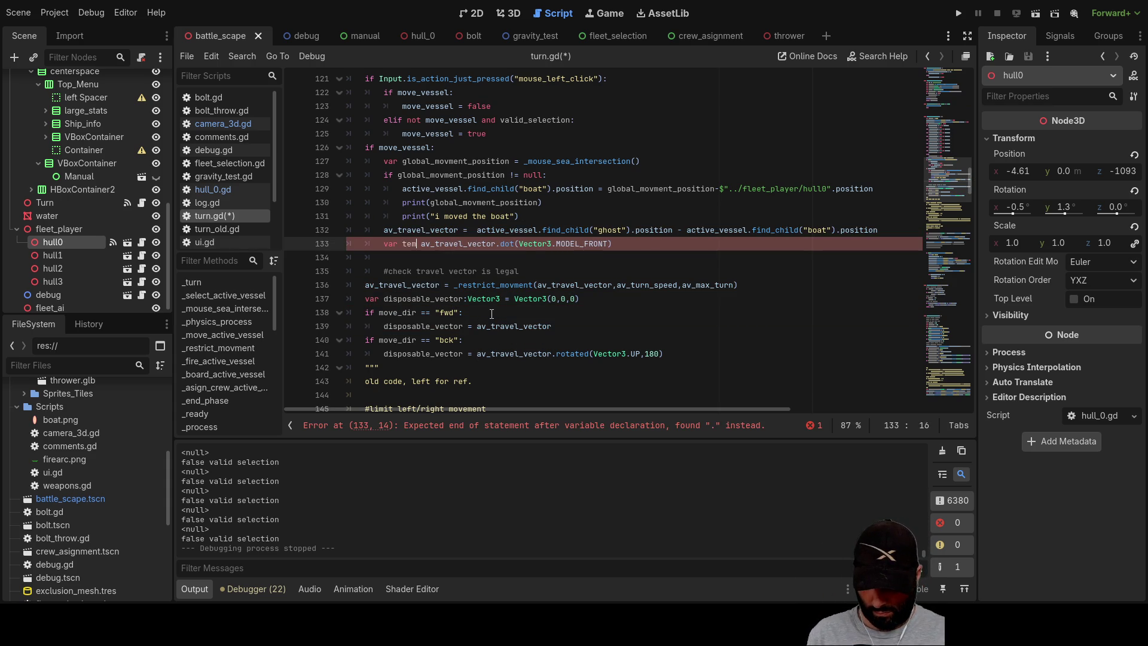
{"action": "type", "text": "p_vec ="}
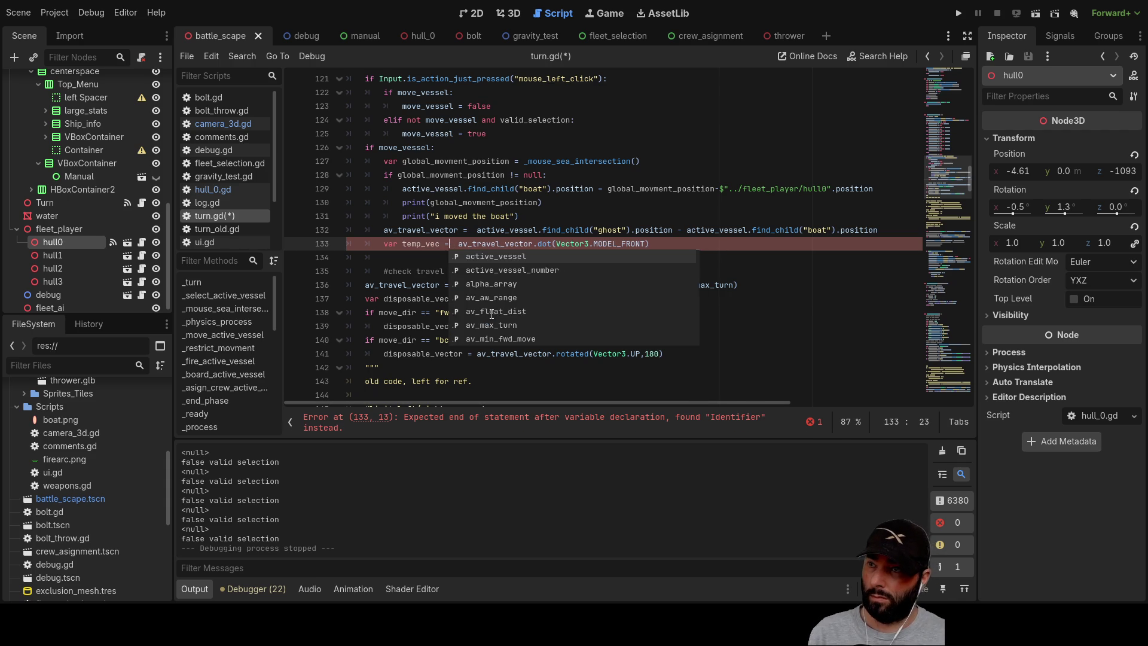
{"action": "key", "text": "Left"}
{"action": "key", "text": "Left"}
{"action": "key", "text": "Left"}
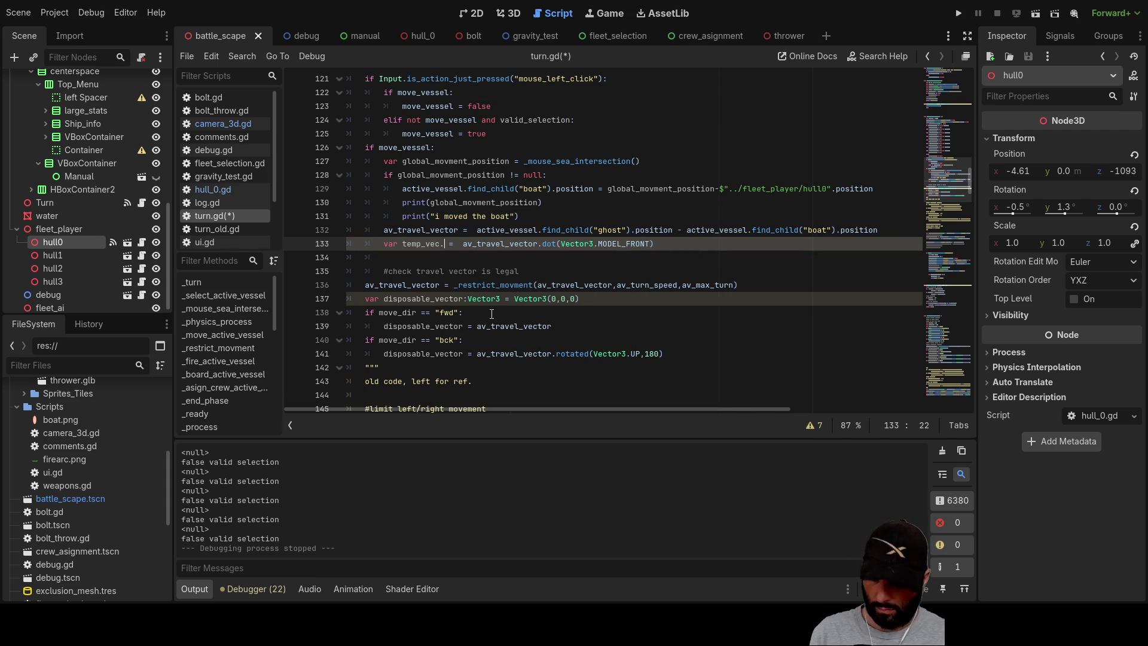
{"action": "key", "text": "Down"}
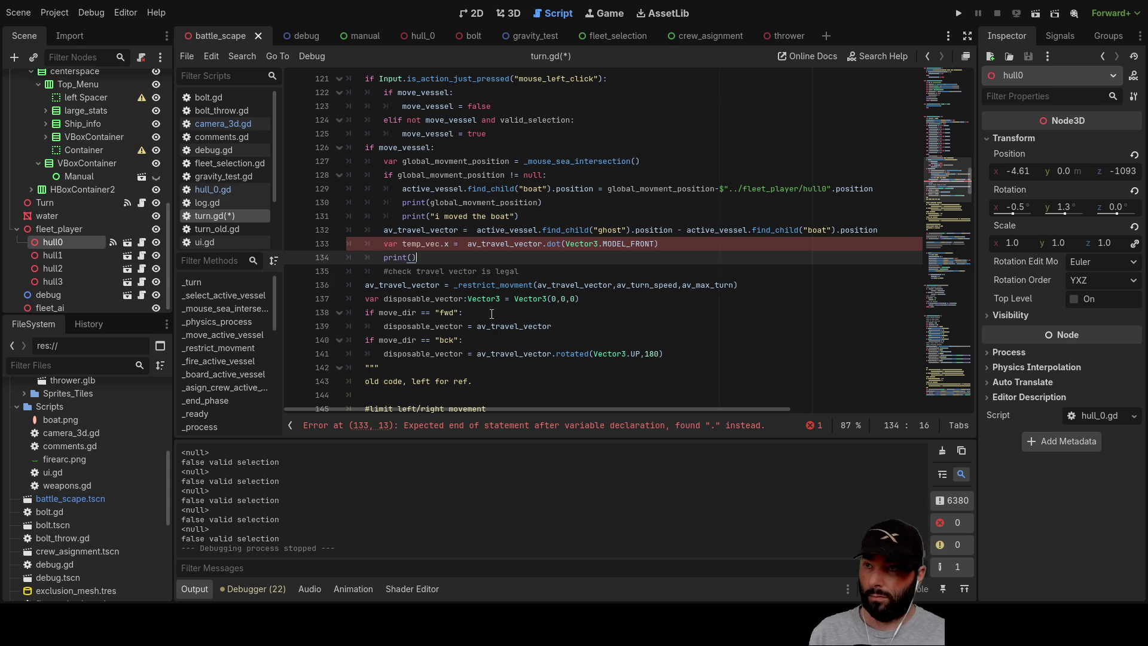
{"action": "double_click", "coordinate": [435, 243]}
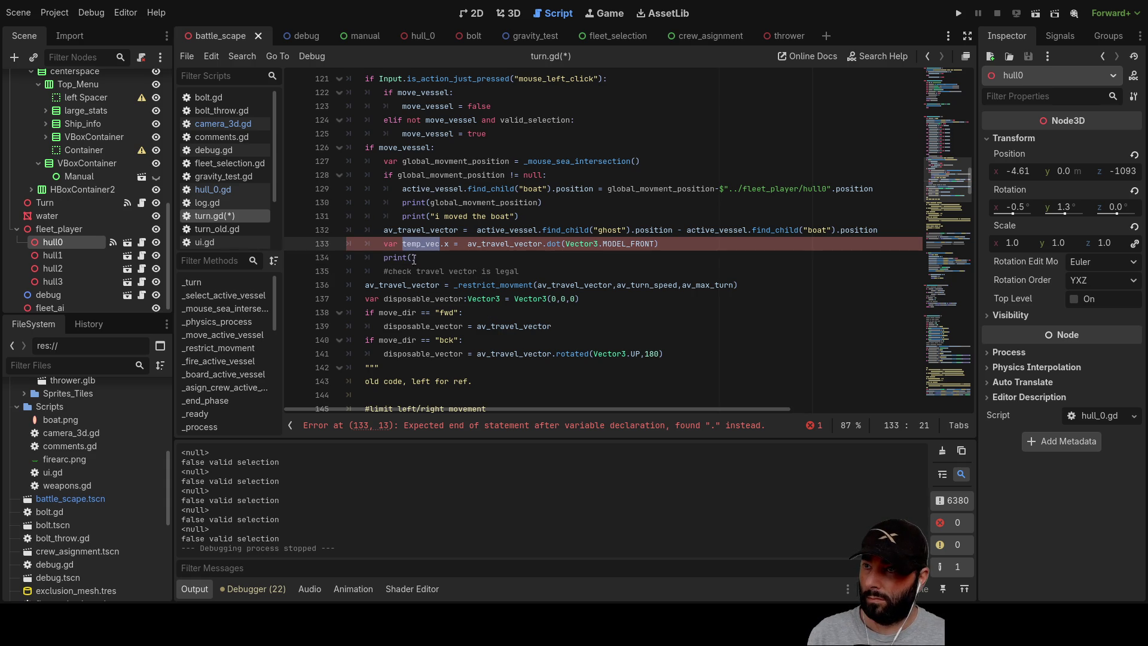
{"action": "left_click", "coordinate": [414, 258]}
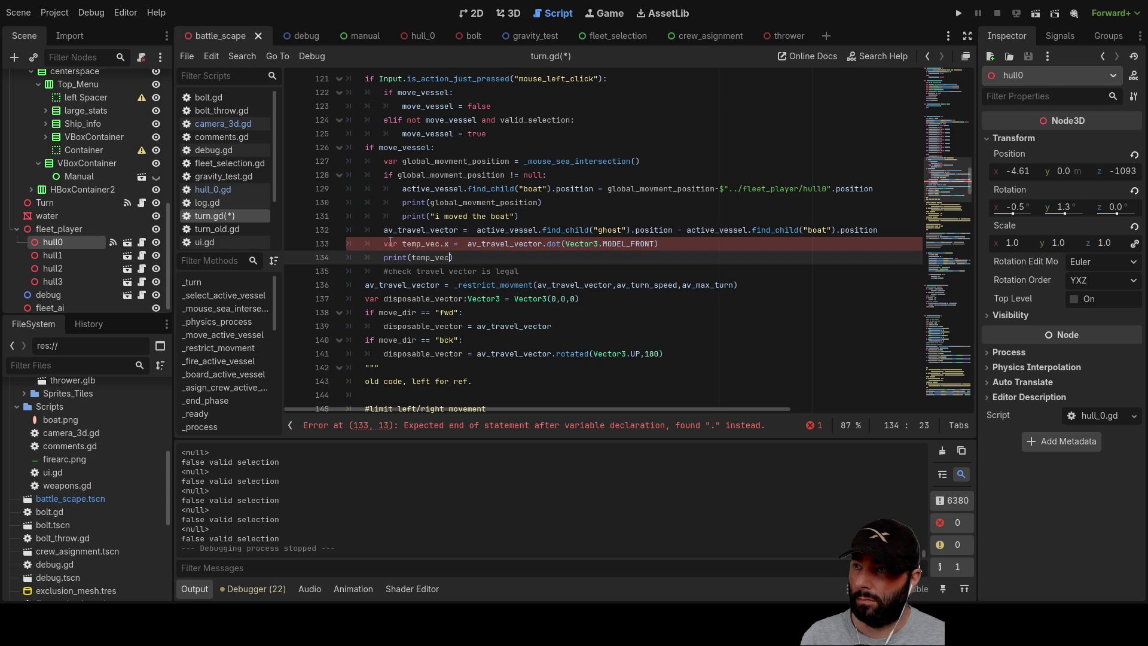
{"action": "left_click", "coordinate": [450, 243]}
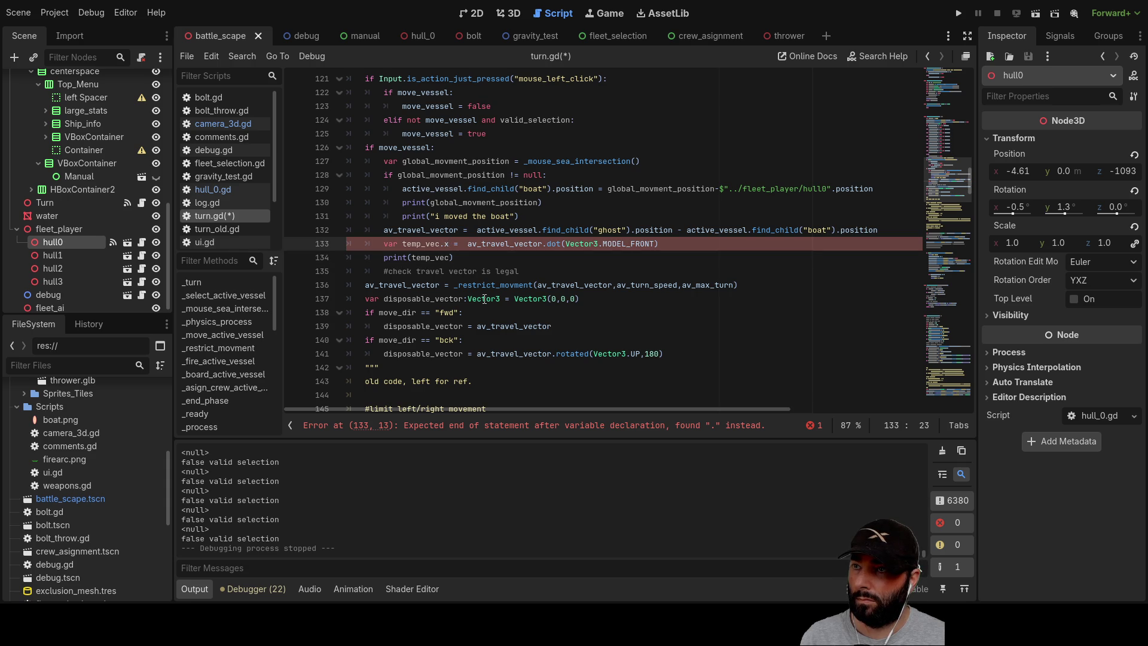
Declare temp_vec with type Vector3 on a new line above the temp_vec.x line.
{"action": "key", "text": "Return"}
{"action": "key", "text": "Up"}
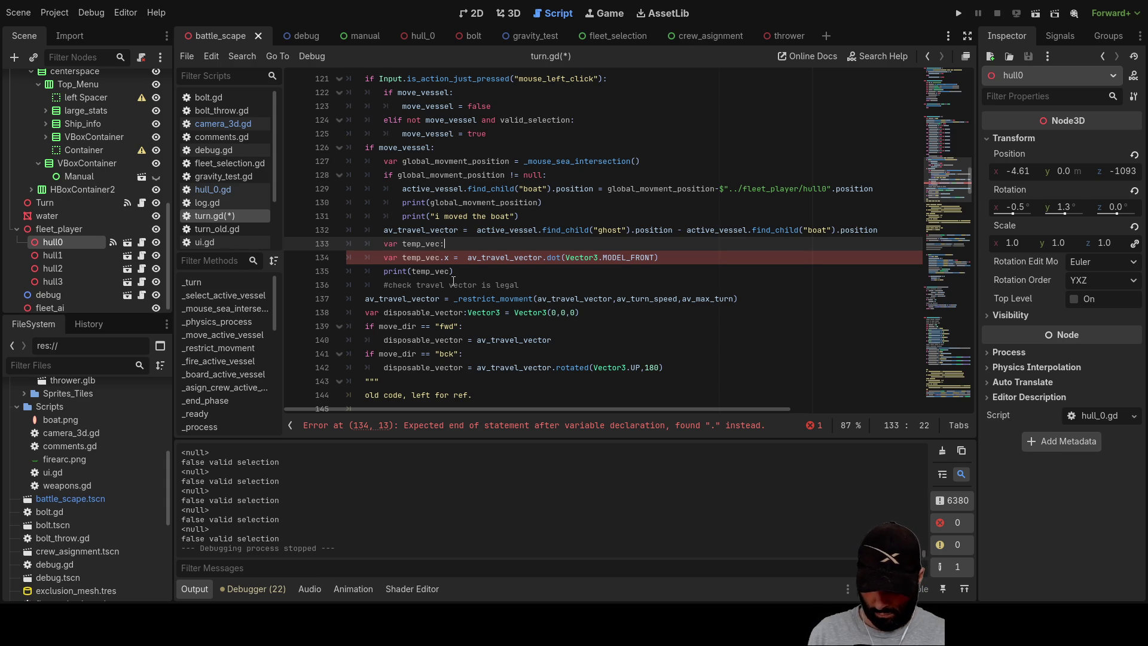
{"action": "key", "text": "Down"}
{"action": "key", "text": "Down"}
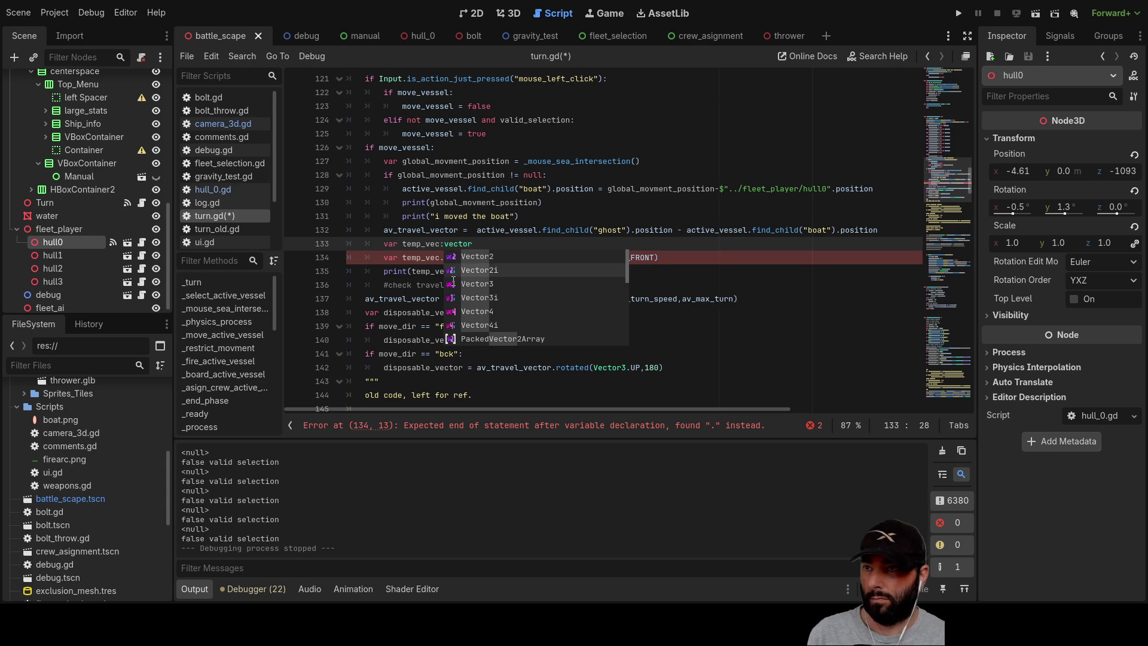
{"action": "key", "text": "Return"}
{"action": "key", "text": "Down"}
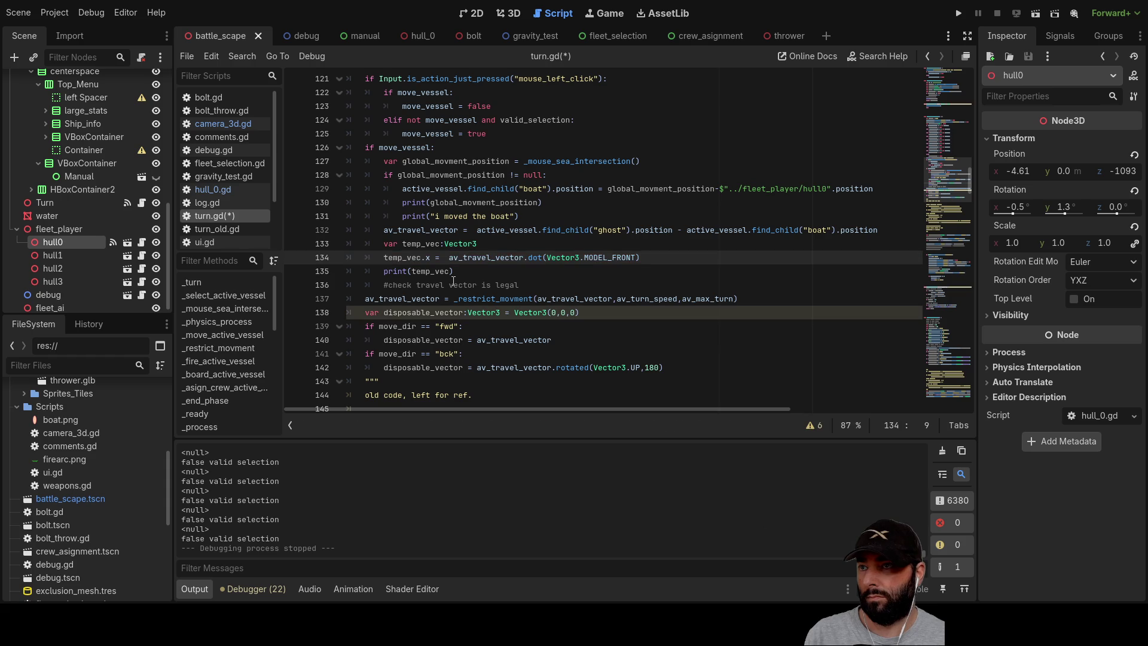
{"action": "left_click", "coordinate": [485, 243]}
{"action": "type", "text": "(0,0,0"}
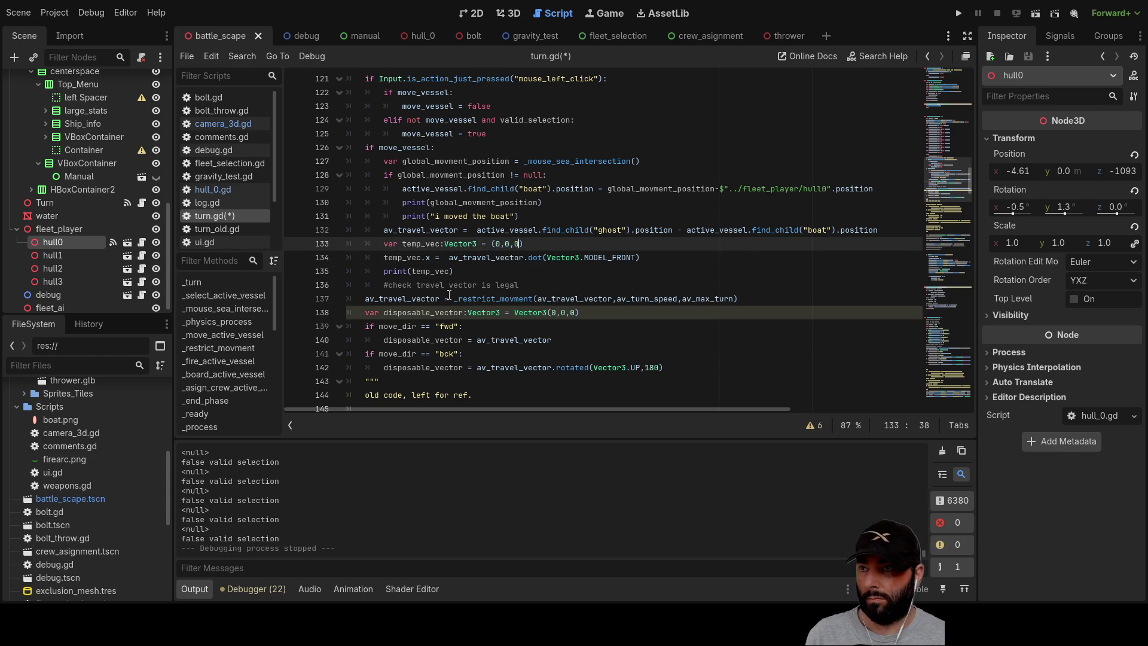
Initialise temp_vec as Vector3(0,0,0) and open a blank line above print(temp_vec).
{"action": "left_click", "coordinate": [469, 271]}
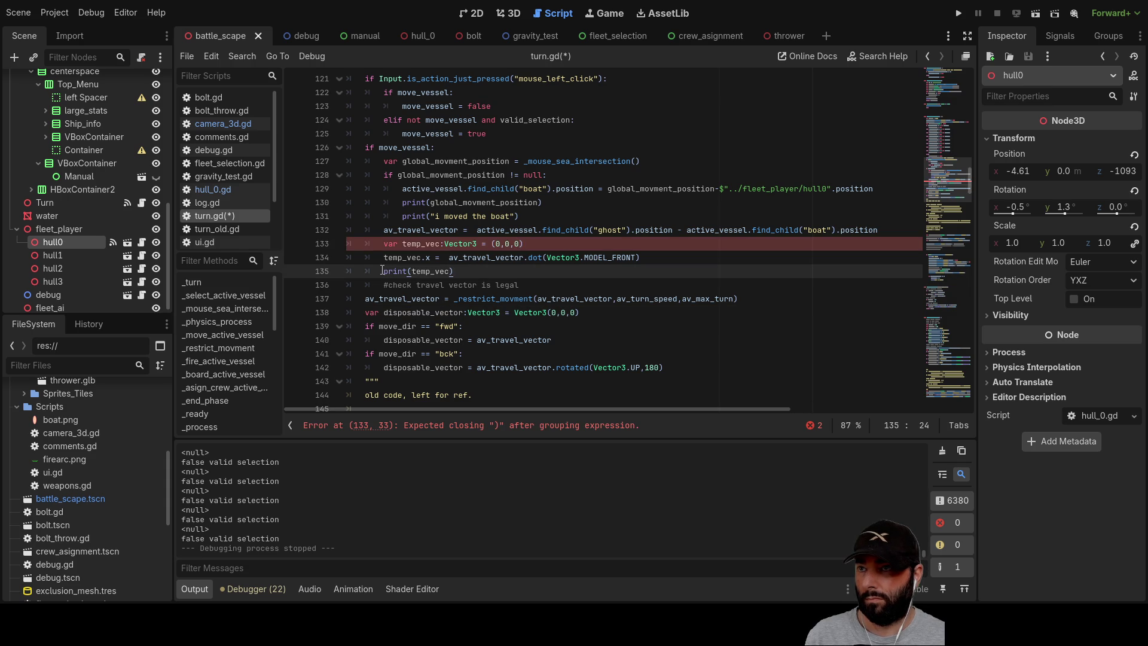
{"action": "left_click", "coordinate": [491, 243]}
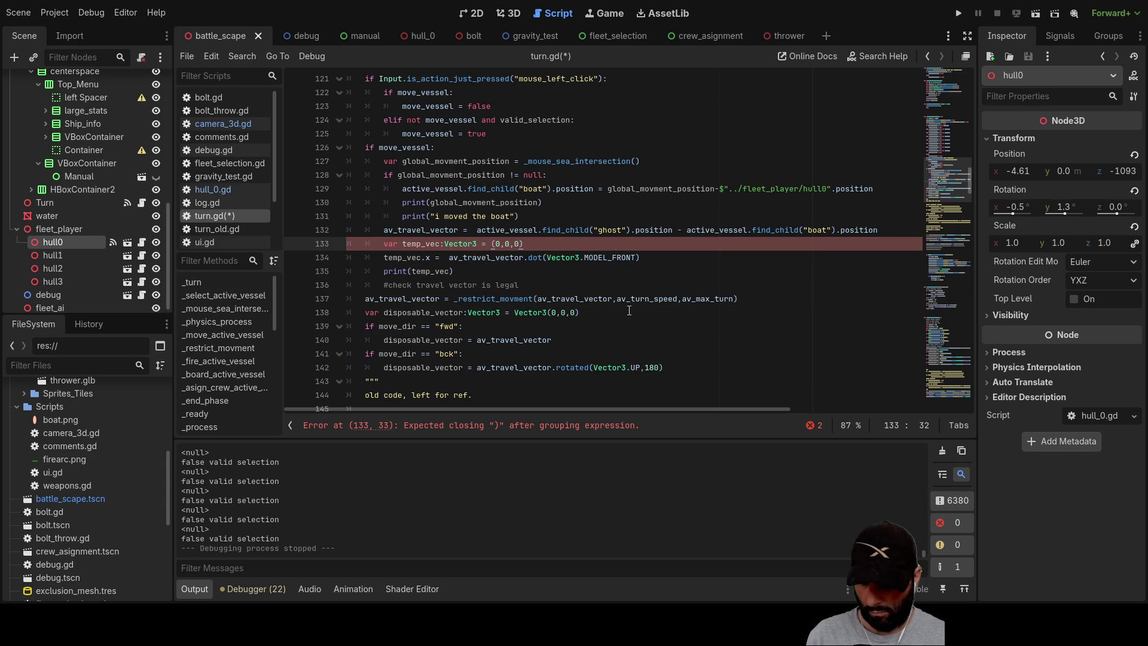
{"action": "type", "text": "vect"}
{"action": "key", "text": "Down"}
{"action": "key", "text": "Down"}
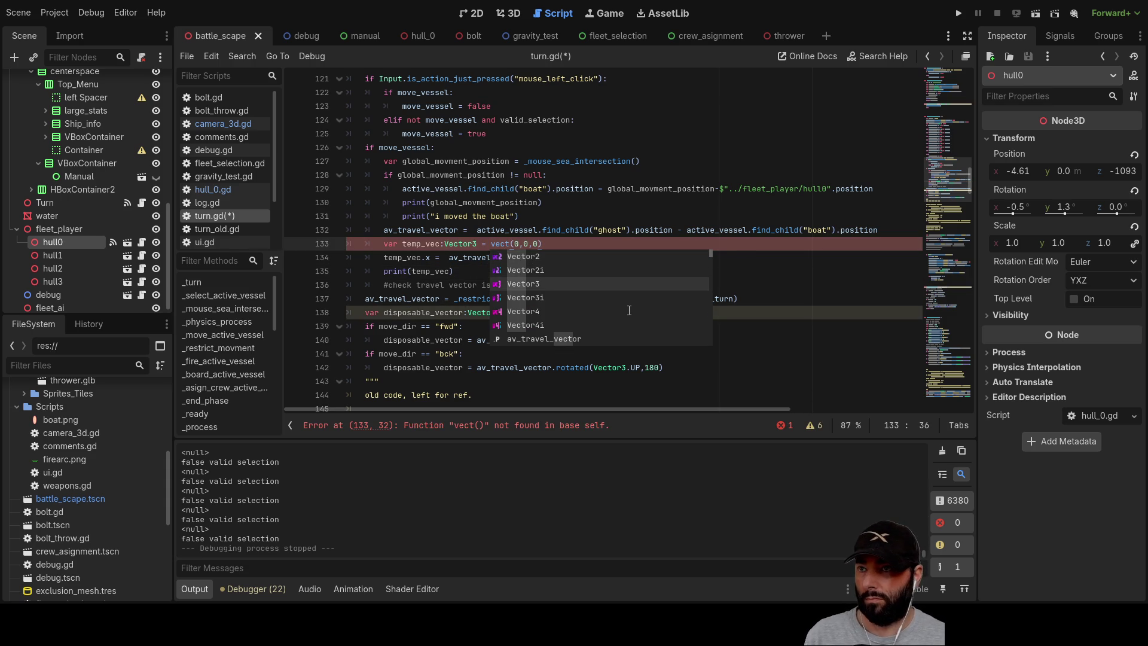
{"action": "key", "text": "Return"}
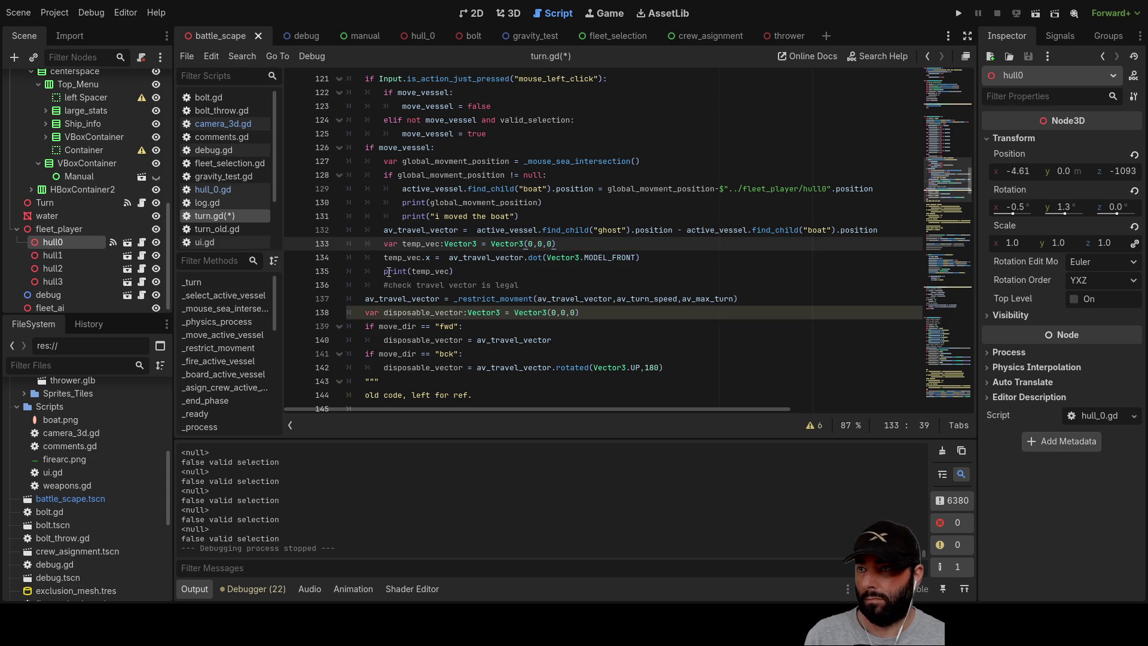
{"action": "left_click", "coordinate": [384, 271]}
{"action": "key", "text": "Return"}
{"action": "key", "text": "Up"}
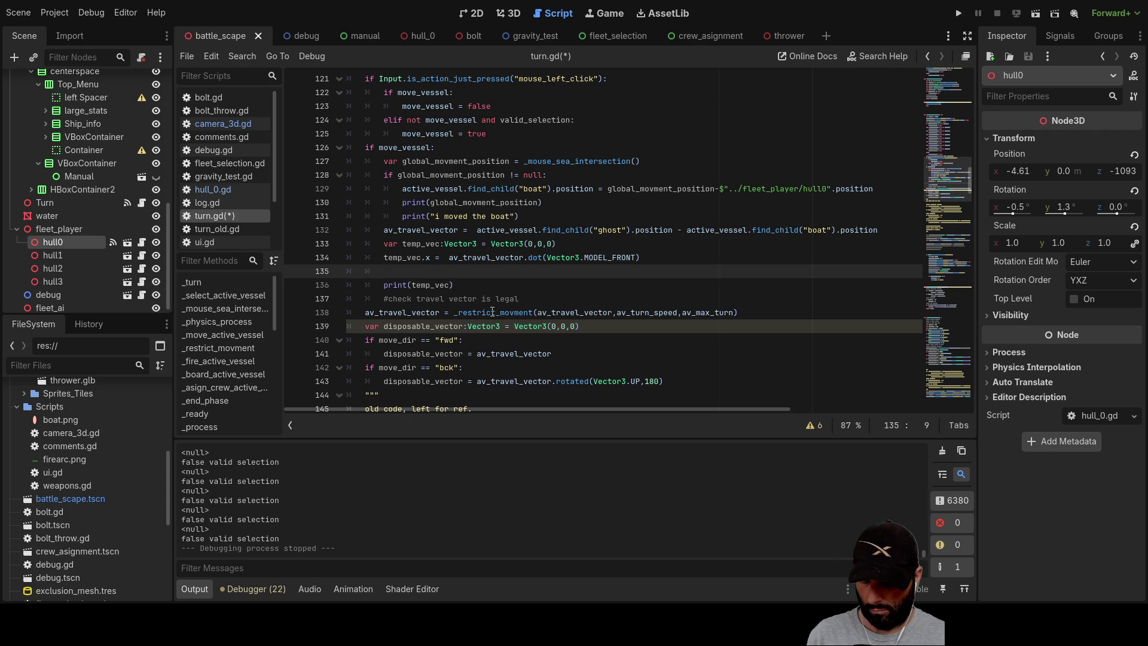
Add a temp_vec.z line that takes the dot product with Vector3.MODEL_LEFT.
{"action": "type", "text": "temp"}
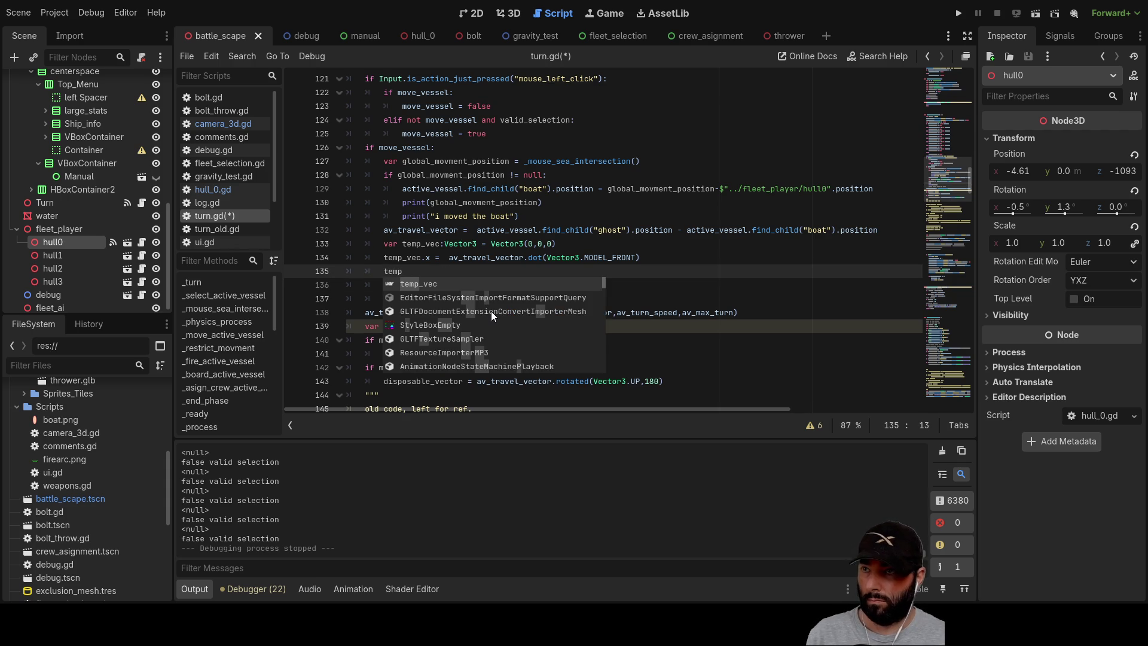
{"action": "type", "text": "_vec"}
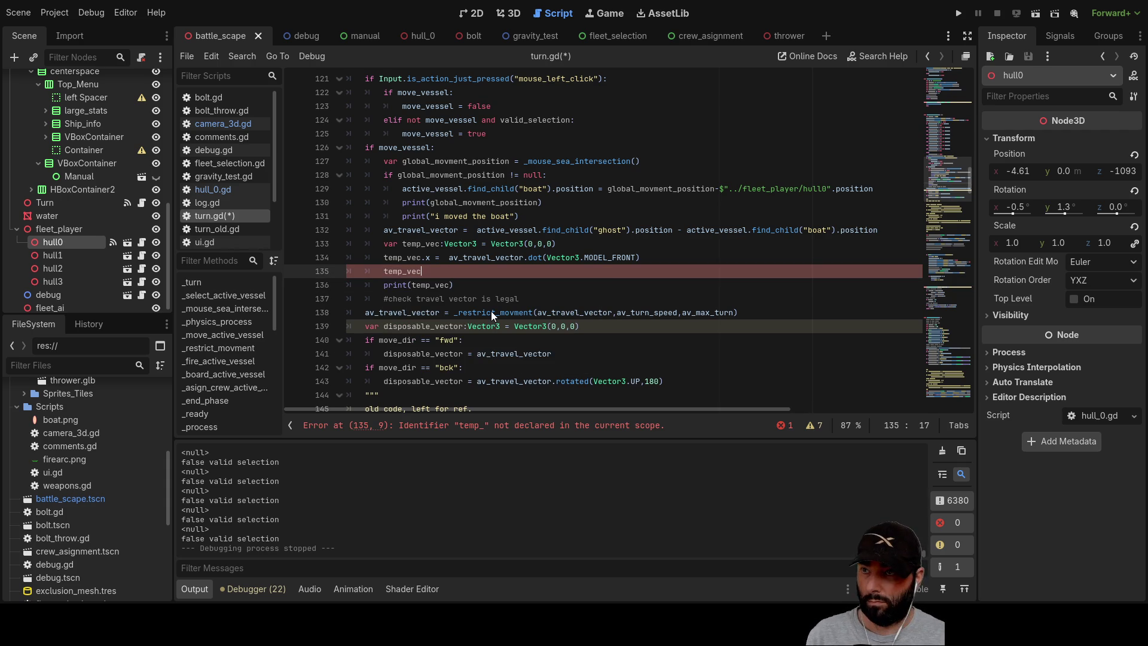
{"action": "type", "text": ".z"}
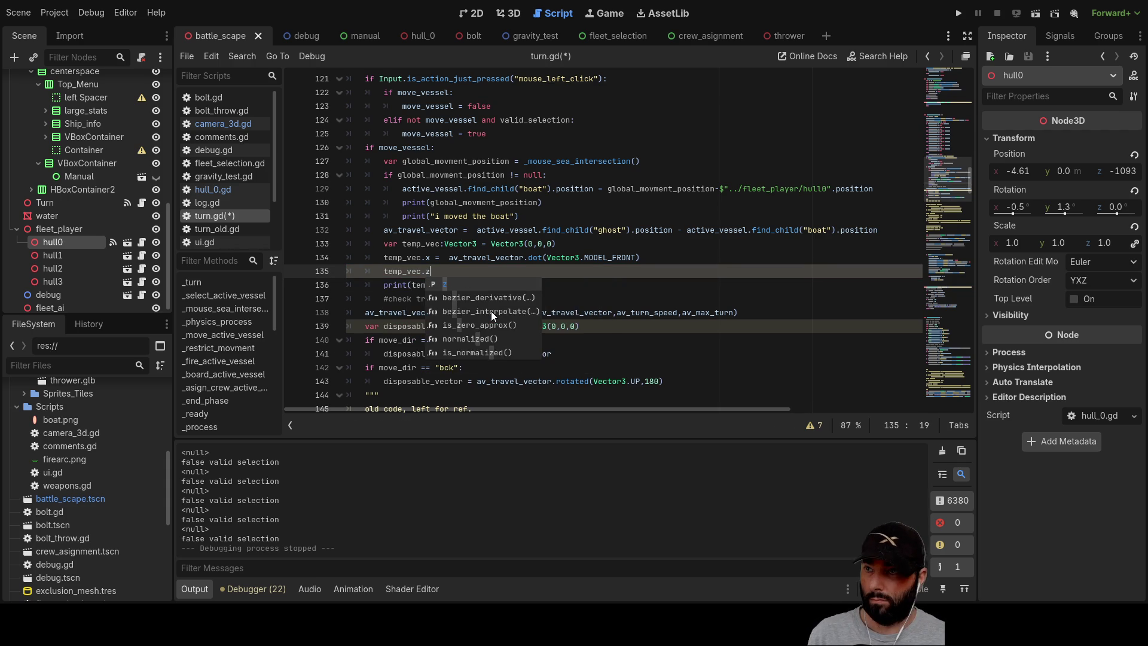
{"action": "type", "text": " ="}
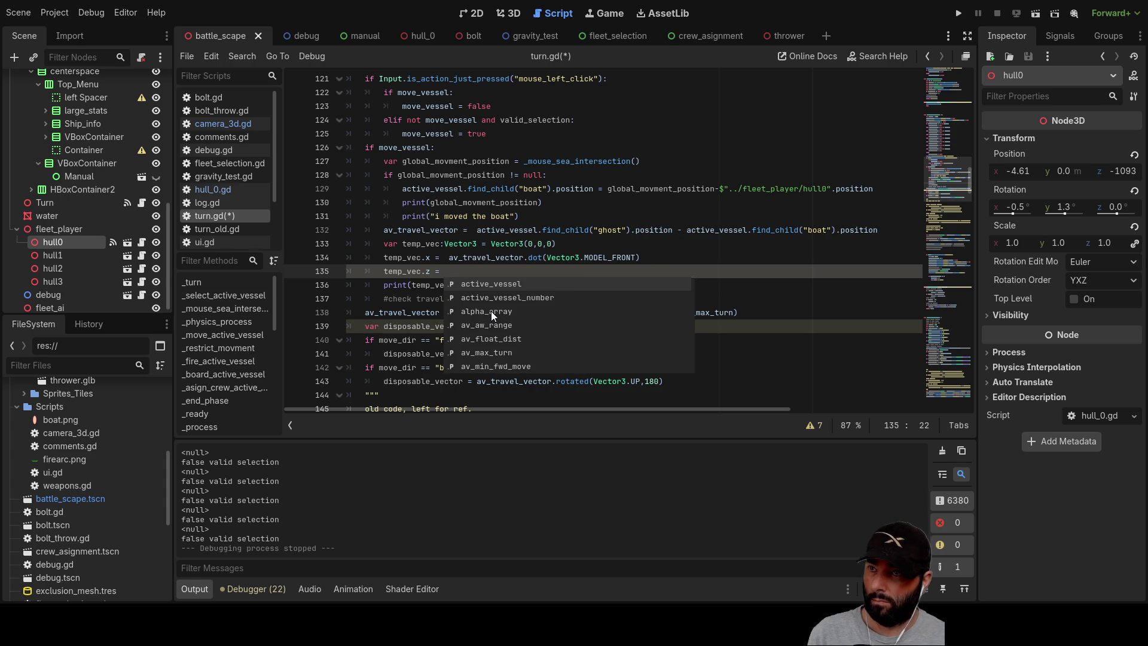
{"action": "left_click", "coordinate": [495, 258]}
{"action": "left_click_drag", "start_coordinate": [517, 257], "coordinate": [640, 258]}
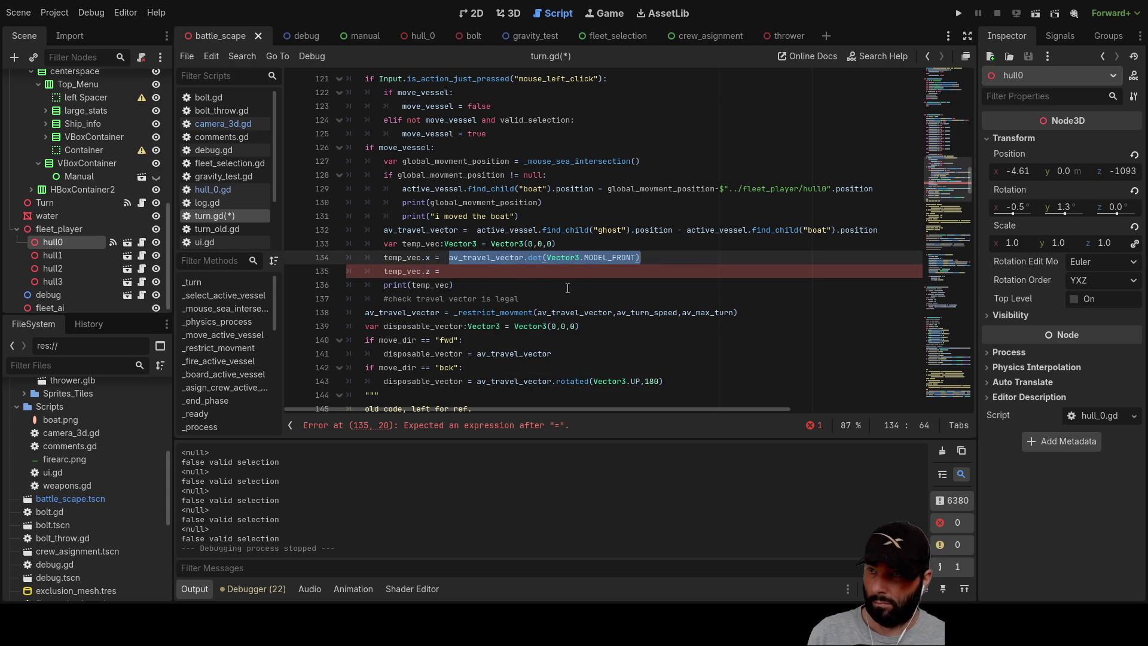
{"action": "key", "text": "ctrl+c"}
{"action": "left_click", "coordinate": [476, 274]}
{"action": "key", "text": "ctrl+v"}
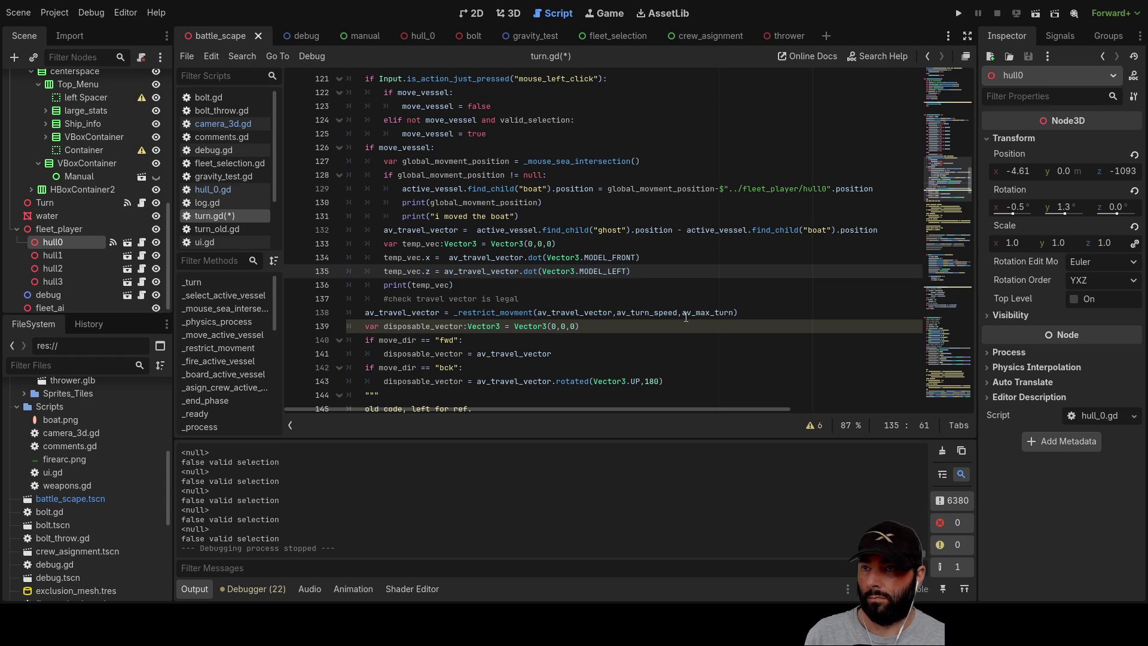
Add print("test vector") above print(temp_vec) and run the project.
{"action": "left_click", "coordinate": [485, 290]}
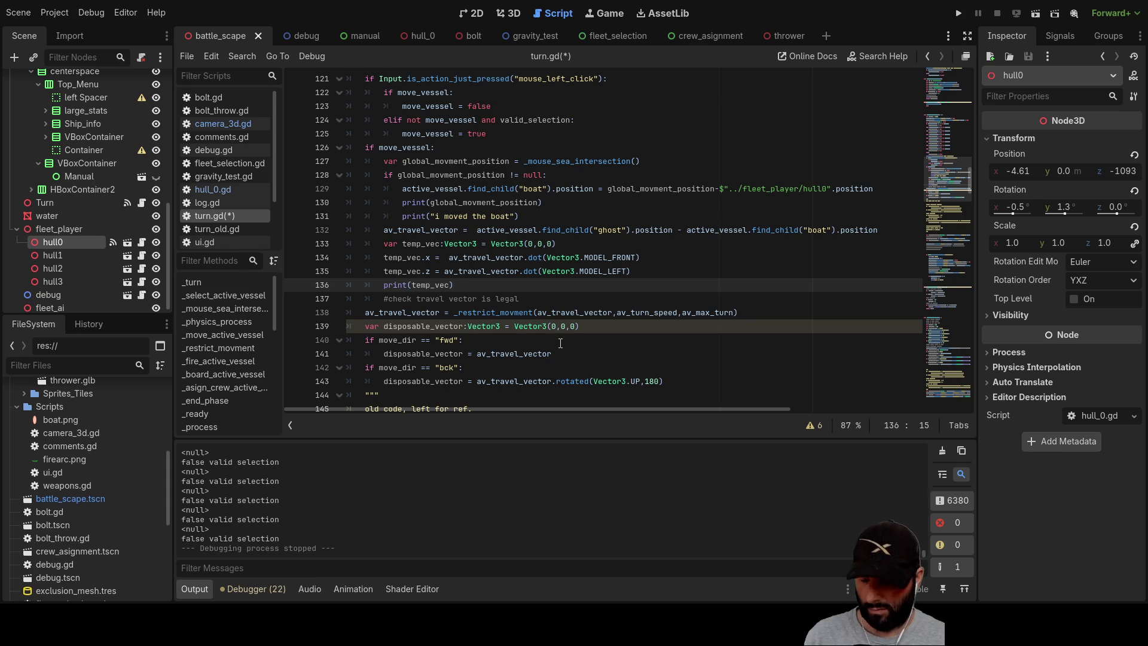
{"action": "key", "text": "Left"}
{"action": "key", "text": "Left"}
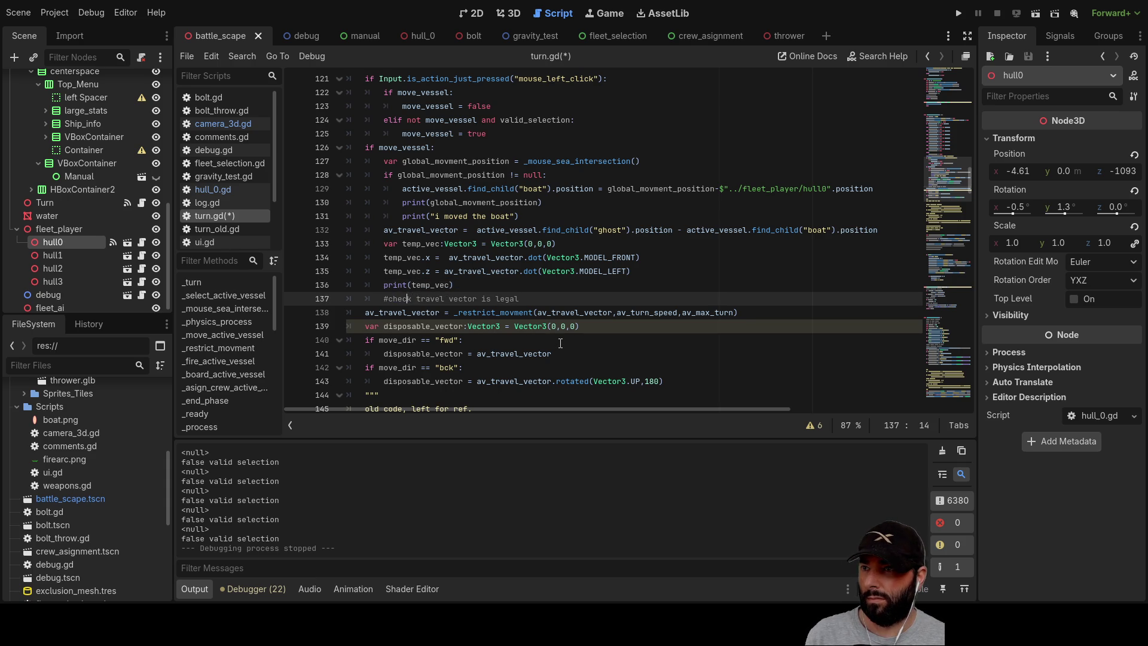
{"action": "key", "text": "Return"}
{"action": "key", "text": "Up"}
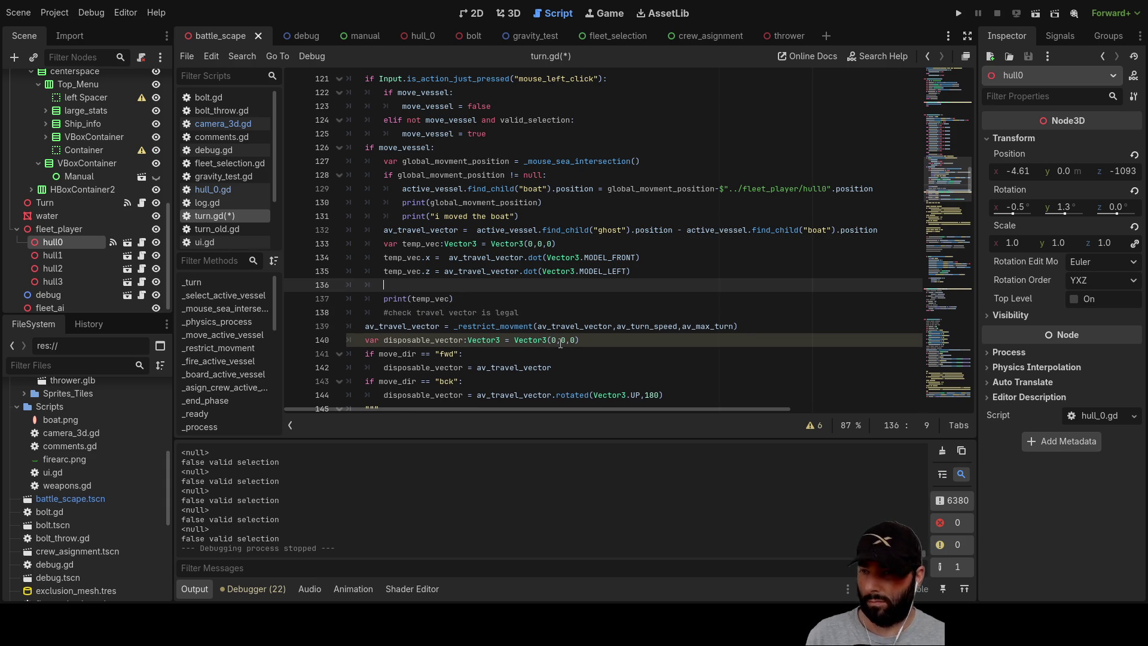
{"action": "type", "text": "()"}
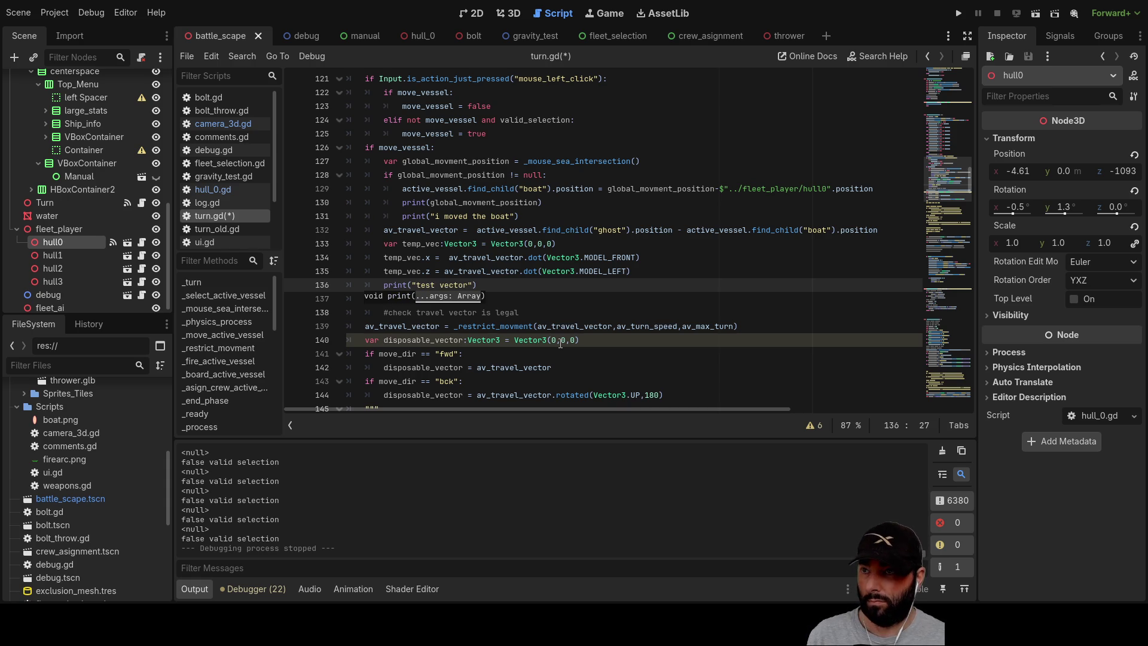
{"action": "left_click", "coordinate": [671, 283]}
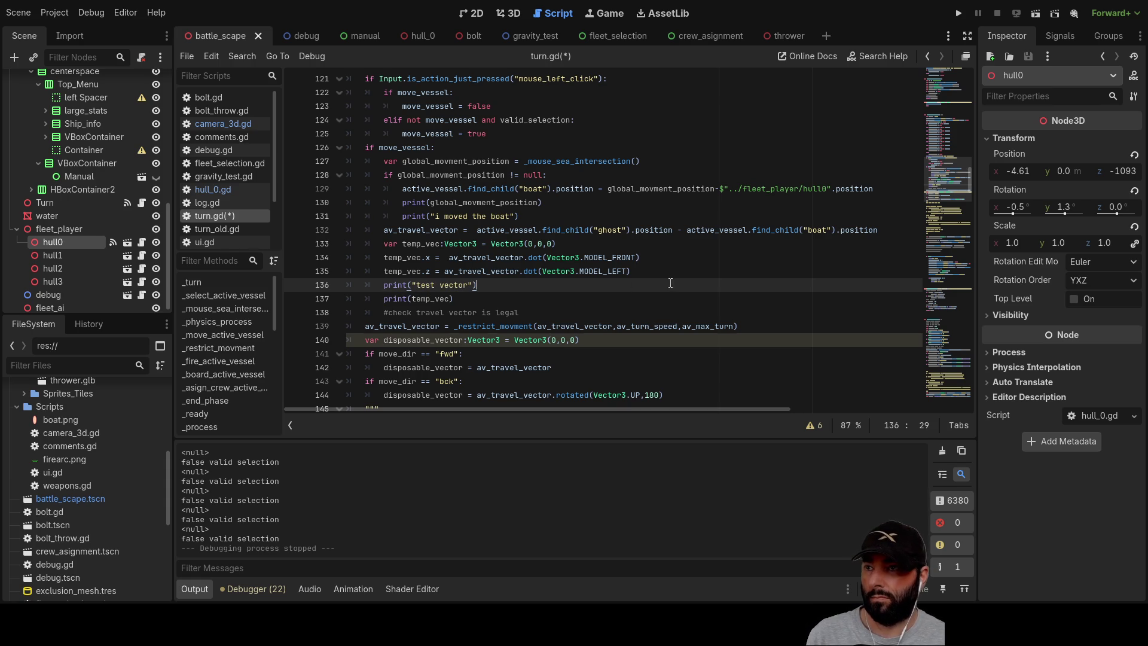
{"action": "left_click", "coordinate": [960, 16]}
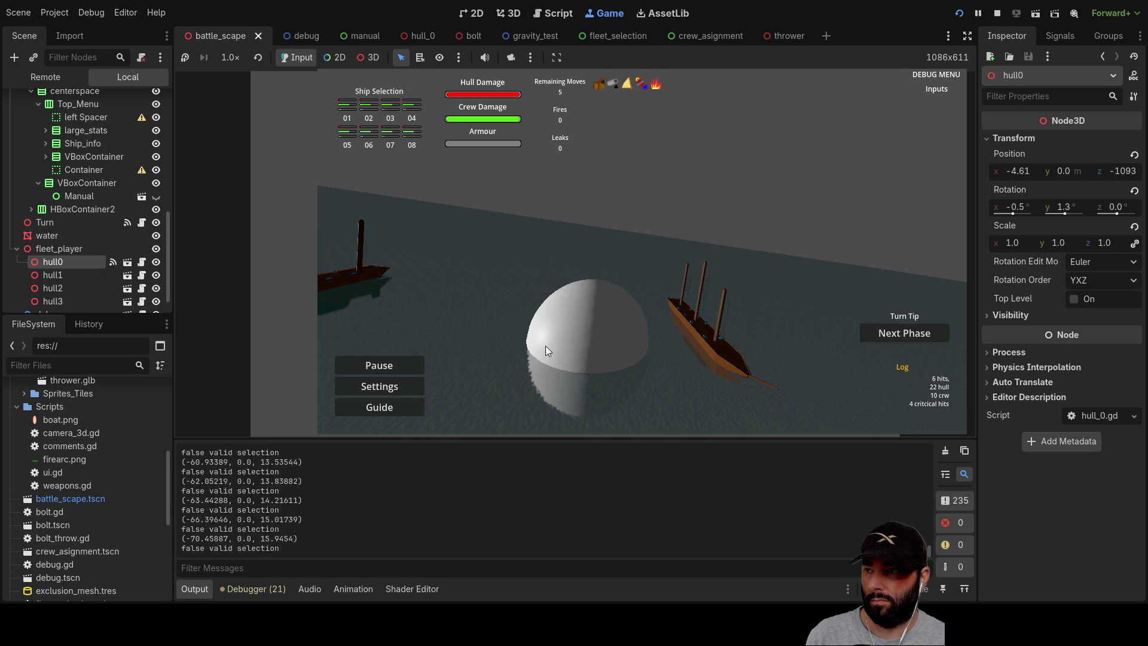
Stop the game and comment out the print statements on lines 120 and 87.
{"action": "left_click", "coordinate": [997, 14]}
{"action": "scroll", "coordinate": [444, 308], "scroll_direction": "up", "scroll_amount": 5}
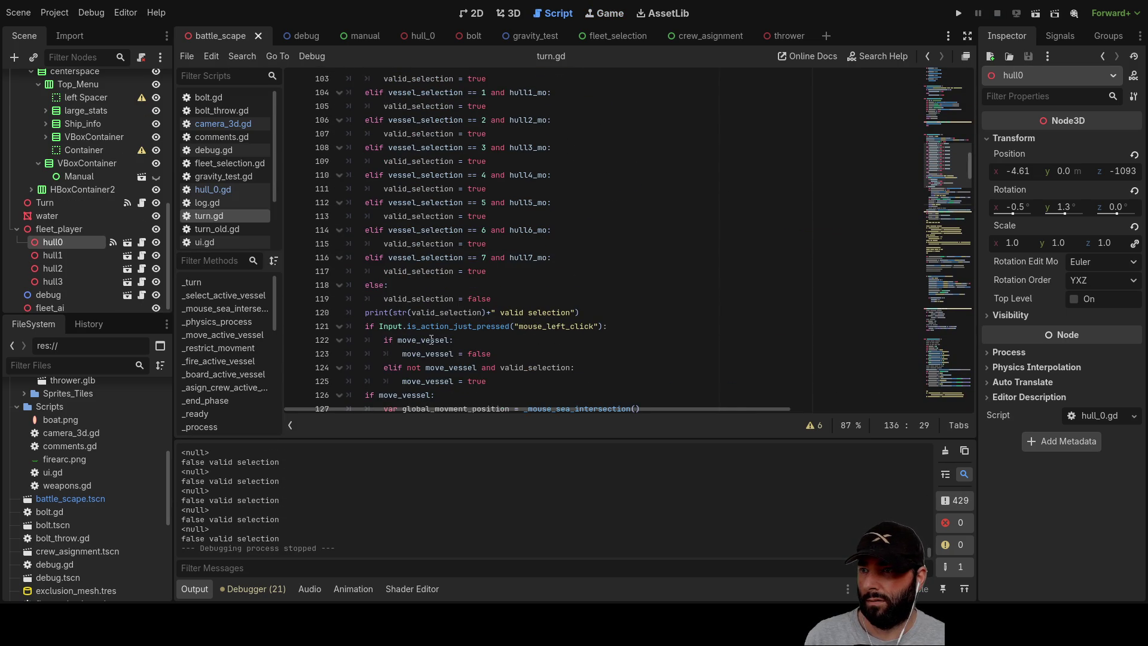
{"action": "left_click", "coordinate": [367, 313]}
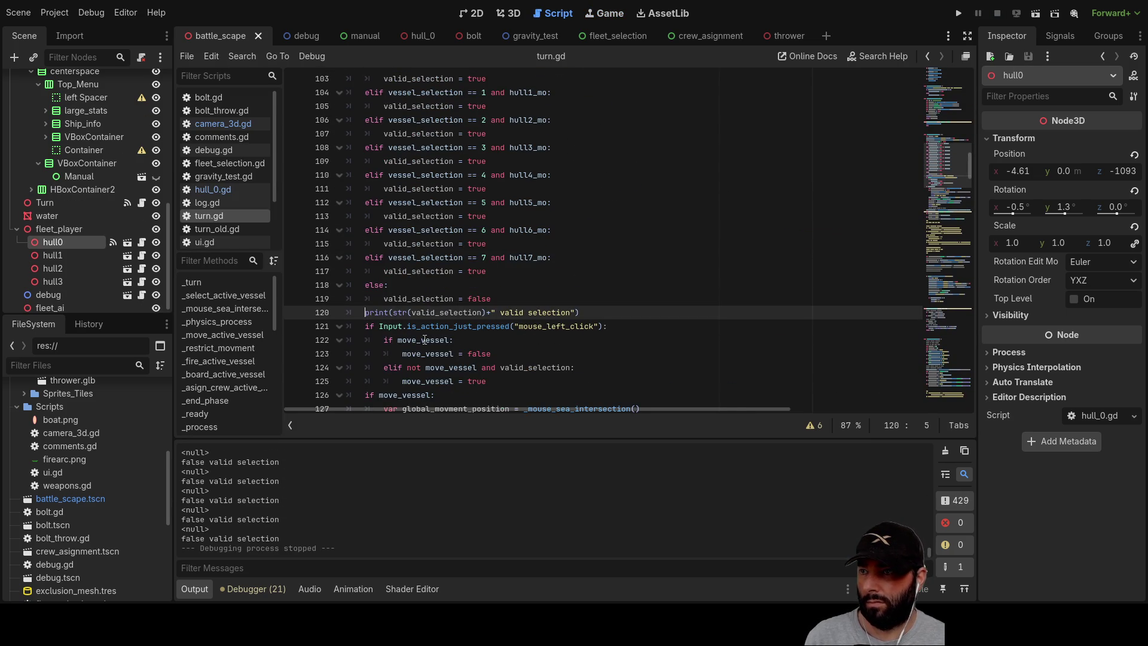
{"action": "type", "text": "#"}
{"action": "scroll", "coordinate": [469, 331], "scroll_direction": "up", "scroll_amount": 10}
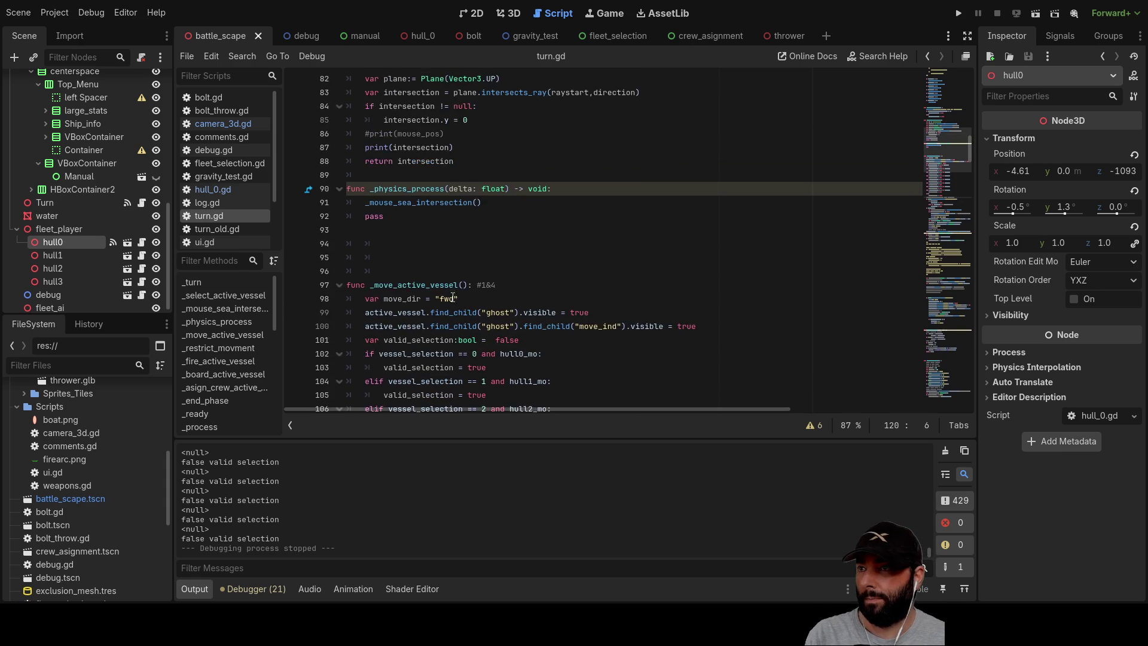
{"action": "left_click", "coordinate": [365, 274]}
{"action": "type", "text": "#"}
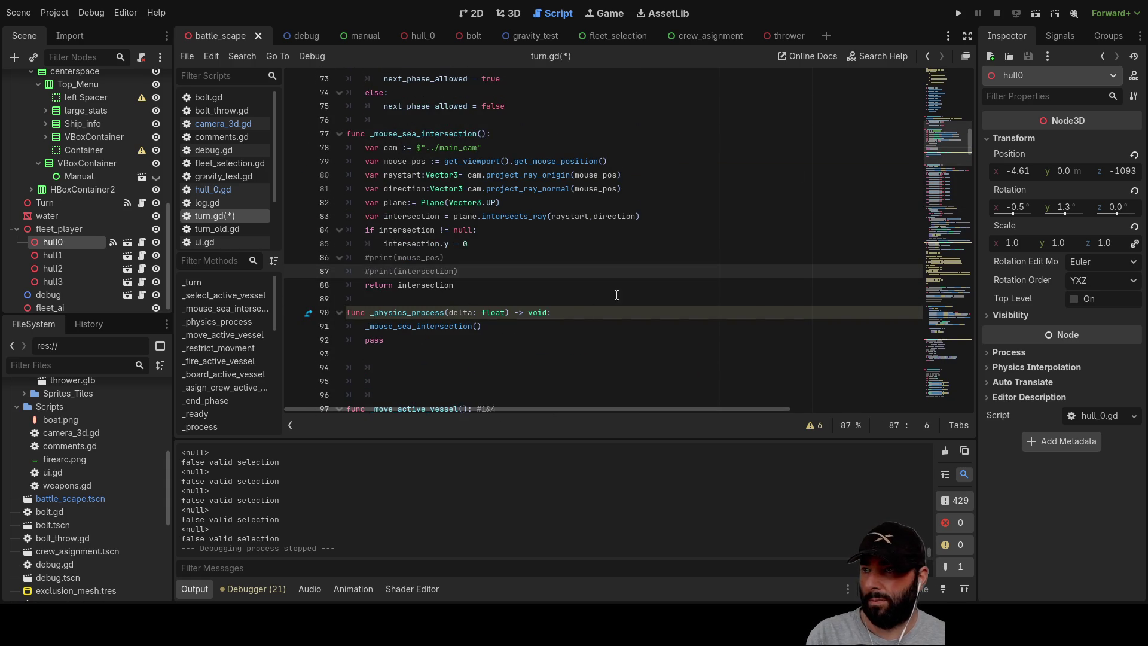
Run the game, drag the ghost hull around the water and red wedge, then stop.
{"action": "left_click", "coordinate": [961, 14]}
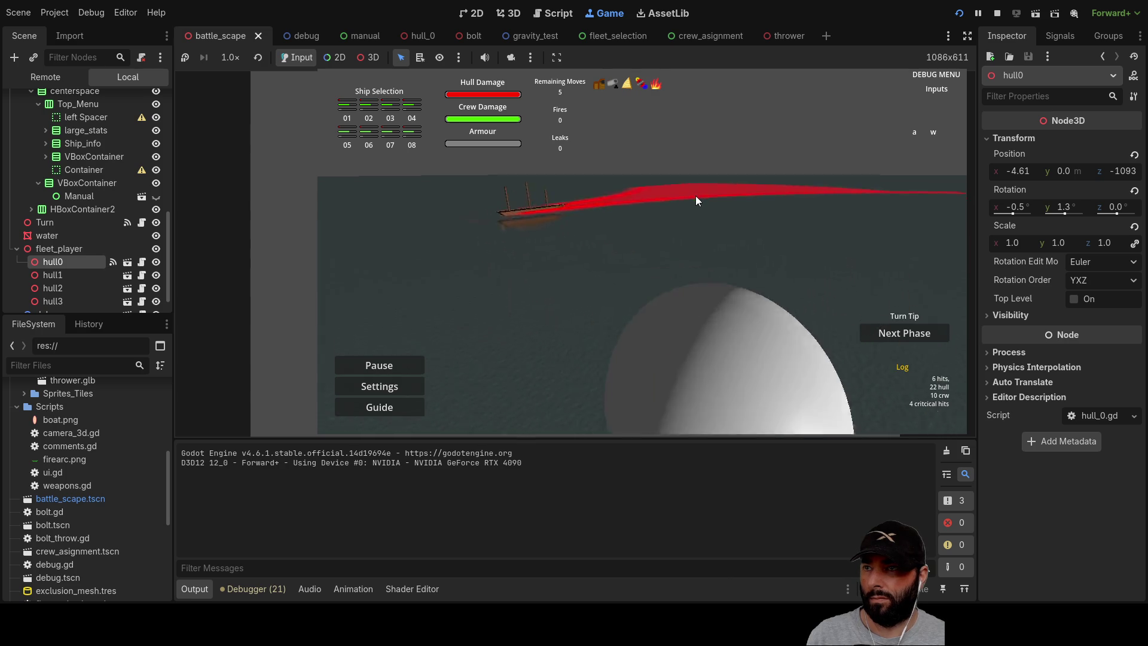
{"action": "key", "text": "s"}
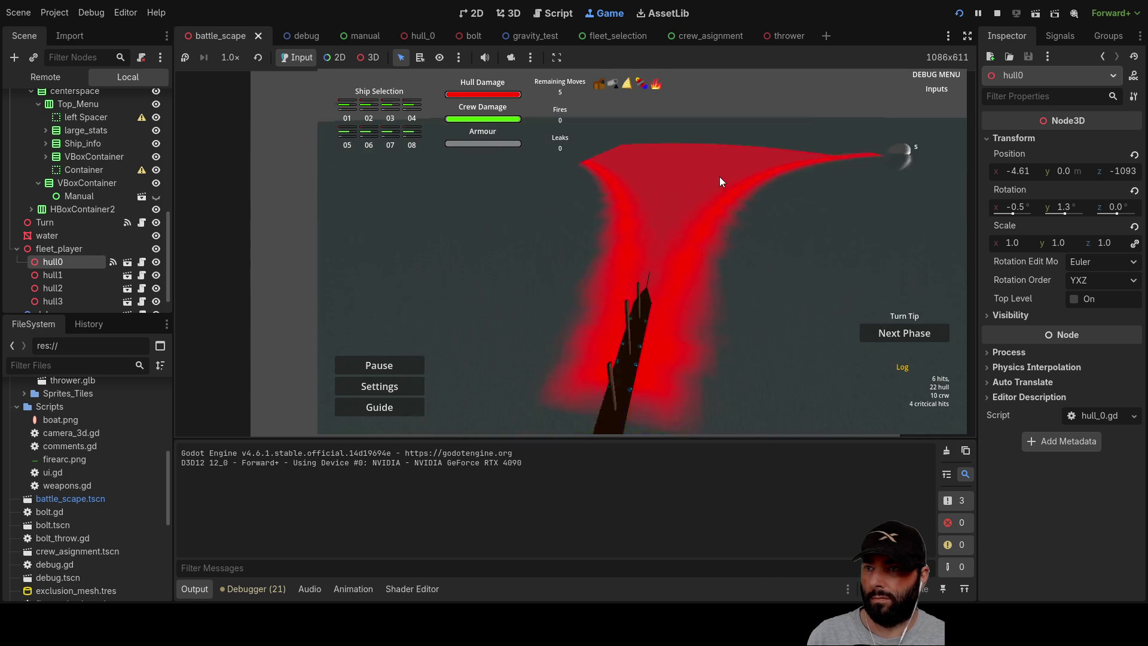
{"action": "left_click", "coordinate": [597, 219]}
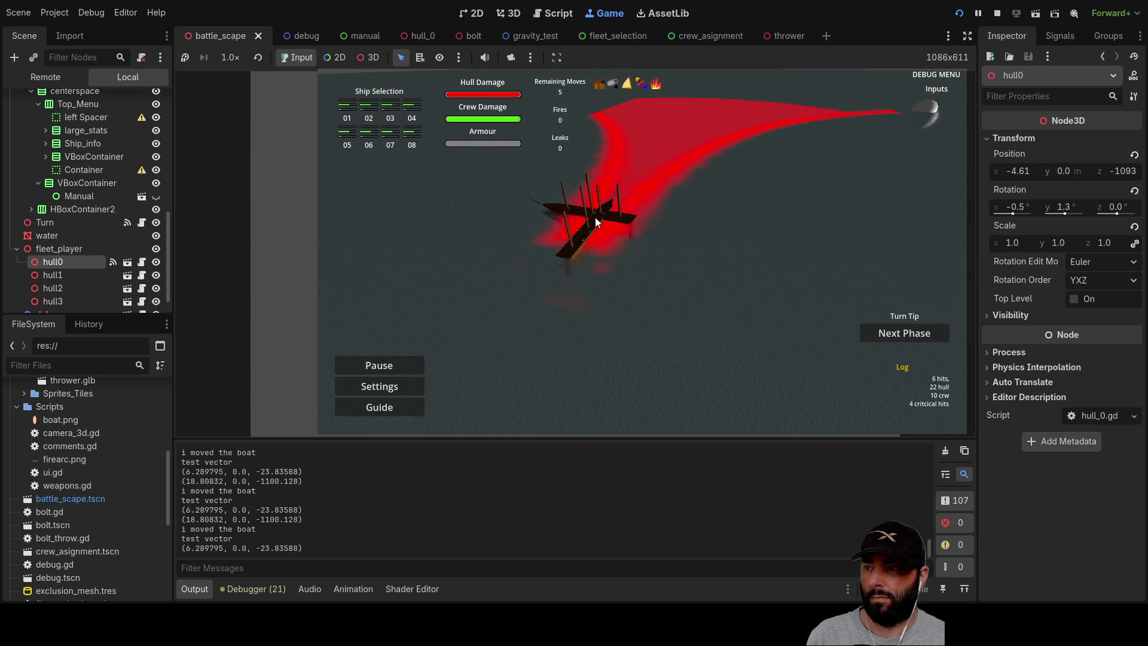
{"action": "left_click_drag", "start_coordinate": [609, 200], "coordinate": [654, 162]}
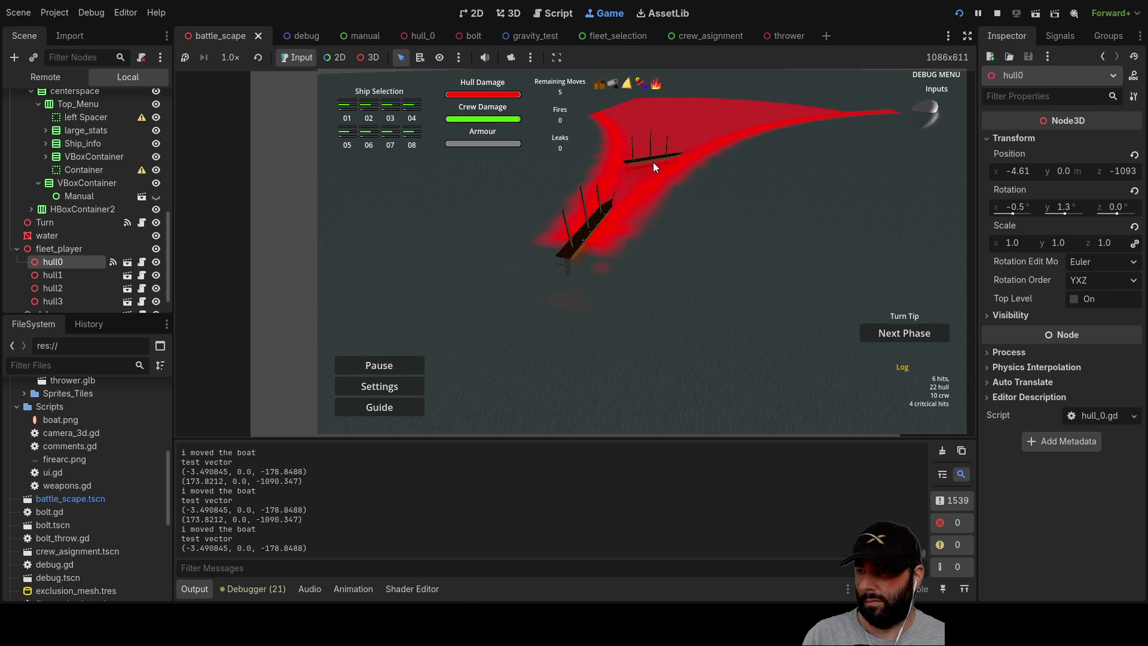
{"action": "left_click_drag", "start_coordinate": [665, 164], "coordinate": [715, 182]}
{"action": "left_click_drag", "start_coordinate": [781, 194], "coordinate": [609, 154]}
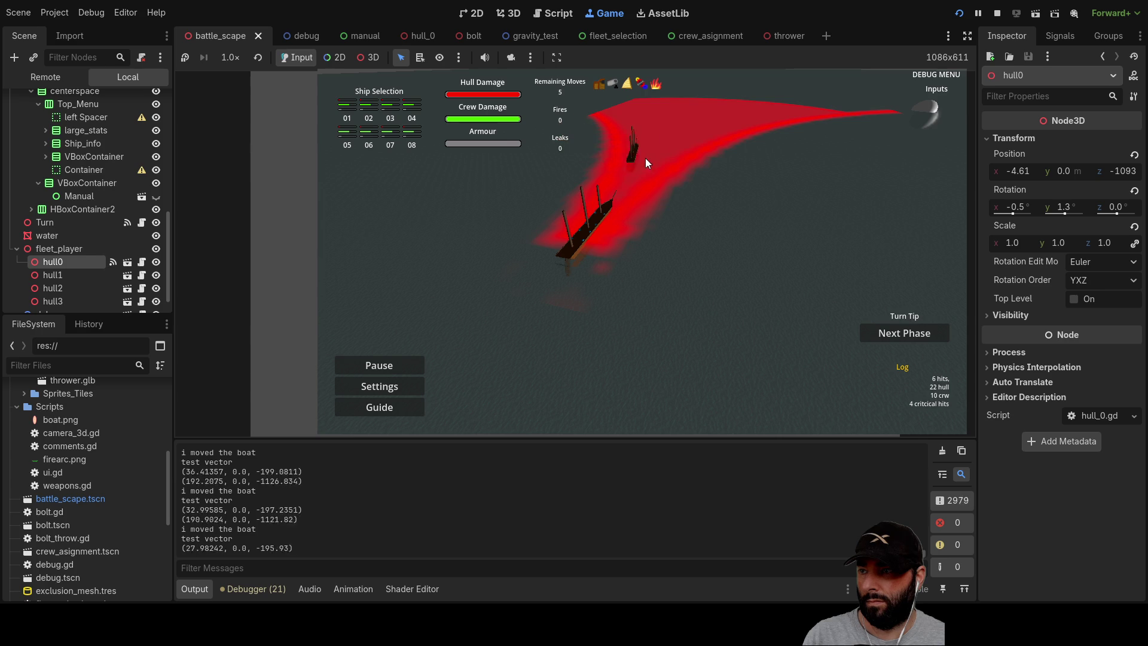
{"action": "left_click_drag", "start_coordinate": [647, 163], "coordinate": [643, 162]}
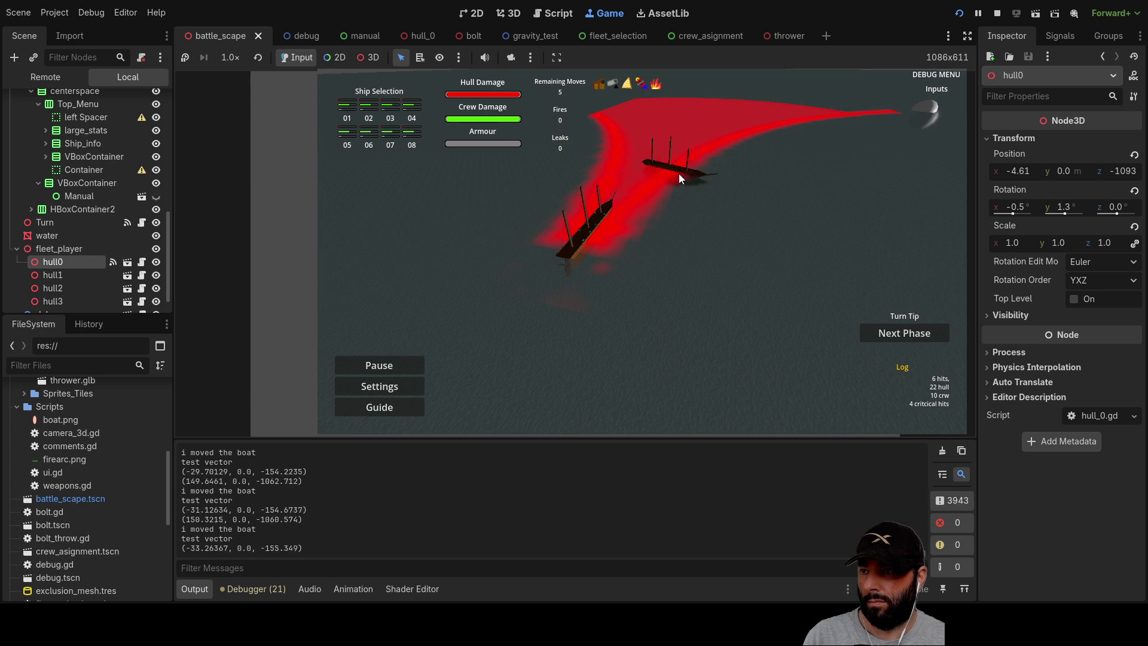
{"action": "left_click_drag", "start_coordinate": [768, 202], "coordinate": [586, 153]}
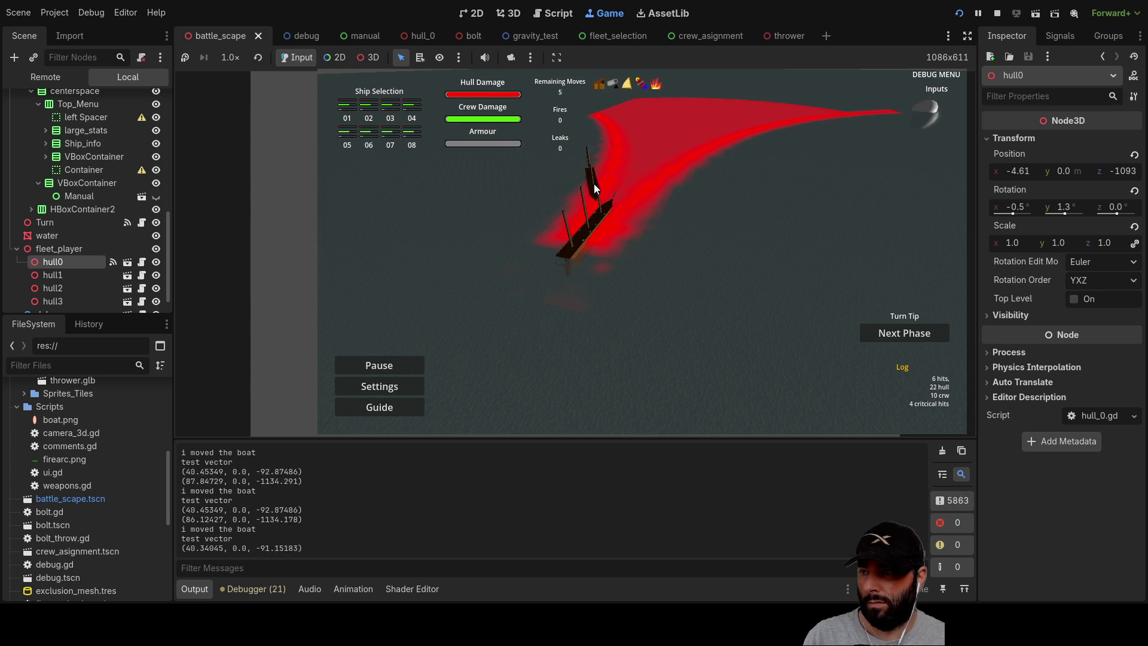
{"action": "mouse_move", "coordinate": [557, 260]}
{"action": "left_mouse_down"}
{"action": "mouse_move", "coordinate": [505, 346]}
{"action": "mouse_move", "coordinate": [459, 390]}
{"action": "mouse_move", "coordinate": [600, 172]}
{"action": "left_mouse_up"}
{"action": "mouse_move", "coordinate": [636, 123]}
{"action": "left_mouse_down"}
{"action": "mouse_move", "coordinate": [487, 329]}
{"action": "mouse_move", "coordinate": [572, 196]}
{"action": "left_mouse_up"}
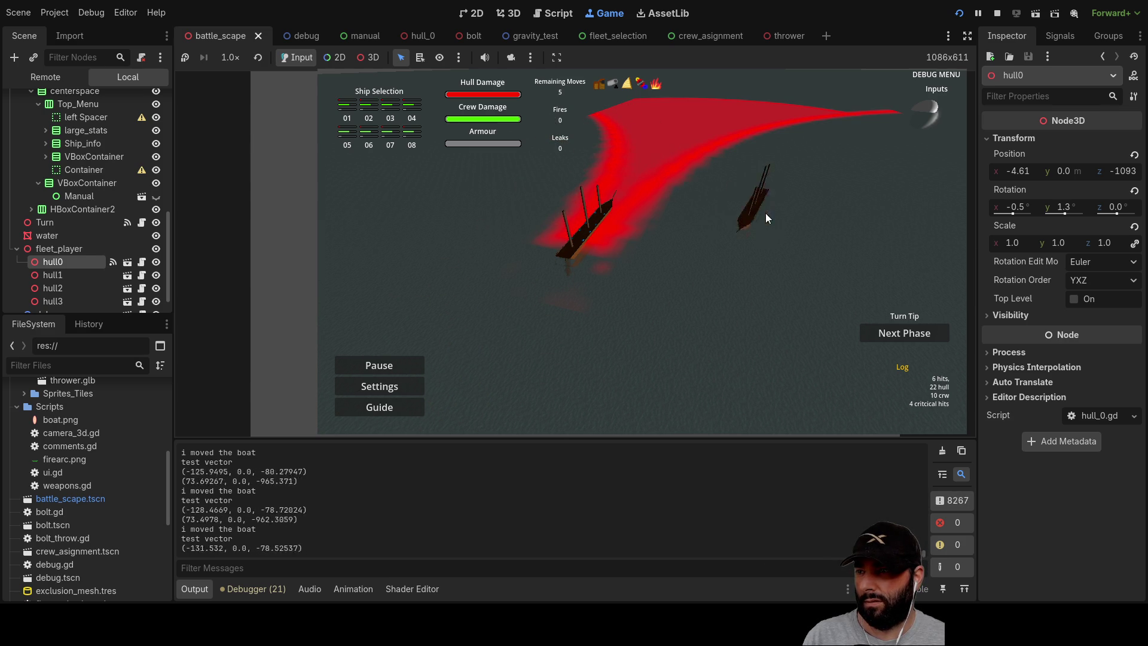
{"action": "mouse_move", "coordinate": [686, 178]}
{"action": "left_mouse_down"}
{"action": "mouse_move", "coordinate": [613, 157]}
{"action": "mouse_move", "coordinate": [641, 162]}
{"action": "mouse_move", "coordinate": [576, 242]}
{"action": "mouse_move", "coordinate": [507, 191]}
{"action": "left_mouse_up"}
{"action": "mouse_move", "coordinate": [668, 268]}
{"action": "left_mouse_down"}
{"action": "mouse_move", "coordinate": [686, 265]}
{"action": "mouse_move", "coordinate": [478, 173]}
{"action": "mouse_move", "coordinate": [695, 272]}
{"action": "left_mouse_up"}
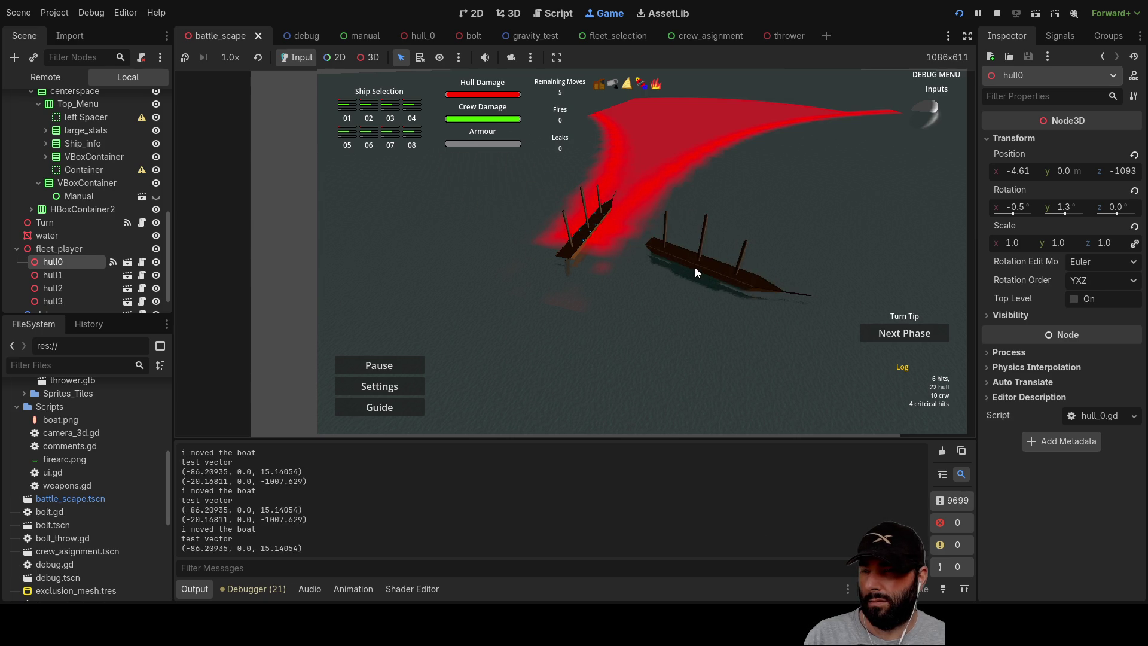
{"action": "left_click", "coordinate": [997, 13]}
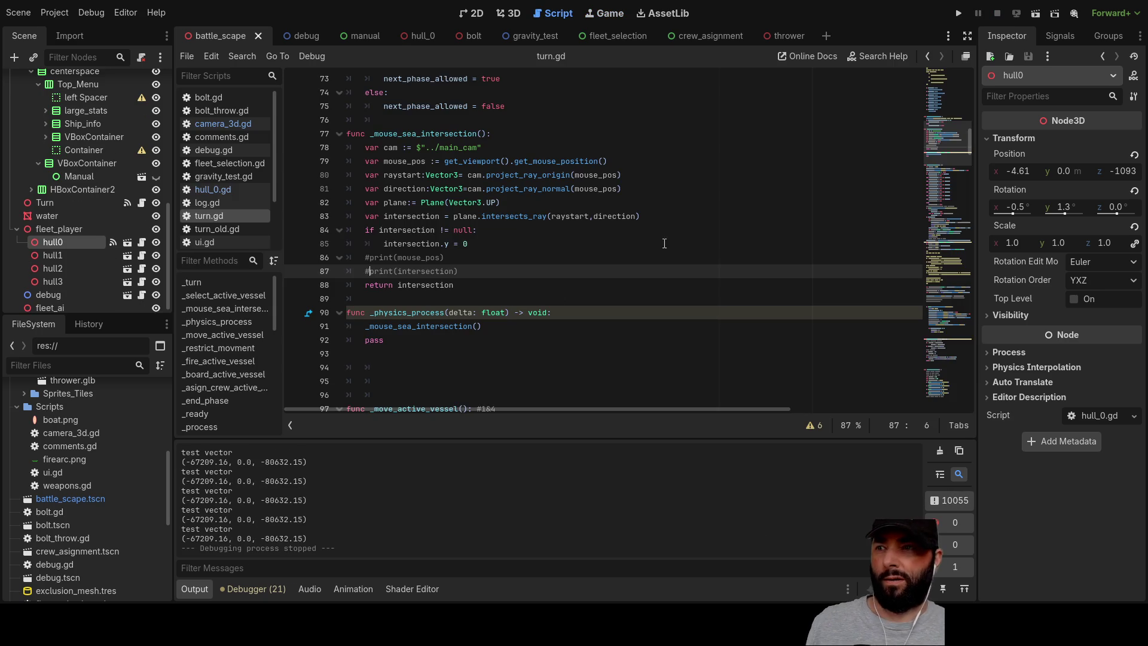
{"action": "scroll", "coordinate": [516, 291], "scroll_direction": "down", "scroll_amount": 20}
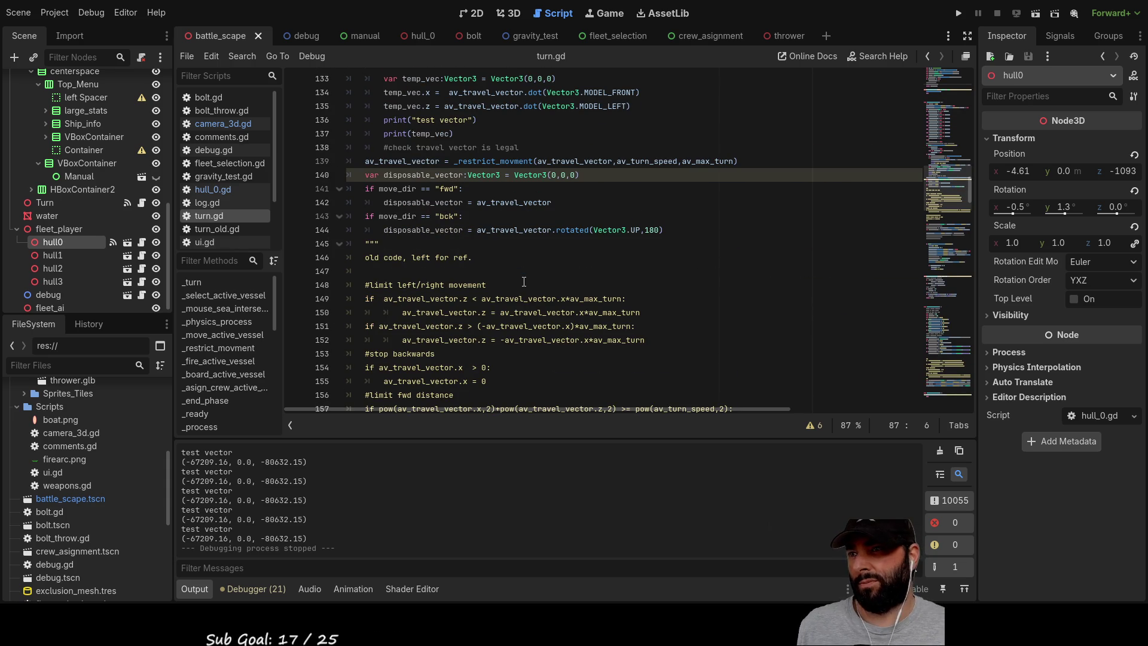
{"action": "scroll", "coordinate": [524, 281], "scroll_direction": "down", "scroll_amount": 9}
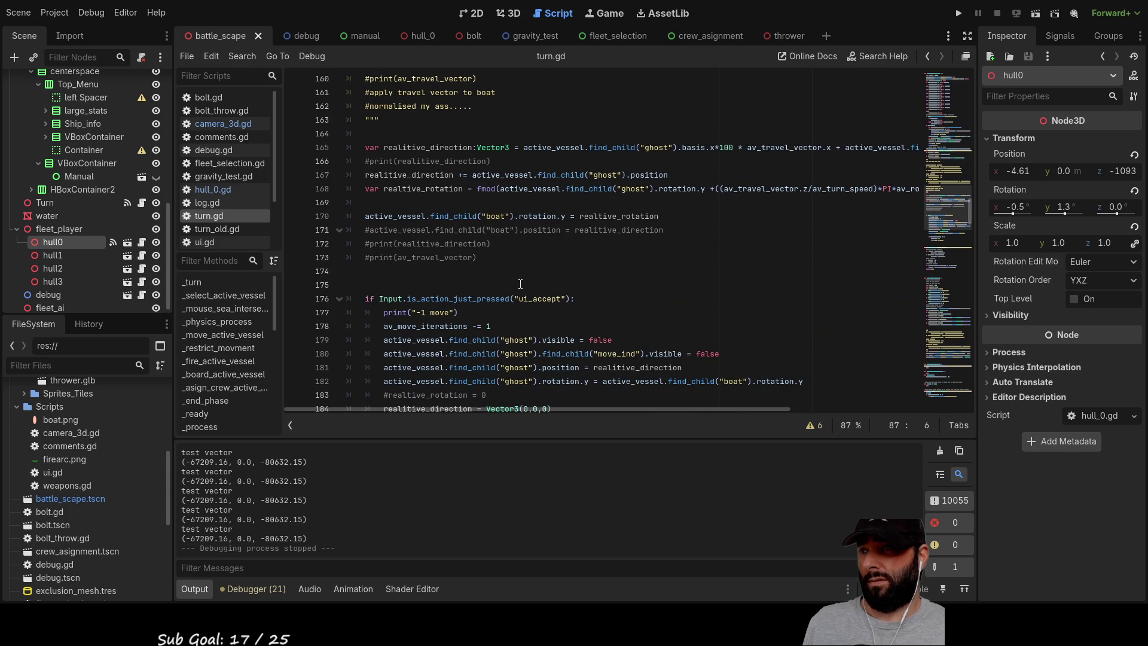
{"action": "scroll", "coordinate": [520, 284], "scroll_direction": "down", "scroll_amount": 13}
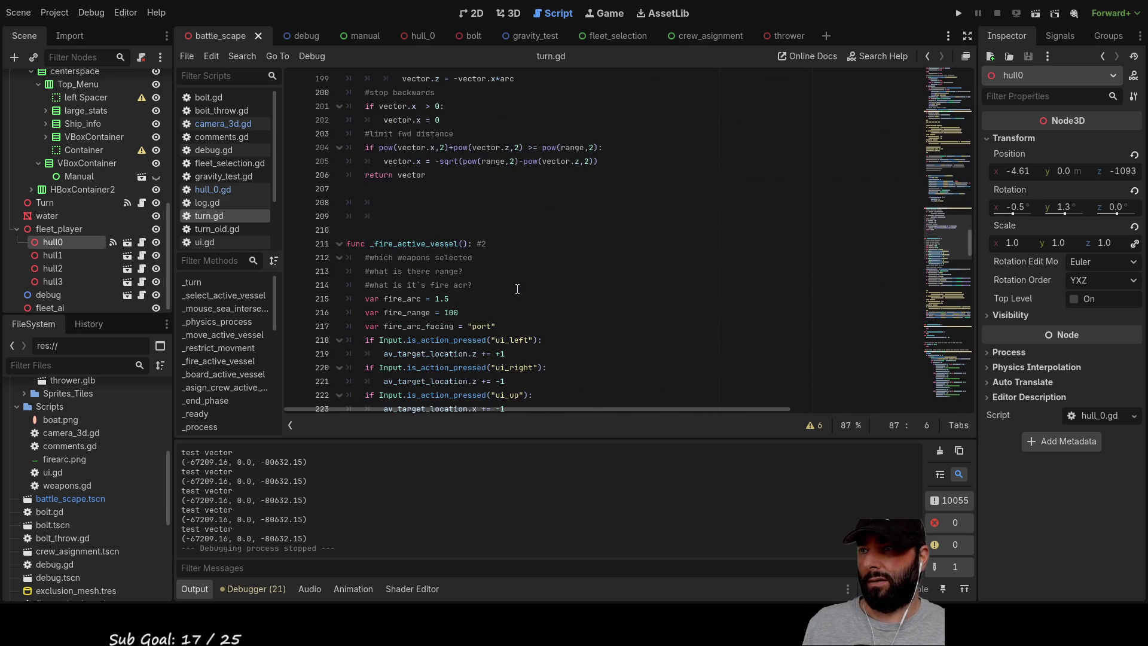
{"action": "scroll", "coordinate": [517, 289], "scroll_direction": "up", "scroll_amount": 10}
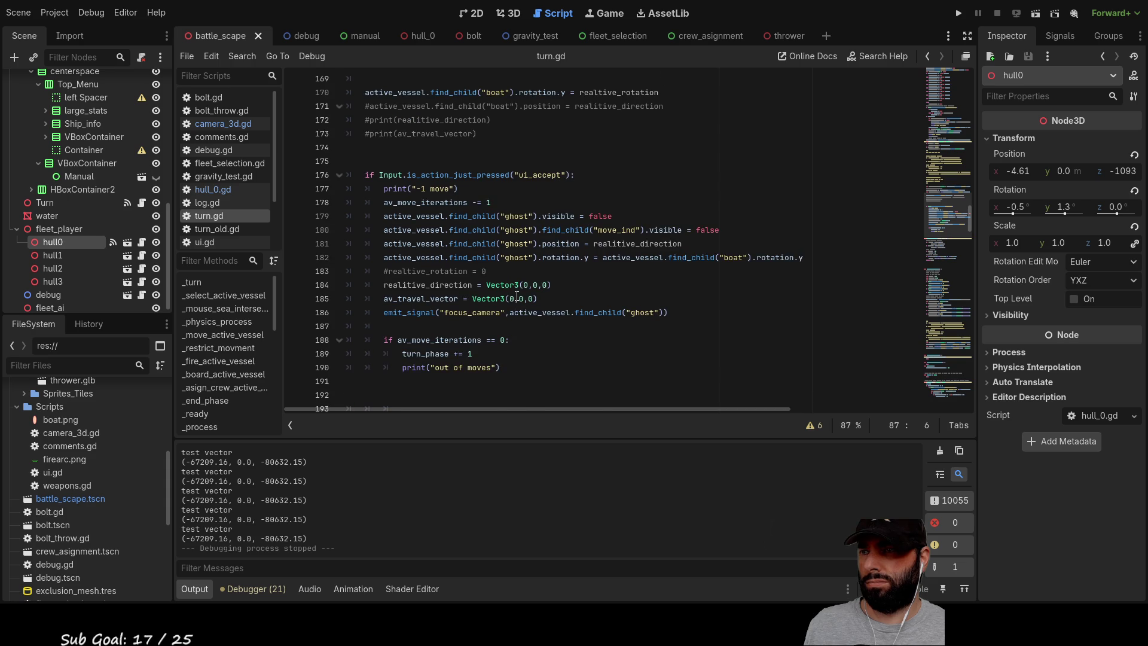
{"action": "scroll", "coordinate": [517, 296], "scroll_direction": "up", "scroll_amount": 4}
{"action": "scroll", "coordinate": [503, 293], "scroll_direction": "down", "scroll_amount": 6}
{"action": "scroll", "coordinate": [497, 289], "scroll_direction": "up", "scroll_amount": 8}
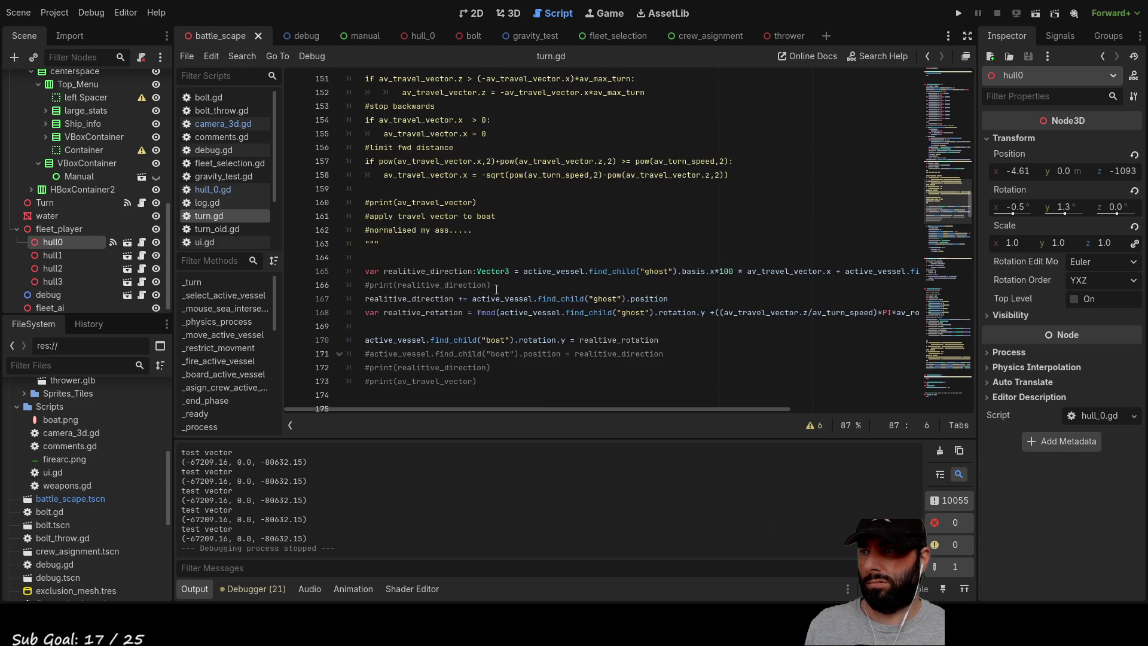
{"action": "scroll", "coordinate": [478, 281], "scroll_direction": "up", "scroll_amount": 6}
{"action": "scroll", "coordinate": [466, 277], "scroll_direction": "up", "scroll_amount": 18}
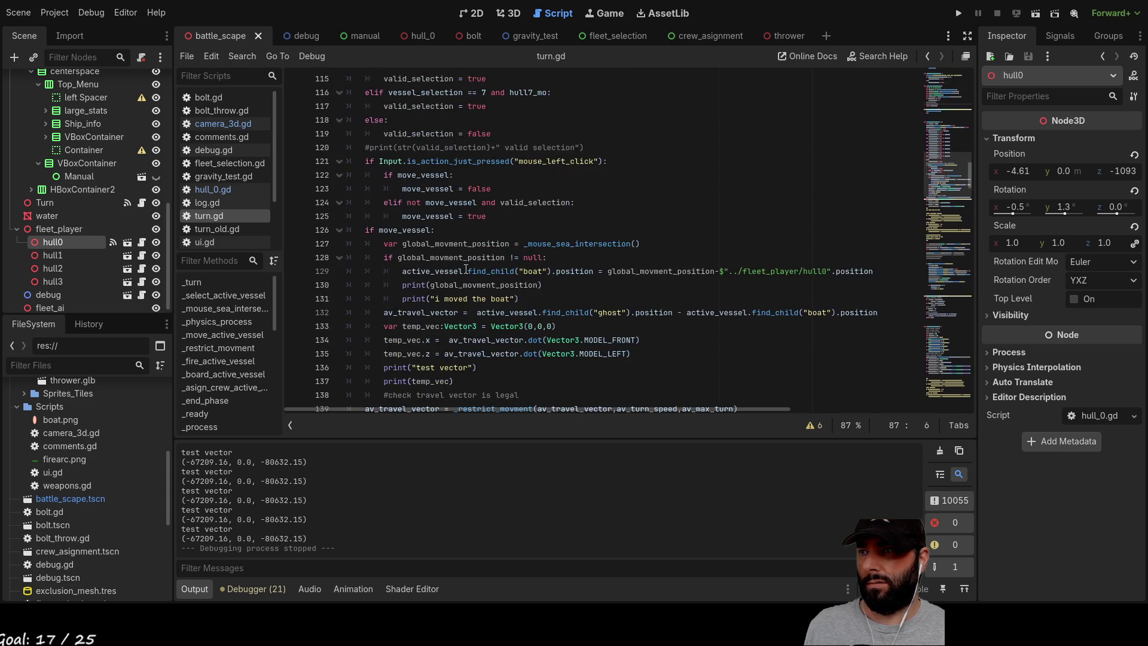
{"action": "scroll", "coordinate": [466, 280], "scroll_direction": "up", "scroll_amount": 10}
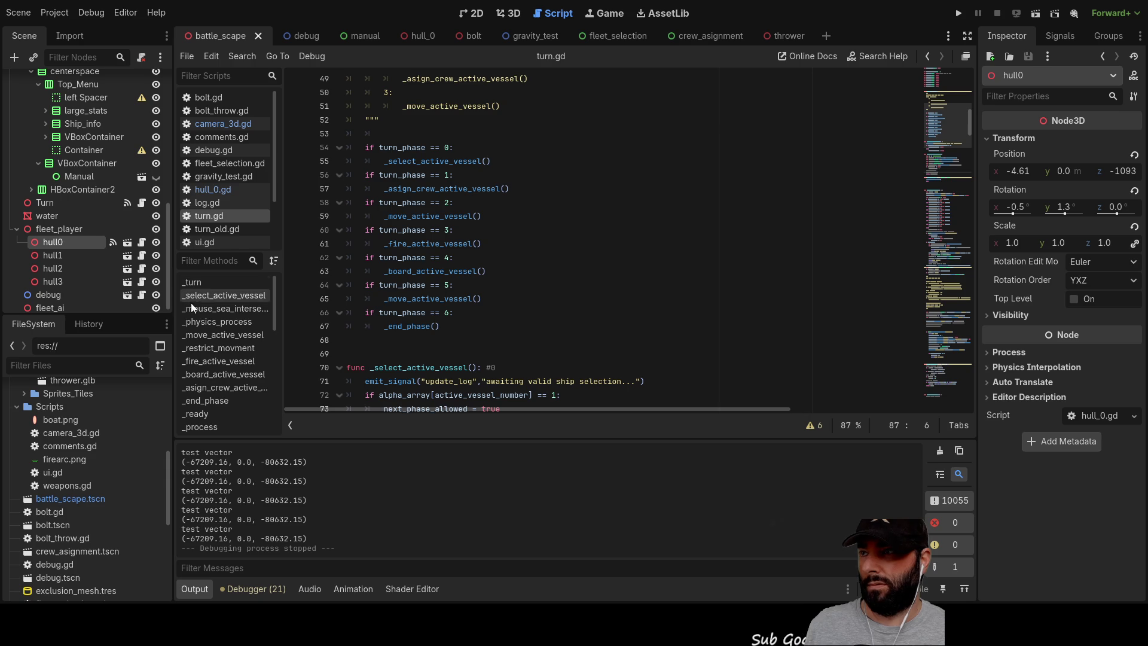
{"action": "left_click", "coordinate": [227, 335]}
{"action": "scroll", "coordinate": [518, 253], "scroll_direction": "down", "scroll_amount": 7}
{"action": "scroll", "coordinate": [518, 253], "scroll_direction": "down", "scroll_amount": 7}
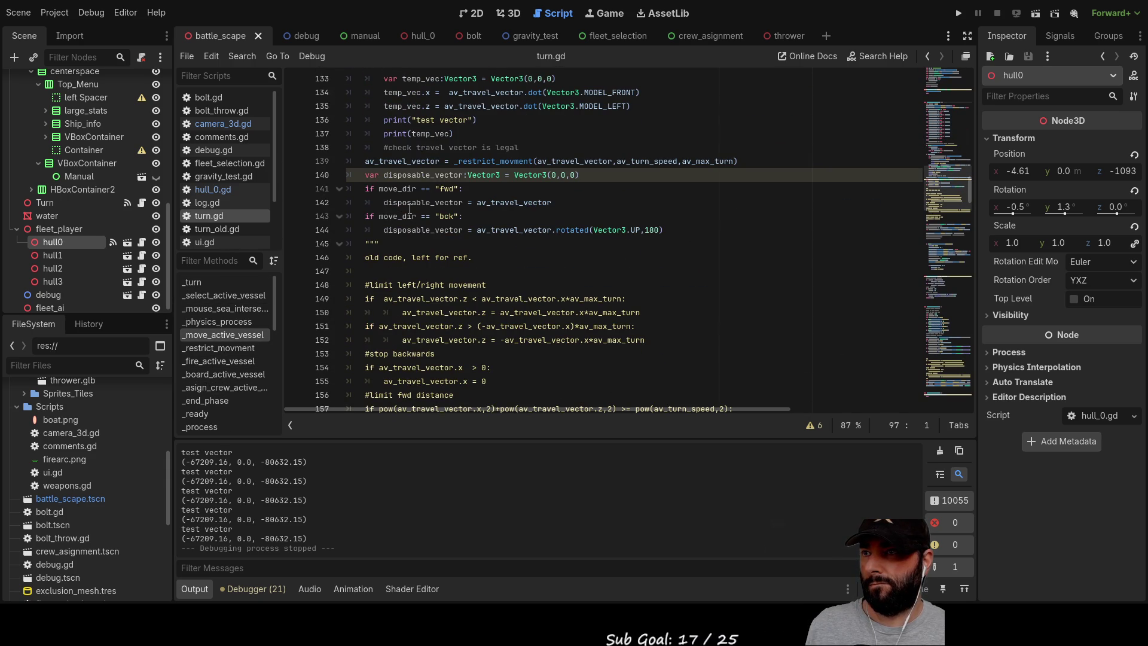
{"action": "scroll", "coordinate": [553, 256], "scroll_direction": "down", "scroll_amount": 6}
{"action": "scroll", "coordinate": [553, 256], "scroll_direction": "down", "scroll_amount": 3}
{"action": "scroll", "coordinate": [428, 316], "scroll_direction": "up", "scroll_amount": 10}
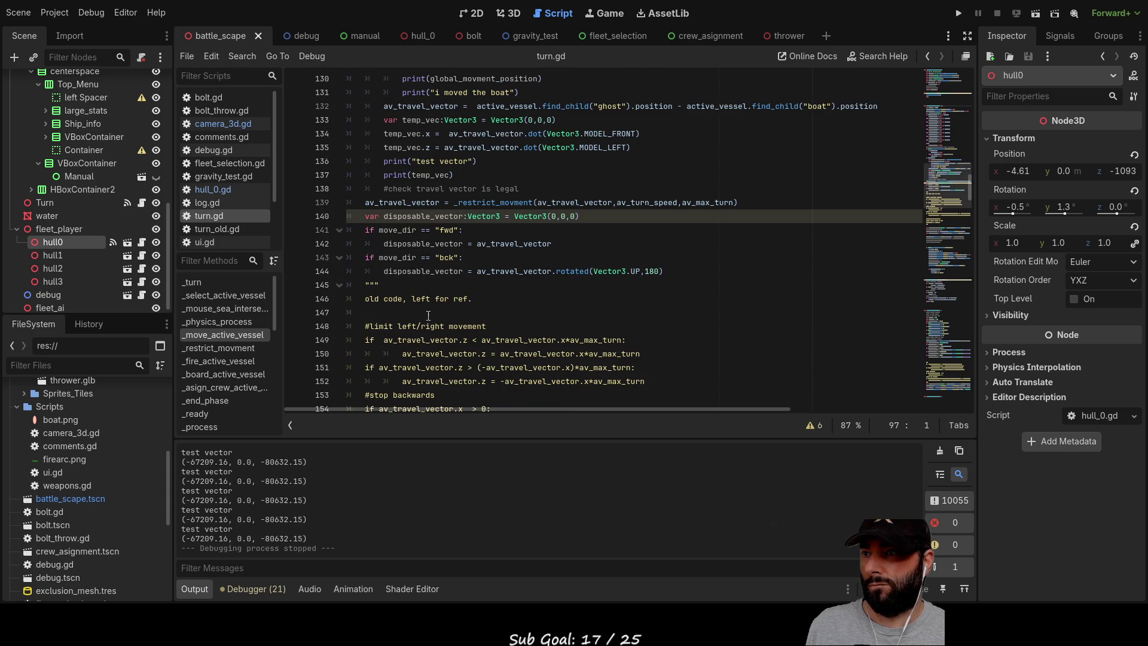
{"action": "scroll", "coordinate": [496, 328], "scroll_direction": "up", "scroll_amount": 3}
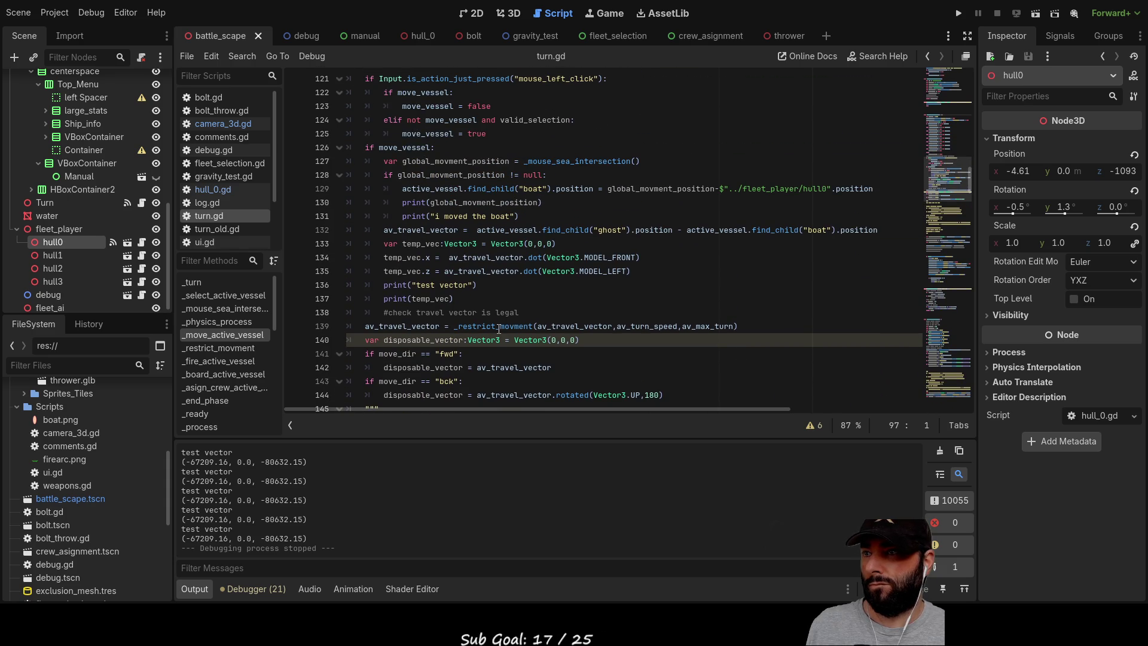
Insert a blank line before the '#check travel vector is legal' comment.
{"action": "double_click", "coordinate": [402, 257]}
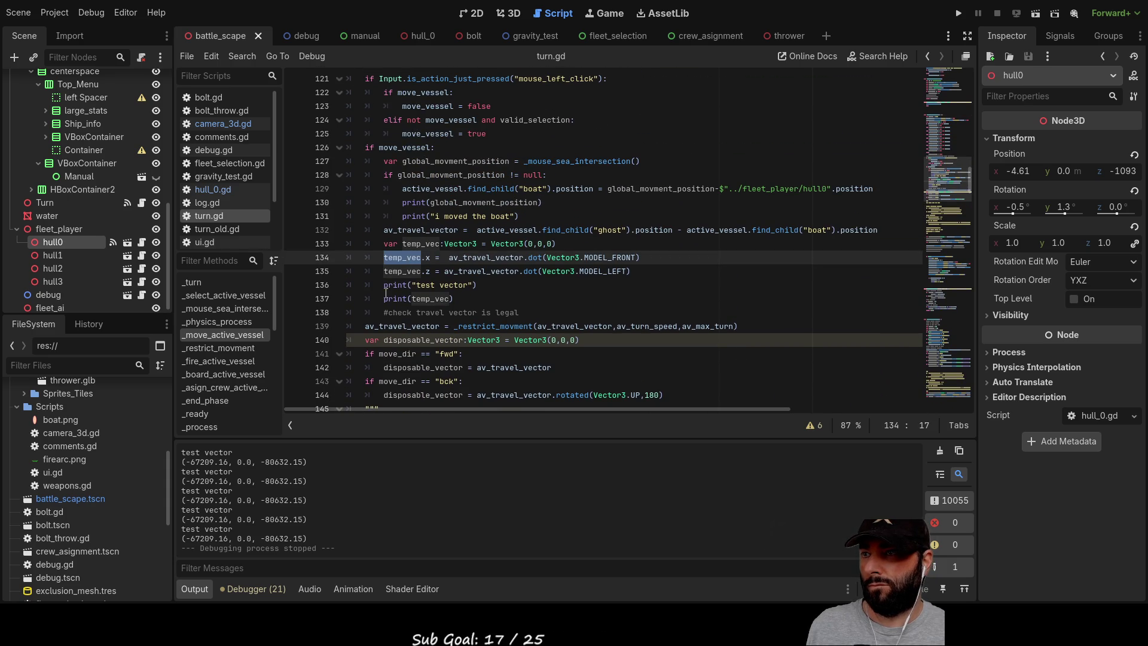
{"action": "key", "text": "Down"}
{"action": "key", "text": "Down"}
{"action": "key", "text": "Down"}
{"action": "key", "text": "Home"}
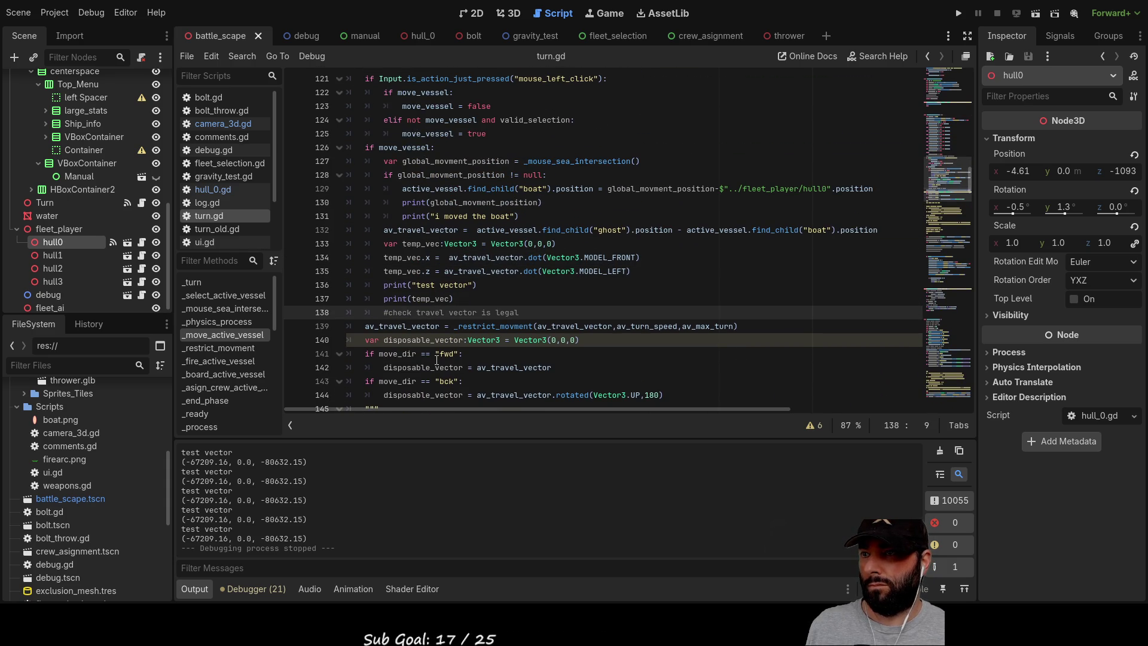
{"action": "key", "text": "Return"}
{"action": "key", "text": "Up"}
{"action": "key", "text": "Up"}
{"action": "key", "text": "Up"}
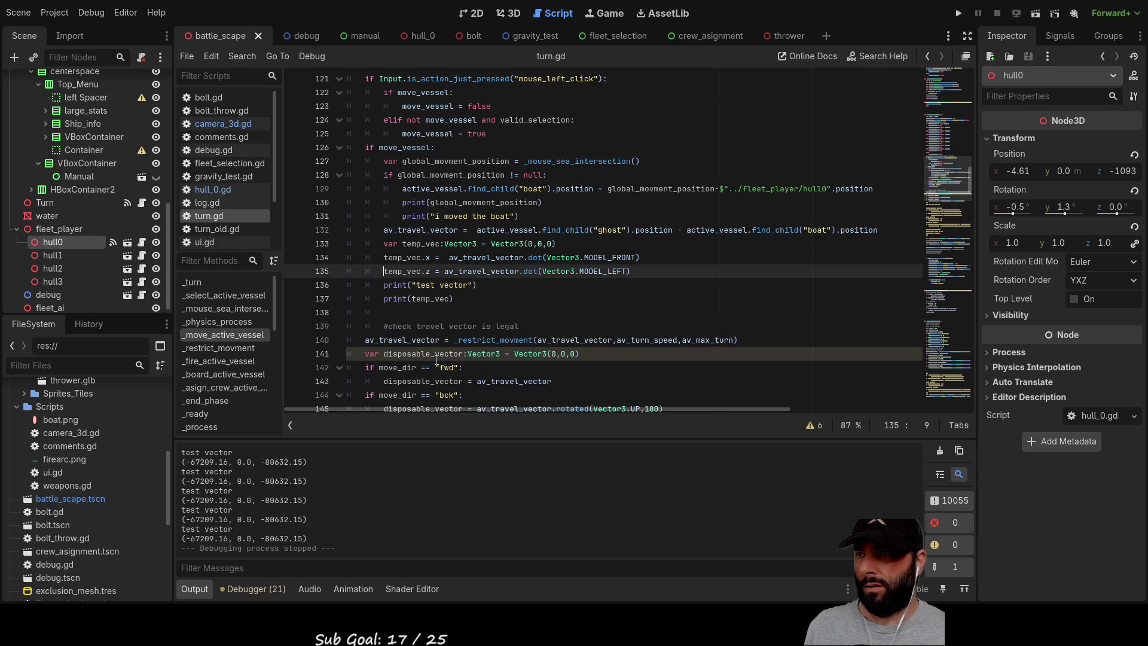
Review the temp_vec lines, then go to the end of the fwd direction check.
{"action": "key", "text": "Down"}
{"action": "key", "text": "Down"}
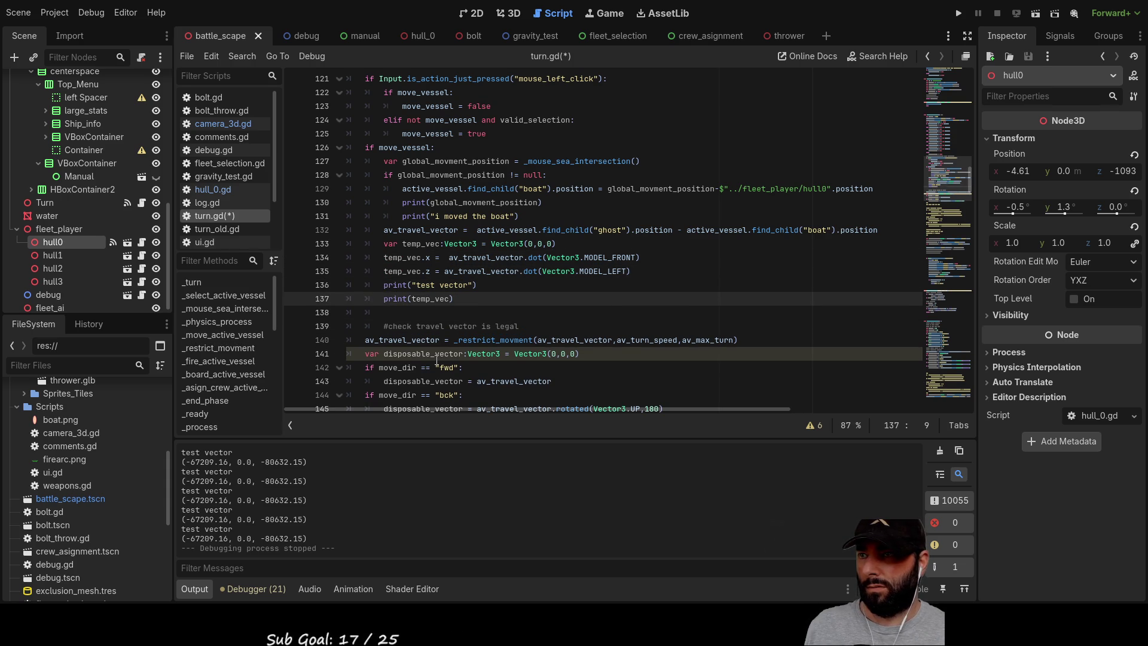
{"action": "key", "text": "Up"}
{"action": "key", "text": "Up"}
{"action": "key", "text": "Up"}
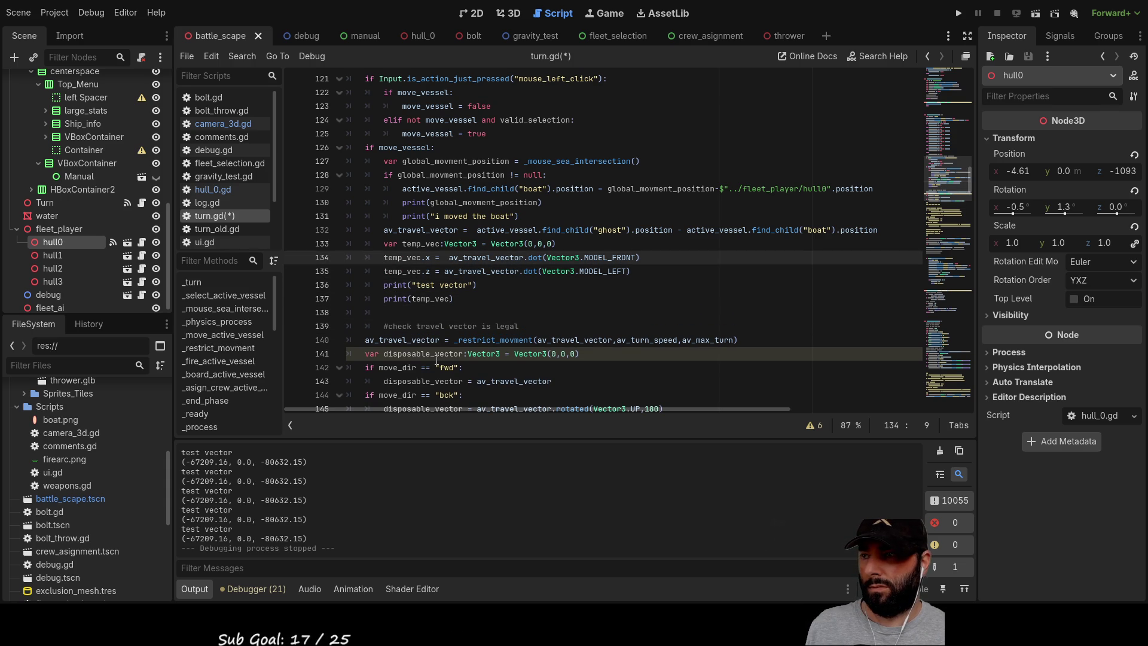
{"action": "key", "text": "Up"}
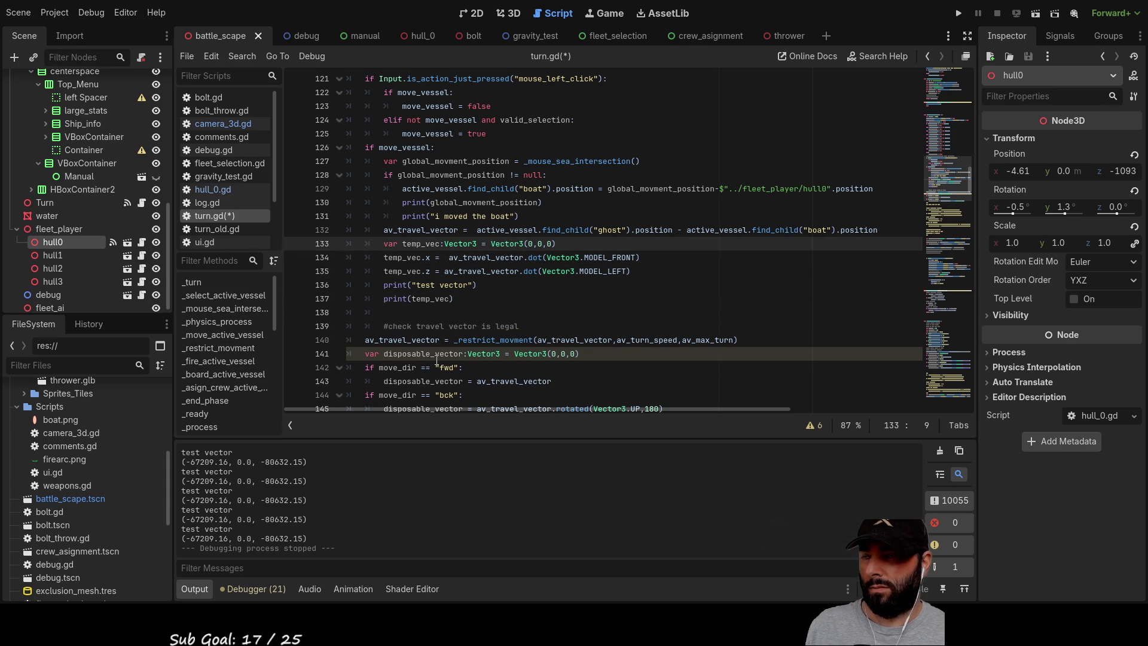
{"action": "key", "text": "Down"}
{"action": "key", "text": "ctrl+Right"}
{"action": "key", "text": "Left"}
{"action": "key", "text": "Left"}
{"action": "key", "text": "Left"}
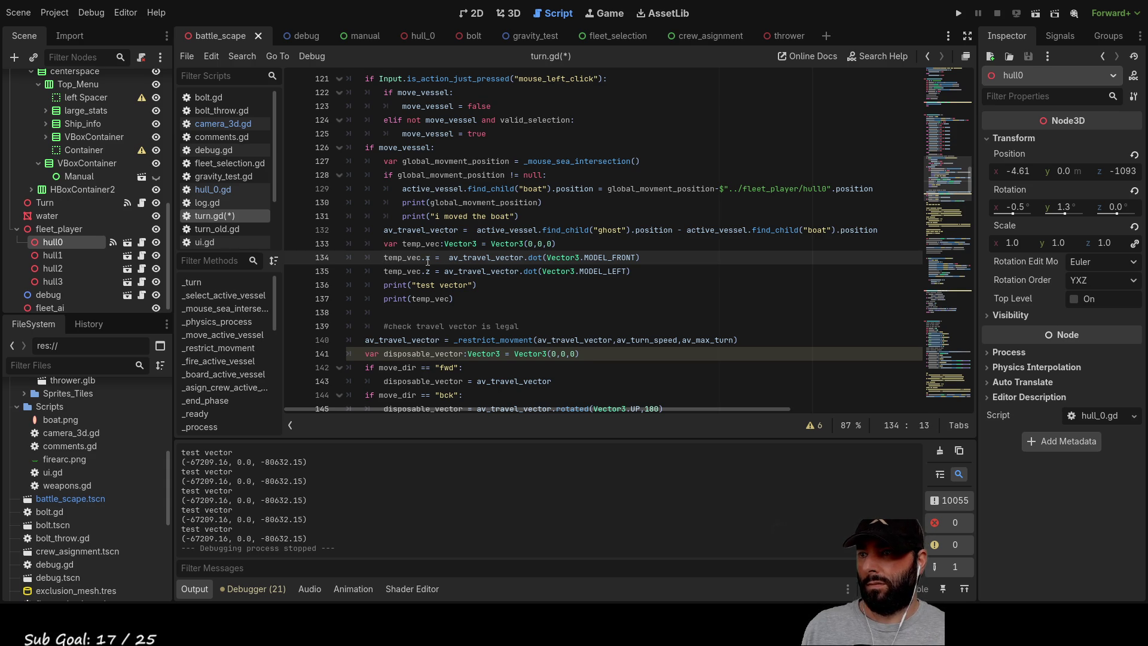
{"action": "scroll", "coordinate": [428, 262], "scroll_direction": "down", "scroll_amount": 1}
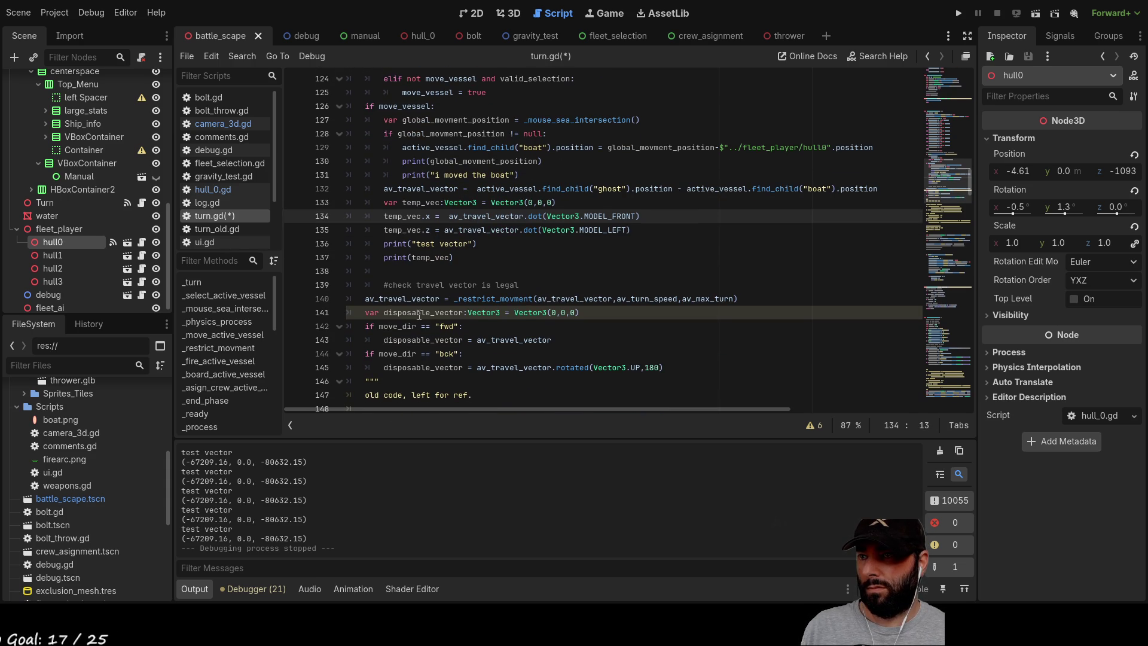
{"action": "scroll", "coordinate": [447, 337], "scroll_direction": "down", "scroll_amount": 1}
{"action": "left_click", "coordinate": [502, 287]}
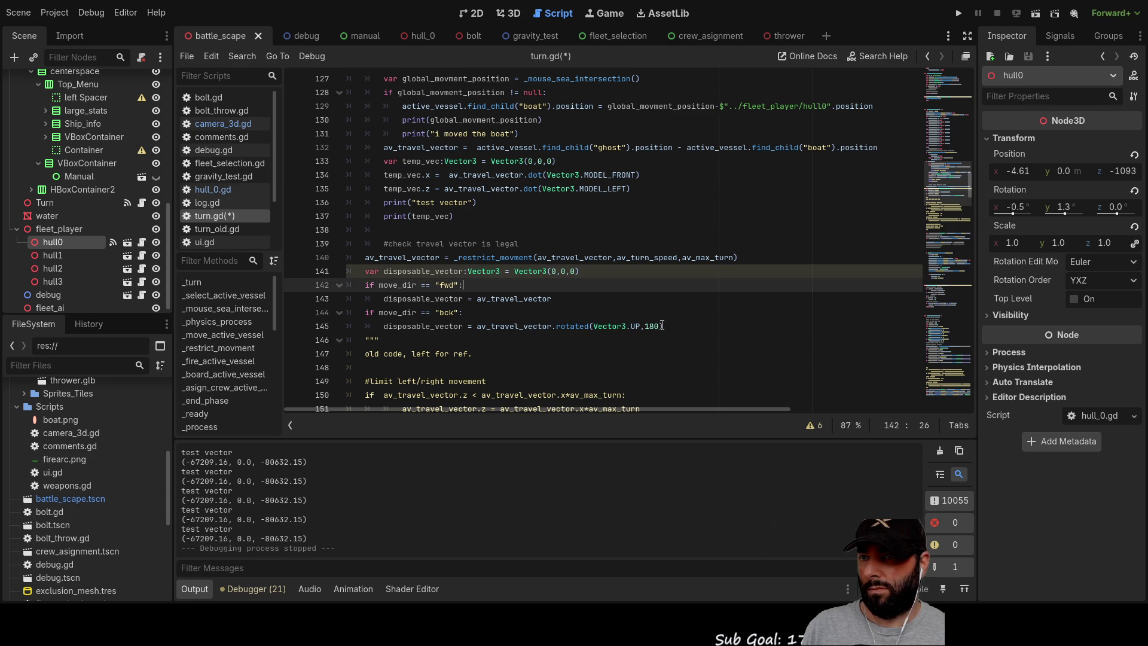
{"action": "double_click", "coordinate": [422, 271]}
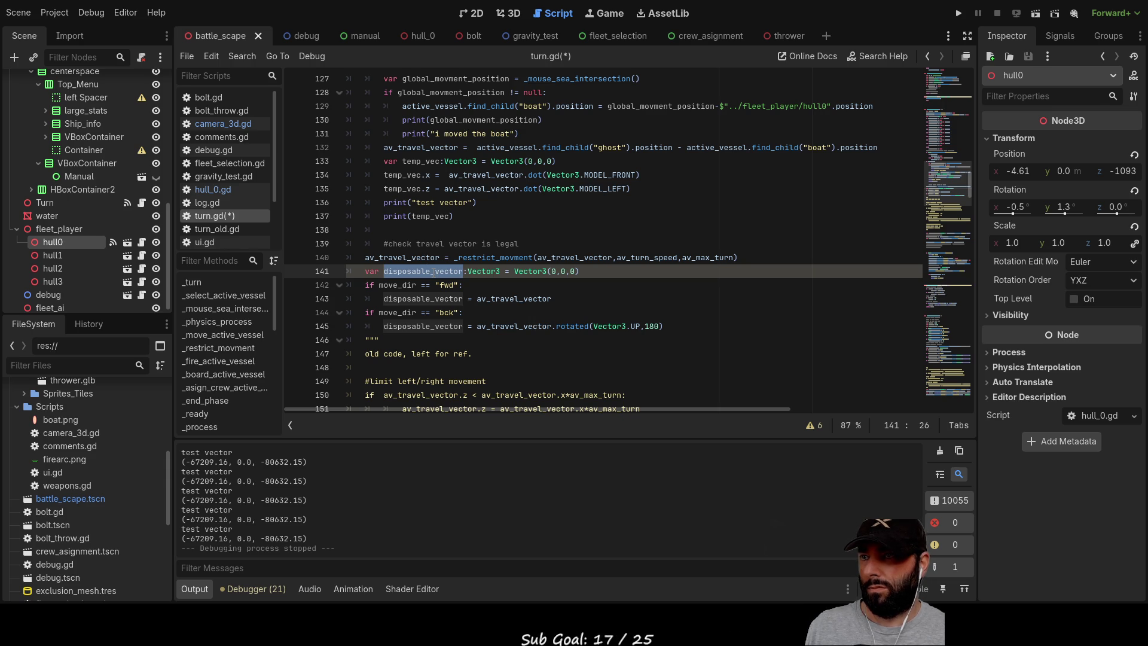
{"action": "key", "text": "End"}
{"action": "key", "text": "shift+Left"}
{"action": "key", "text": "shift+Left"}
{"action": "key", "text": "shift+Left"}
{"action": "key", "text": "shift+Home"}
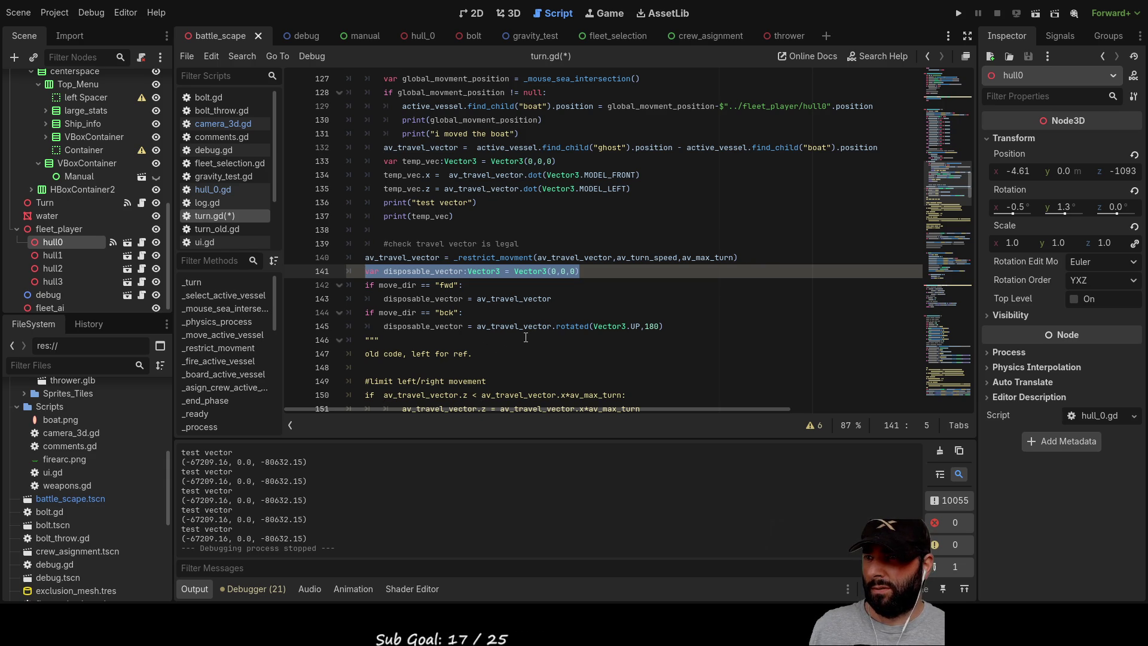
{"action": "left_click", "coordinate": [512, 315]}
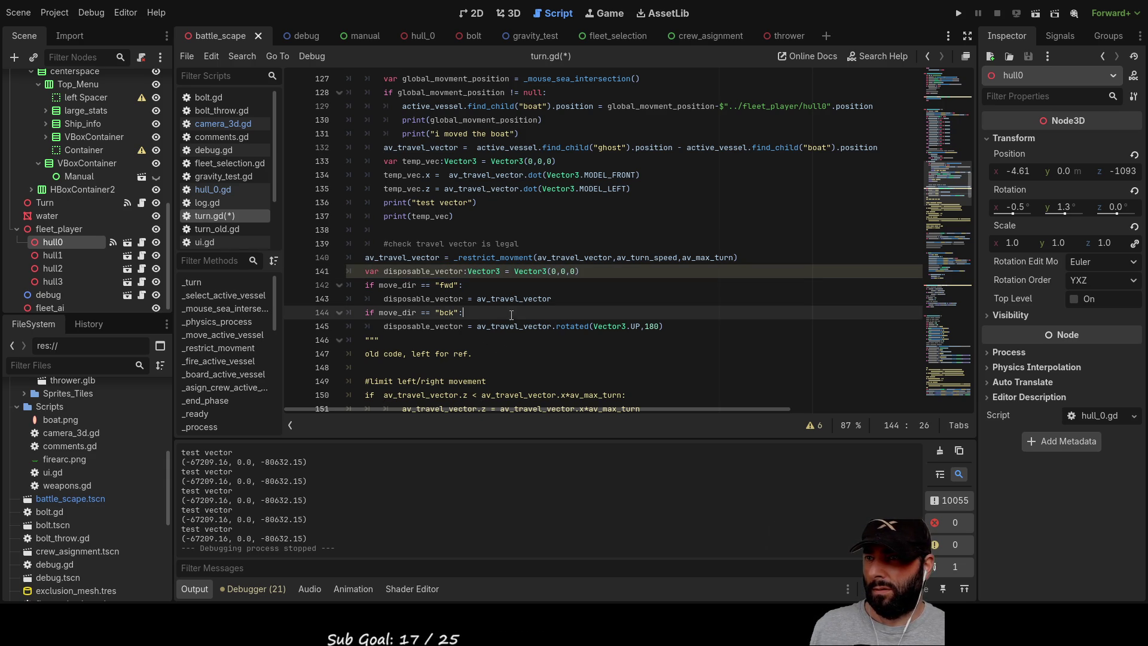
{"action": "double_click", "coordinate": [421, 272]}
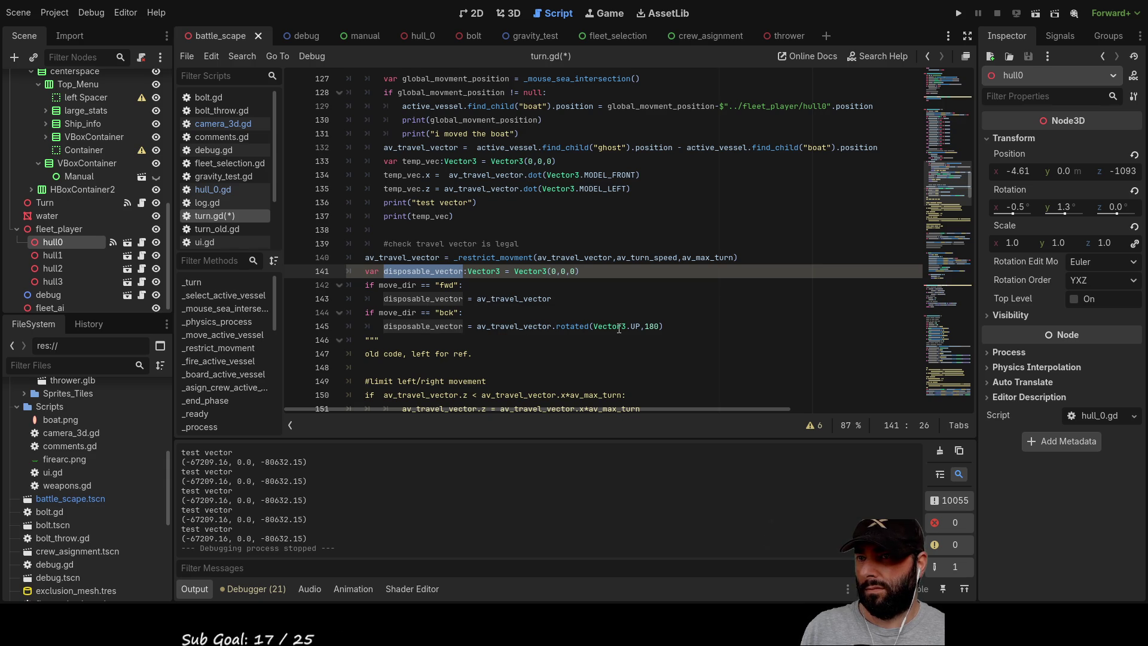
{"action": "scroll", "coordinate": [522, 355], "scroll_direction": "down", "scroll_amount": 8}
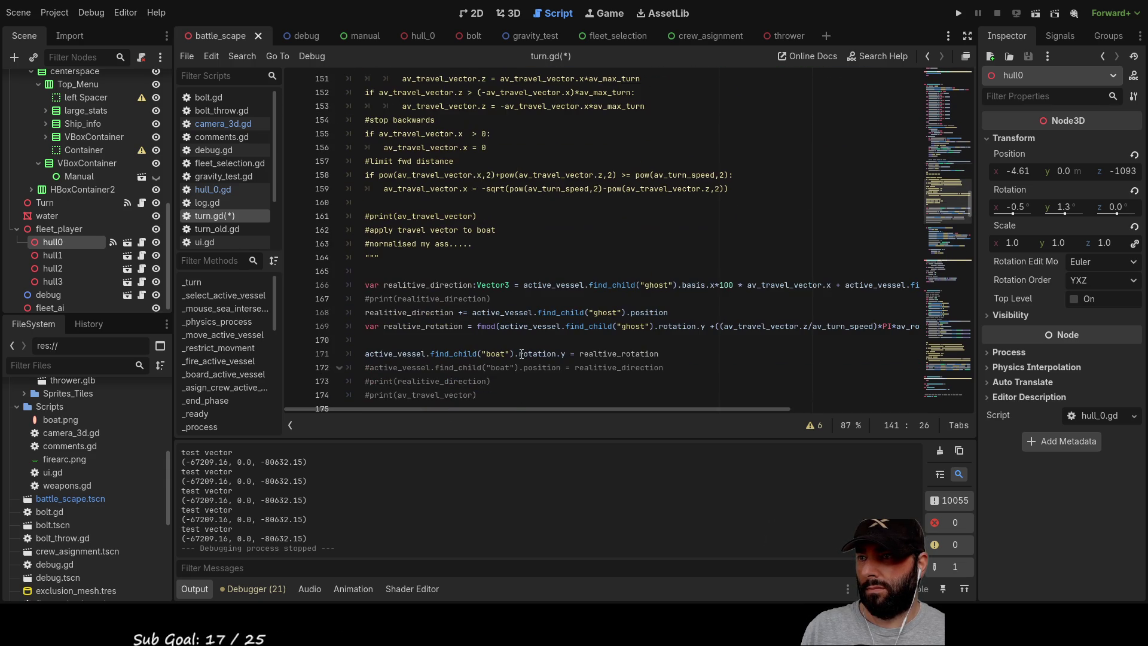
{"action": "scroll", "coordinate": [428, 248], "scroll_direction": "up", "scroll_amount": 5}
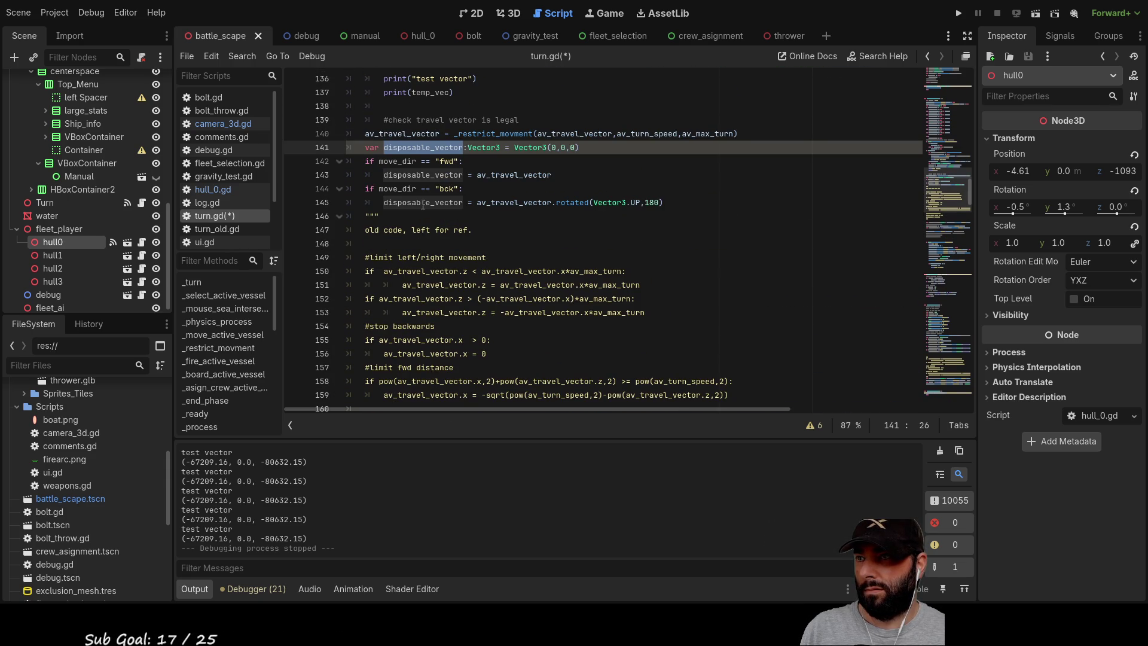
{"action": "double_click", "coordinate": [423, 206]}
{"action": "scroll", "coordinate": [561, 370], "scroll_direction": "down", "scroll_amount": 5}
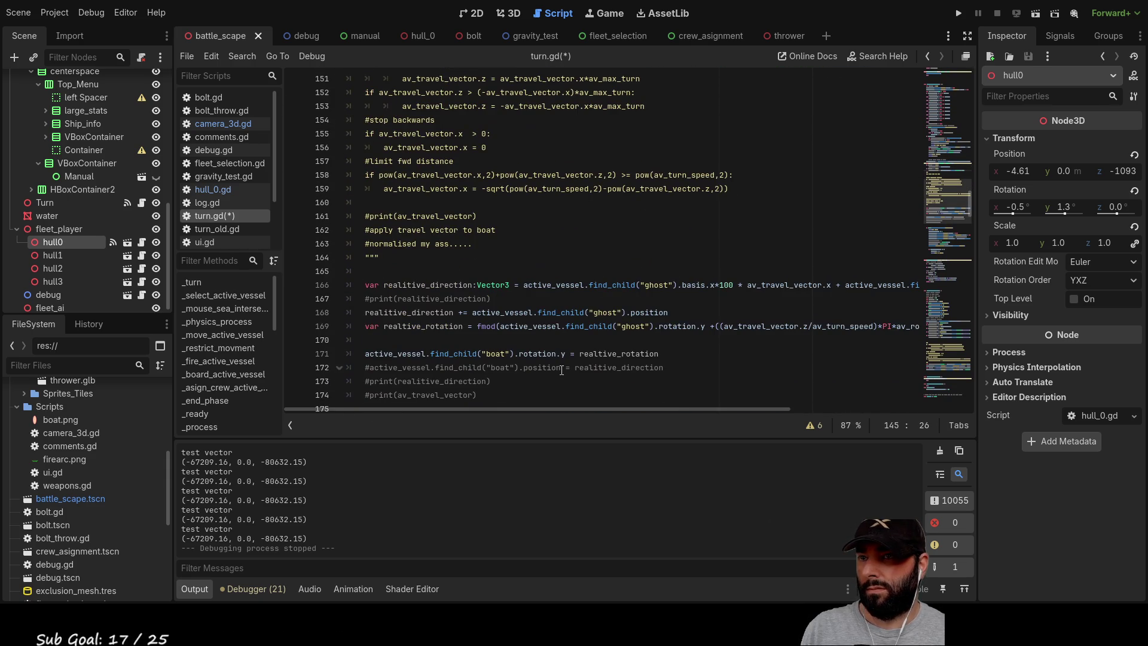
{"action": "left_click_drag", "start_coordinate": [628, 411], "coordinate": [789, 417]}
{"action": "scroll", "coordinate": [790, 412], "scroll_direction": "left", "scroll_amount": 5}
{"action": "scroll", "coordinate": [567, 354], "scroll_direction": "down", "scroll_amount": 7}
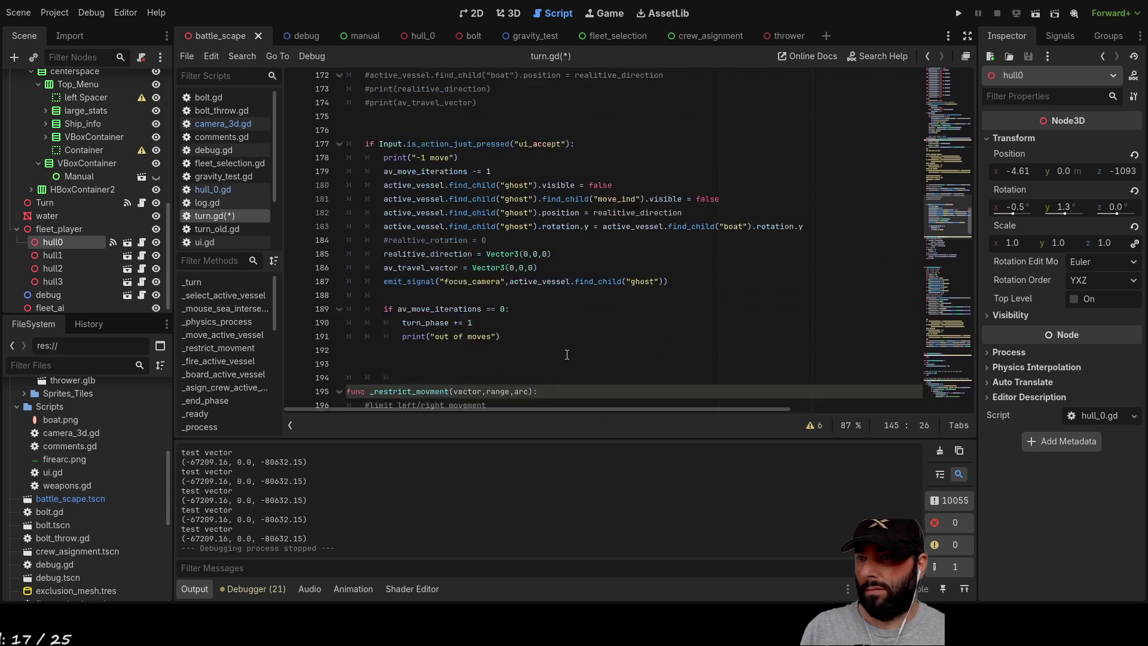
{"action": "scroll", "coordinate": [567, 355], "scroll_direction": "down", "scroll_amount": 6}
{"action": "scroll", "coordinate": [572, 353], "scroll_direction": "down", "scroll_amount": 8}
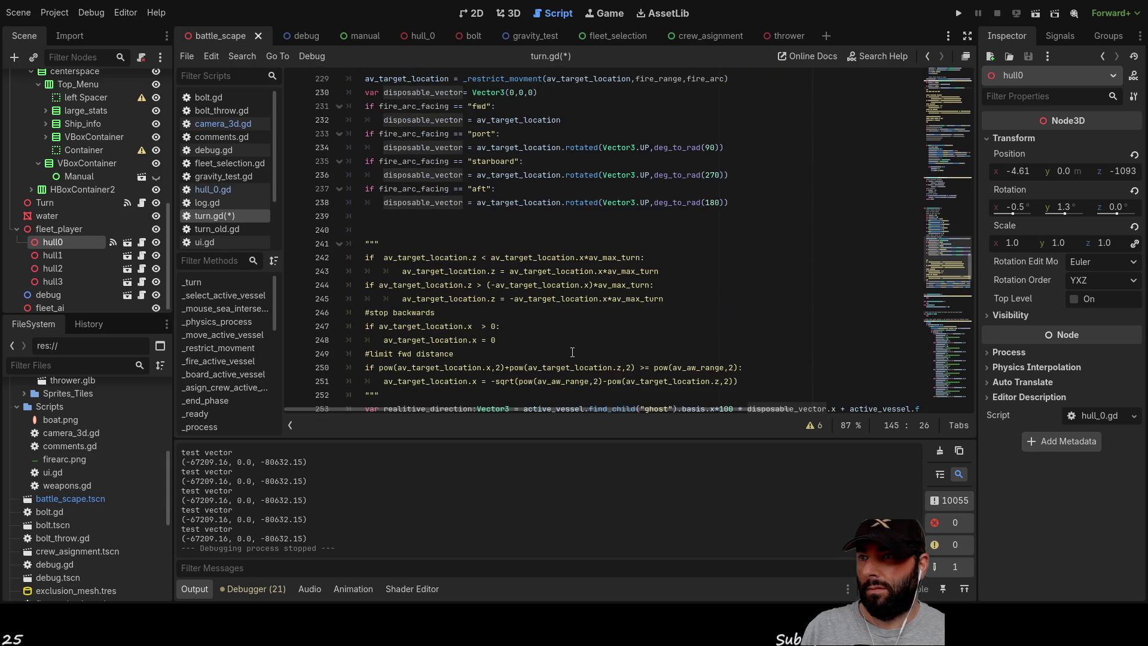
{"action": "scroll", "coordinate": [572, 352], "scroll_direction": "up", "scroll_amount": 3}
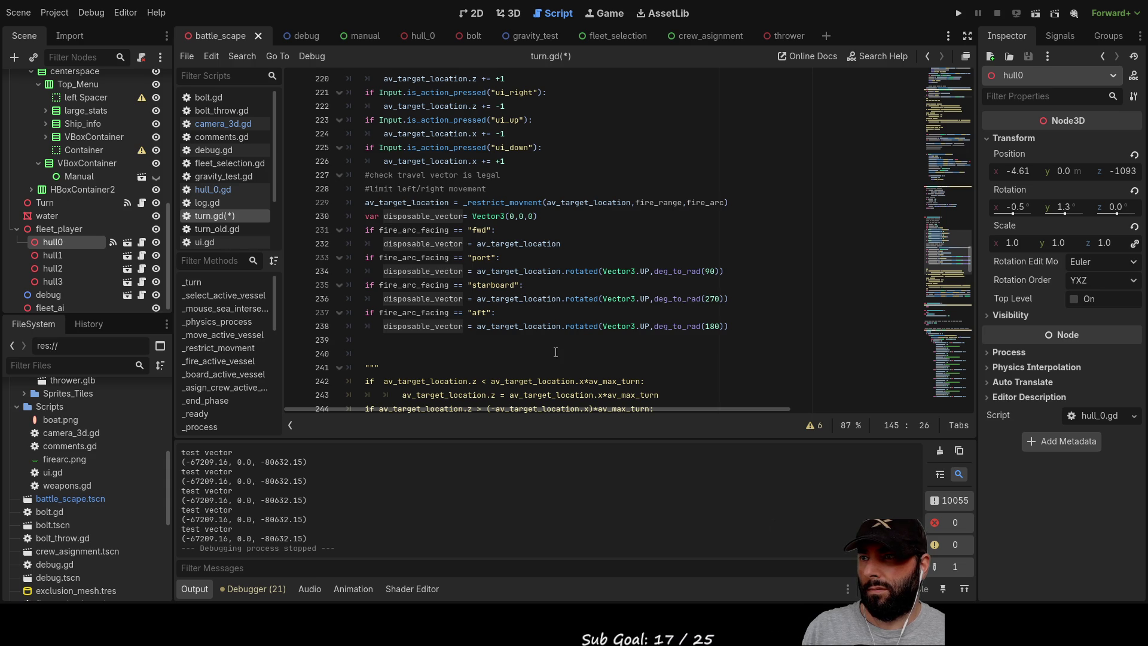
{"action": "scroll", "coordinate": [556, 353], "scroll_direction": "up", "scroll_amount": 15}
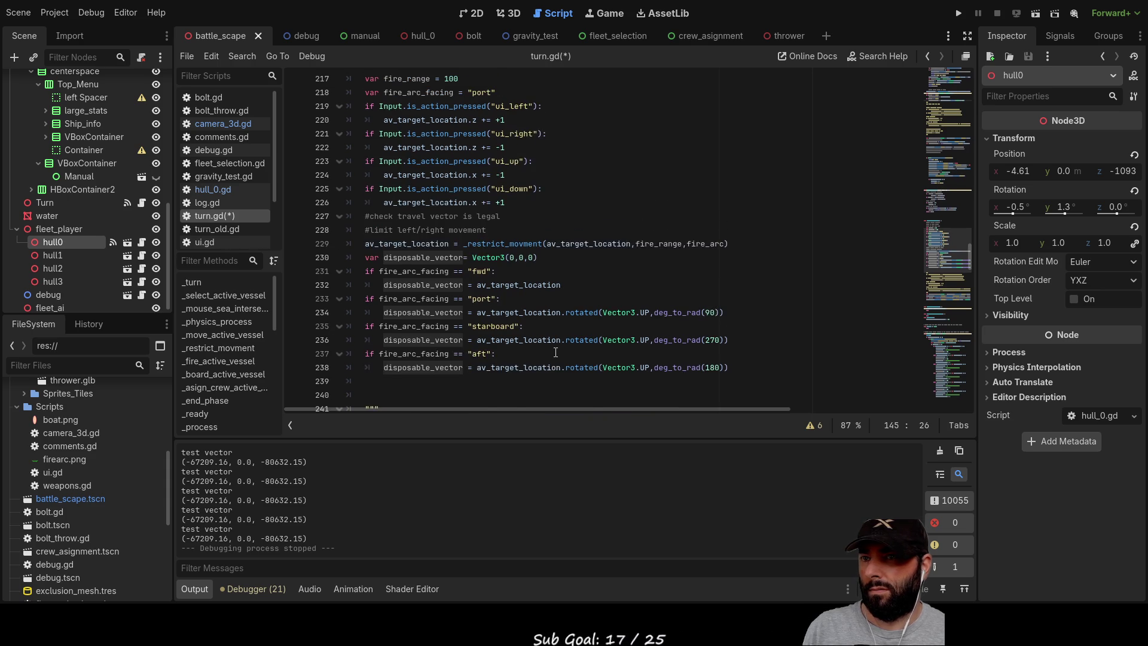
{"action": "scroll", "coordinate": [538, 317], "scroll_direction": "up", "scroll_amount": 10}
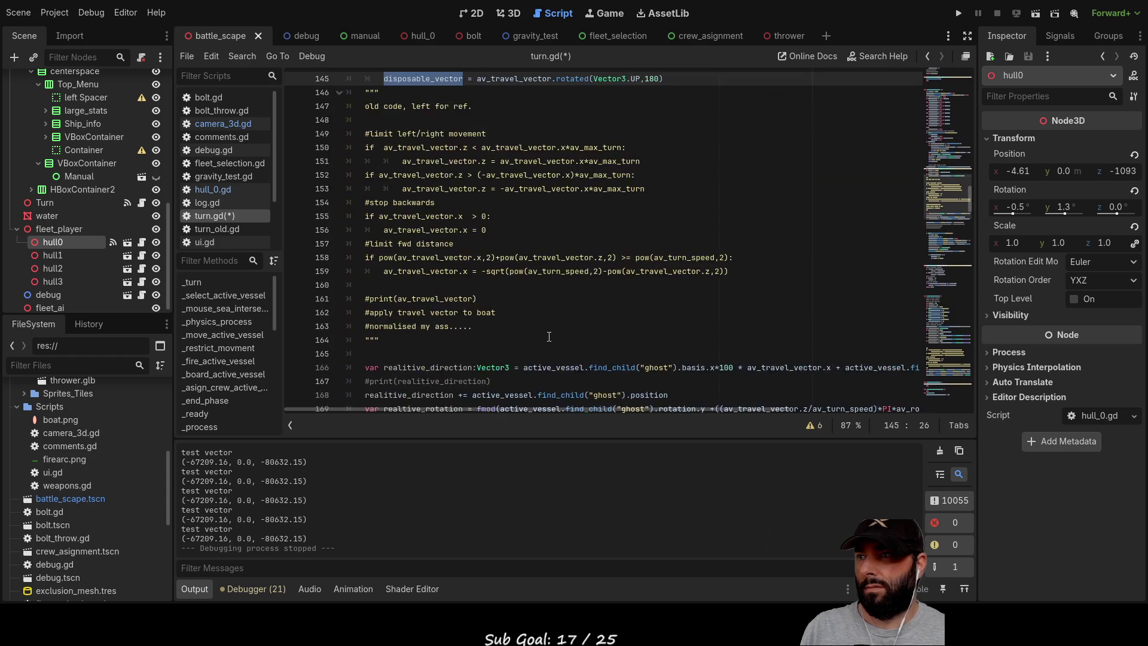
{"action": "left_click", "coordinate": [517, 275]}
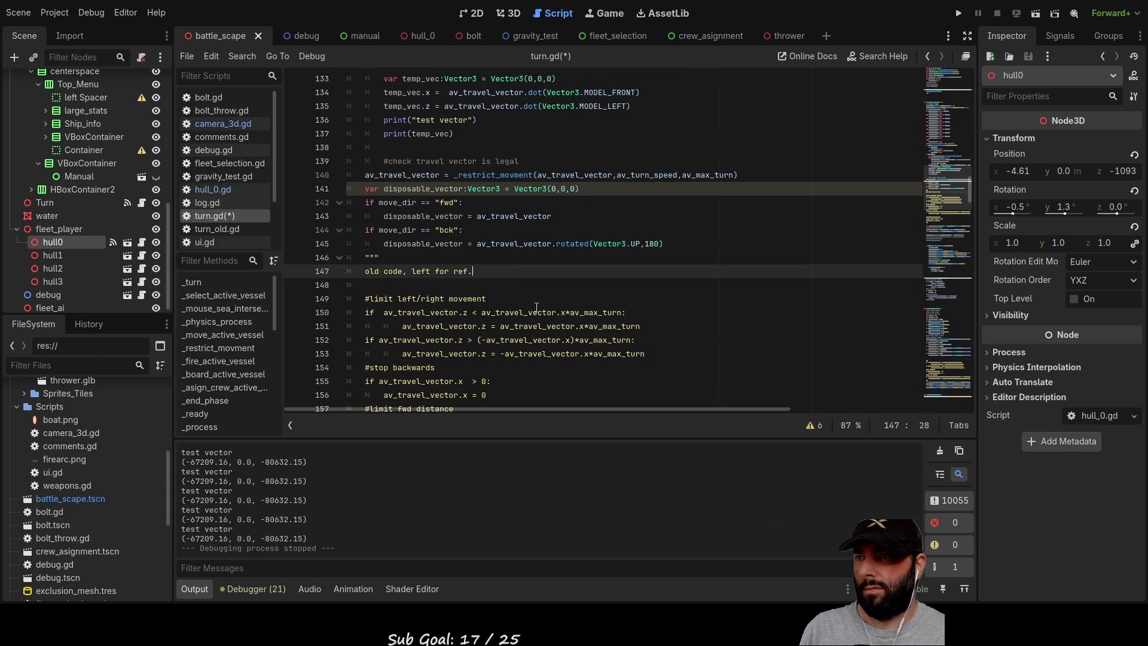
{"action": "scroll", "coordinate": [537, 307], "scroll_direction": "up", "scroll_amount": 1}
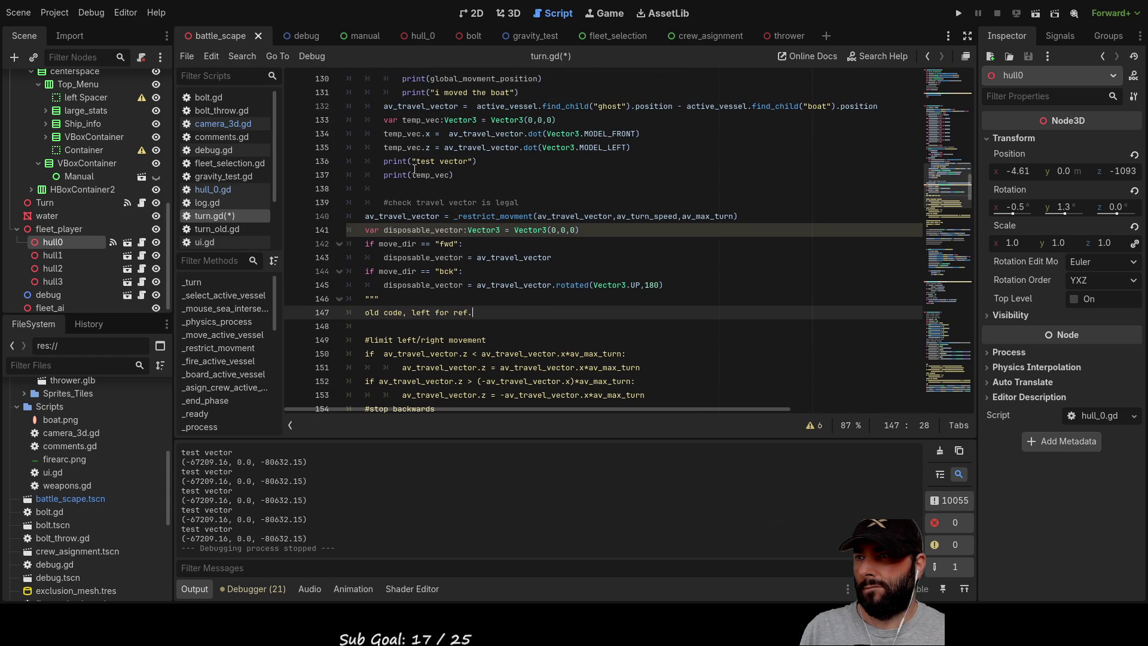
{"action": "double_click", "coordinate": [404, 147]}
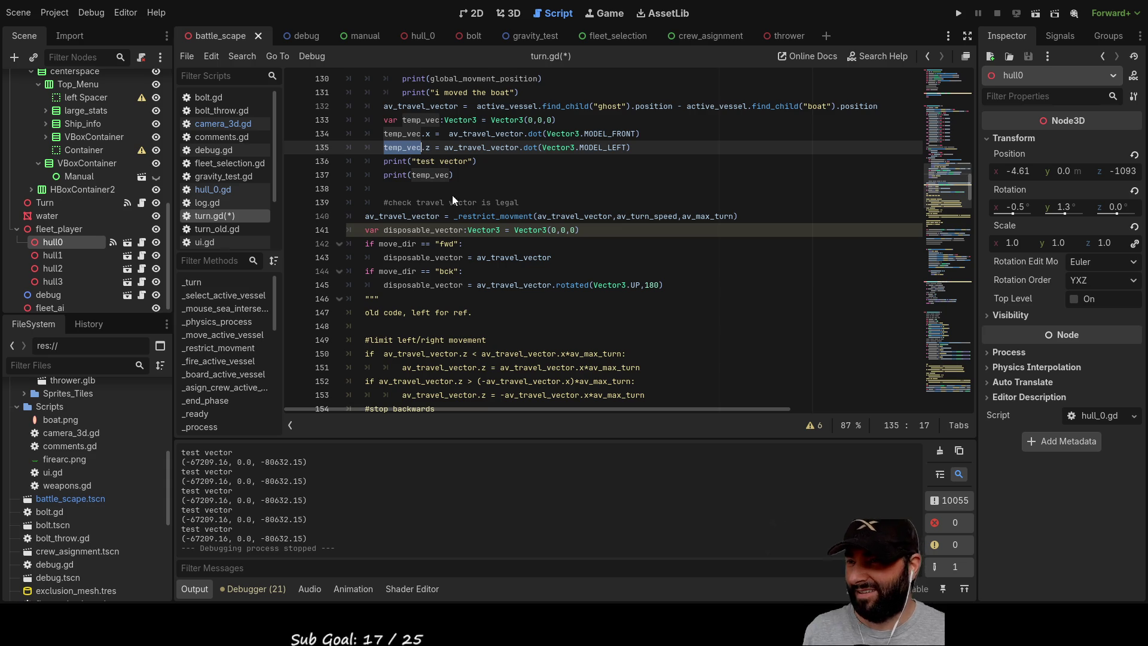
{"action": "scroll", "coordinate": [518, 252], "scroll_direction": "down", "scroll_amount": 5}
{"action": "scroll", "coordinate": [518, 252], "scroll_direction": "up", "scroll_amount": 4}
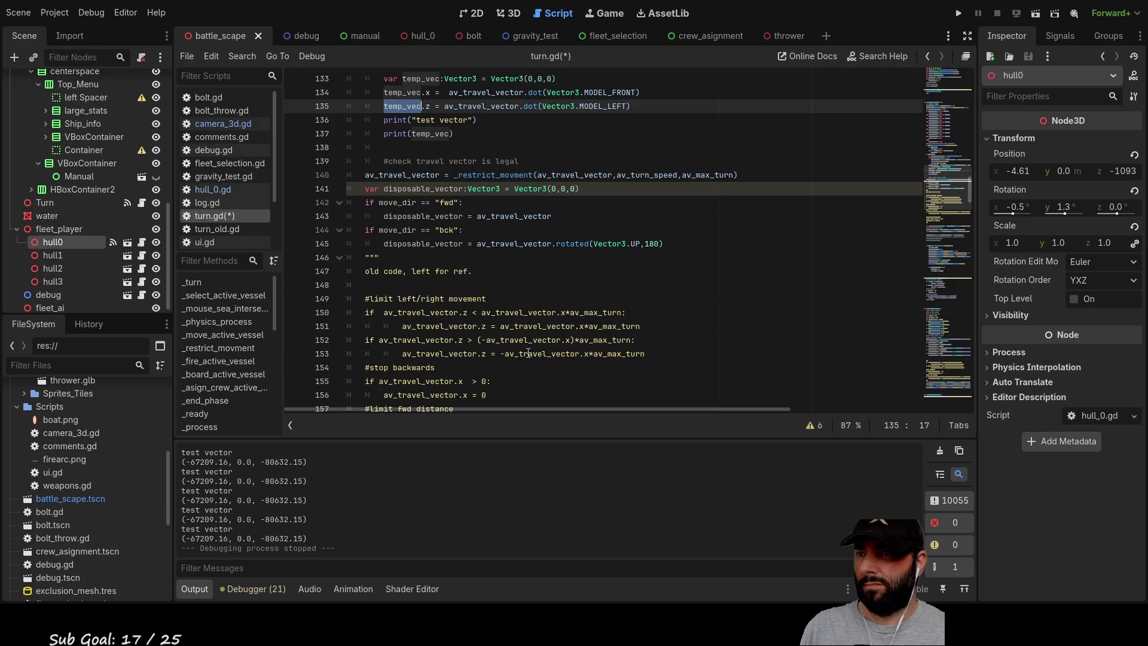
{"action": "scroll", "coordinate": [528, 341], "scroll_direction": "down", "scroll_amount": 5}
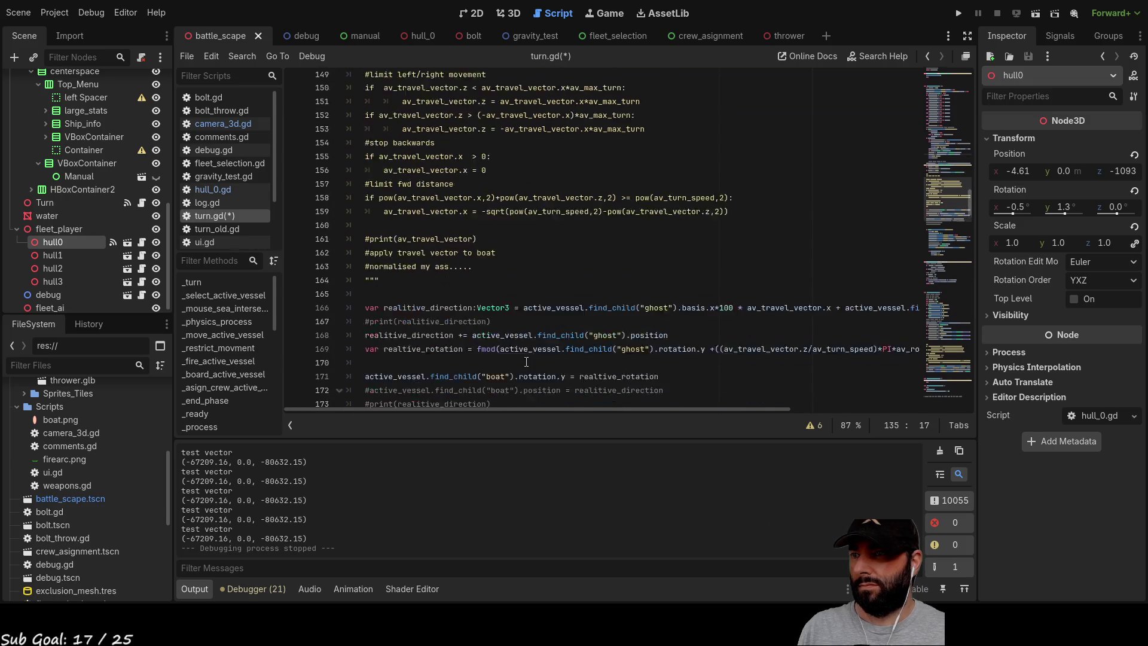
{"action": "scroll", "coordinate": [527, 363], "scroll_direction": "down", "scroll_amount": 1}
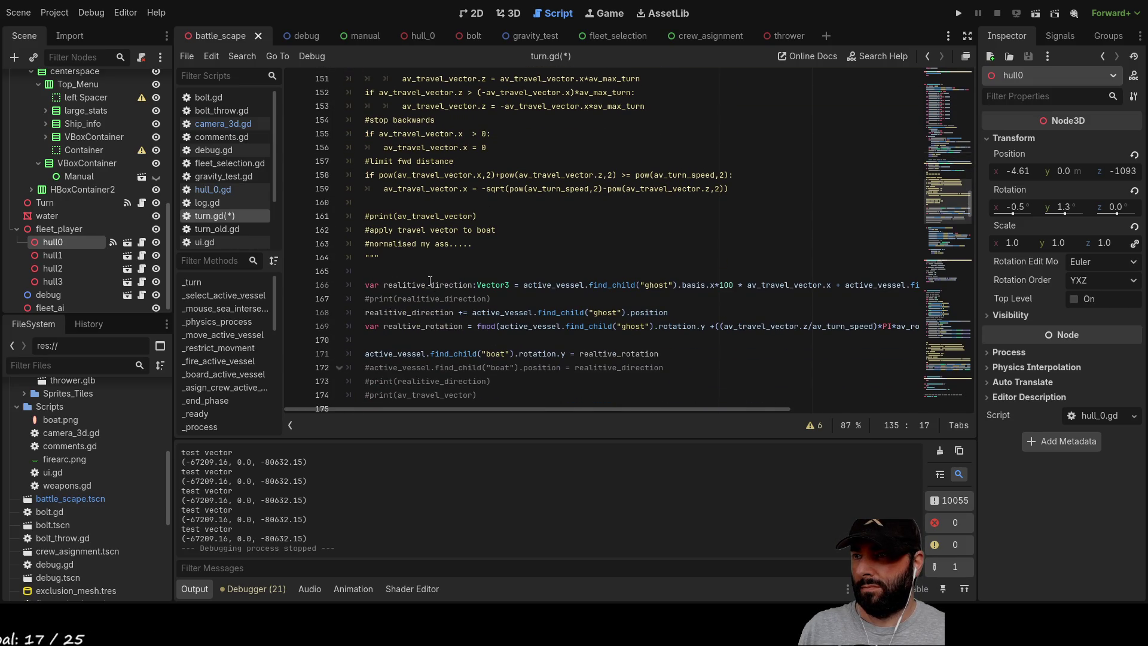
{"action": "double_click", "coordinate": [558, 285]}
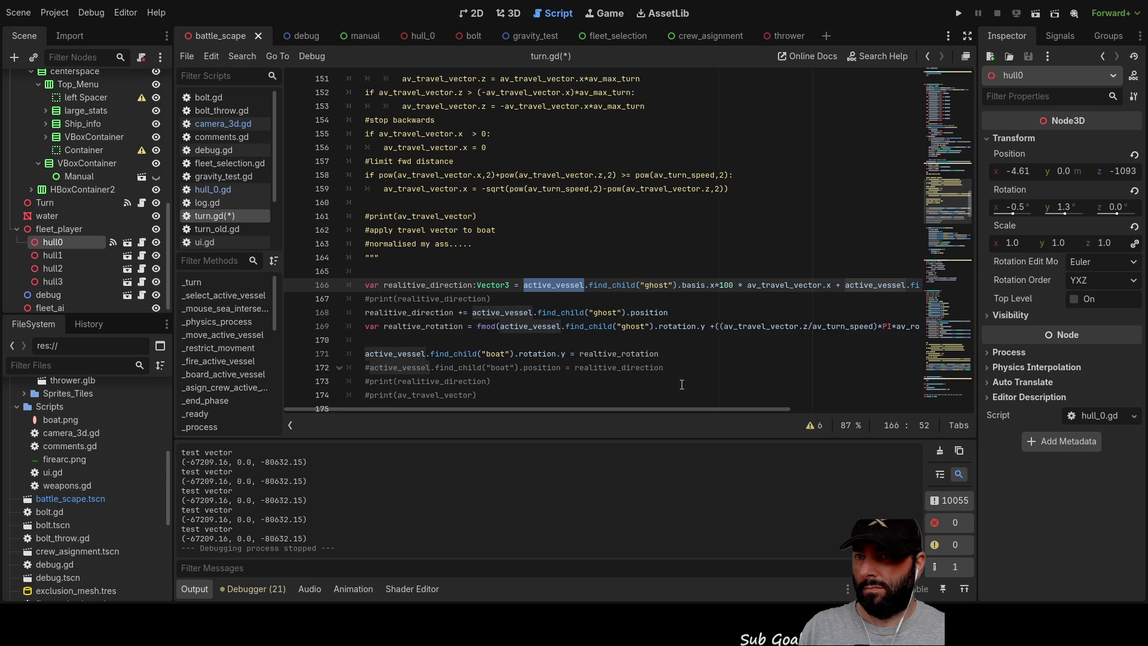
{"action": "left_click_drag", "start_coordinate": [686, 410], "coordinate": [790, 409]}
{"action": "double_click", "coordinate": [610, 287]}
{"action": "key", "text": "ctrl+c"}
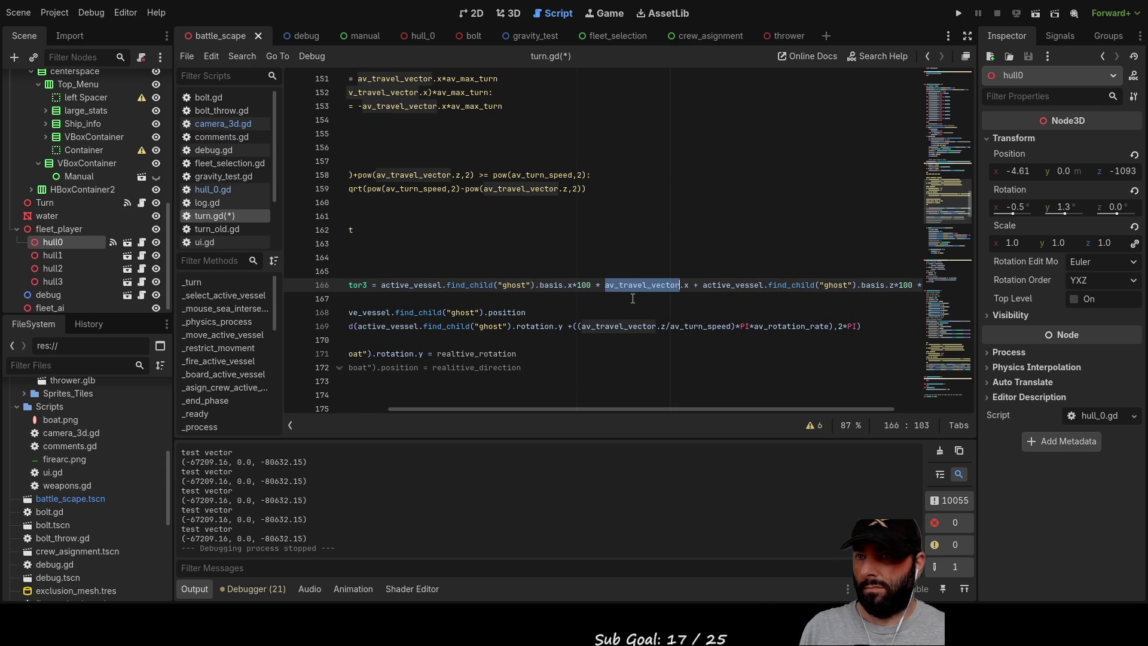
{"action": "type", "text": "temp_vec"}
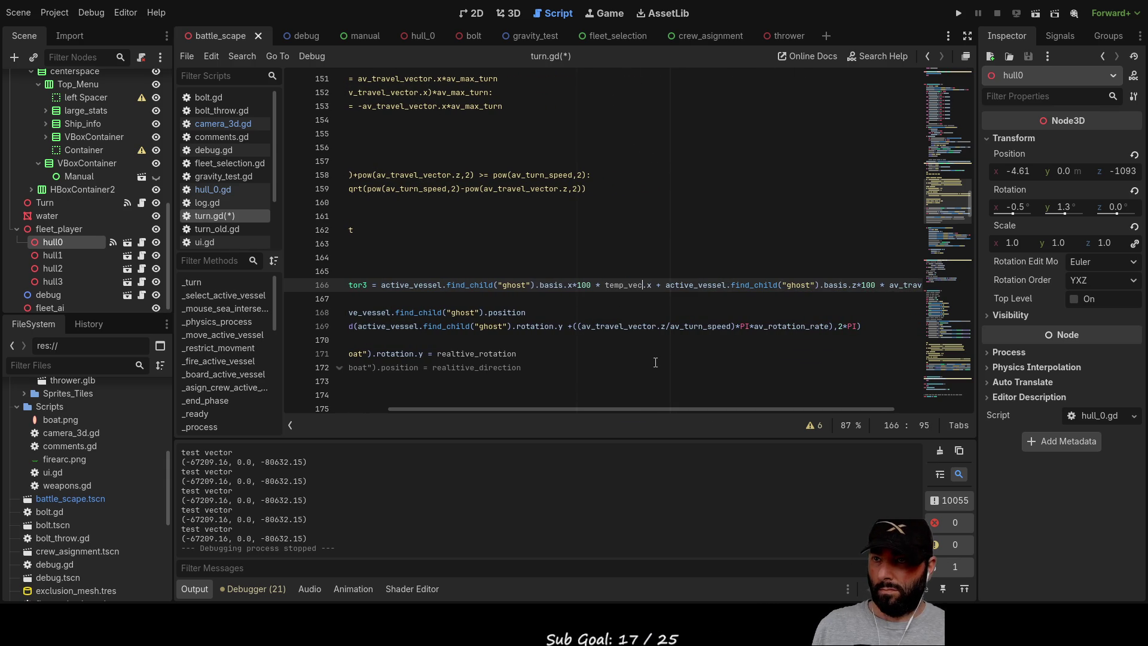
{"action": "double_click", "coordinate": [628, 327]}
{"action": "type", "text": "temp_vec"}
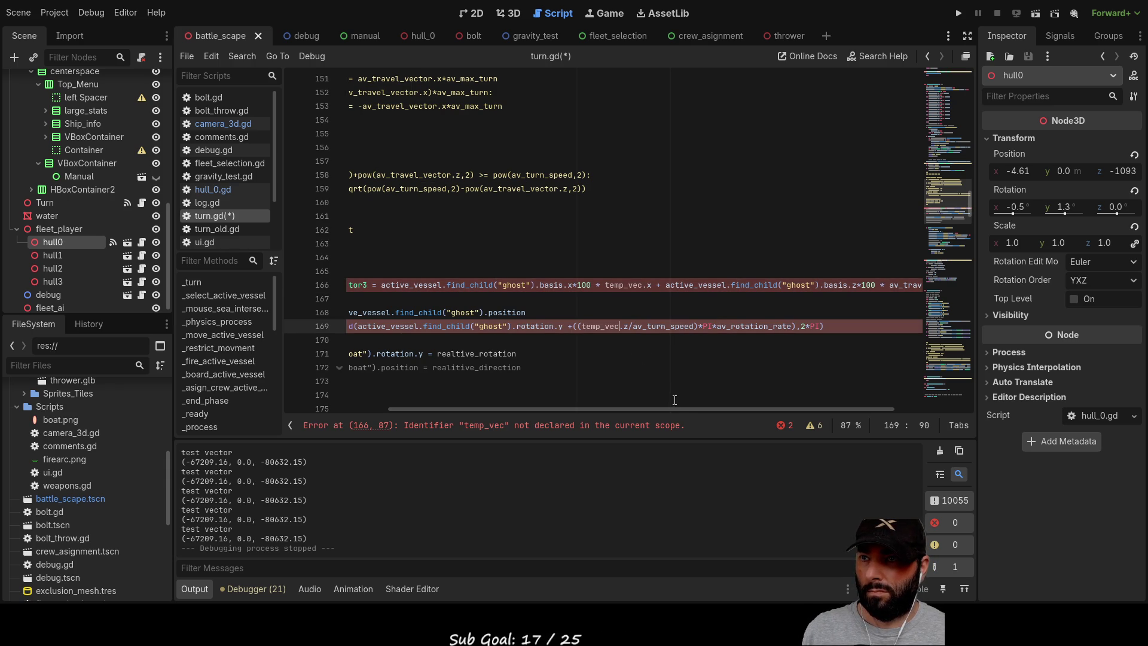
{"action": "left_click_drag", "start_coordinate": [642, 410], "coordinate": [529, 411]}
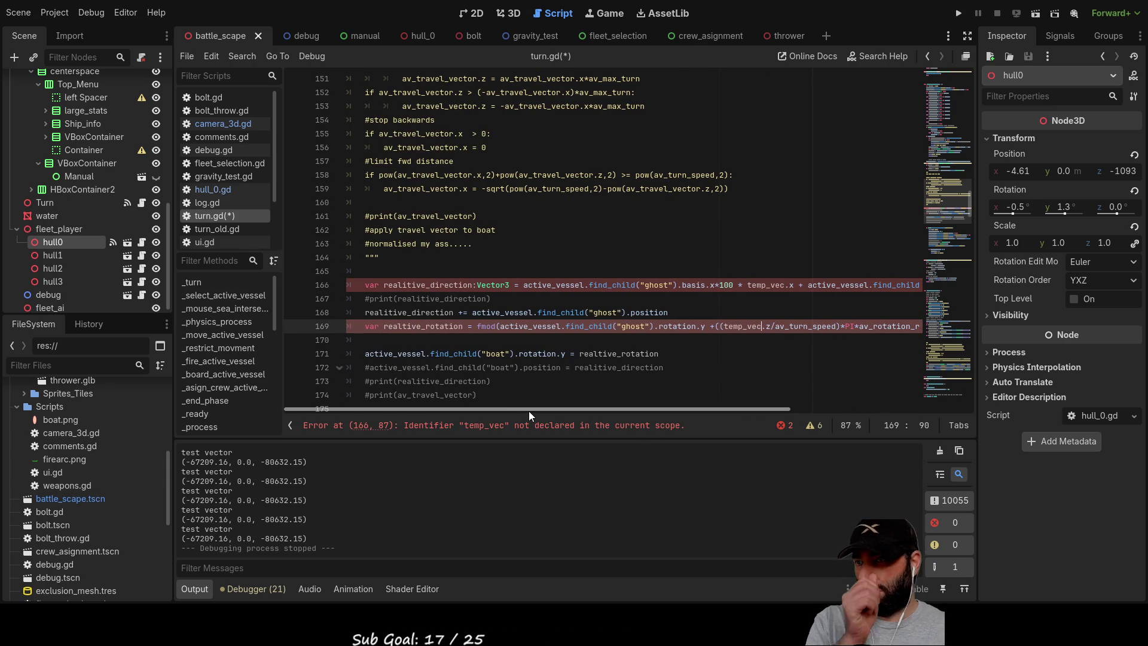
{"action": "scroll", "coordinate": [510, 285], "scroll_direction": "up", "scroll_amount": 4}
{"action": "scroll", "coordinate": [510, 286], "scroll_direction": "down", "scroll_amount": 4}
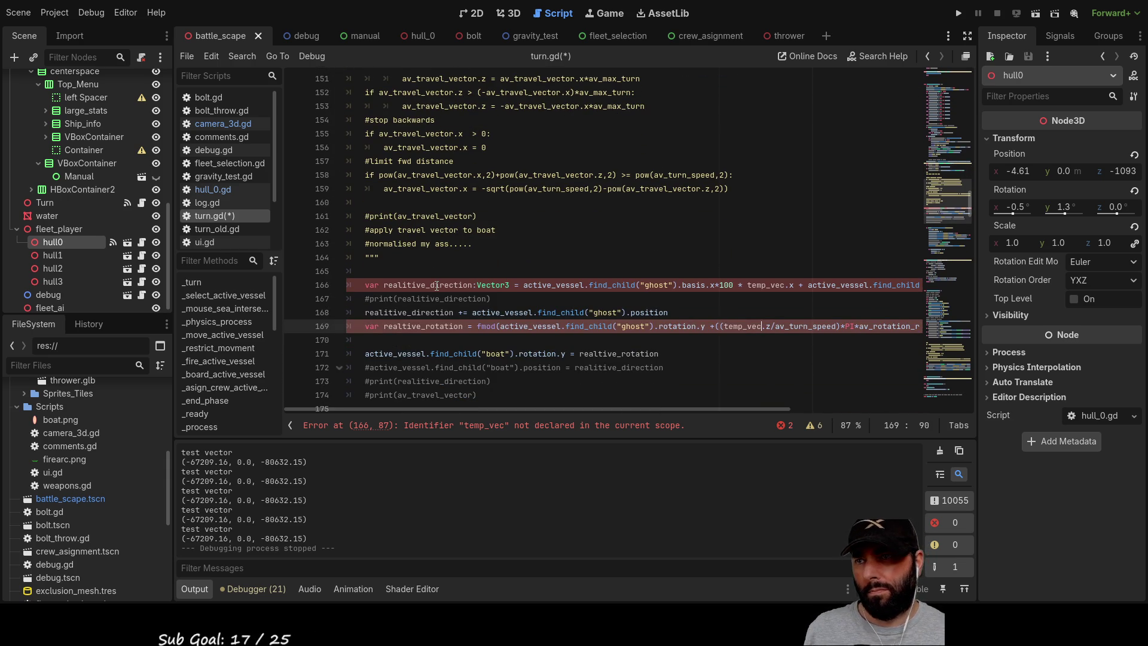
{"action": "key", "text": "ctrl+d"}
{"action": "key", "text": "ctrl+d"}
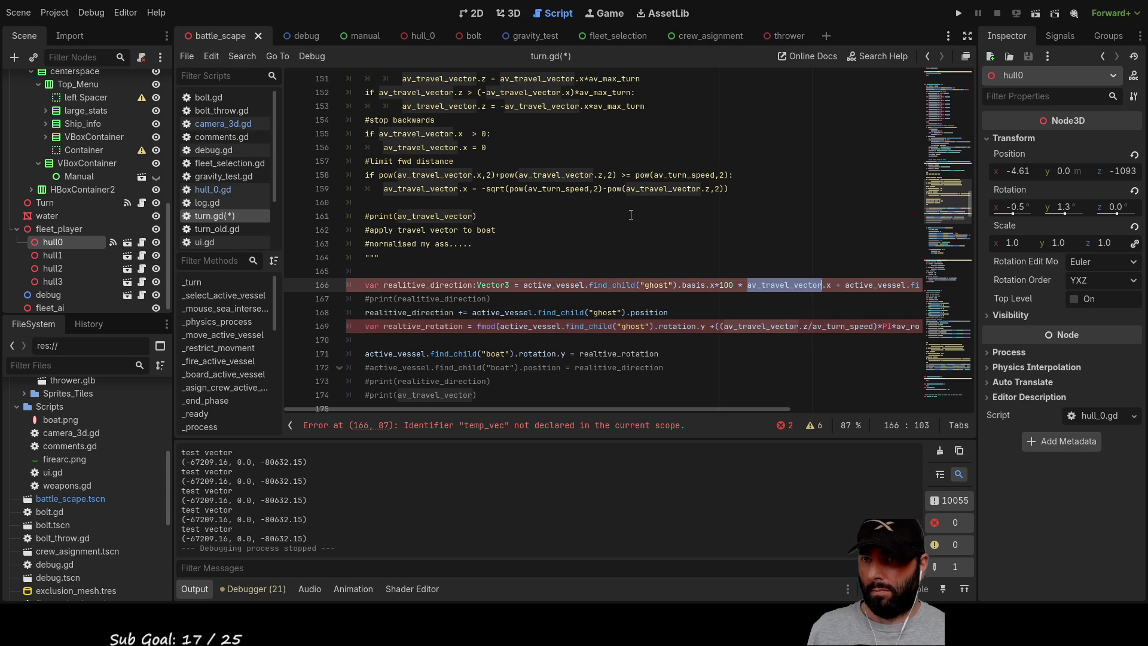
{"action": "key", "text": "ctrl+v"}
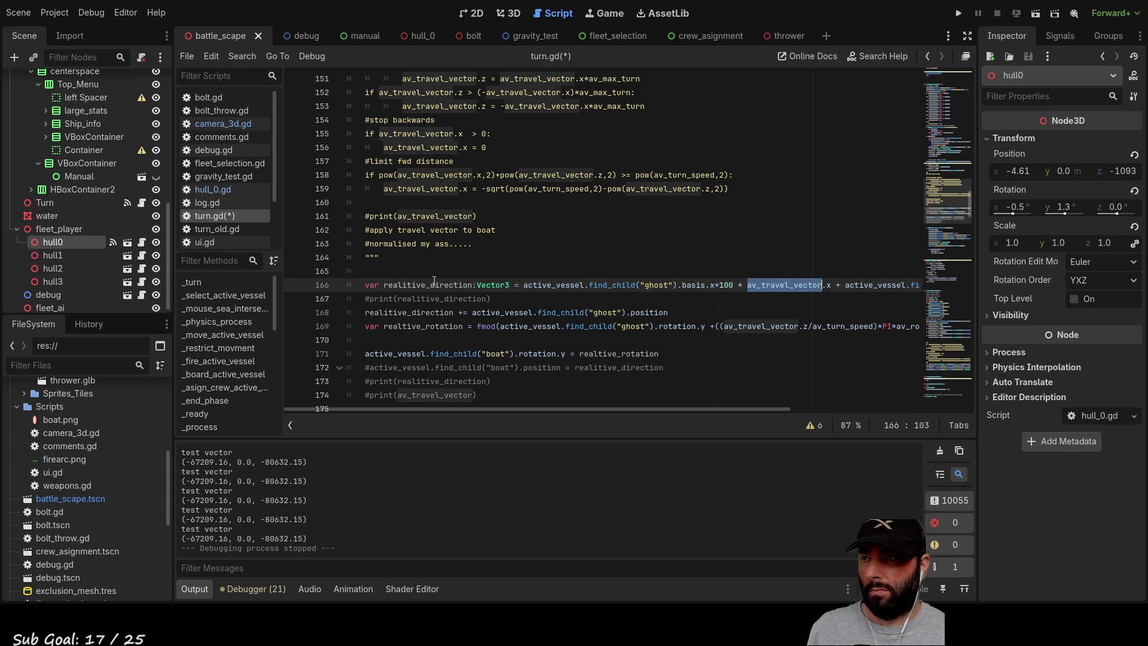
Cut the 'var temp_vec:Vector3 = Vector3(0,0,0)' declaration from line 133.
{"action": "scroll", "coordinate": [441, 274], "scroll_direction": "up", "scroll_amount": 5}
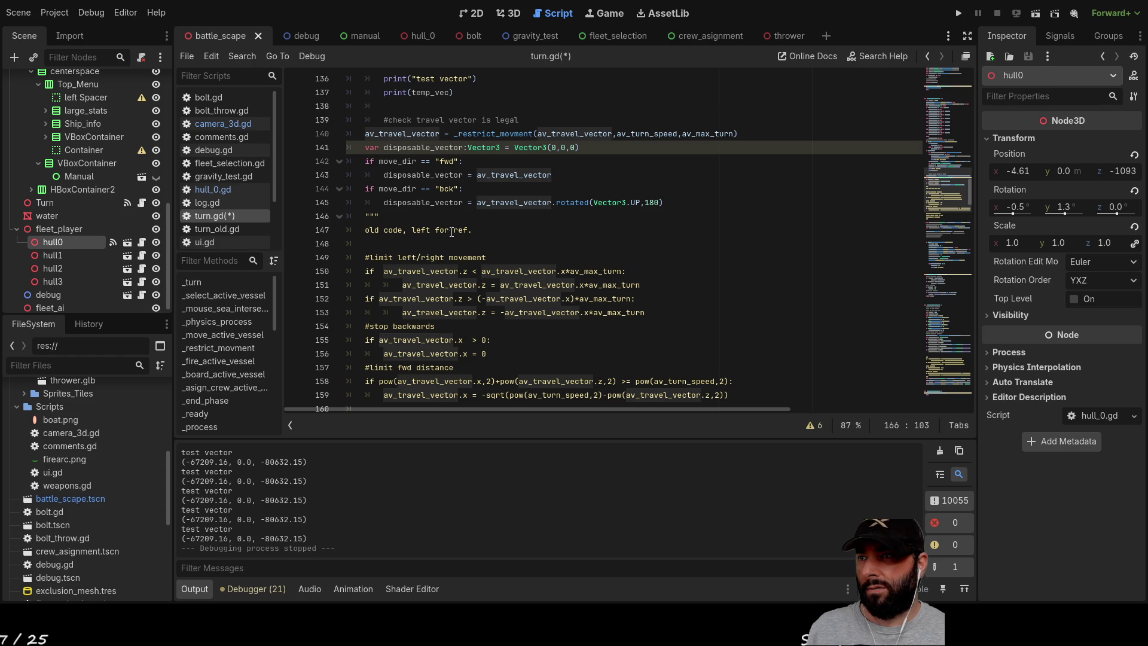
{"action": "scroll", "coordinate": [452, 235], "scroll_direction": "up", "scroll_amount": 4}
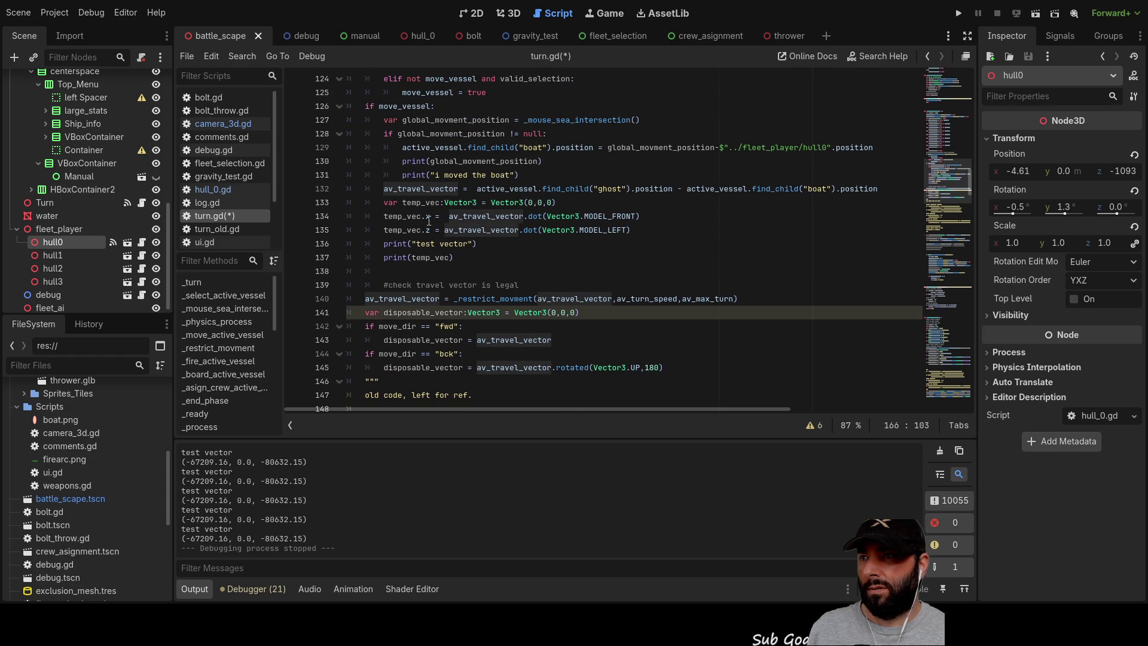
{"action": "left_click", "coordinate": [367, 202]}
{"action": "key", "text": "BackSpace"}
{"action": "left_click_drag", "start_coordinate": [538, 202], "coordinate": [359, 201]}
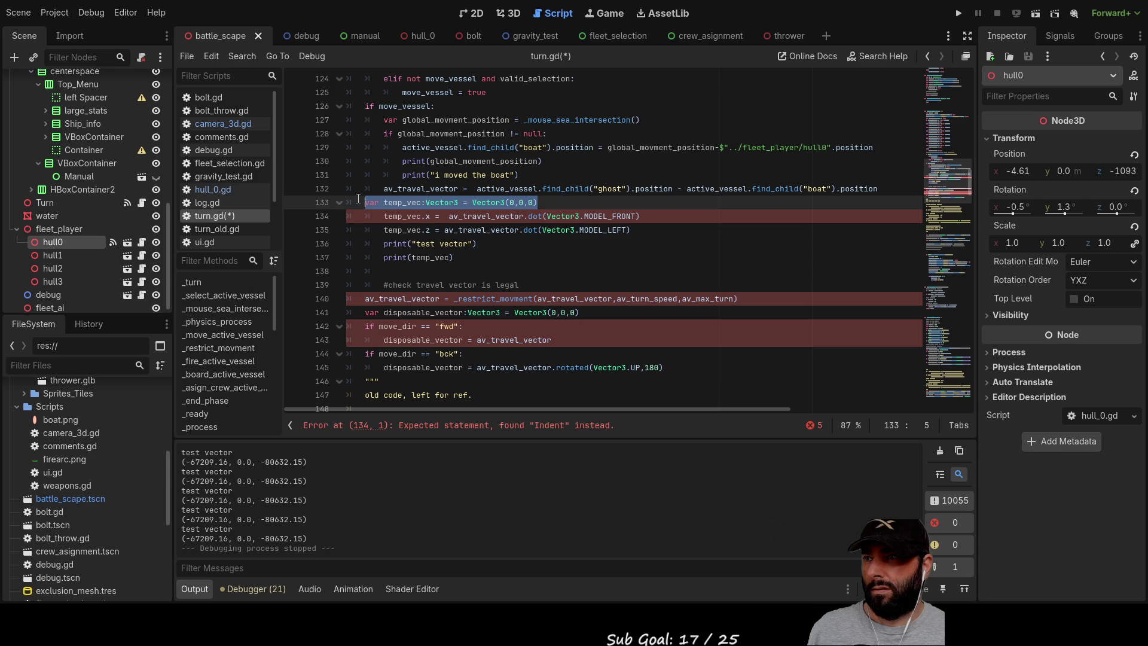
{"action": "key", "text": "ctrl+x"}
Paste the temp_vec declaration as line 99, at the start of _move_active_vessel.
{"action": "scroll", "coordinate": [353, 234], "scroll_direction": "up", "scroll_amount": 10}
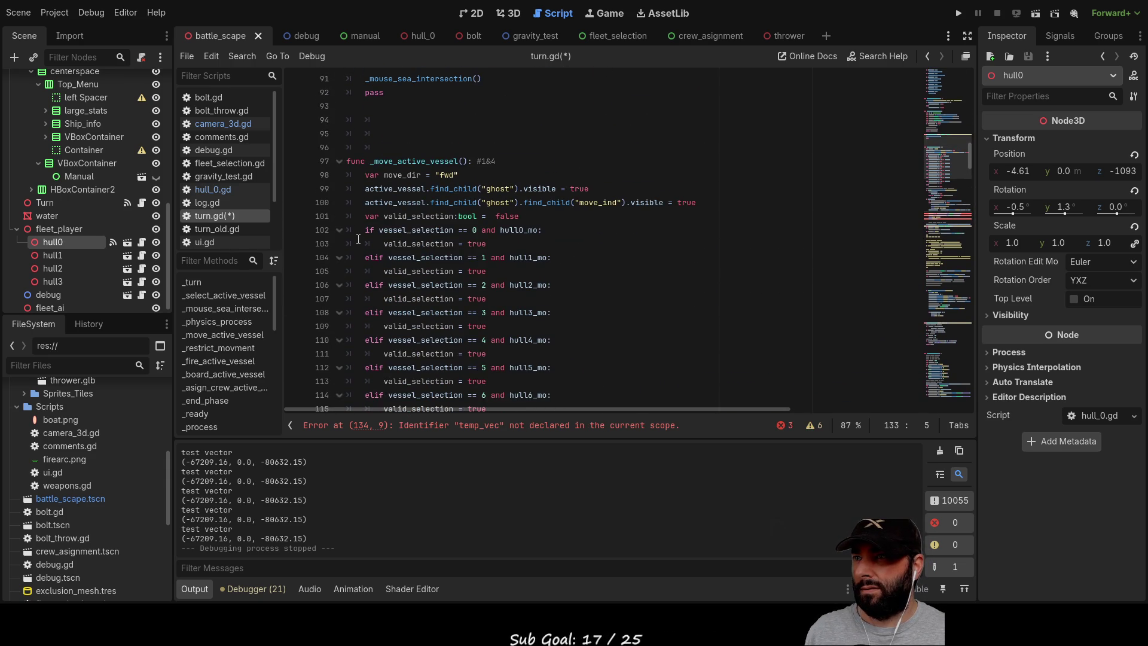
{"action": "left_click", "coordinate": [362, 189]}
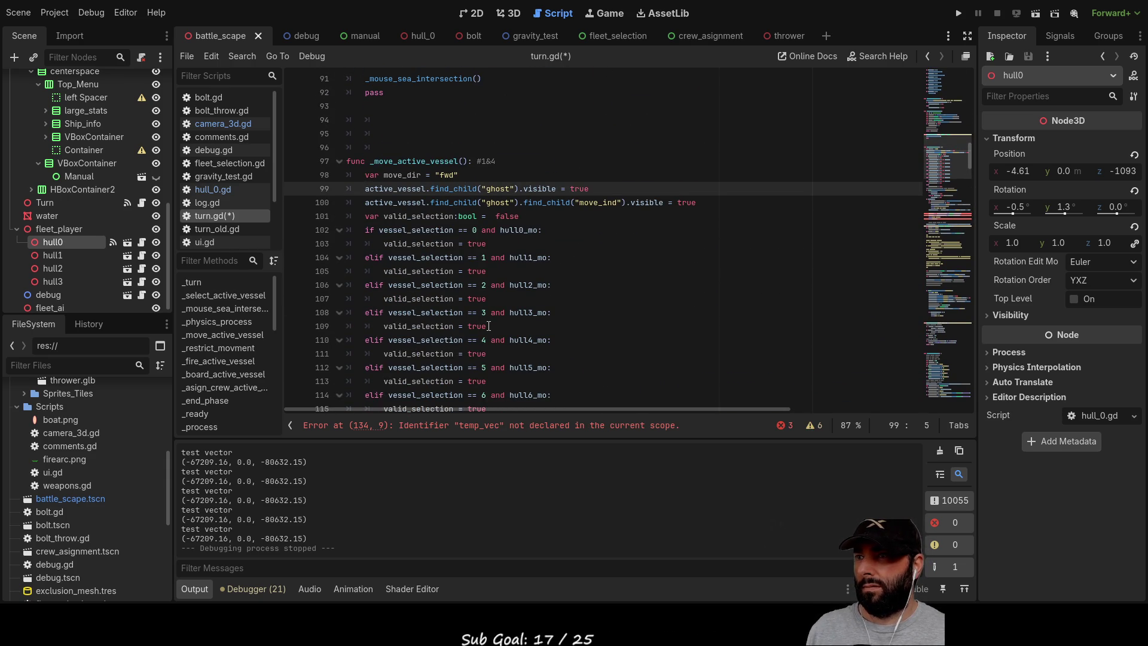
{"action": "key", "text": "ctrl+v"}
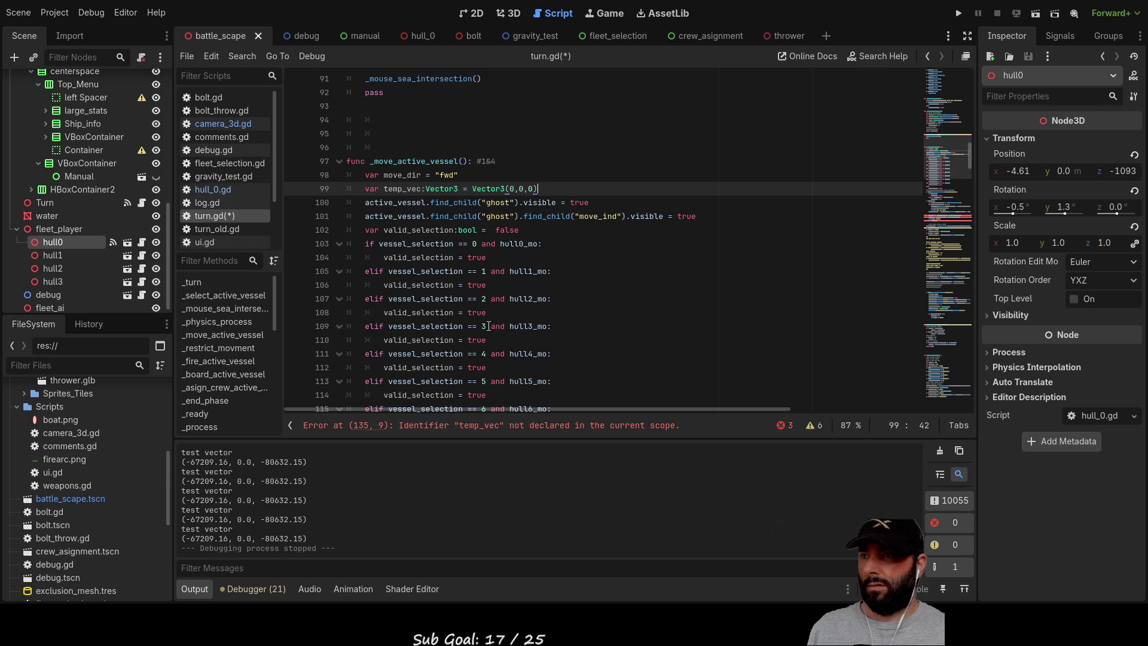
{"action": "scroll", "coordinate": [488, 326], "scroll_direction": "down", "scroll_amount": 15}
{"action": "scroll", "coordinate": [511, 274], "scroll_direction": "up", "scroll_amount": 15}
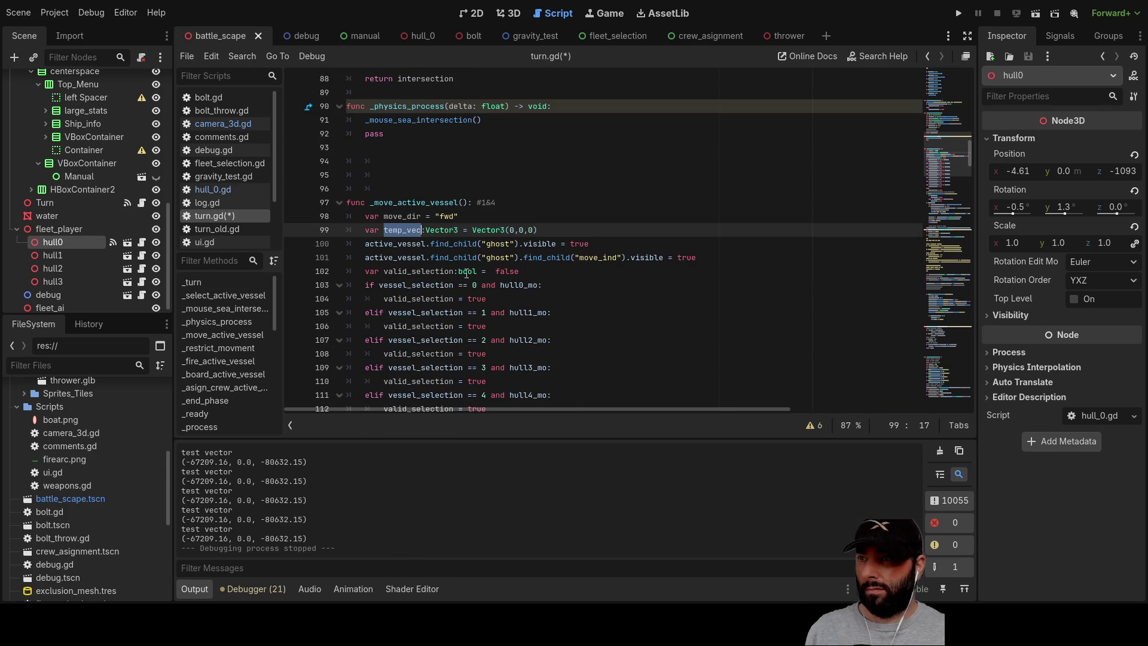
{"action": "scroll", "coordinate": [467, 280], "scroll_direction": "down", "scroll_amount": 20}
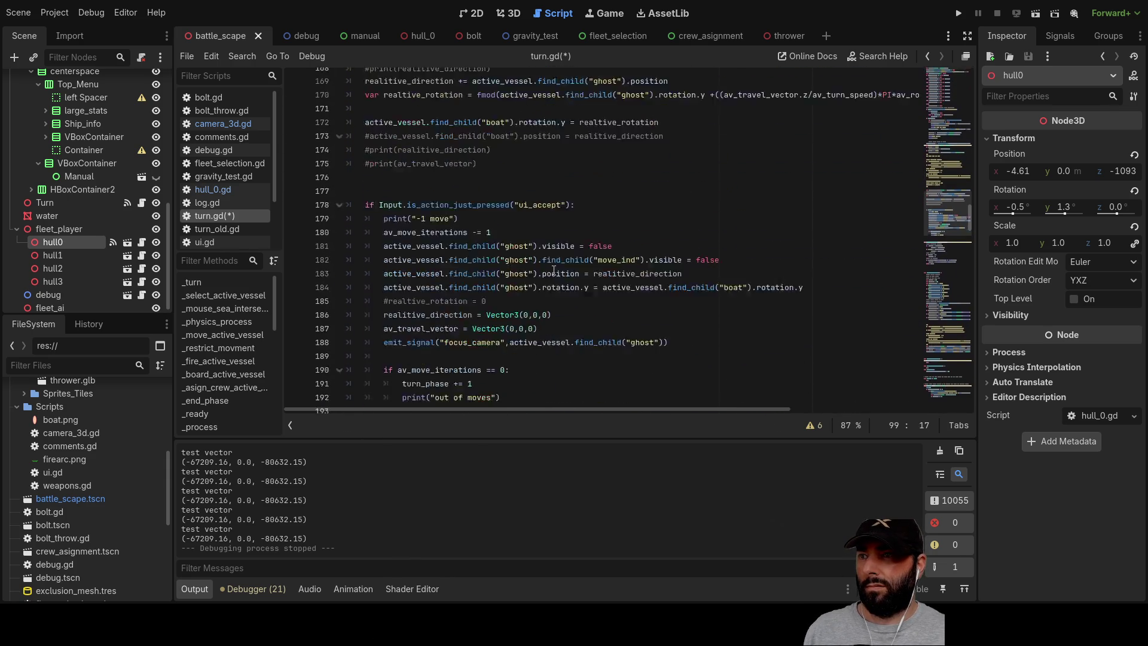
{"action": "scroll", "coordinate": [554, 271], "scroll_direction": "down", "scroll_amount": 3}
{"action": "scroll", "coordinate": [552, 269], "scroll_direction": "up", "scroll_amount": 7}
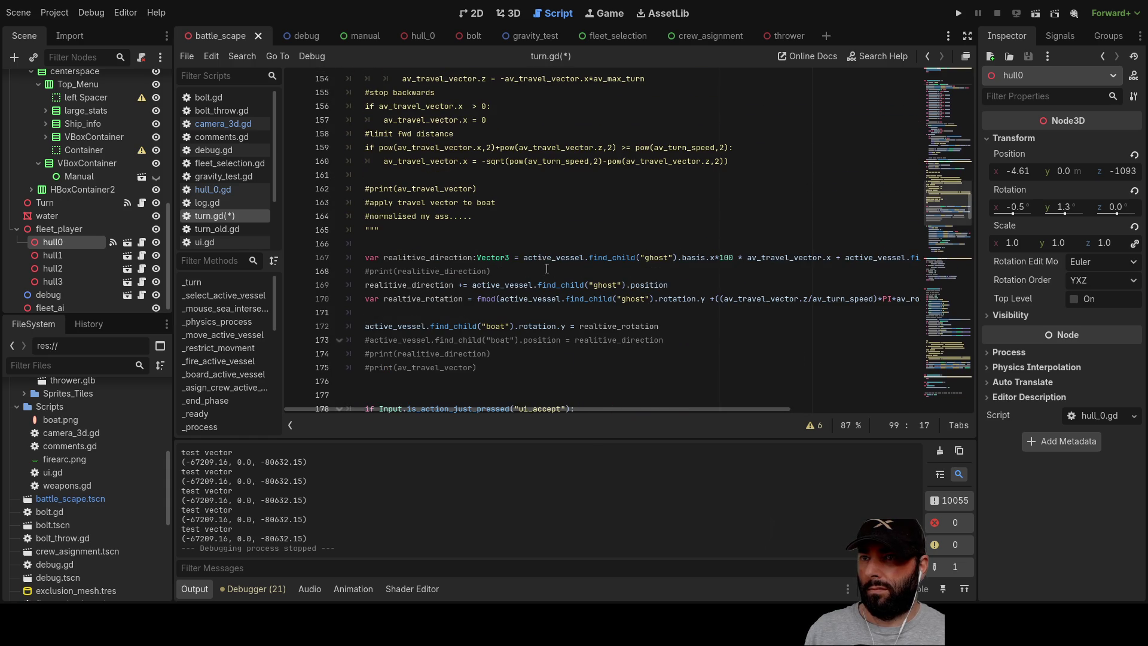
Replace av_travel_vector with temp_vec twice on line 167 and once on line 170.
{"action": "double_click", "coordinate": [788, 257]}
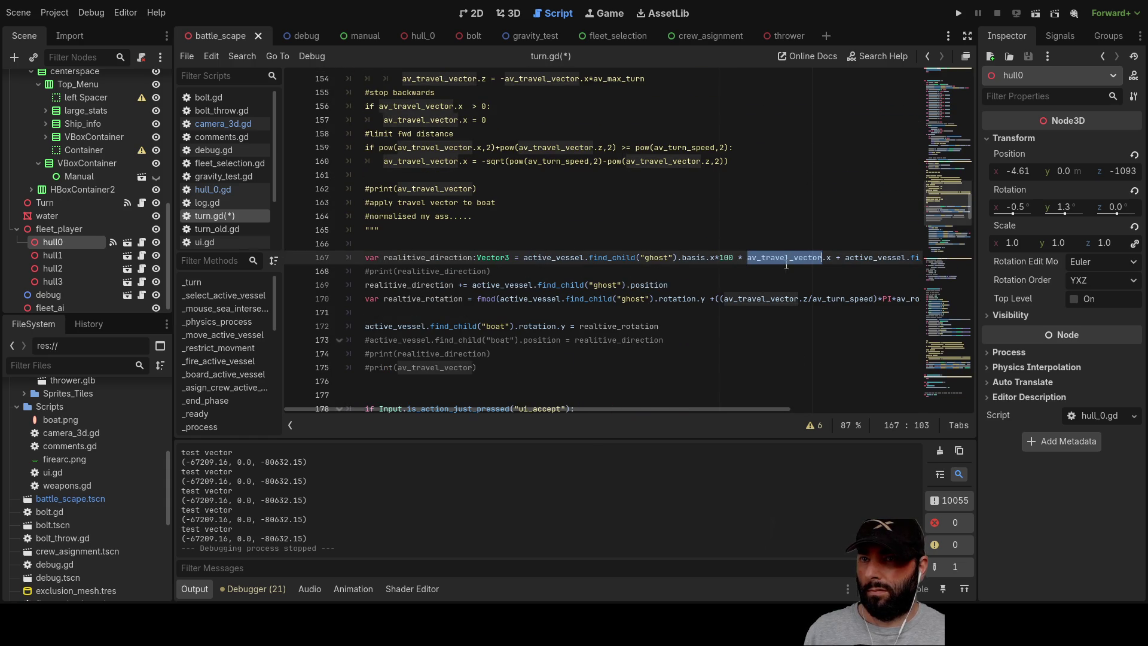
{"action": "type", "text": "temp_vec"}
{"action": "double_click", "coordinate": [760, 298]}
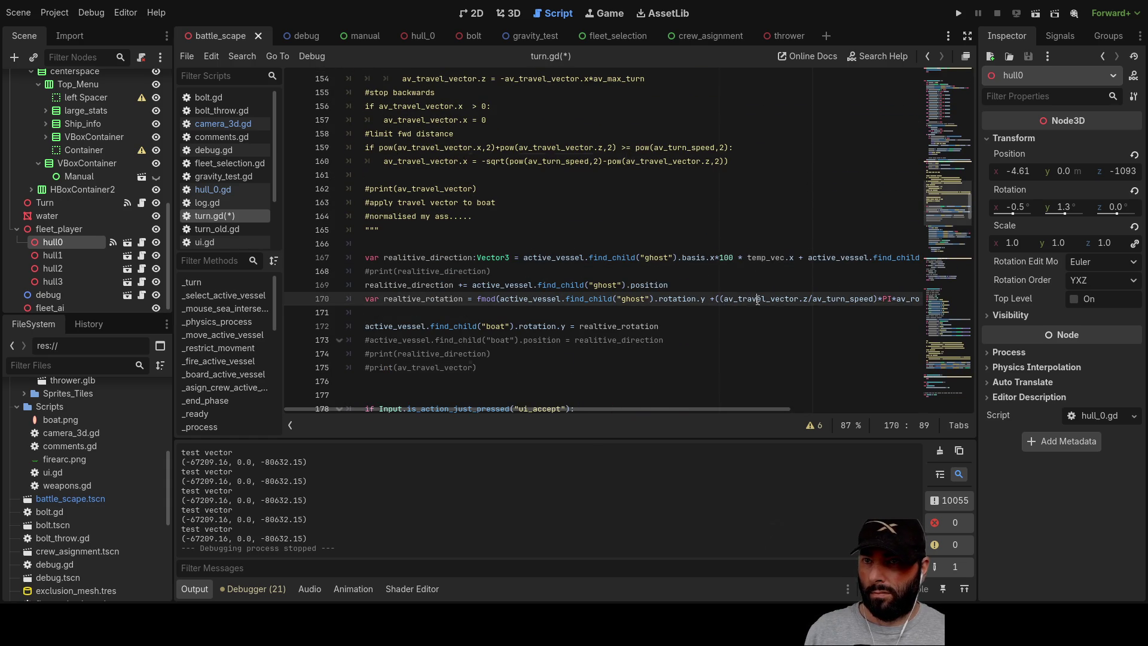
{"action": "type", "text": "temp_vec"}
{"action": "left_click_drag", "start_coordinate": [728, 407], "coordinate": [909, 407]}
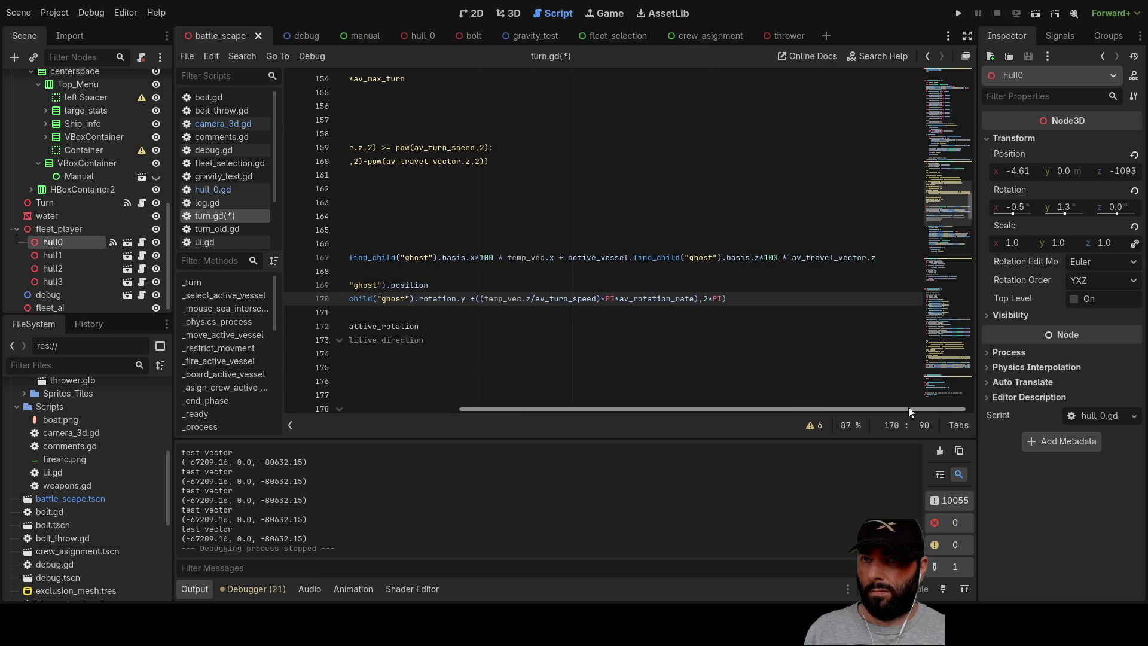
{"action": "double_click", "coordinate": [825, 258]}
{"action": "type", "text": "temp_vec"}
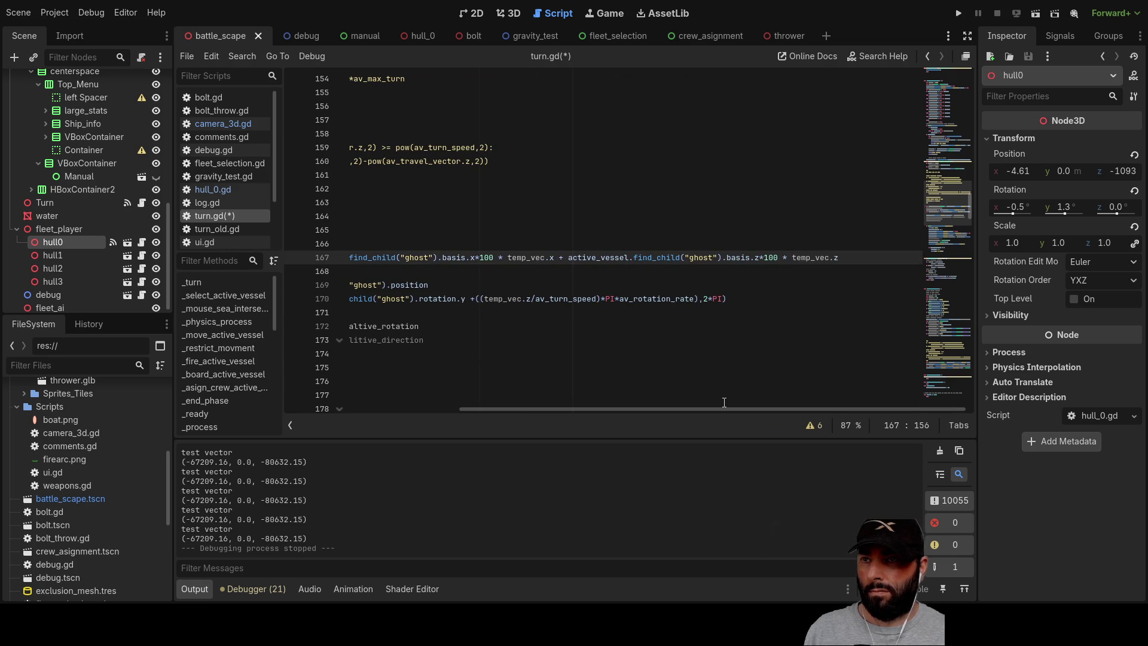
{"action": "mouse_move", "coordinate": [709, 407]}
{"action": "left_mouse_down"}
{"action": "mouse_move", "coordinate": [638, 395]}
{"action": "mouse_move", "coordinate": [529, 411]}
{"action": "left_mouse_up"}
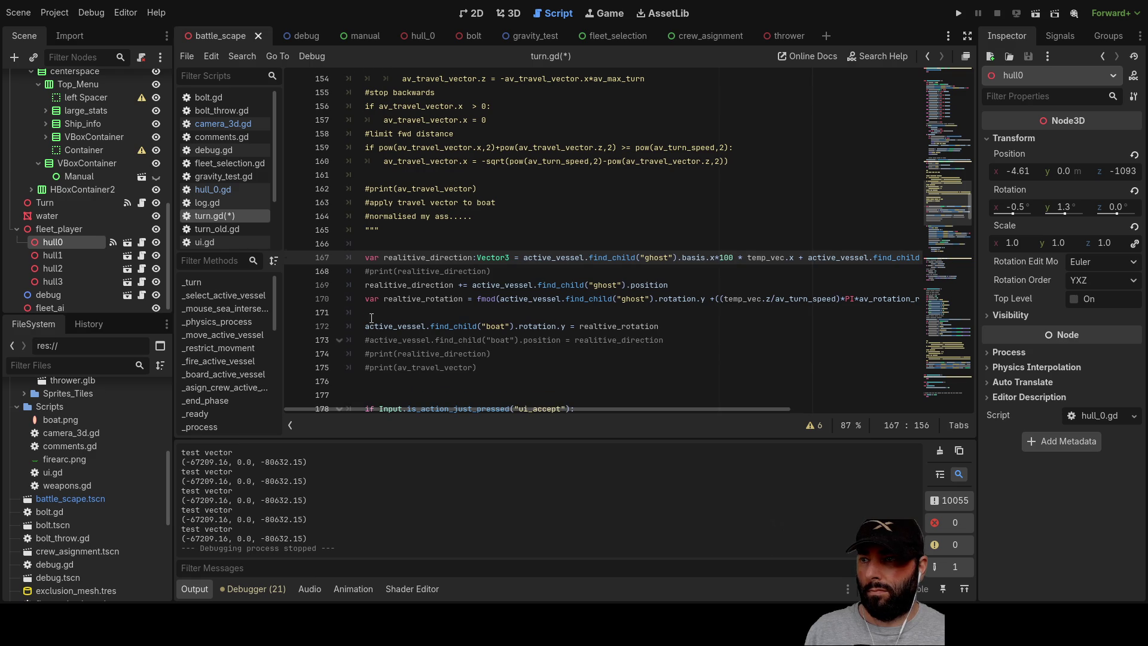
{"action": "scroll", "coordinate": [371, 319], "scroll_direction": "down", "scroll_amount": 1}
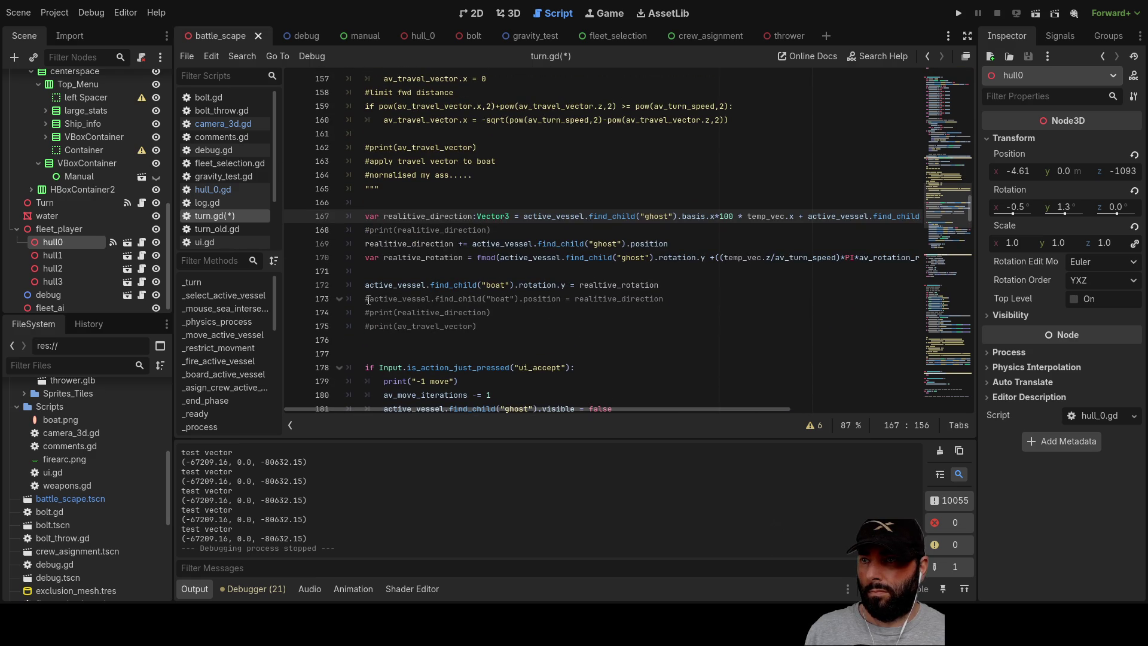
Run the game, drag the ghost ship across the red zone, and stop with F8.
{"action": "left_click", "coordinate": [959, 13]}
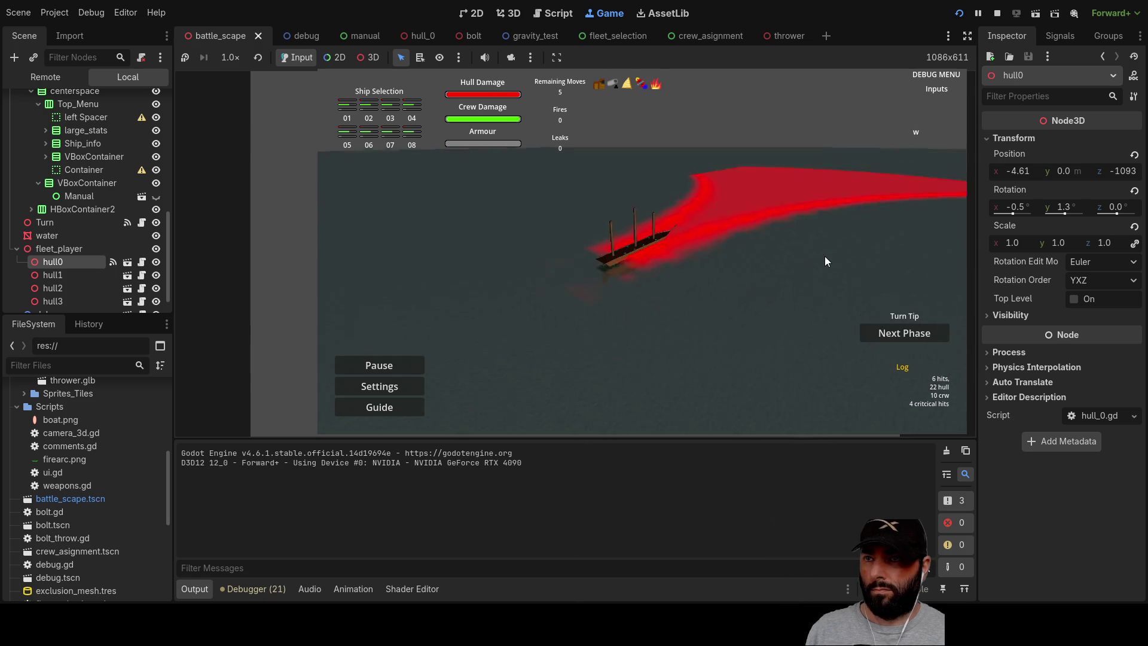
{"action": "scroll", "coordinate": [834, 247], "scroll_direction": "down", "scroll_amount": 3}
{"action": "key", "text": "q"}
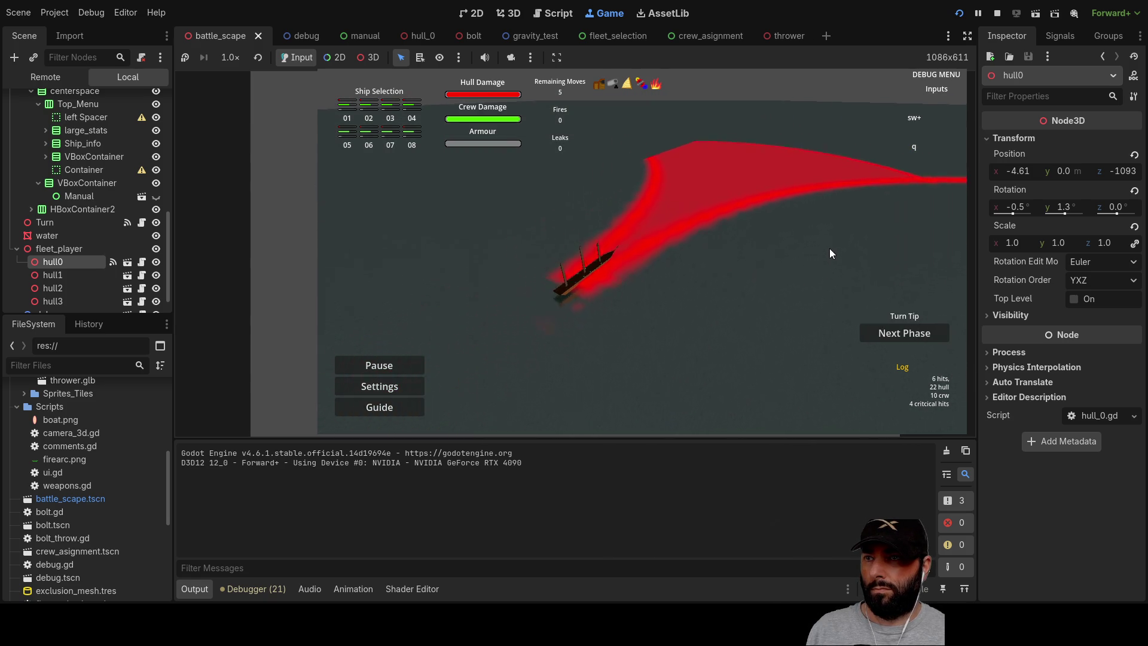
{"action": "left_click", "coordinate": [599, 308]}
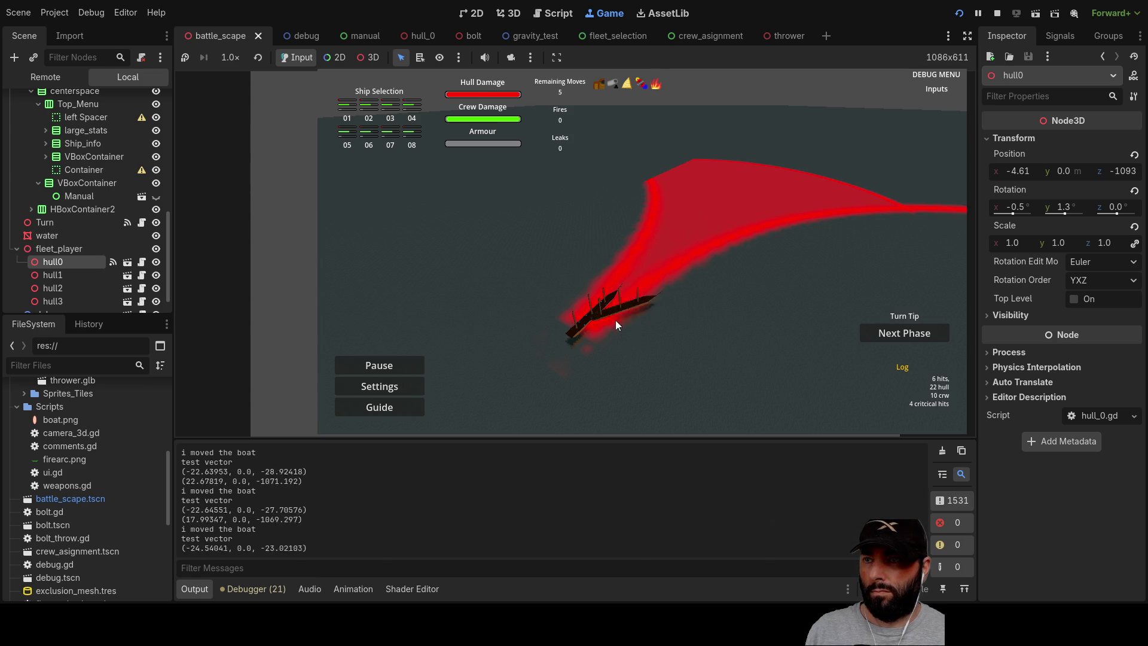
{"action": "mouse_move", "coordinate": [597, 335]}
{"action": "left_mouse_down"}
{"action": "mouse_move", "coordinate": [508, 392]}
{"action": "mouse_move", "coordinate": [616, 294]}
{"action": "mouse_move", "coordinate": [799, 204]}
{"action": "left_mouse_up"}
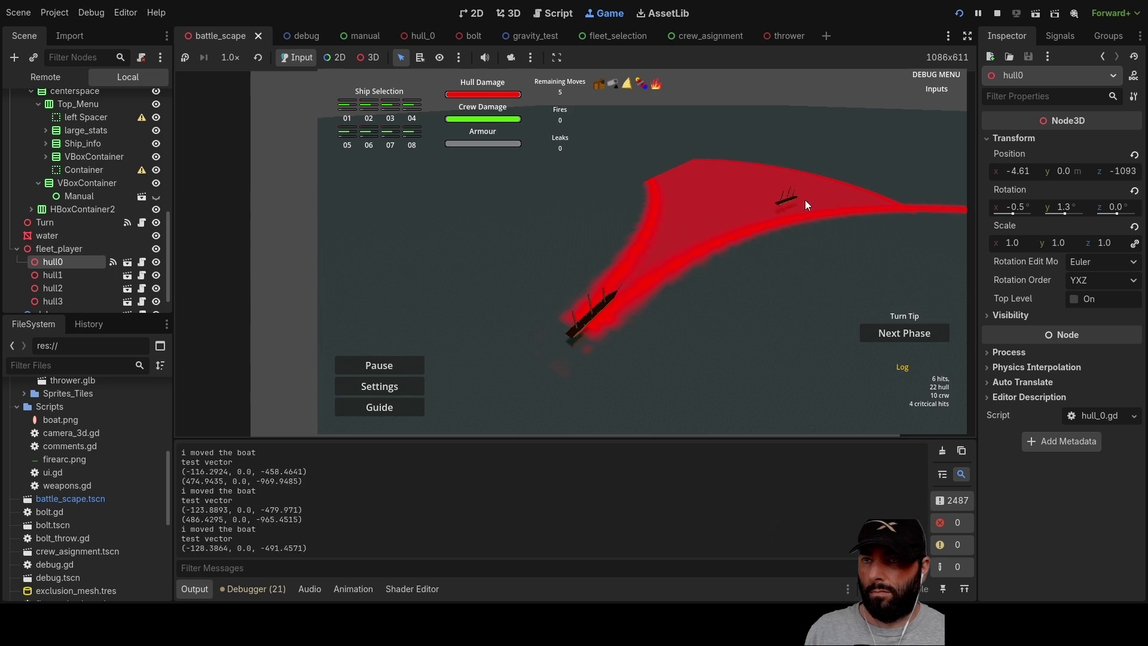
{"action": "left_click_drag", "start_coordinate": [886, 208], "coordinate": [754, 171]}
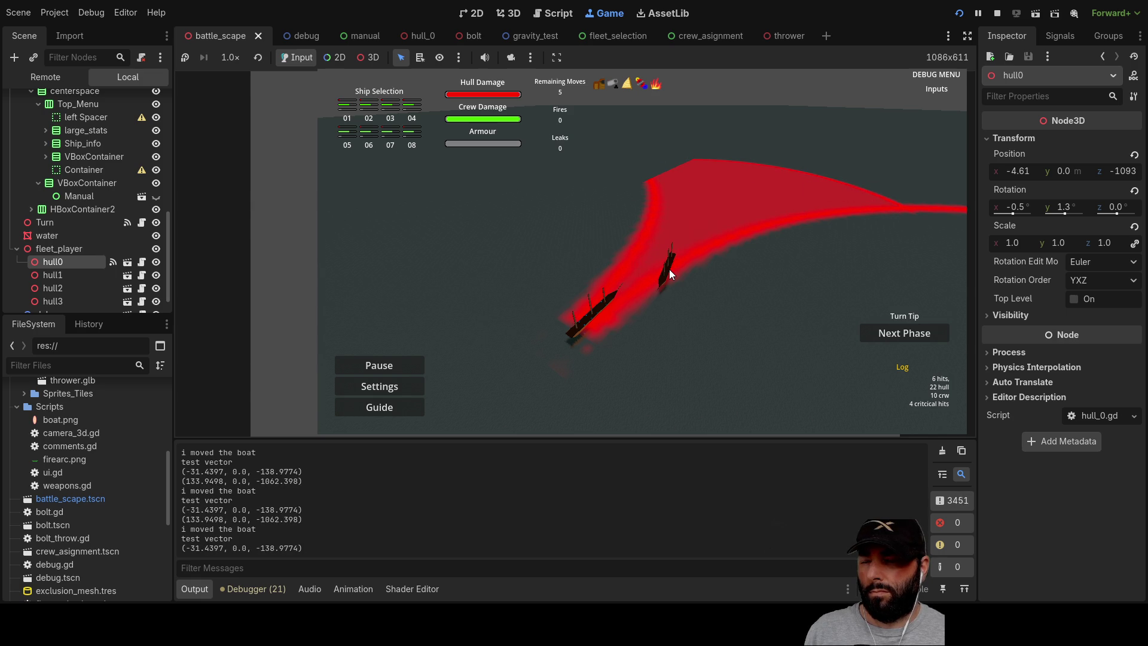
{"action": "left_click_drag", "start_coordinate": [736, 351], "coordinate": [684, 272]}
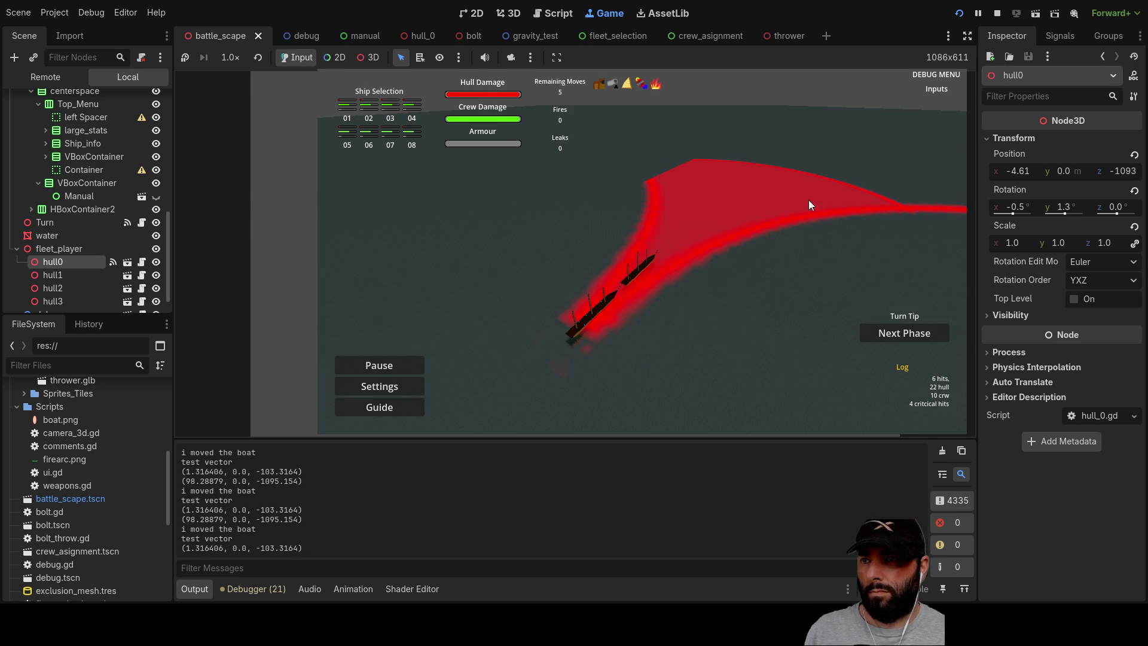
{"action": "key", "text": "F8"}
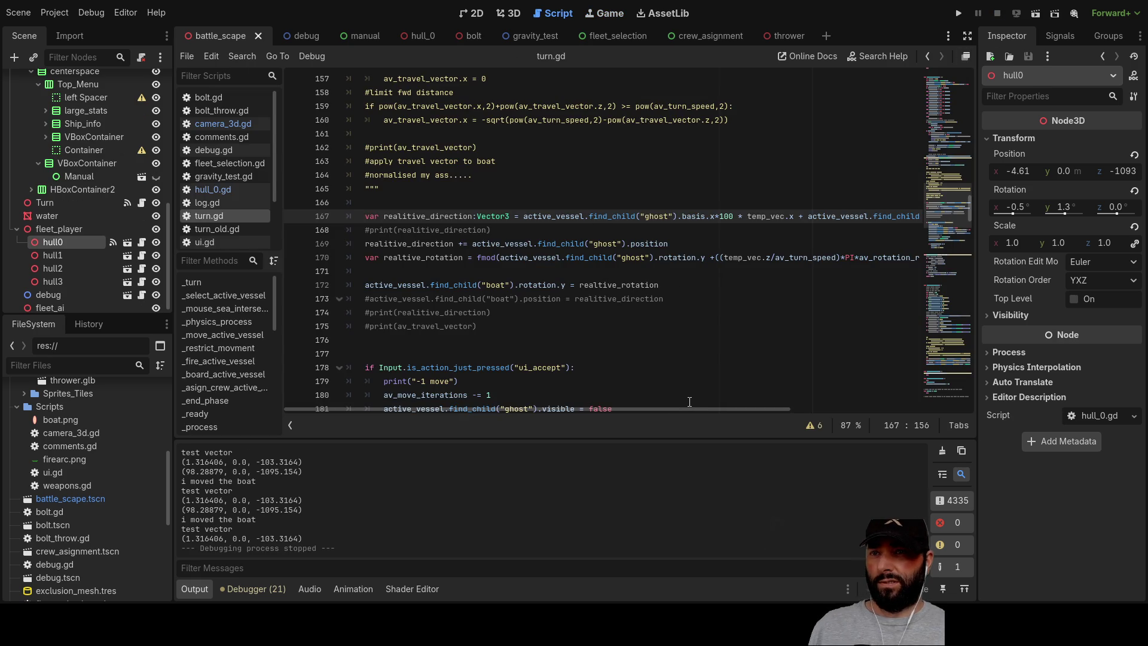
Set av_turn_speed on line 9 of turn.gd to 100 and run the project.
{"action": "left_click_drag", "start_coordinate": [691, 407], "coordinate": [759, 412]}
{"action": "double_click", "coordinate": [715, 257]}
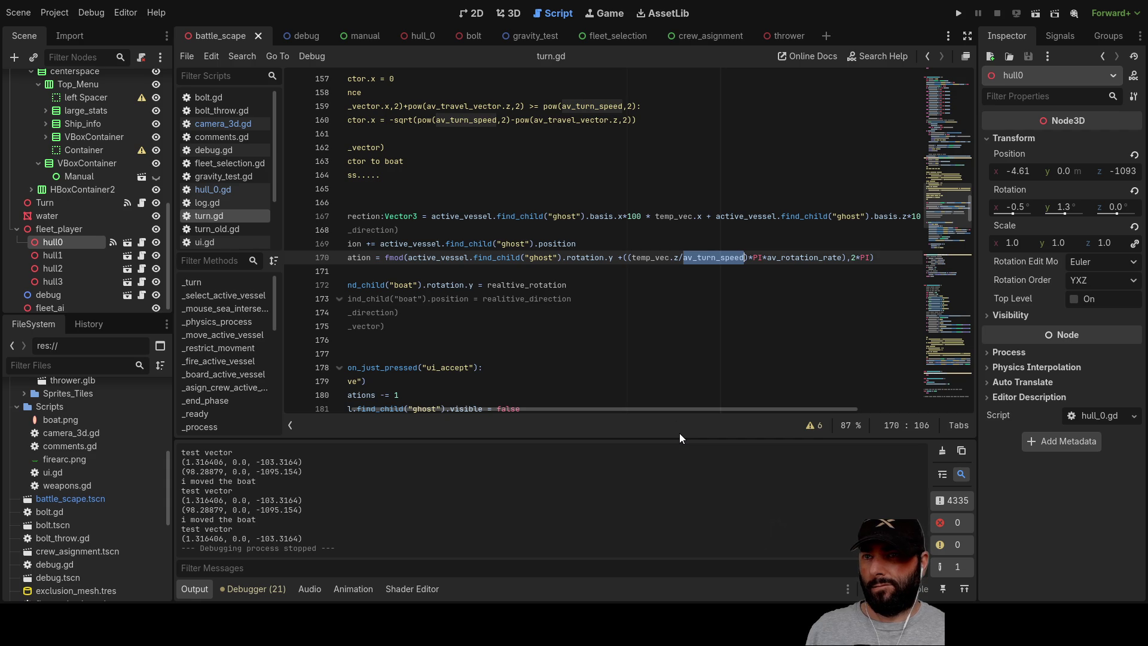
{"action": "mouse_move", "coordinate": [650, 409]}
{"action": "left_mouse_down"}
{"action": "mouse_move", "coordinate": [561, 404]}
{"action": "mouse_move", "coordinate": [652, 404]}
{"action": "mouse_move", "coordinate": [584, 406]}
{"action": "left_mouse_up"}
{"action": "scroll", "coordinate": [579, 273], "scroll_direction": "up", "scroll_amount": 20}
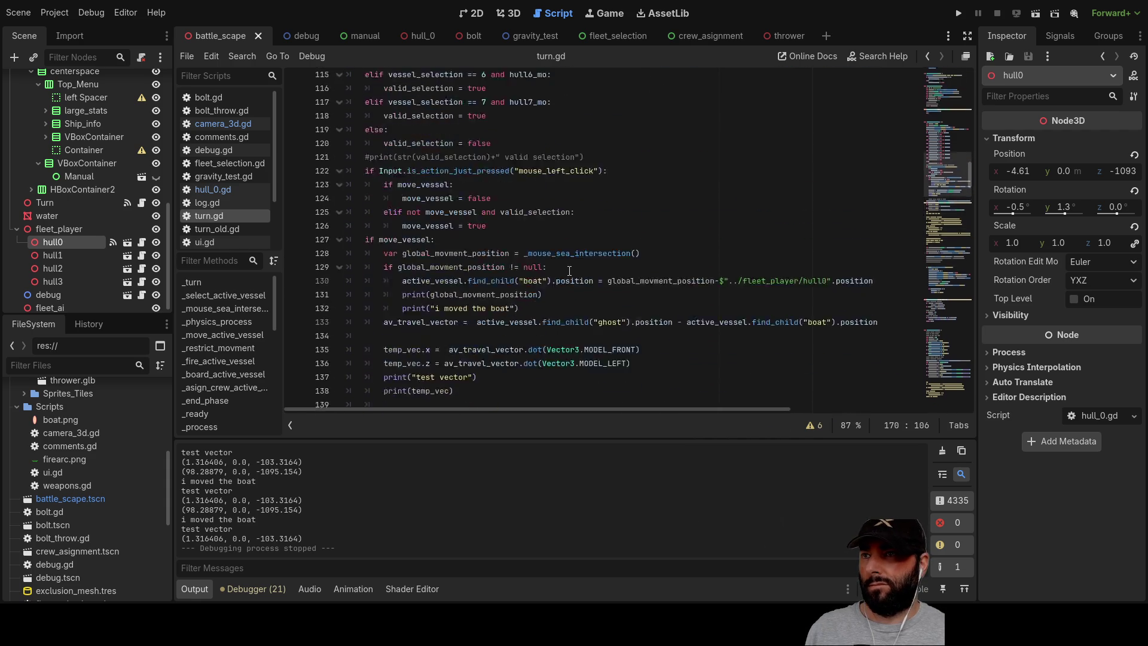
{"action": "scroll", "coordinate": [579, 272], "scroll_direction": "up", "scroll_amount": 10}
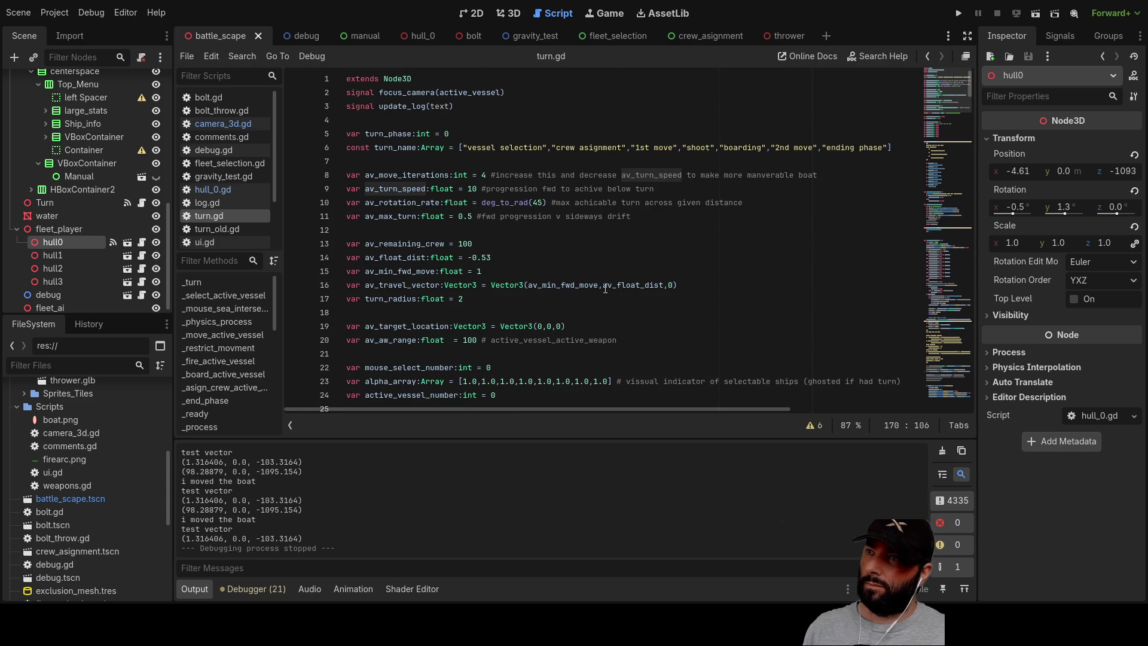
{"action": "left_click", "coordinate": [472, 189]}
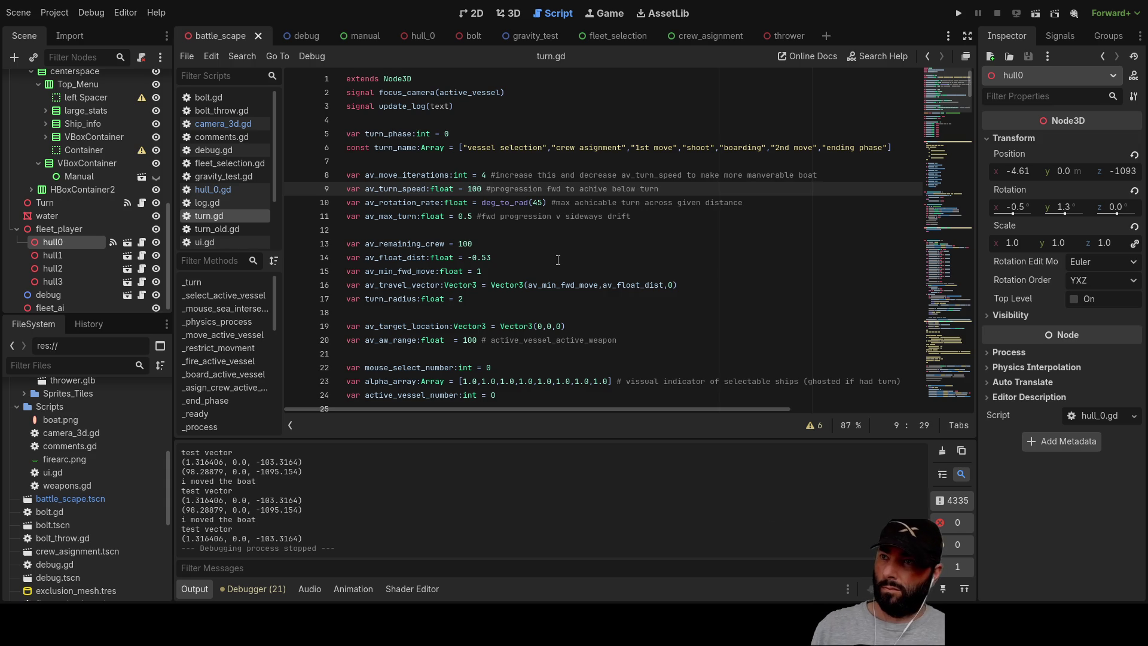
{"action": "left_click", "coordinate": [959, 13]}
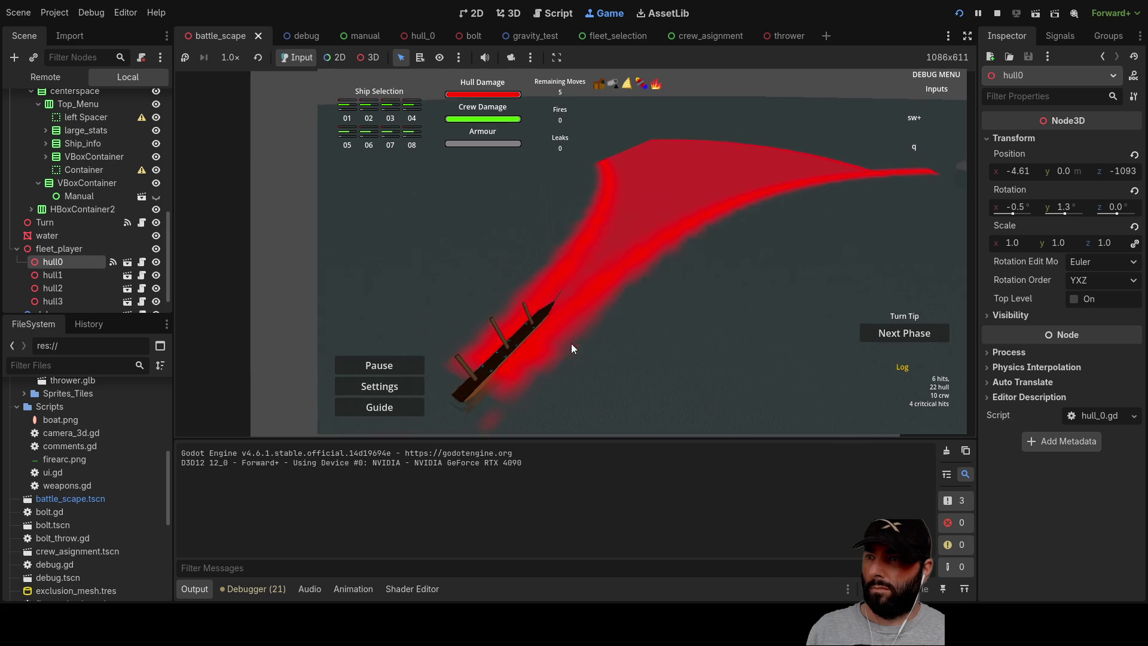
Drag the ghost ship up the red arc to its tip and back toward the ship.
{"action": "mouse_move", "coordinate": [535, 381]}
{"action": "left_mouse_down"}
{"action": "mouse_move", "coordinate": [673, 243]}
{"action": "mouse_move", "coordinate": [746, 225]}
{"action": "left_mouse_up"}
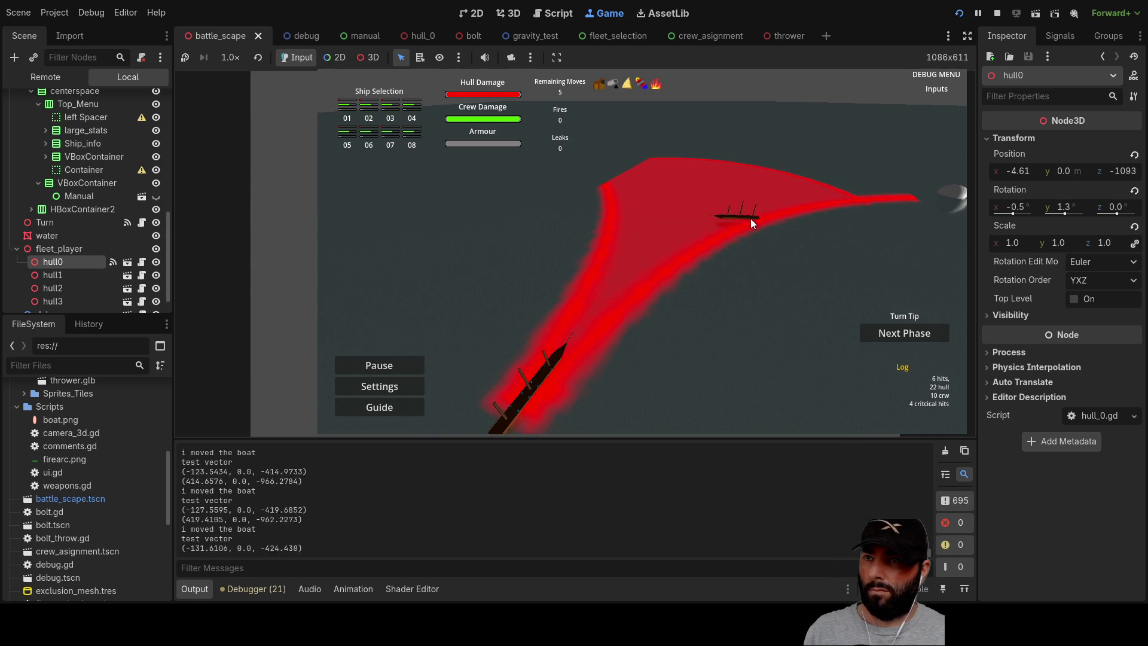
{"action": "left_click_drag", "start_coordinate": [824, 204], "coordinate": [902, 211]}
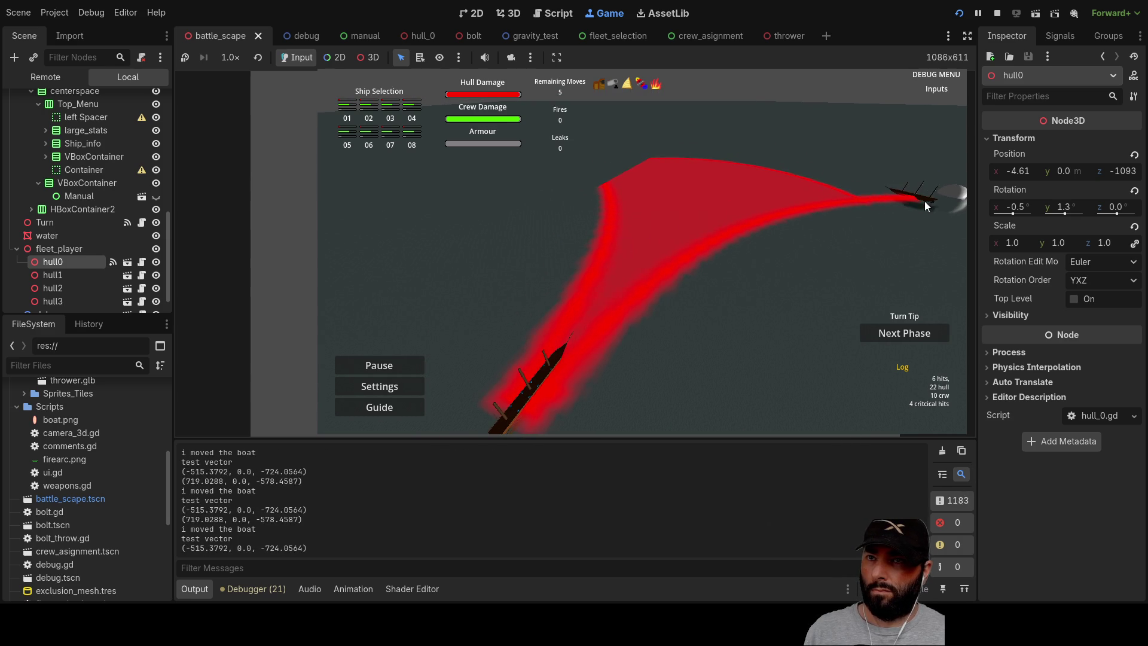
{"action": "mouse_move", "coordinate": [827, 213]}
{"action": "left_mouse_down"}
{"action": "mouse_move", "coordinate": [752, 227]}
{"action": "mouse_move", "coordinate": [577, 353]}
{"action": "mouse_move", "coordinate": [618, 303]}
{"action": "mouse_move", "coordinate": [709, 246]}
{"action": "mouse_move", "coordinate": [784, 219]}
{"action": "mouse_move", "coordinate": [695, 260]}
{"action": "mouse_move", "coordinate": [583, 341]}
{"action": "left_mouse_up"}
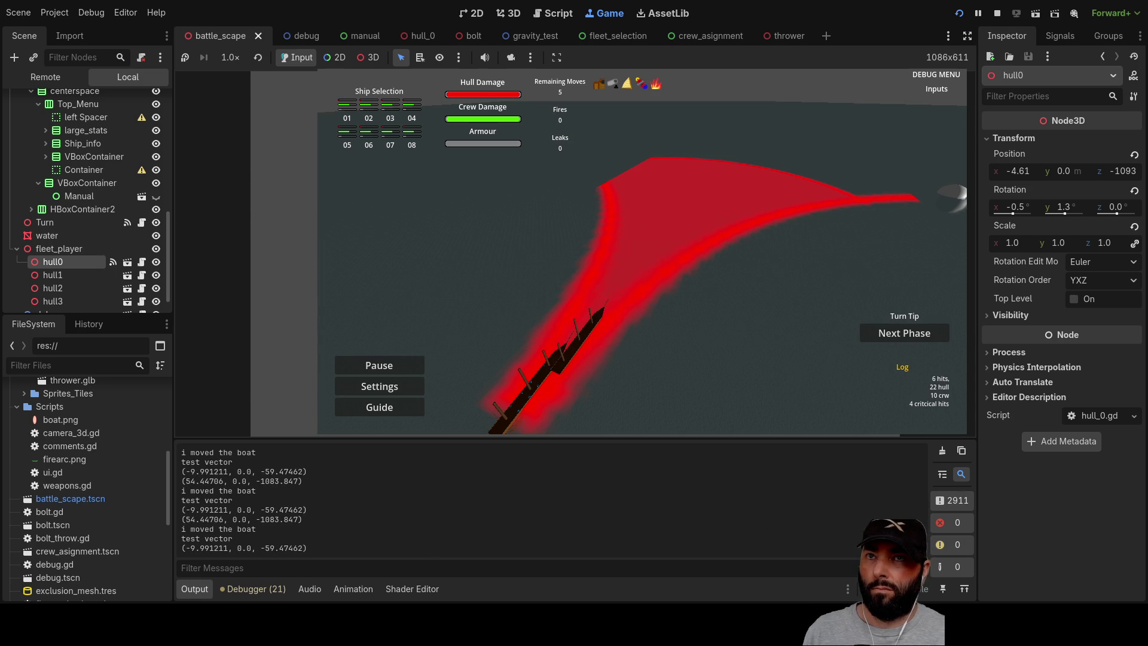
Relaunch the game with av_turn_speed 500, then swing the ghost ship through the arc and back beside the ship.
{"action": "left_click", "coordinate": [997, 13]}
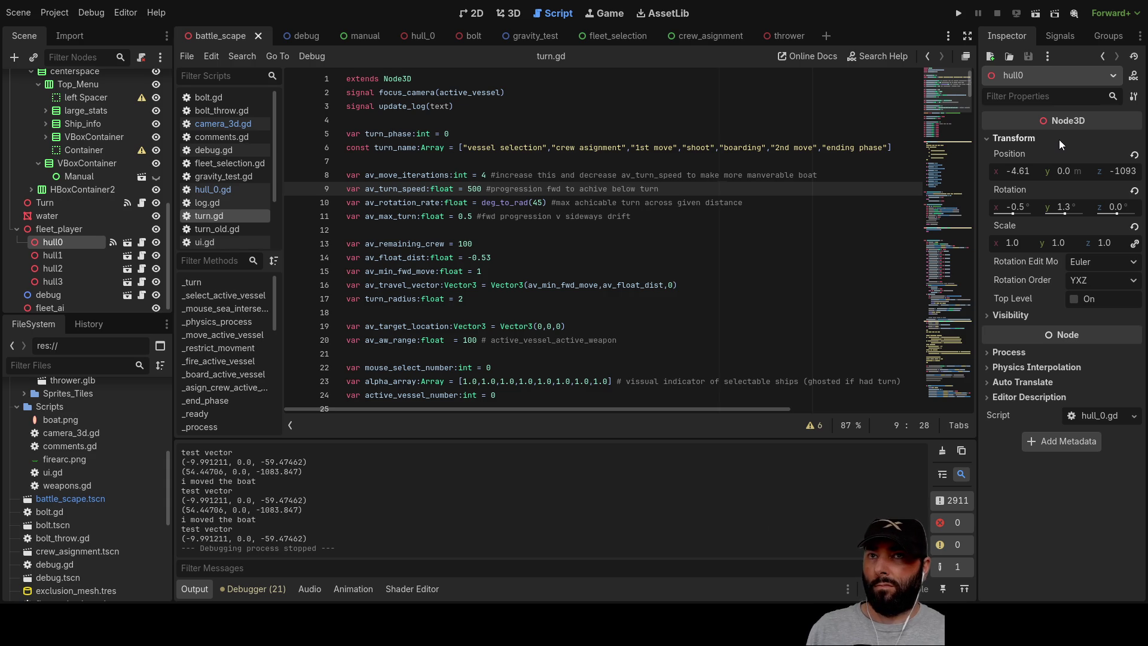
{"action": "key", "text": "F5"}
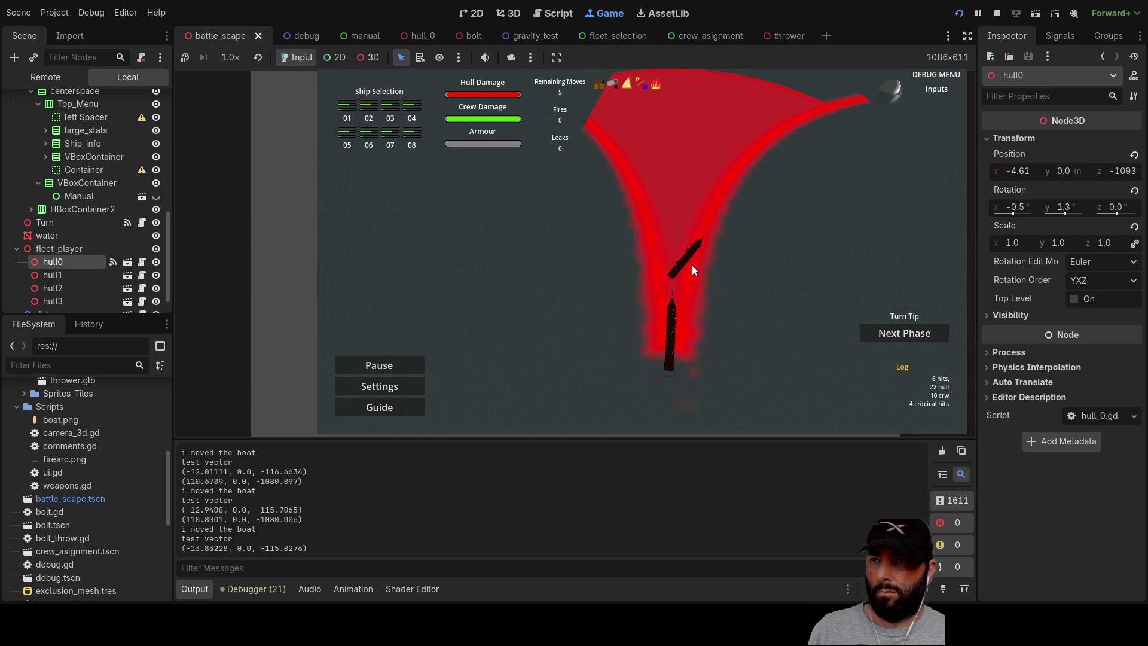
{"action": "left_click_drag", "start_coordinate": [507, 255], "coordinate": [694, 256]}
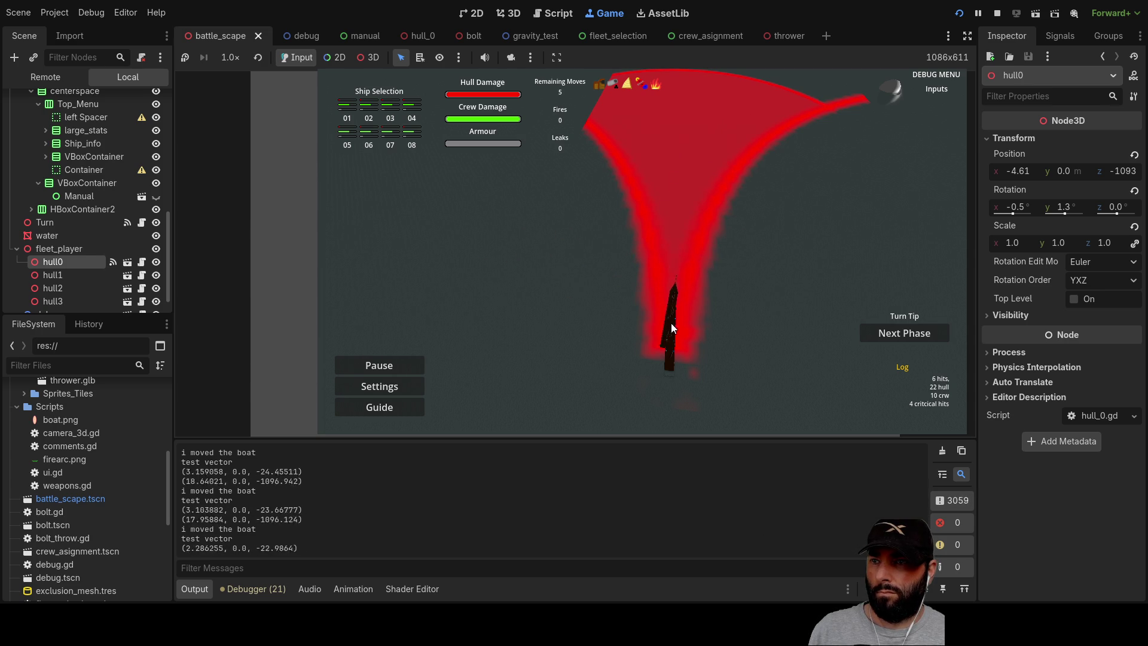
{"action": "left_click_drag", "start_coordinate": [670, 344], "coordinate": [655, 315]}
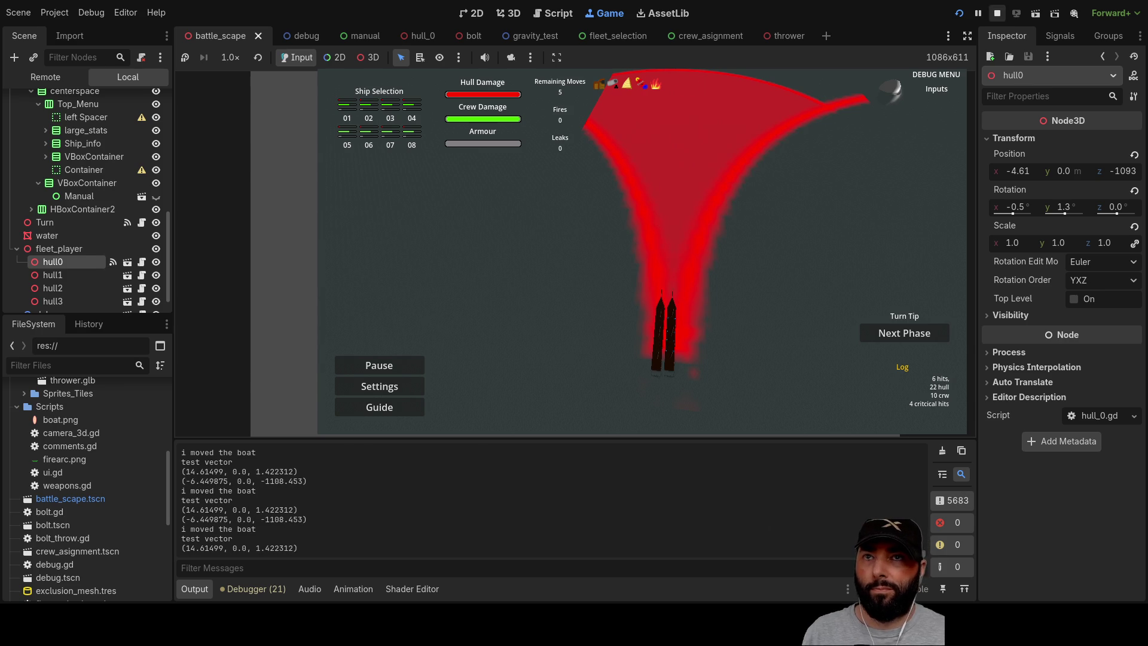
Stop the game and scroll turn.gd to the move_vessel block near line 127.
{"action": "key", "text": "F8"}
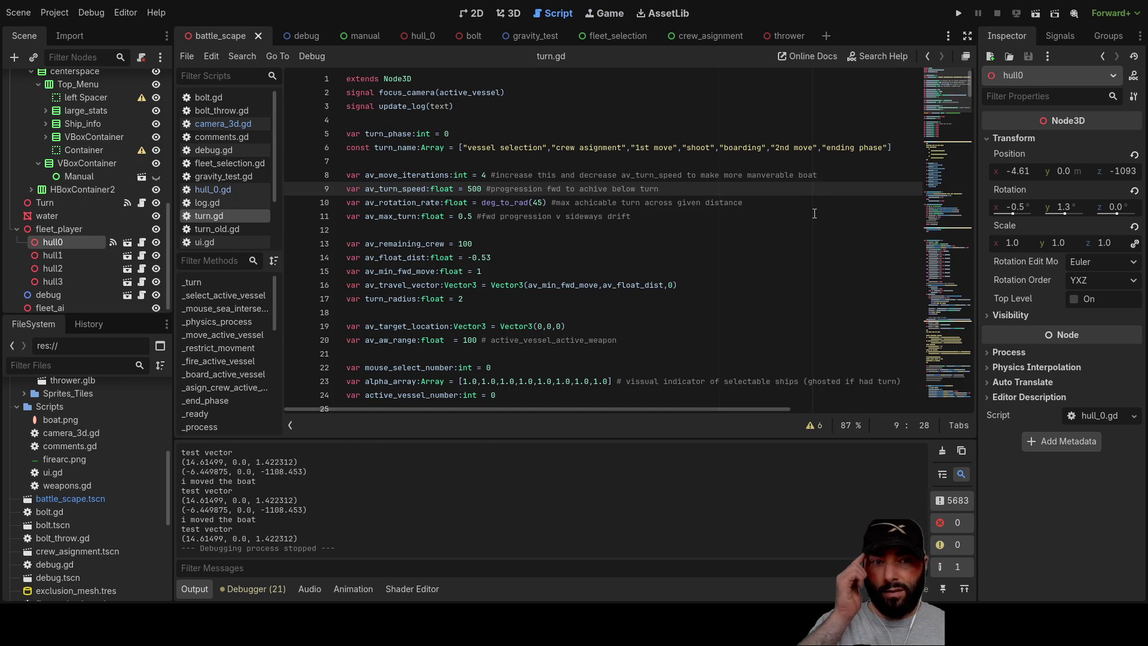
{"action": "scroll", "coordinate": [664, 217], "scroll_direction": "down", "scroll_amount": 20}
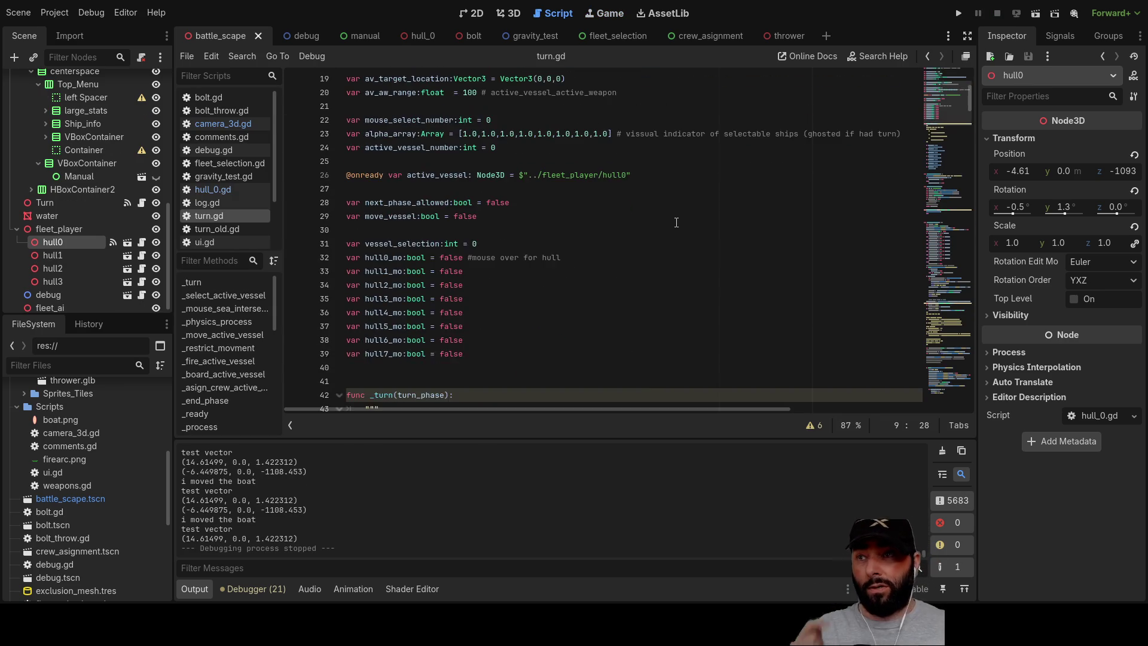
{"action": "scroll", "coordinate": [679, 229], "scroll_direction": "down", "scroll_amount": 15}
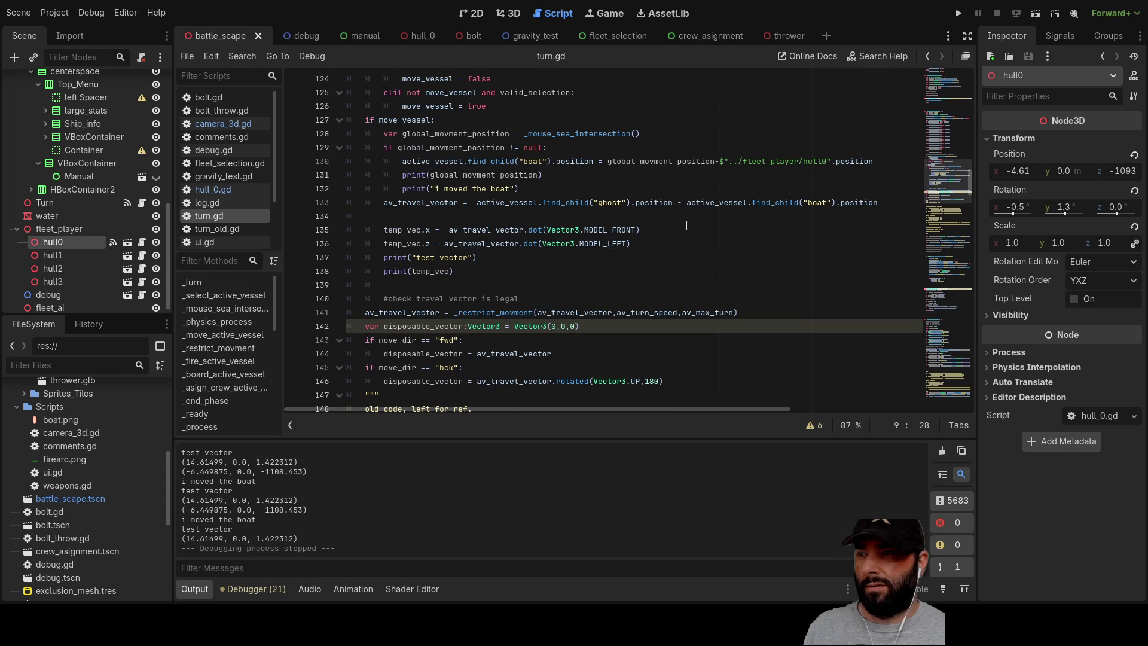
{"action": "scroll", "coordinate": [687, 225], "scroll_direction": "down", "scroll_amount": 12}
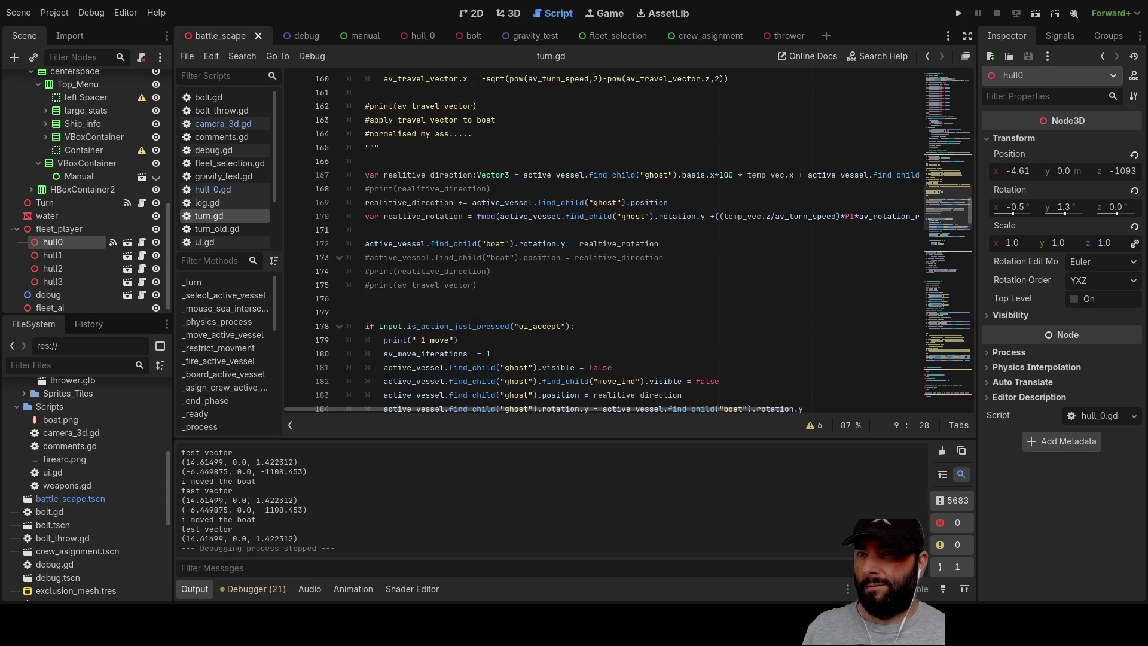
{"action": "scroll", "coordinate": [691, 231], "scroll_direction": "up", "scroll_amount": 11}
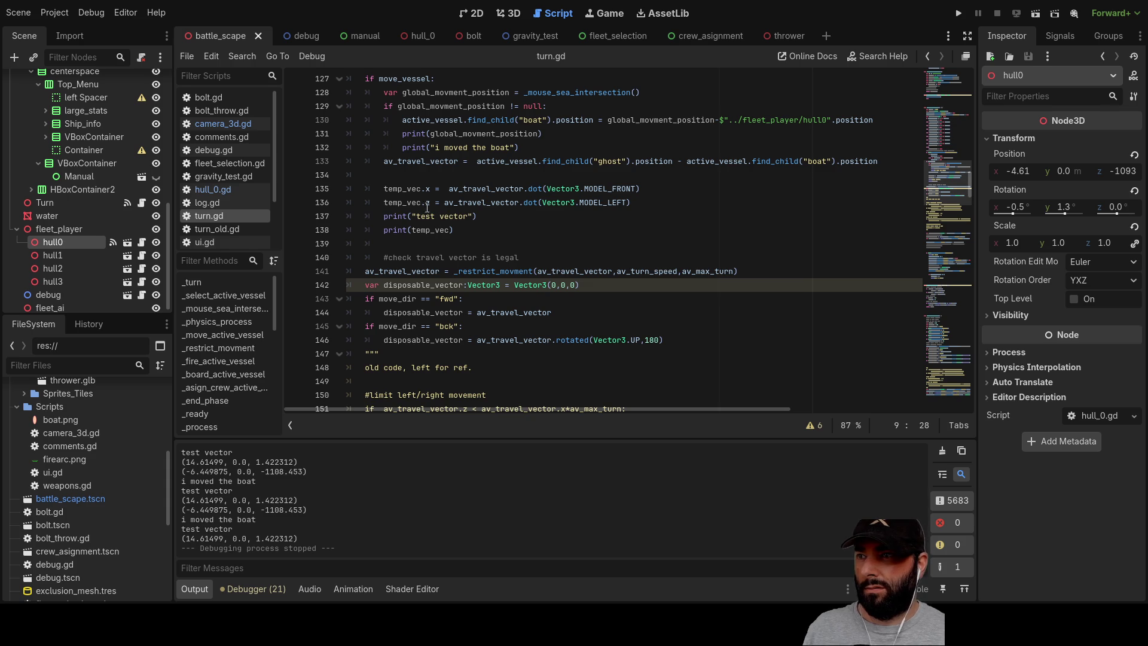
Swap temp_vec.x and temp_vec.z on lines 135–136 so z uses MODEL_FRONT, then rerun the project.
{"action": "left_click", "coordinate": [431, 188]}
{"action": "type", "text": "z"}
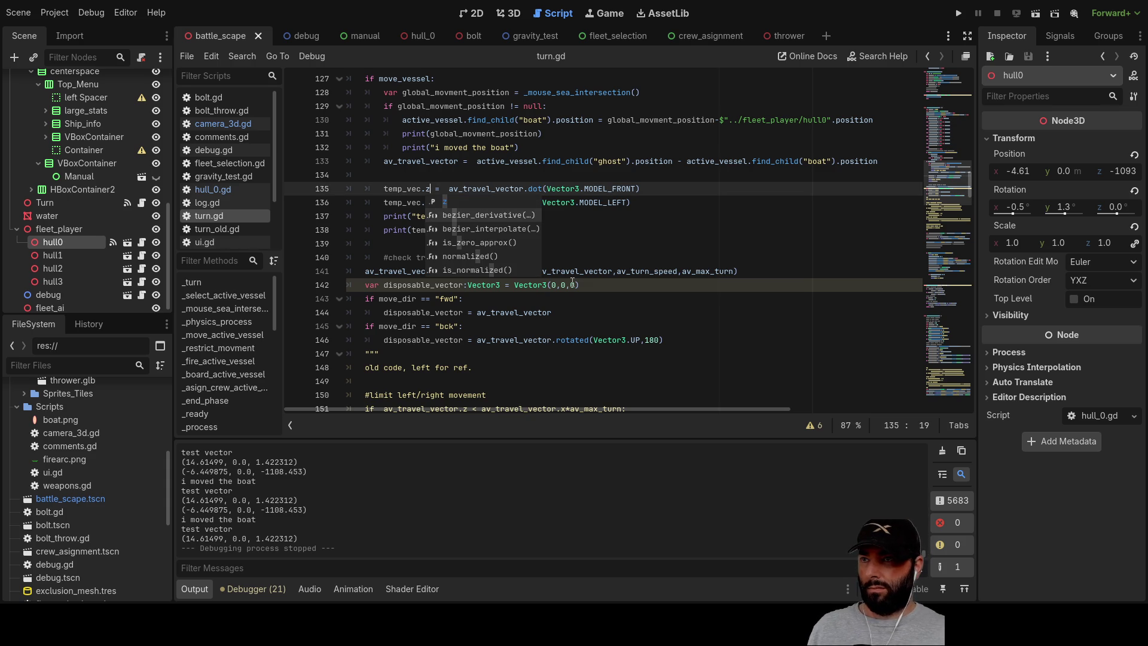
{"action": "left_click", "coordinate": [582, 232]}
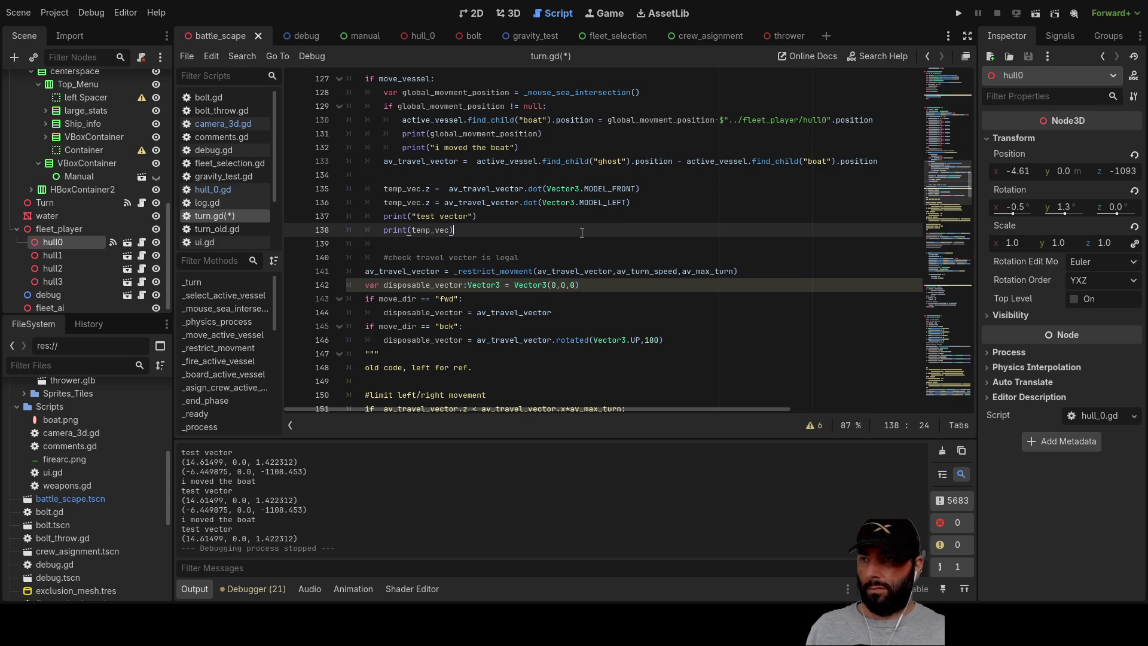
{"action": "left_click", "coordinate": [432, 201]}
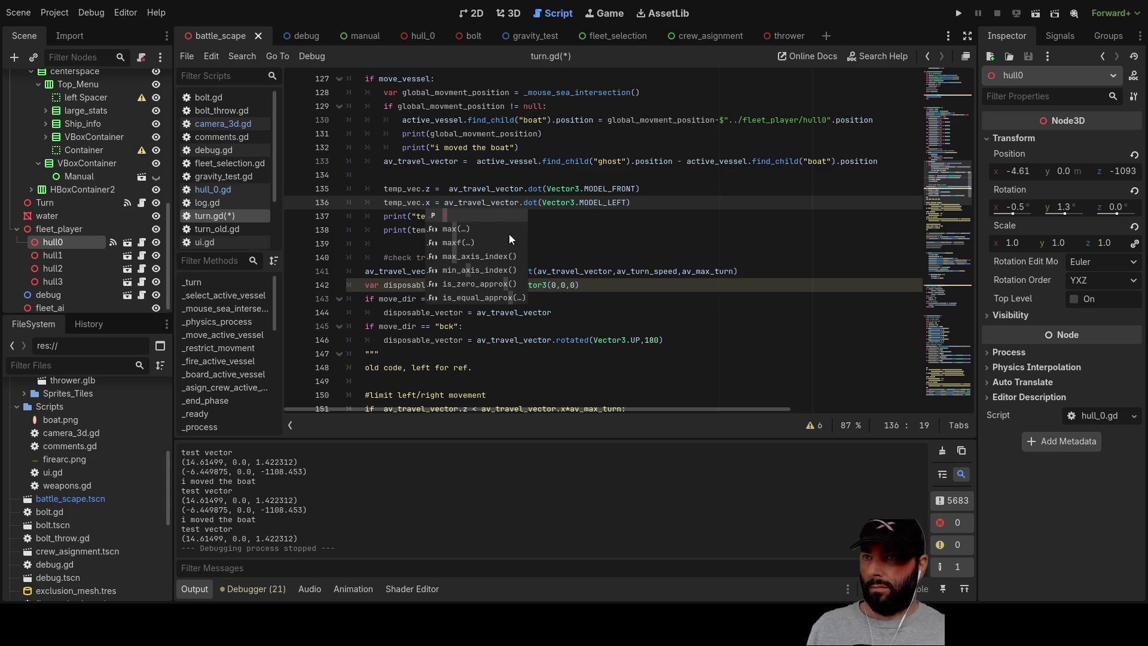
{"action": "left_click", "coordinate": [633, 235]}
{"action": "left_click", "coordinate": [961, 14]}
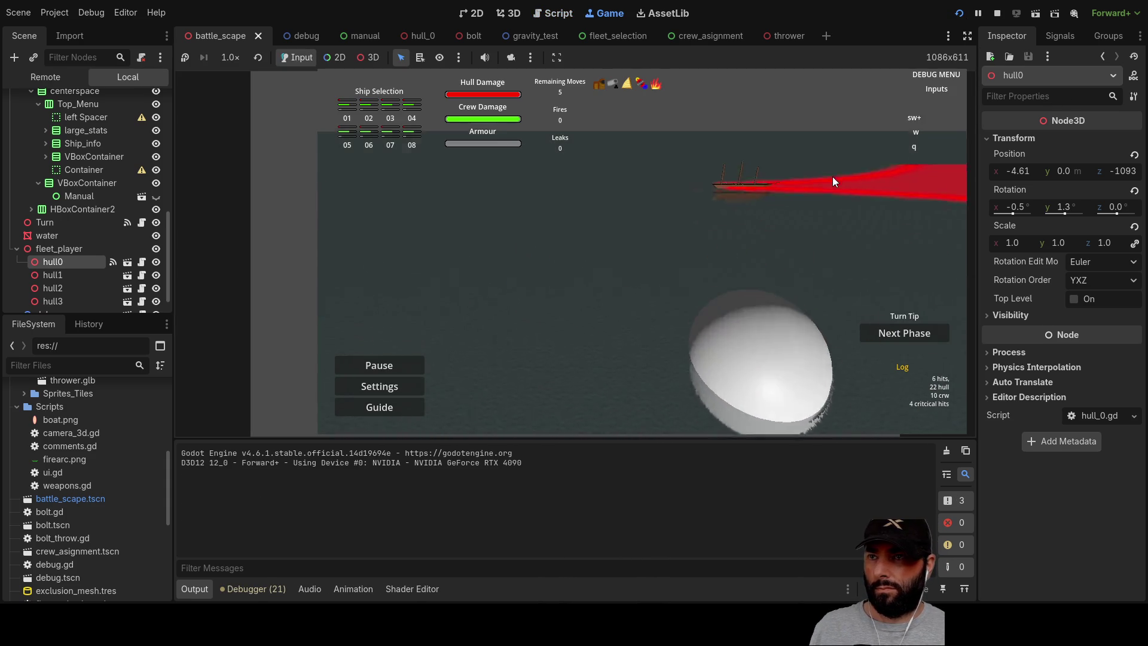
Test the swapped axes by steering with D, W and S, moving the ship to its ghost, then stopping.
{"action": "key", "text": "d"}
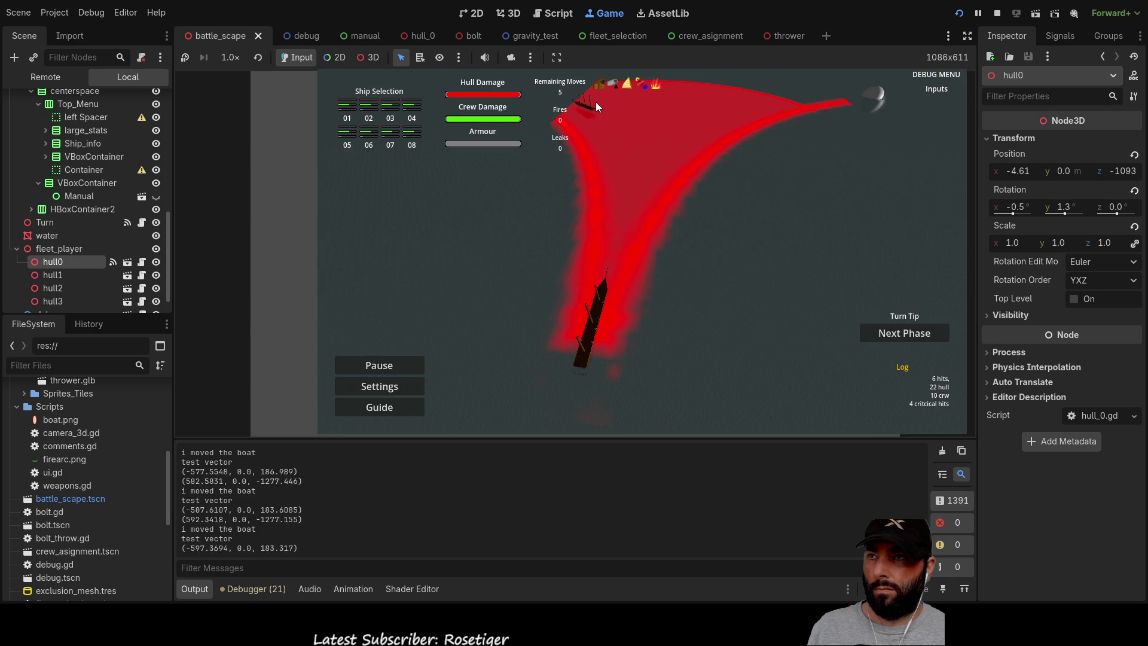
{"action": "key", "text": "w"}
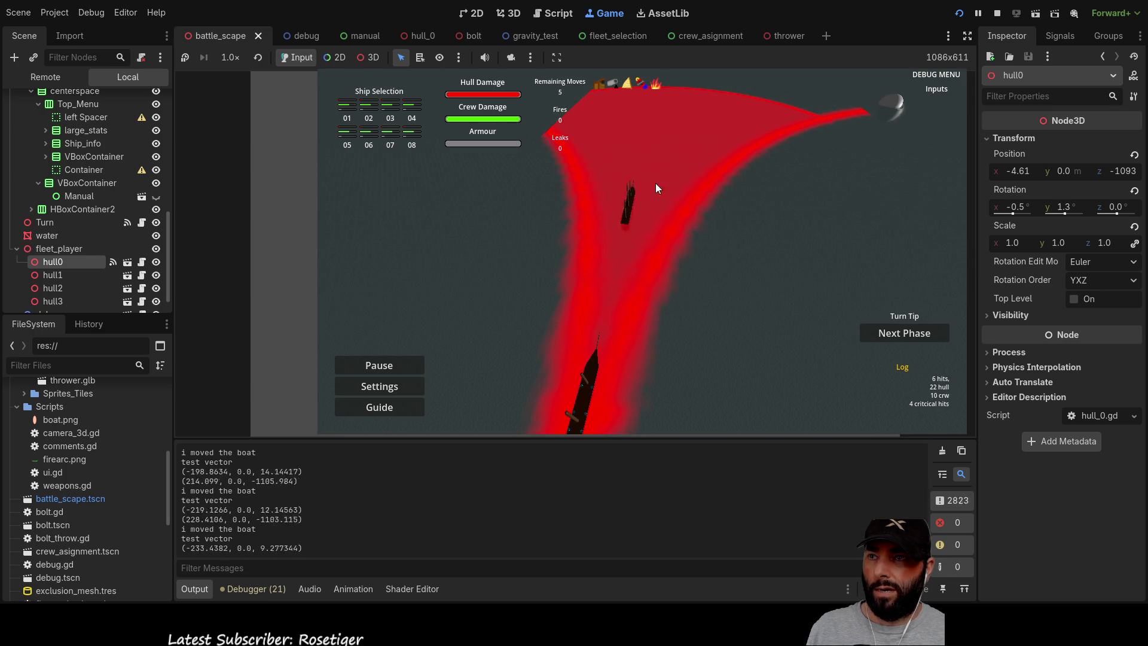
{"action": "key", "text": "s"}
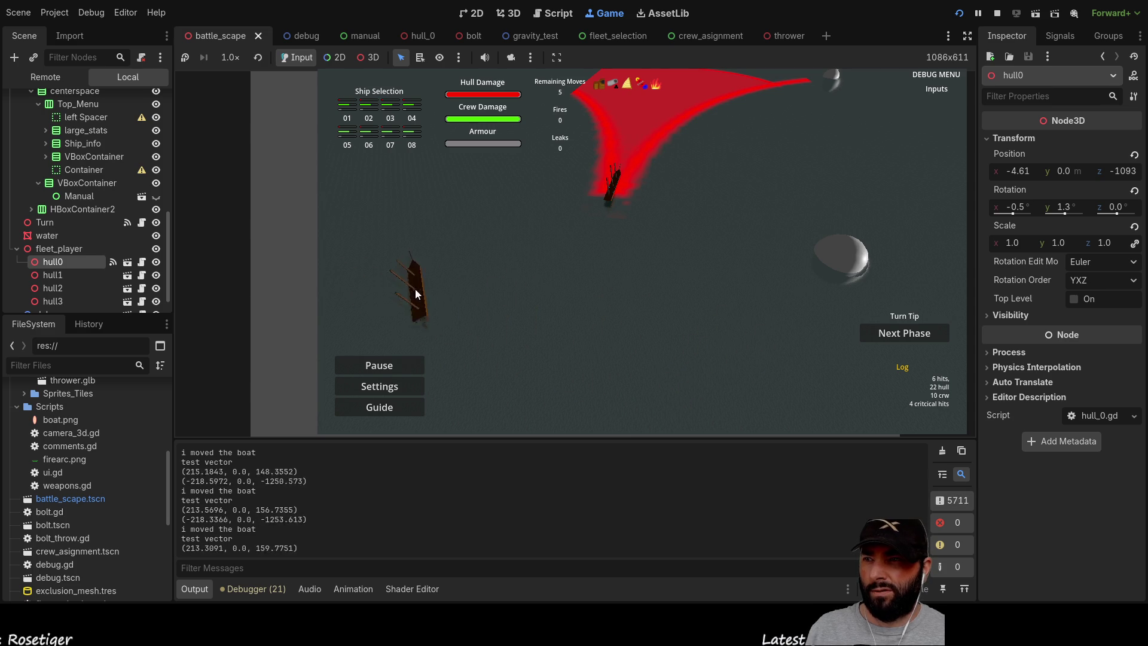
{"action": "left_click", "coordinate": [581, 323]}
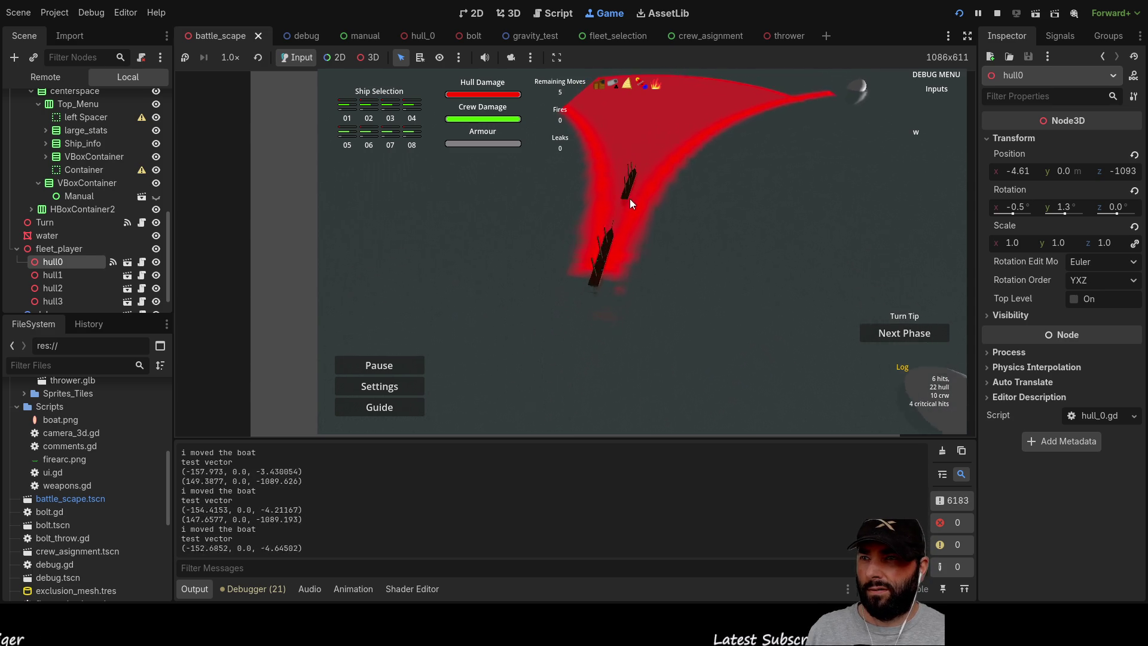
{"action": "left_click", "coordinate": [997, 14]}
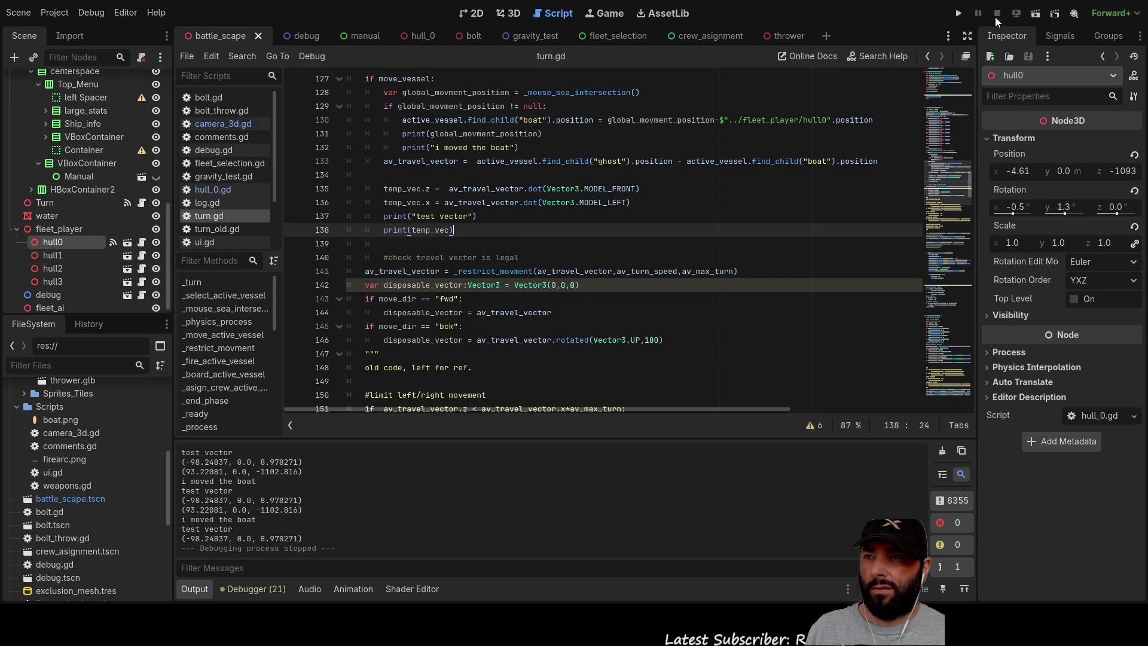
{"action": "scroll", "coordinate": [528, 238], "scroll_direction": "down", "scroll_amount": 15}
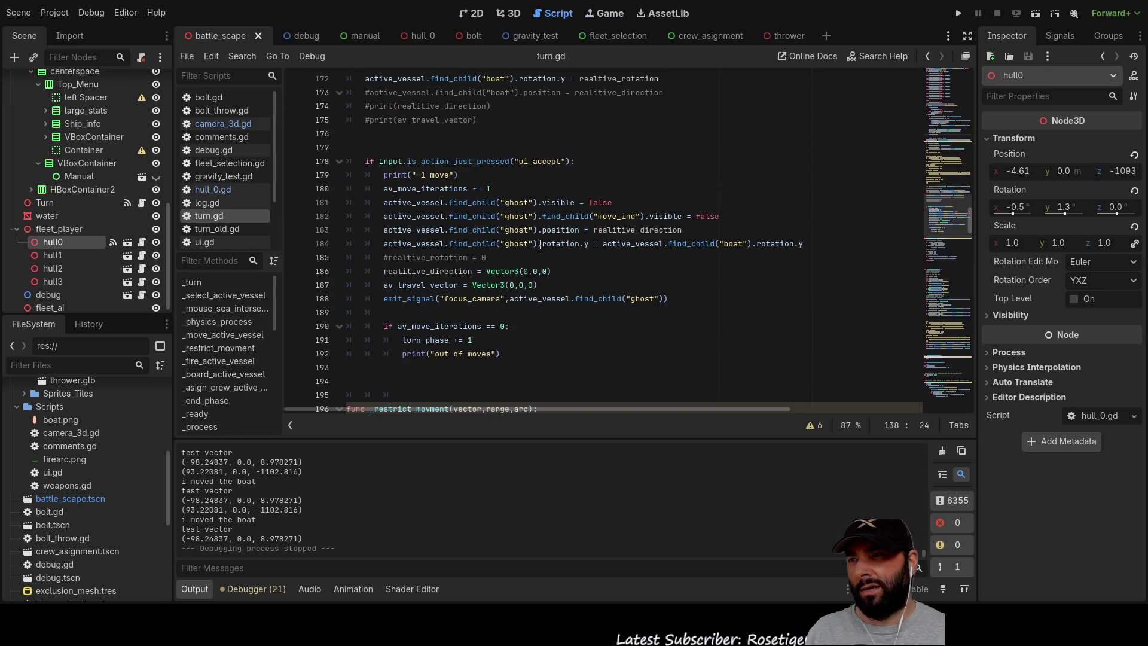
{"action": "scroll", "coordinate": [546, 252], "scroll_direction": "down", "scroll_amount": 5}
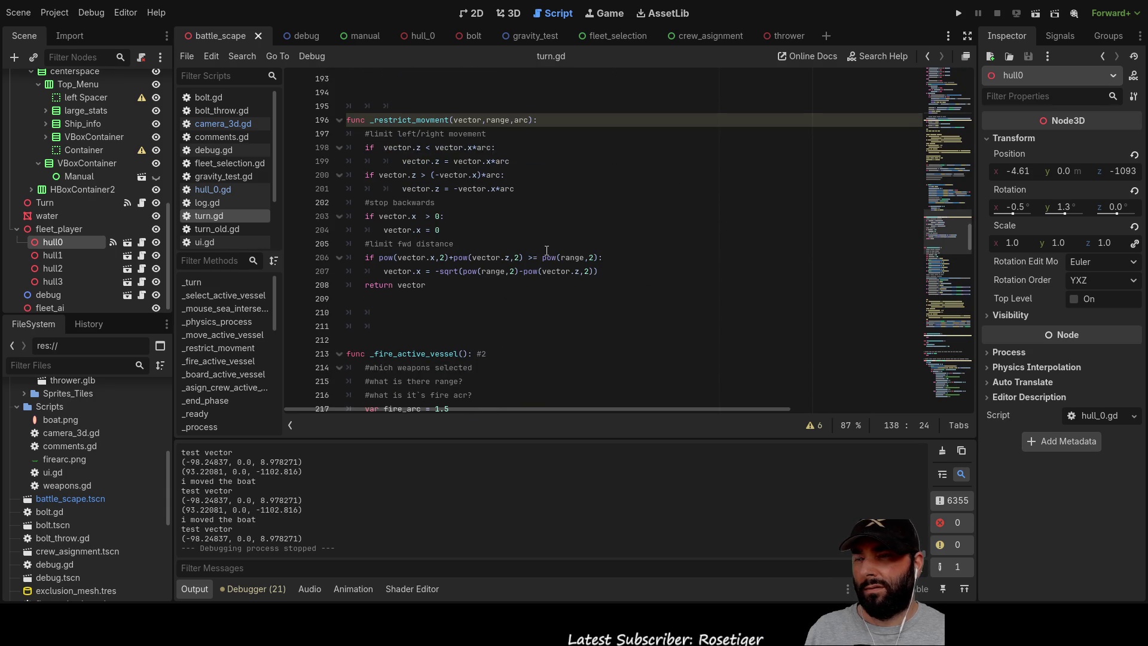
{"action": "scroll", "coordinate": [427, 169], "scroll_direction": "up", "scroll_amount": 5}
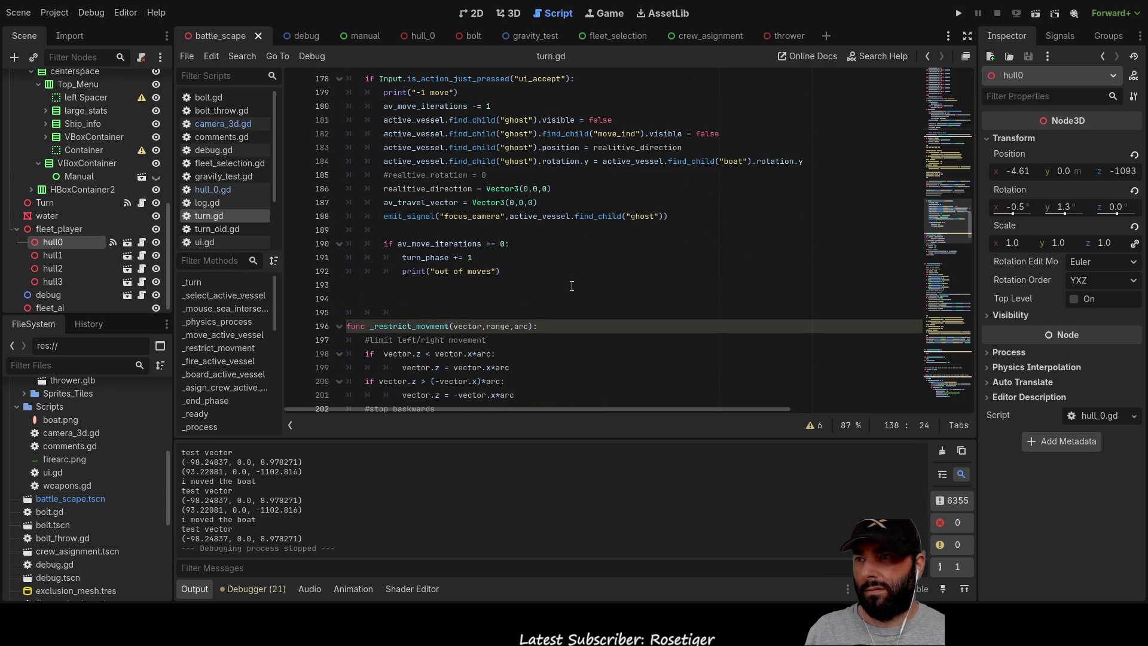
{"action": "scroll", "coordinate": [570, 285], "scroll_direction": "up", "scroll_amount": 1}
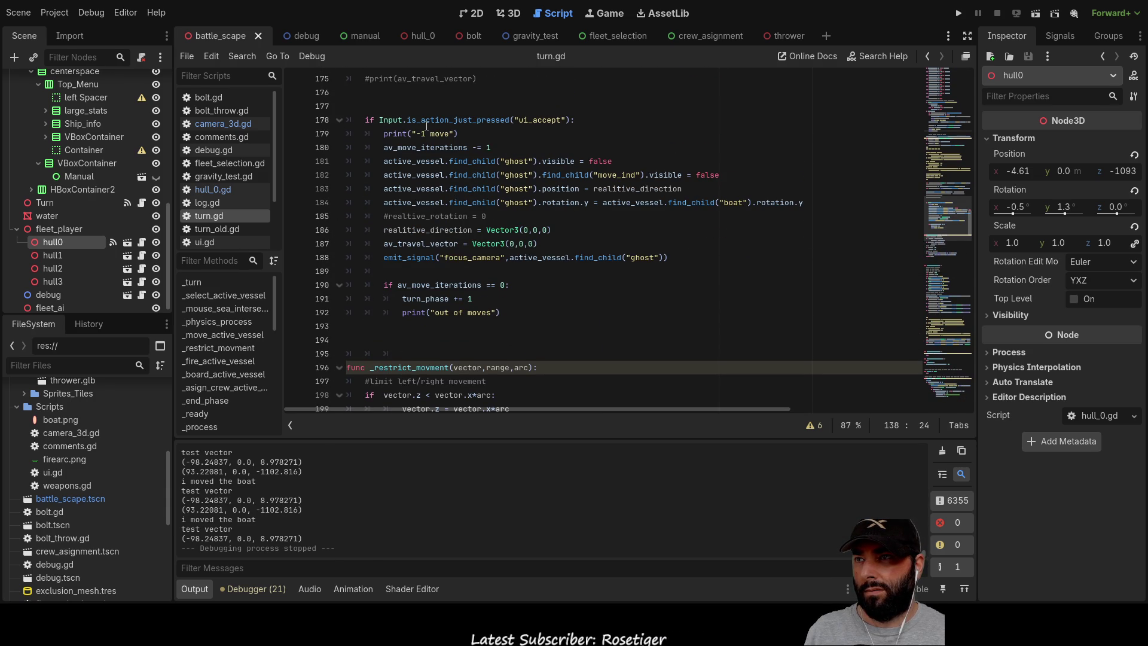
{"action": "scroll", "coordinate": [417, 311], "scroll_direction": "up", "scroll_amount": 6}
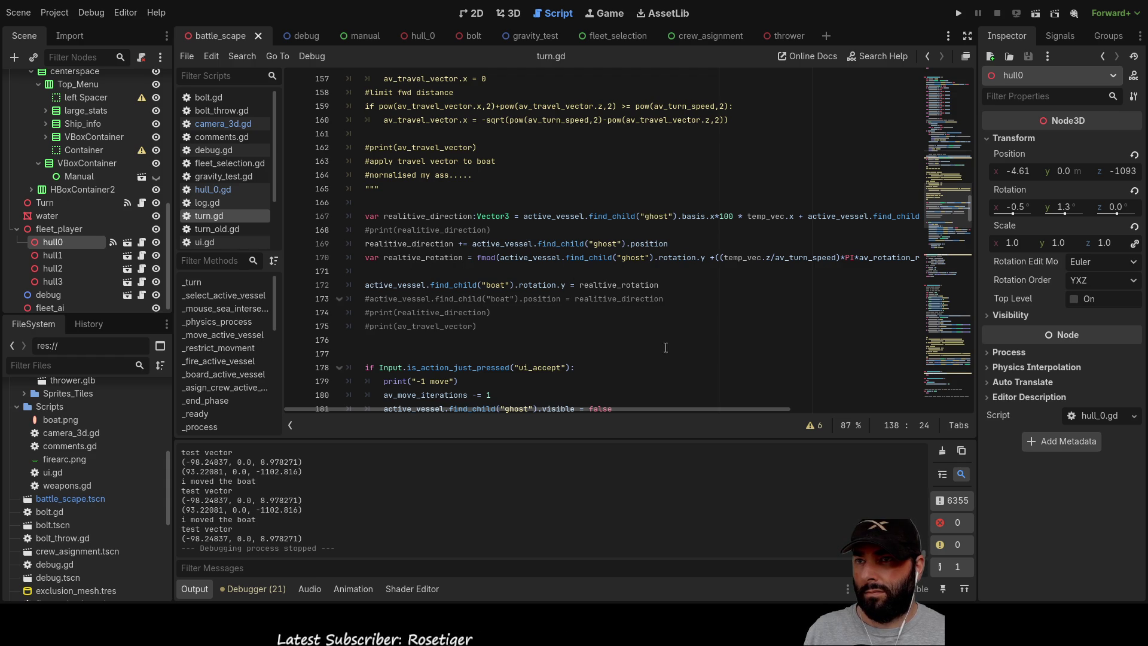
{"action": "mouse_move", "coordinate": [655, 410]}
{"action": "left_mouse_down"}
{"action": "mouse_move", "coordinate": [698, 410]}
{"action": "mouse_move", "coordinate": [632, 411]}
{"action": "left_mouse_up"}
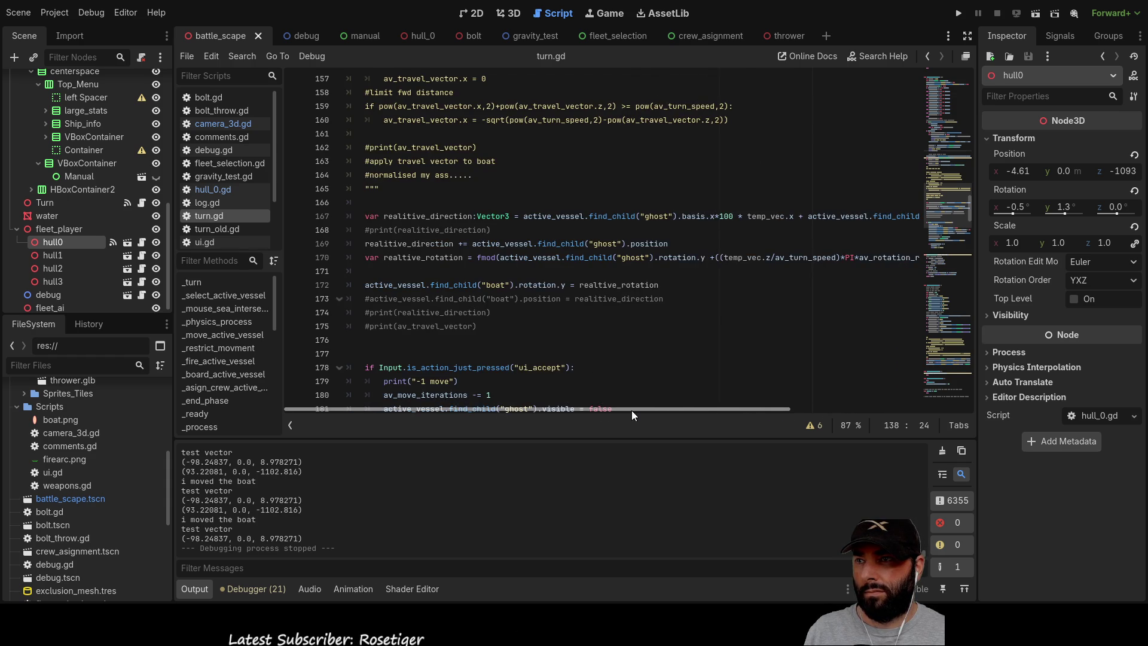
{"action": "left_click", "coordinate": [359, 256]}
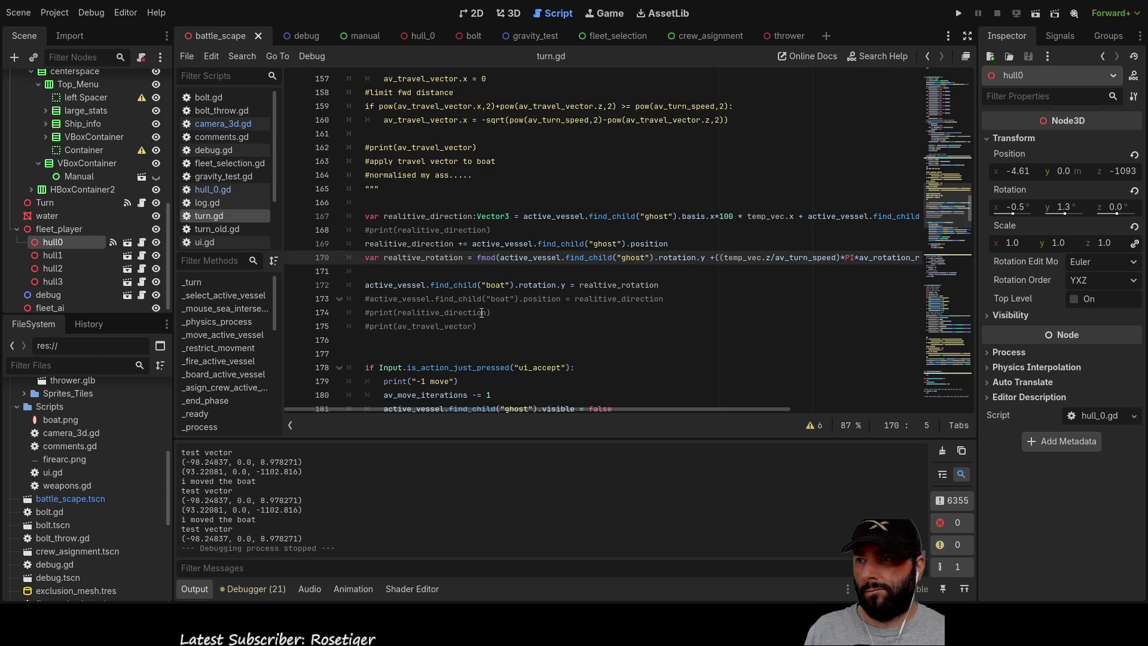
{"action": "scroll", "coordinate": [520, 295], "scroll_direction": "down", "scroll_amount": 2}
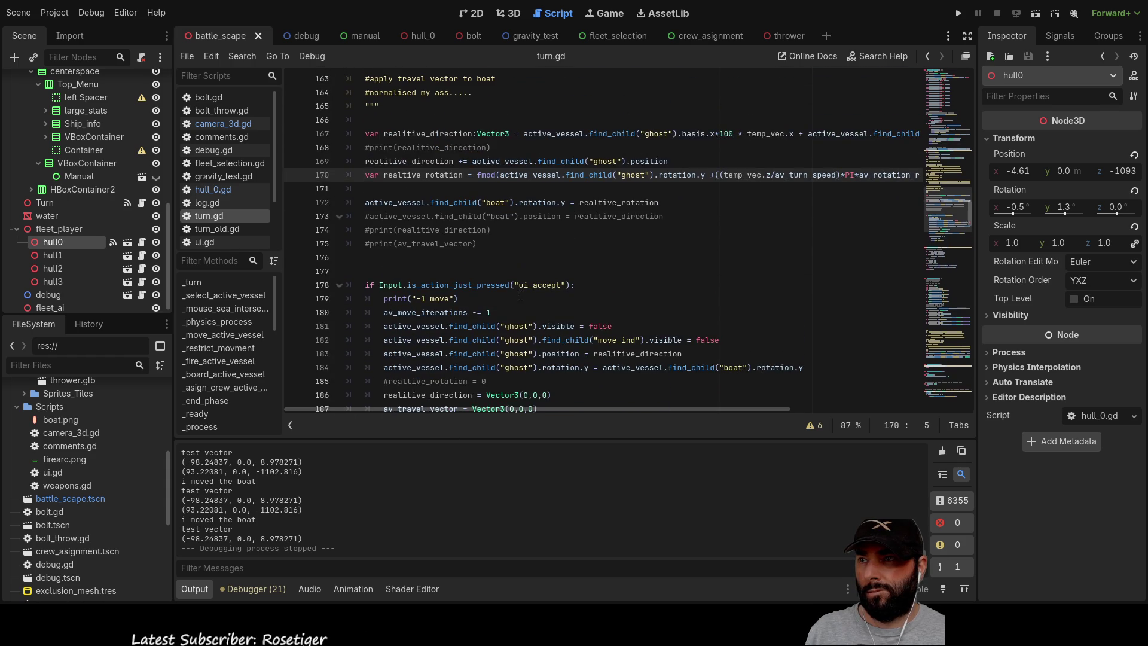
{"action": "double_click", "coordinate": [427, 176]}
{"action": "scroll", "coordinate": [607, 266], "scroll_direction": "down", "scroll_amount": 2}
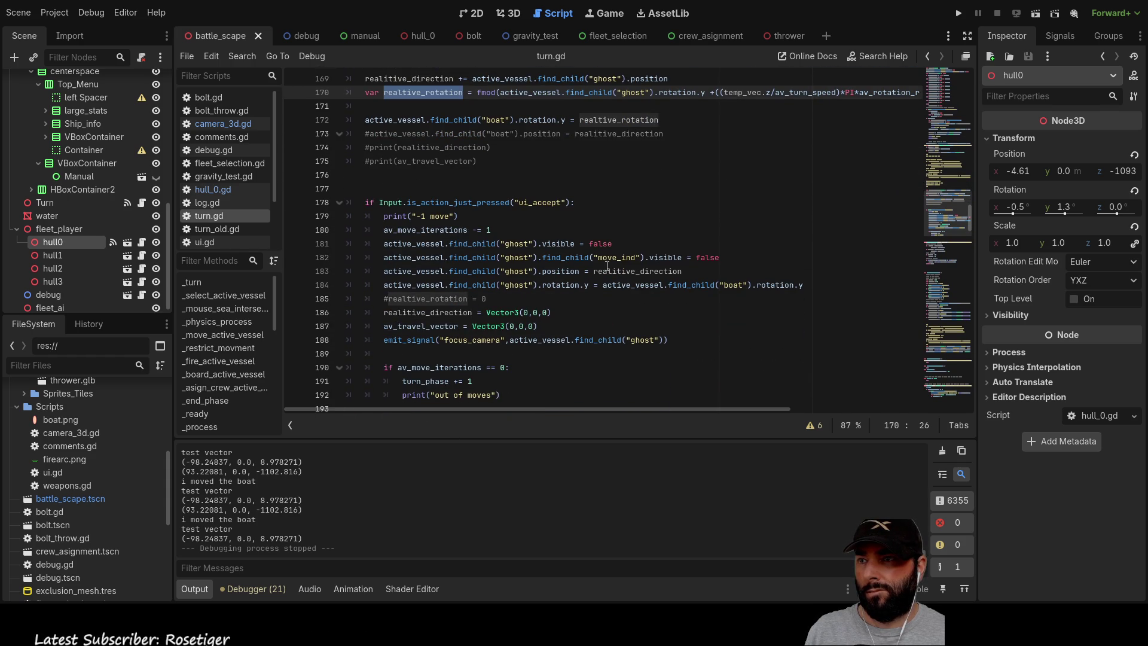
{"action": "scroll", "coordinate": [422, 281], "scroll_direction": "down", "scroll_amount": 1}
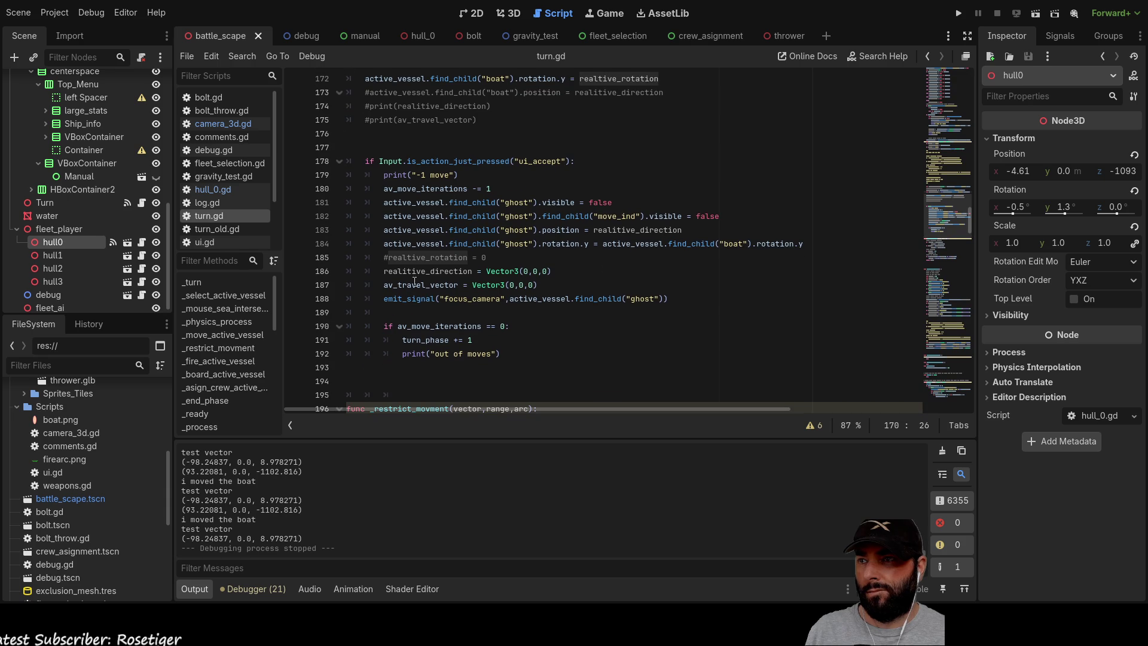
{"action": "scroll", "coordinate": [445, 241], "scroll_direction": "up", "scroll_amount": 4}
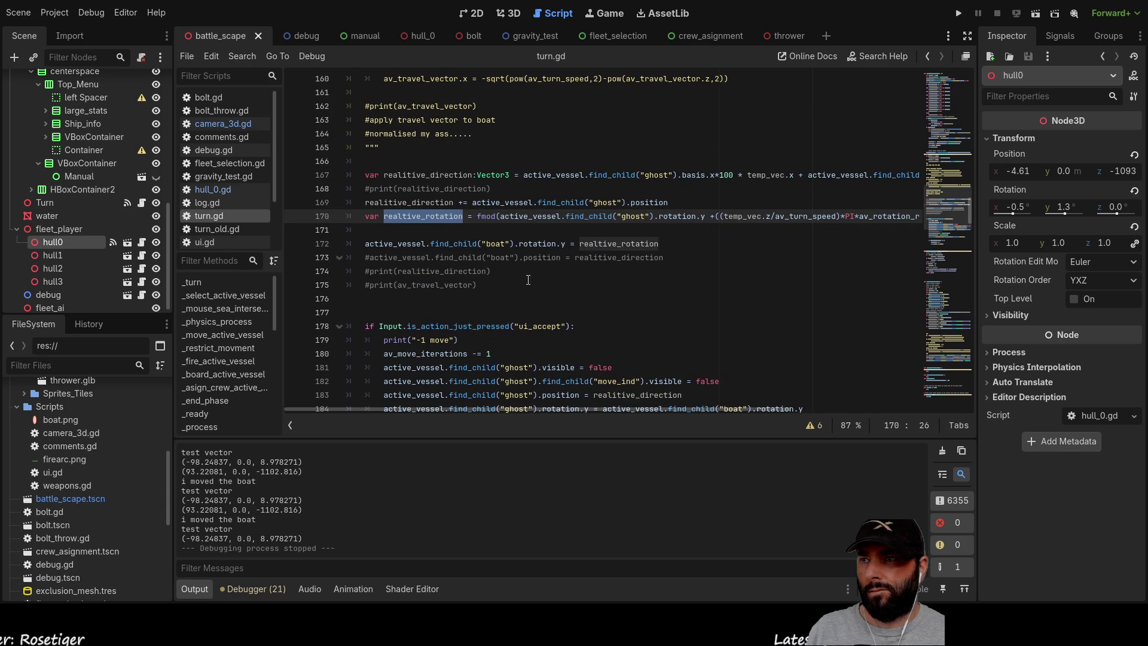
{"action": "scroll", "coordinate": [569, 297], "scroll_direction": "up", "scroll_amount": 1}
{"action": "scroll", "coordinate": [571, 290], "scroll_direction": "down", "scroll_amount": 9}
{"action": "scroll", "coordinate": [573, 289], "scroll_direction": "down", "scroll_amount": 4}
{"action": "scroll", "coordinate": [575, 291], "scroll_direction": "up", "scroll_amount": 13}
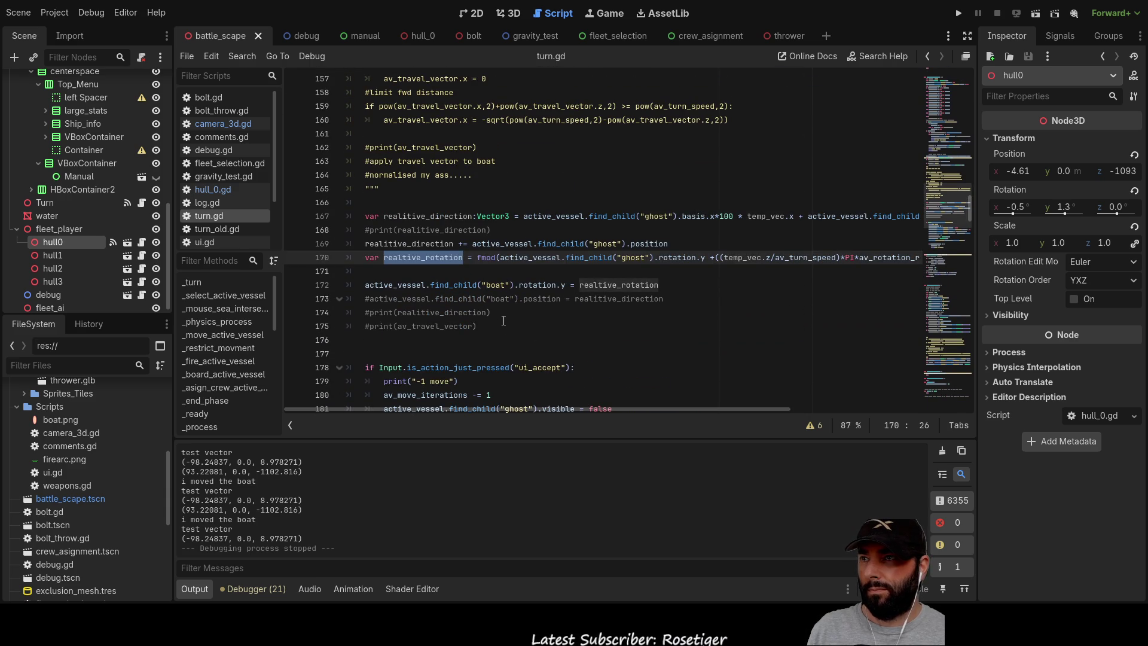
{"action": "scroll", "coordinate": [510, 322], "scroll_direction": "up", "scroll_amount": 5}
{"action": "scroll", "coordinate": [538, 335], "scroll_direction": "down", "scroll_amount": 5}
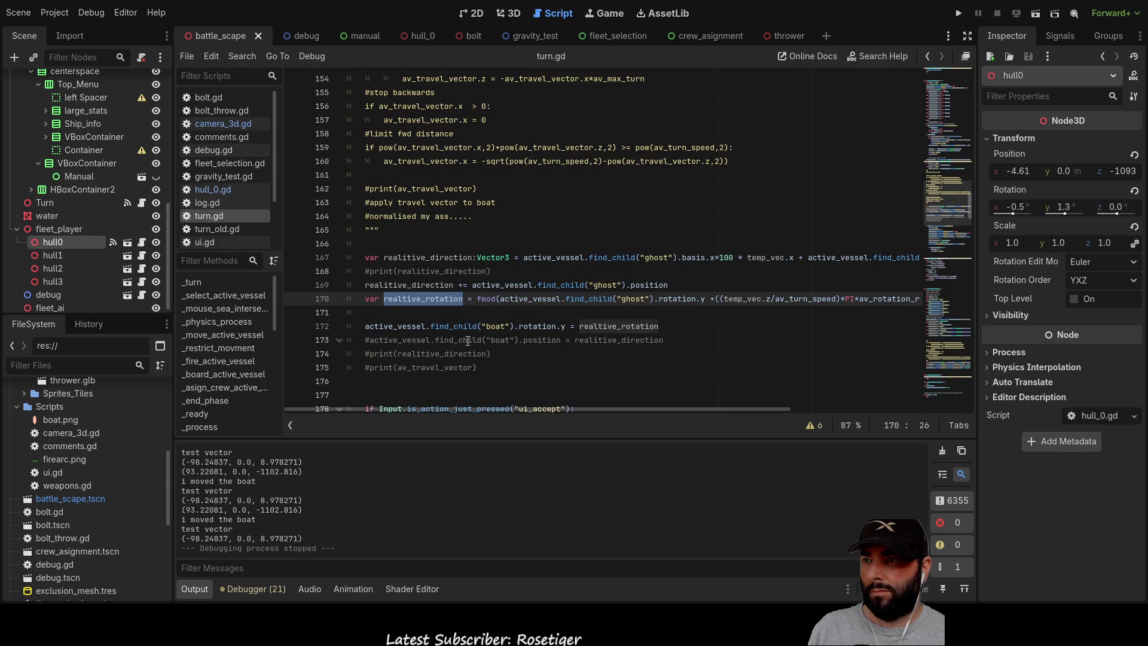
{"action": "scroll", "coordinate": [530, 302], "scroll_direction": "down", "scroll_amount": 1}
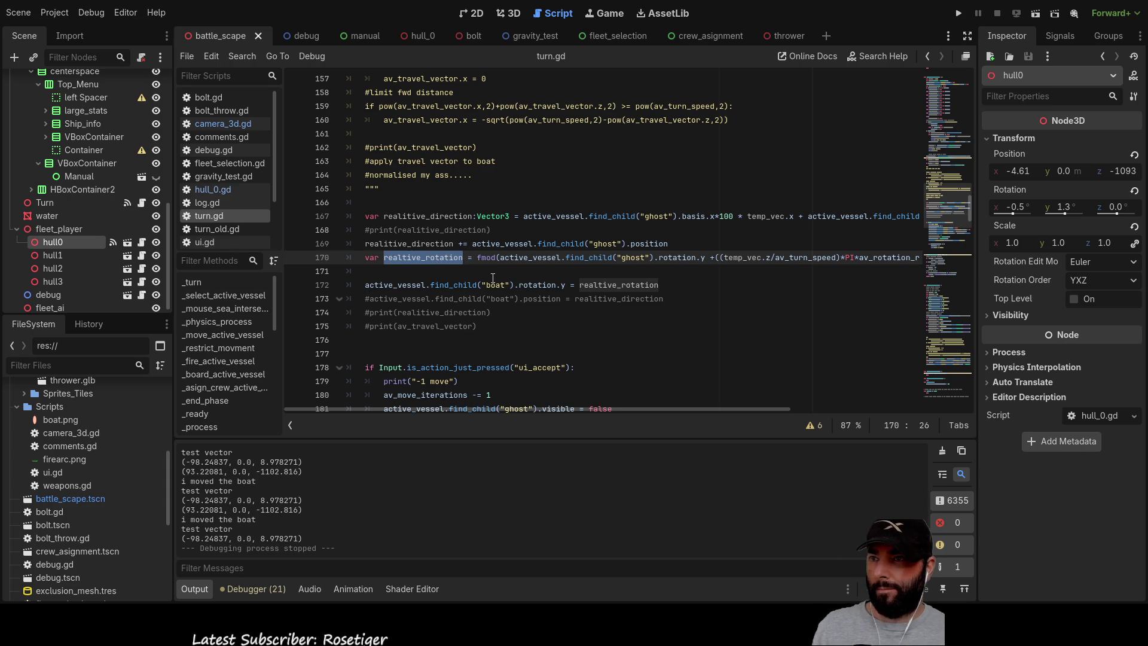
{"action": "left_click", "coordinate": [553, 276]}
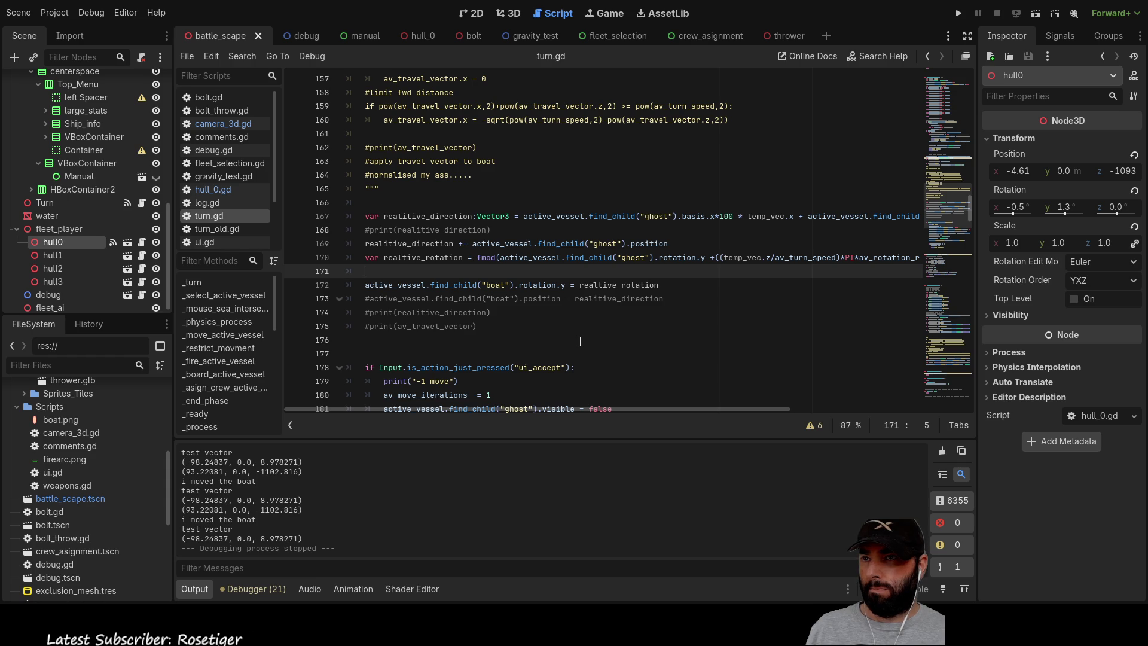
Complete the bare if on line 172 with the condition move_dir == "fwd":.
{"action": "key", "text": "Return"}
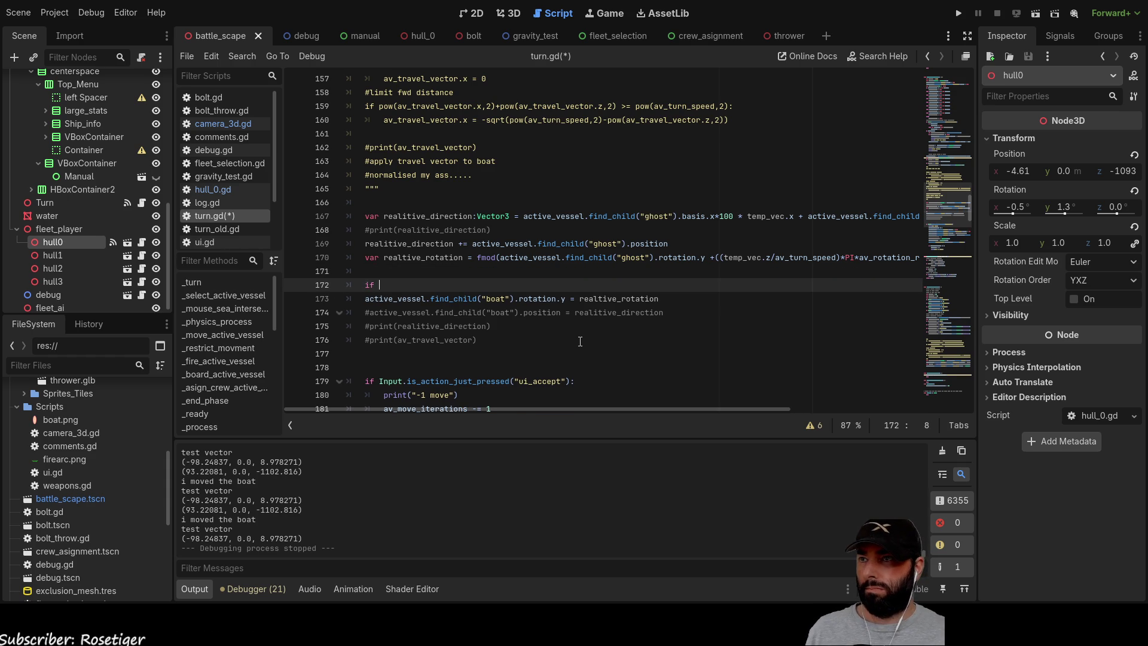
{"action": "scroll", "coordinate": [492, 267], "scroll_direction": "up", "scroll_amount": 8}
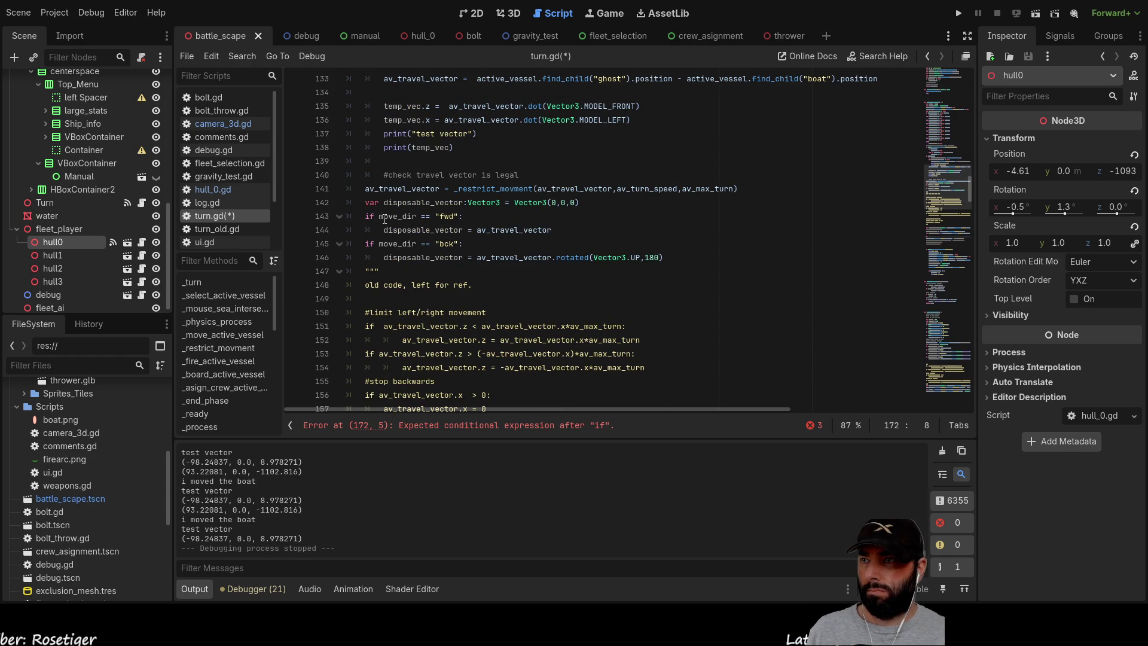
{"action": "left_click_drag", "start_coordinate": [380, 218], "coordinate": [451, 219]}
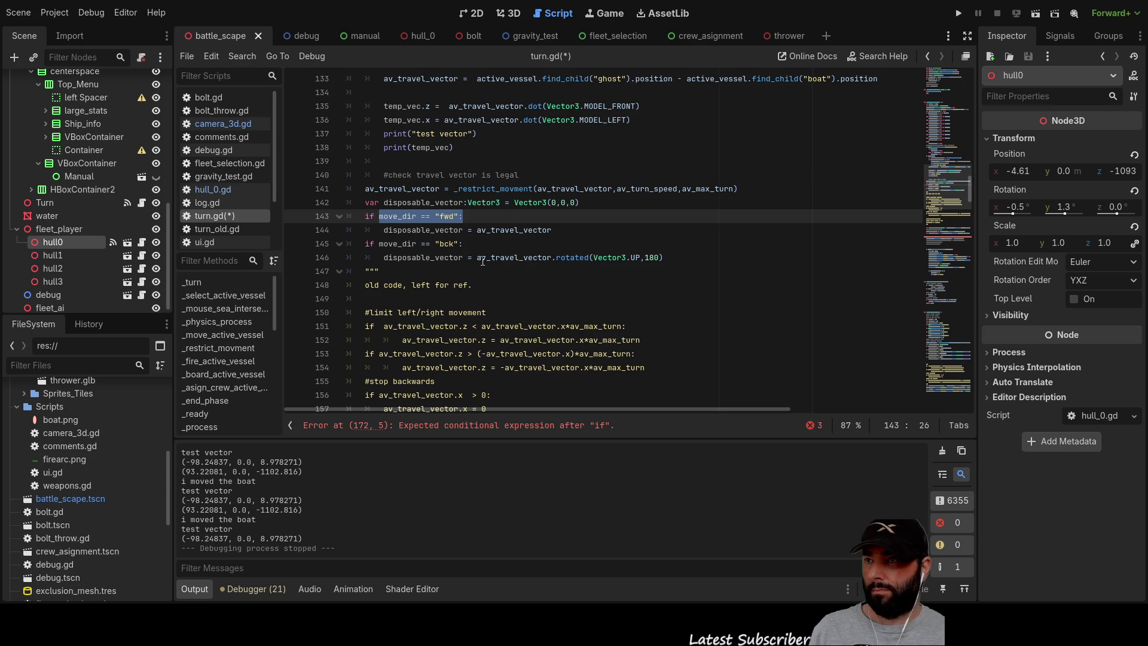
{"action": "scroll", "coordinate": [478, 259], "scroll_direction": "down", "scroll_amount": 12}
{"action": "scroll", "coordinate": [442, 229], "scroll_direction": "up", "scroll_amount": 1}
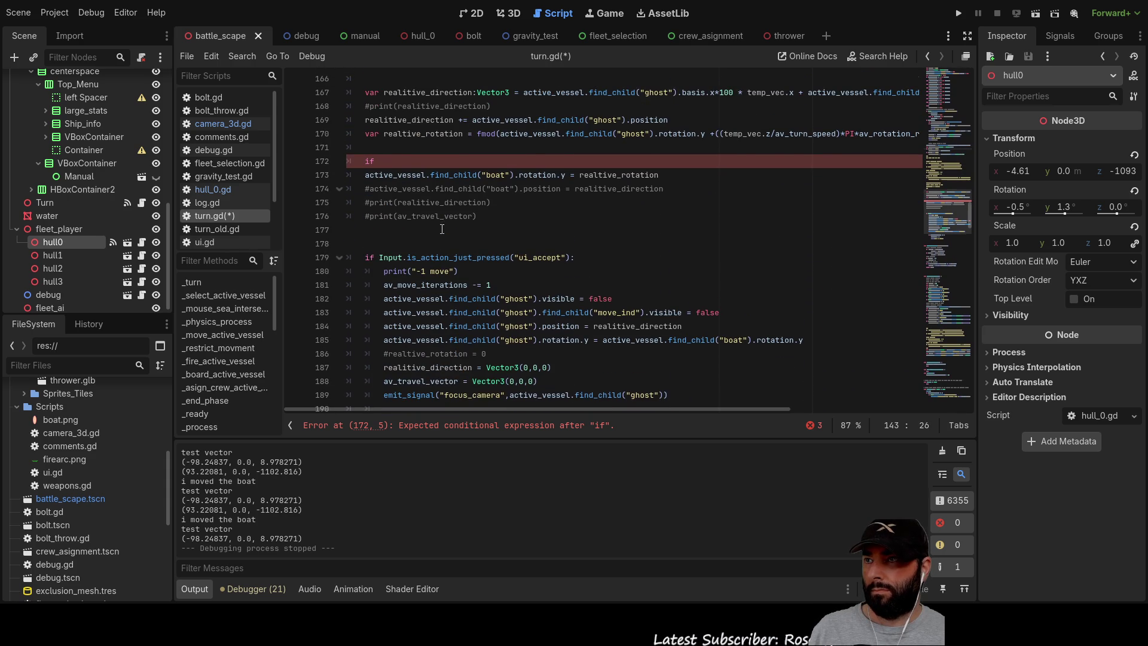
{"action": "left_click", "coordinate": [411, 158]}
{"action": "type", "text": "move_dir == \"fwd\":"}
{"action": "scroll", "coordinate": [421, 228], "scroll_direction": "up", "scroll_amount": 11}
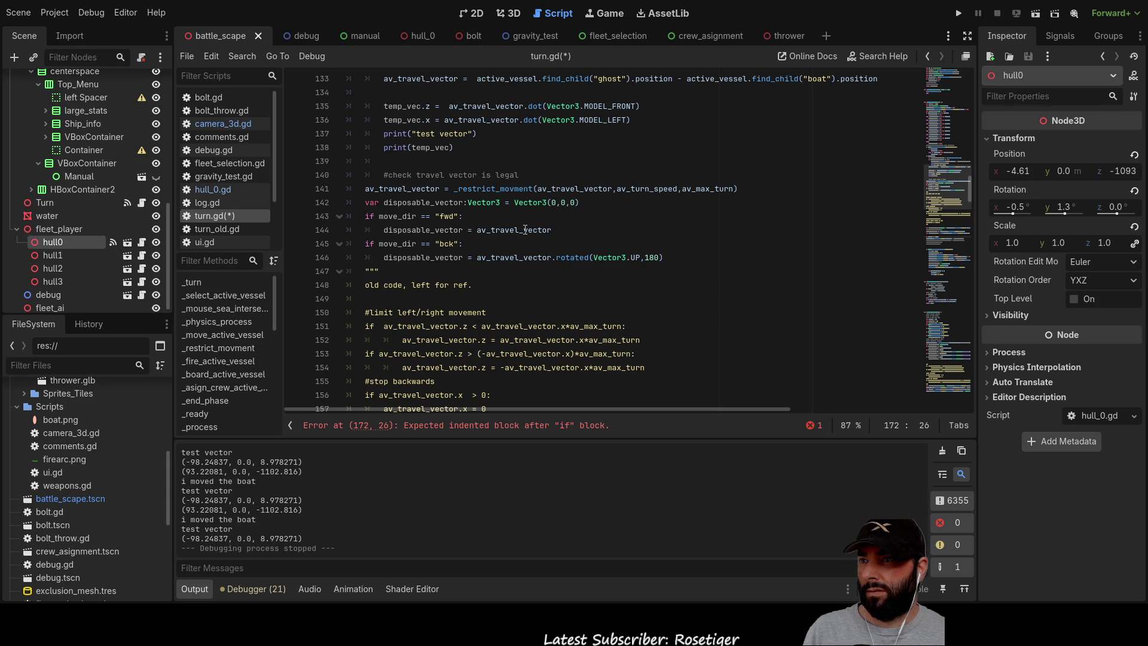
{"action": "scroll", "coordinate": [516, 263], "scroll_direction": "down", "scroll_amount": 7}
{"action": "scroll", "coordinate": [514, 251], "scroll_direction": "down", "scroll_amount": 3}
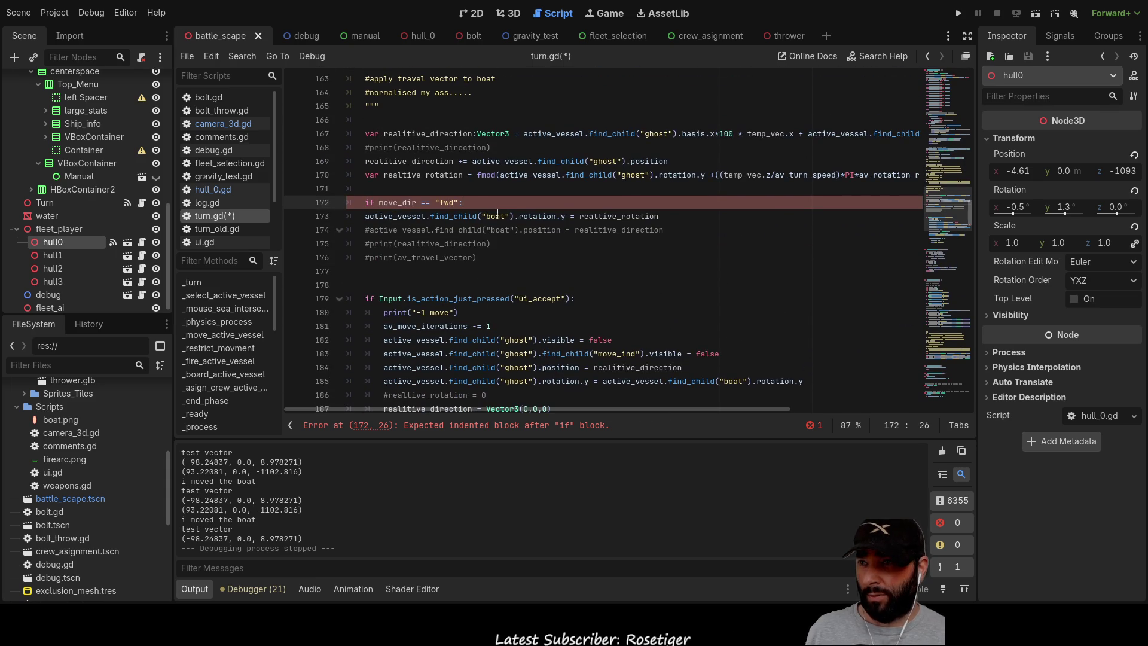
Indent the boat rotation line under the if and add an else: line below it.
{"action": "key", "text": "Down"}
{"action": "key", "text": "Home"}
{"action": "key", "text": "Right"}
{"action": "key", "text": "Right"}
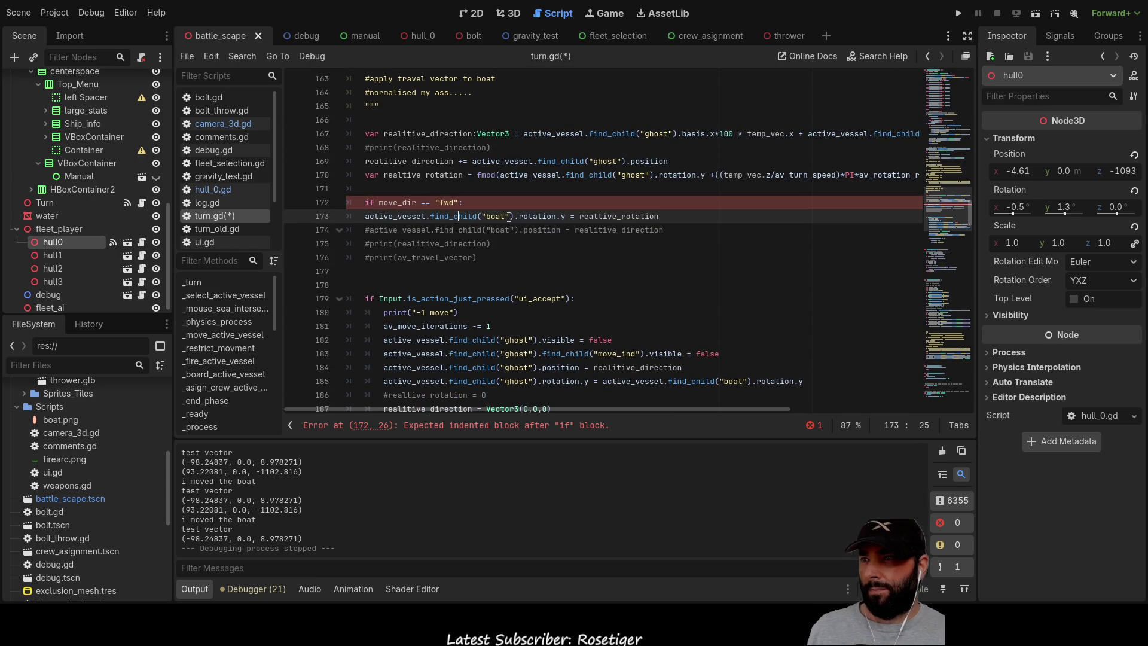
{"action": "key", "text": "Home"}
{"action": "key", "text": "Tab"}
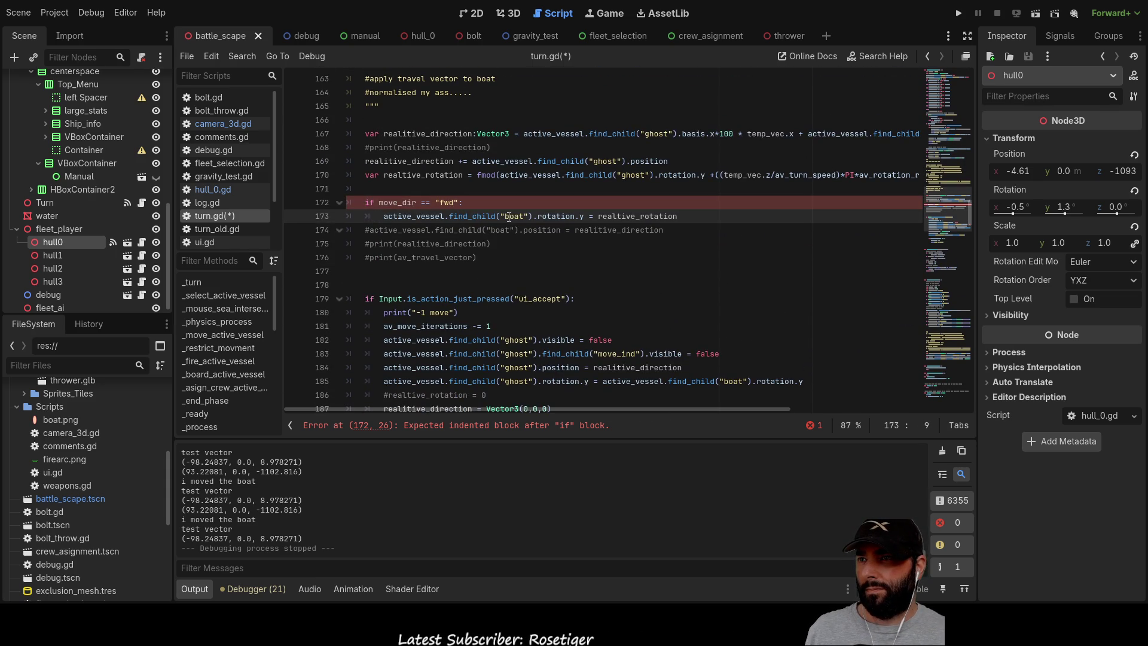
{"action": "key", "text": "Down"}
{"action": "key", "text": "Home"}
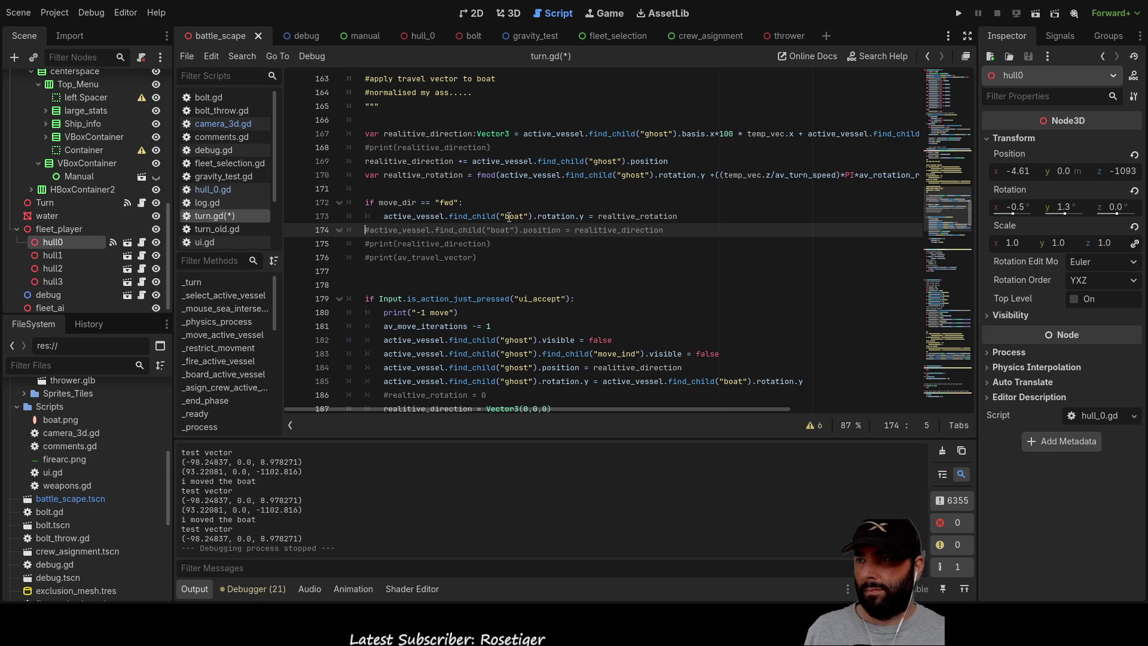
{"action": "key", "text": "Return"}
{"action": "key", "text": "Up"}
{"action": "type", "text": "else:"}
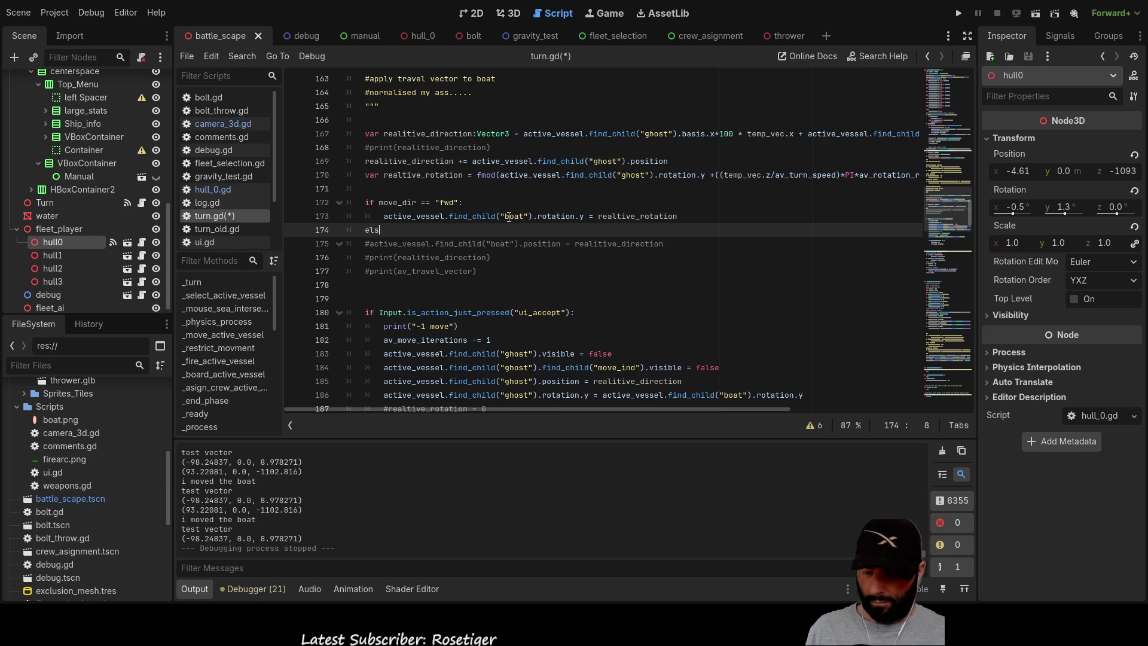
{"action": "key", "text": "Return"}
Copy the rotation statement into the else block and negate realtive_rotation there.
{"action": "key", "text": "Up"}
{"action": "key", "text": "Up"}
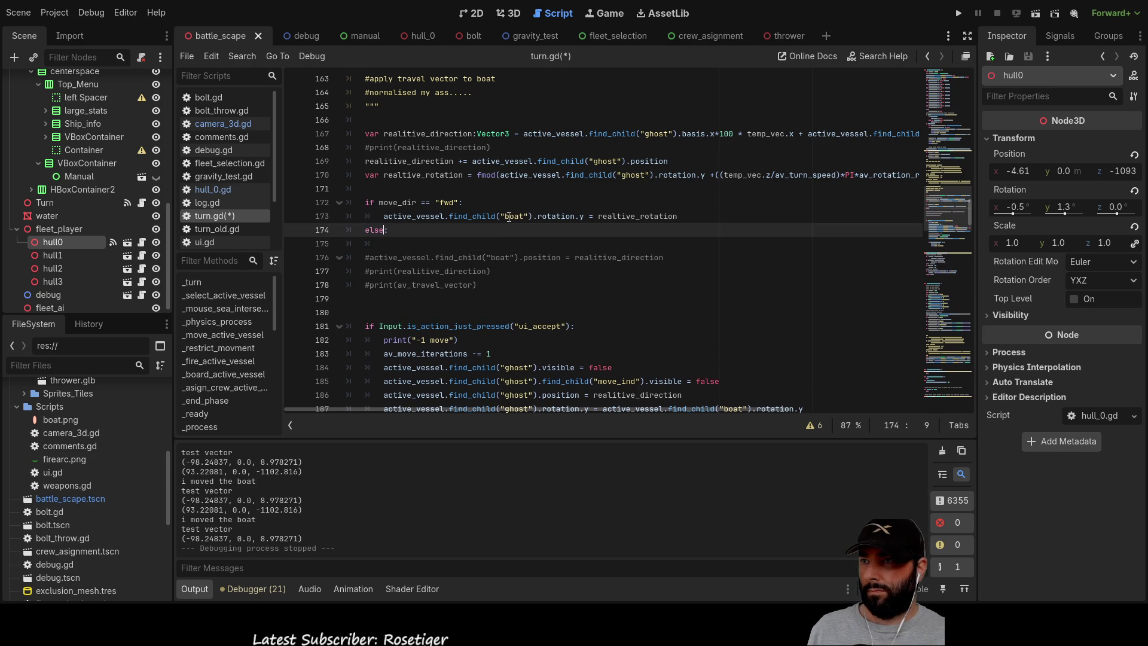
{"action": "key", "text": "shift+Right"}
{"action": "key", "text": "shift+Right"}
{"action": "key", "text": "shift+Right"}
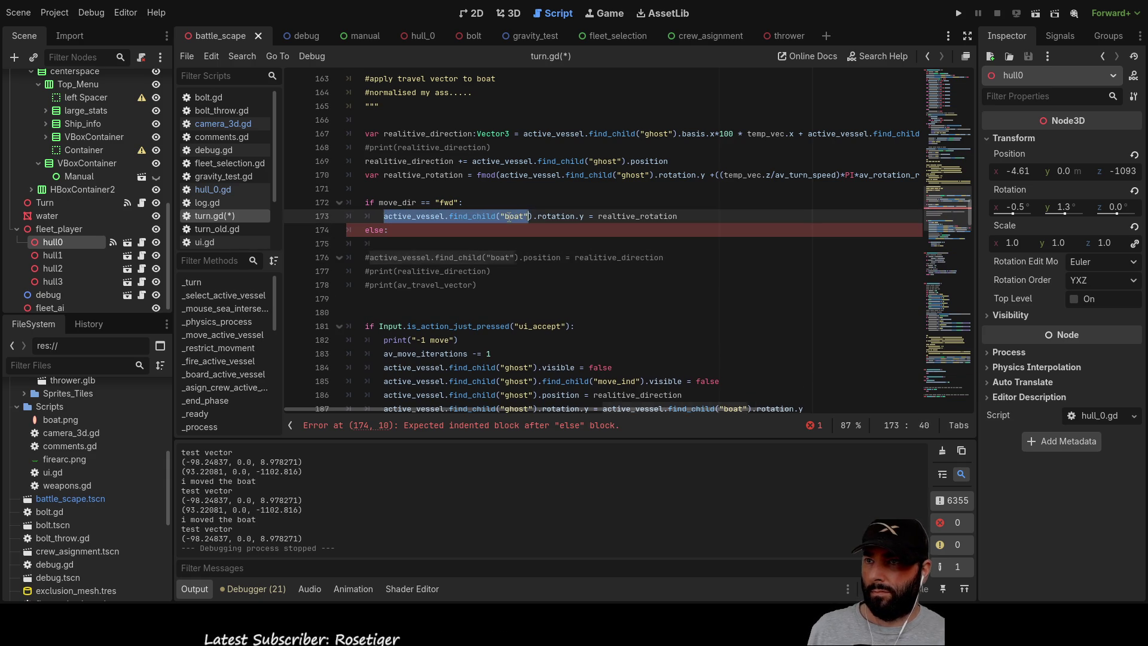
{"action": "key", "text": "shift+Right"}
{"action": "key", "text": "shift+Right"}
{"action": "key", "text": "shift+Right"}
{"action": "key", "text": "ctrl+c"}
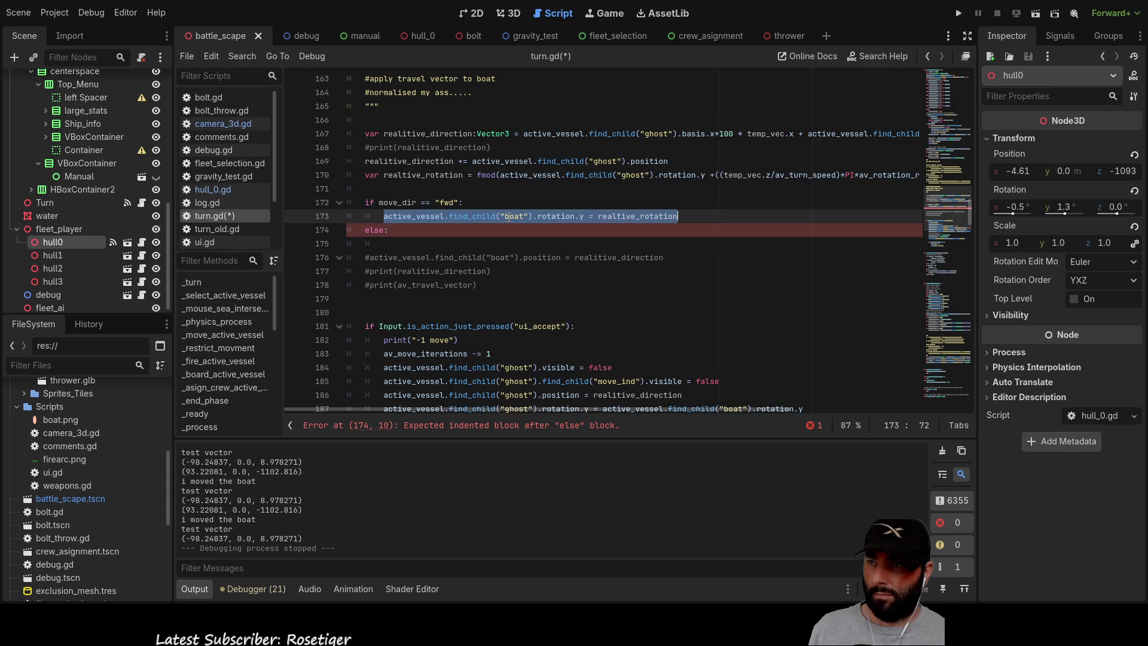
{"action": "key", "text": "Down"}
{"action": "key", "text": "Down"}
{"action": "key", "text": "ctrl+v"}
{"action": "key", "text": "ctrl+Left"}
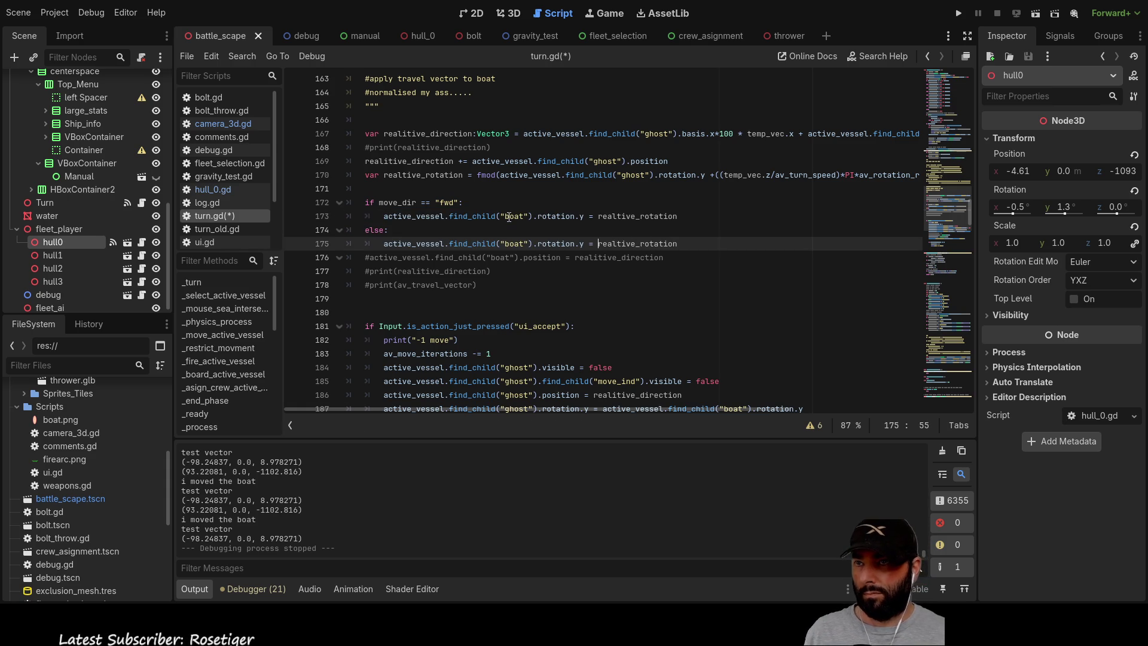
{"action": "type", "text": "-"}
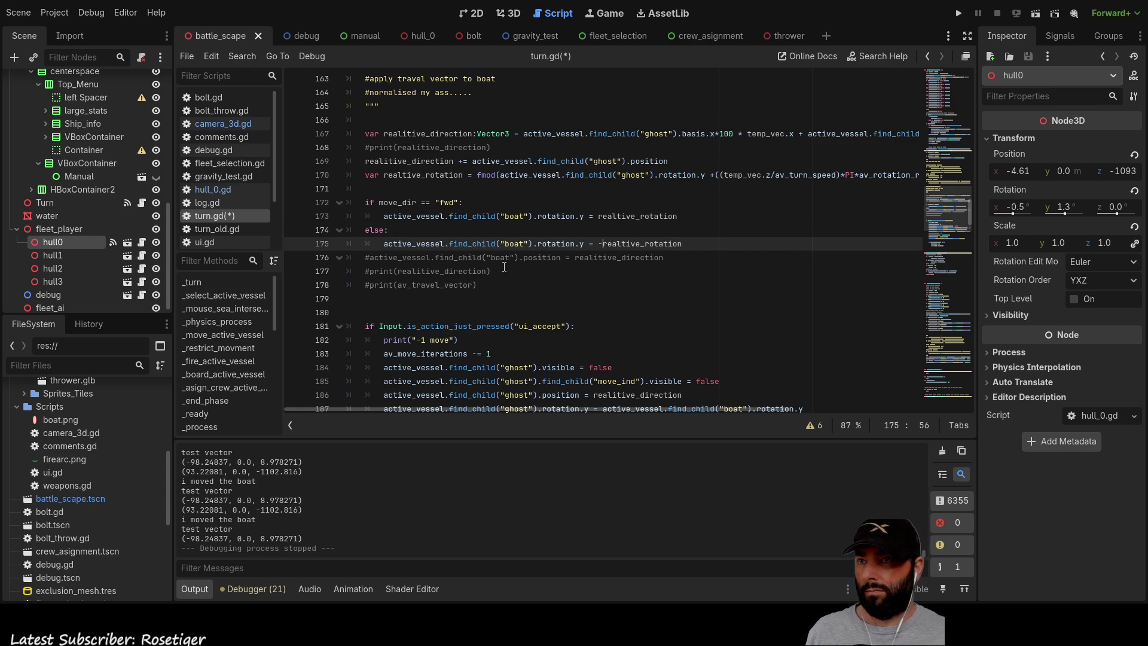
Insert a blank line above the commented position line.
{"action": "key", "text": "Down"}
{"action": "key", "text": "Down"}
{"action": "key", "text": "Down"}
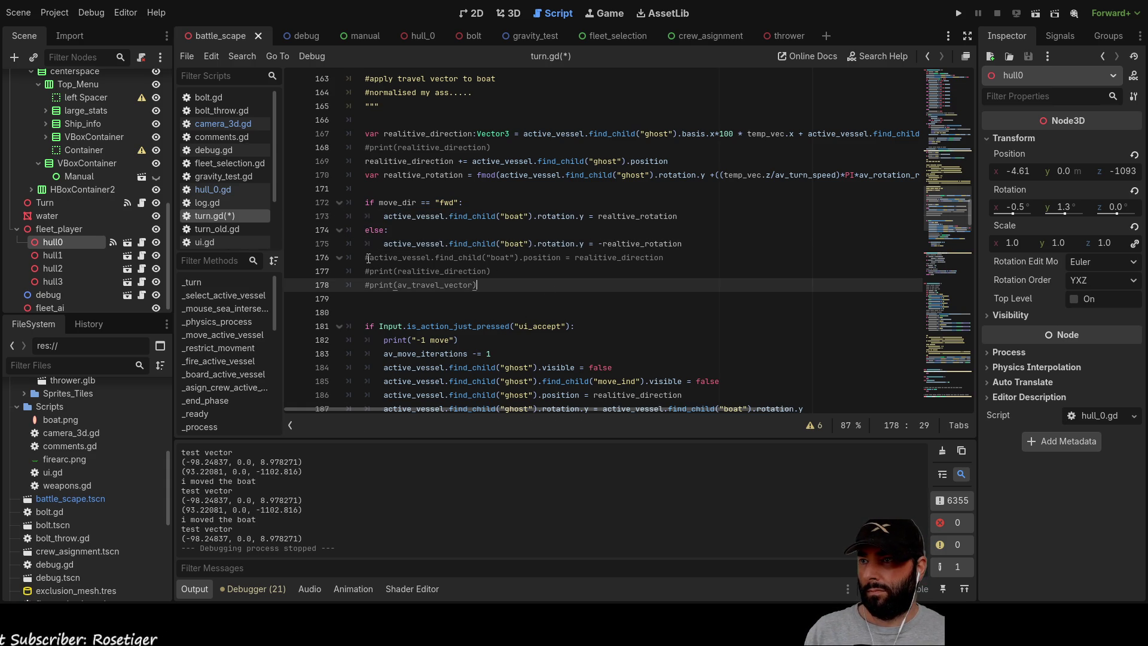
{"action": "left_click", "coordinate": [367, 258]}
{"action": "key", "text": "Return"}
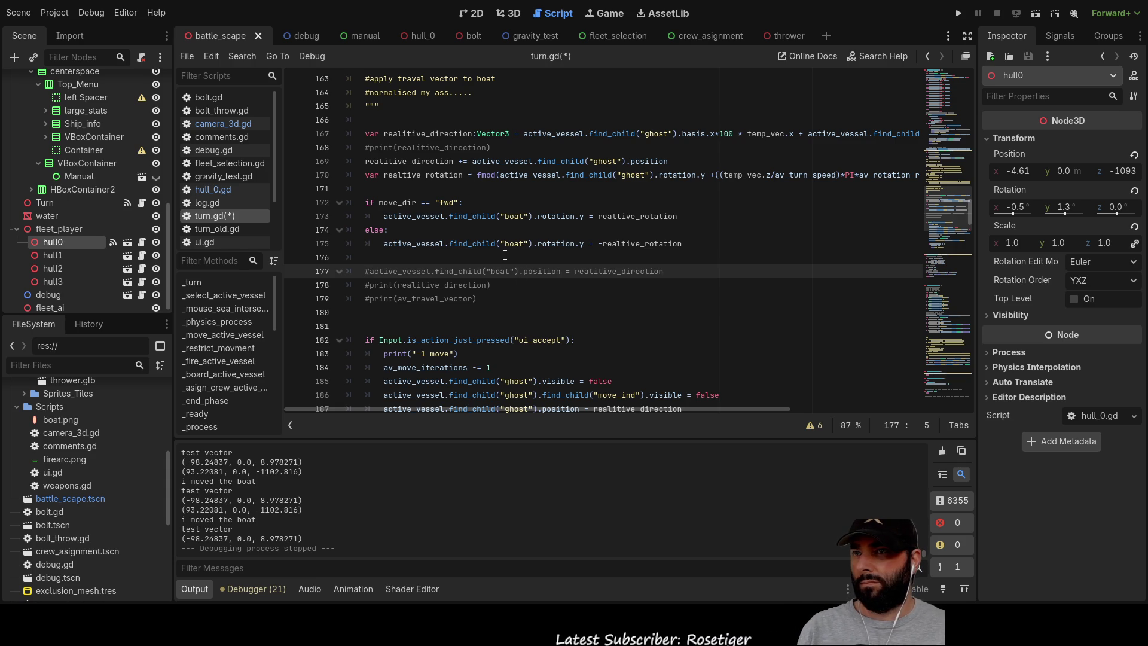
{"action": "scroll", "coordinate": [515, 257], "scroll_direction": "up", "scroll_amount": 2}
Unindent the check travel vector comment on line 140 and launch the game.
{"action": "scroll", "coordinate": [521, 260], "scroll_direction": "up", "scroll_amount": 6}
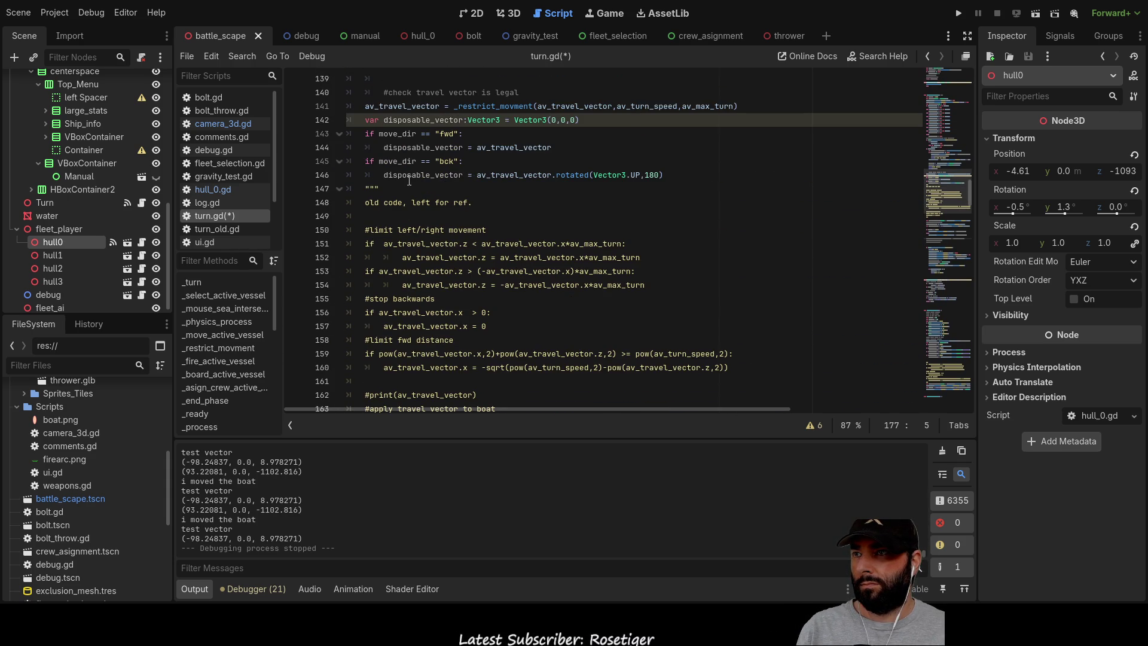
{"action": "scroll", "coordinate": [501, 249], "scroll_direction": "up", "scroll_amount": 1}
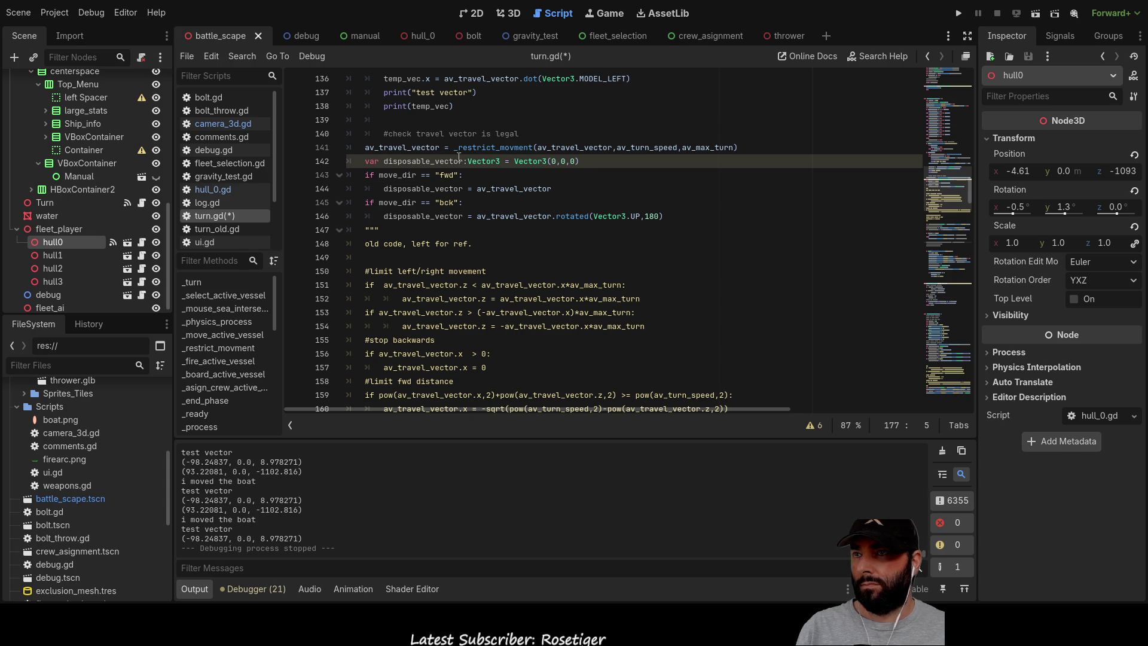
{"action": "left_click", "coordinate": [375, 133]}
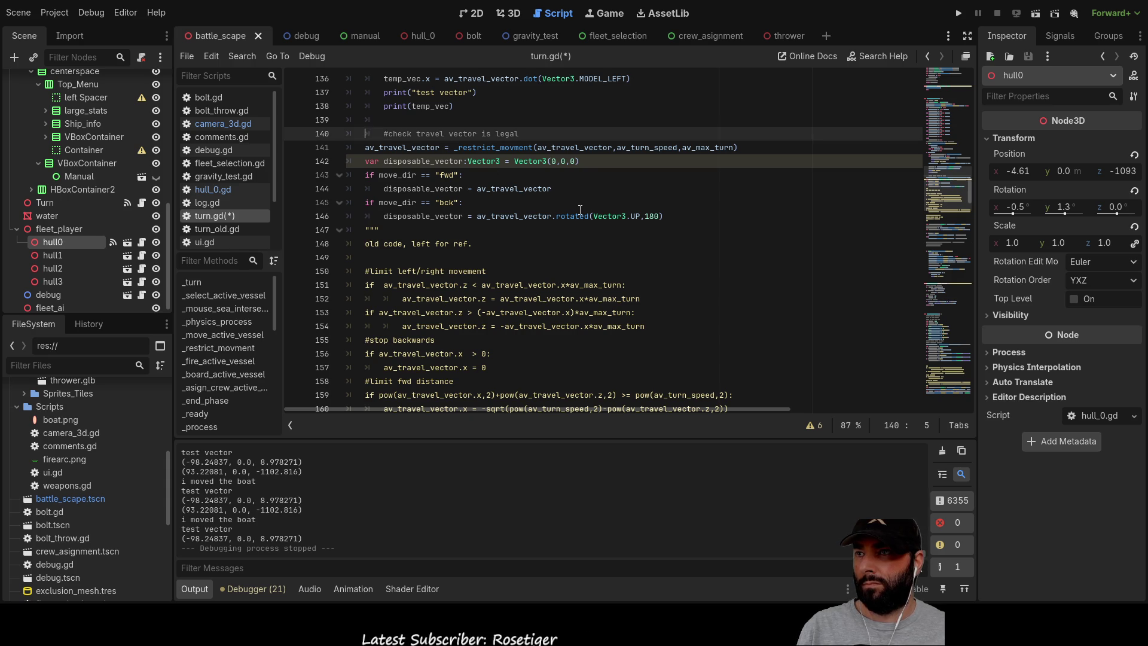
{"action": "key", "text": "BackSpace"}
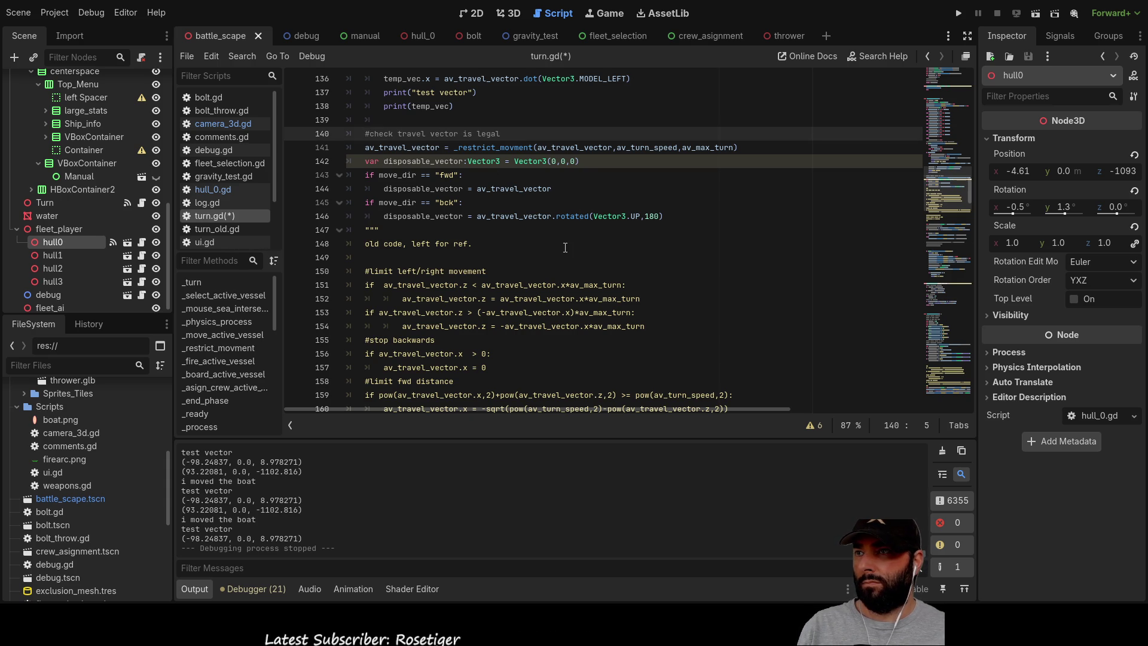
{"action": "scroll", "coordinate": [580, 209], "scroll_direction": "up", "scroll_amount": 1}
{"action": "left_click", "coordinate": [959, 14]}
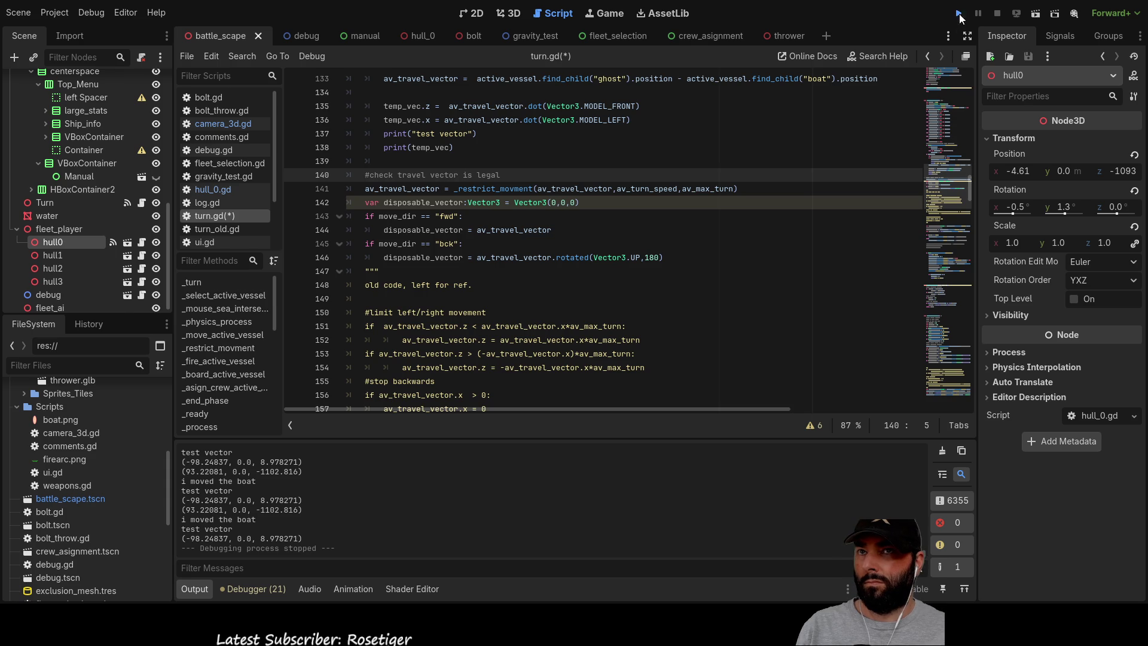
{"action": "scroll", "coordinate": [720, 243], "scroll_direction": "up", "scroll_amount": 1}
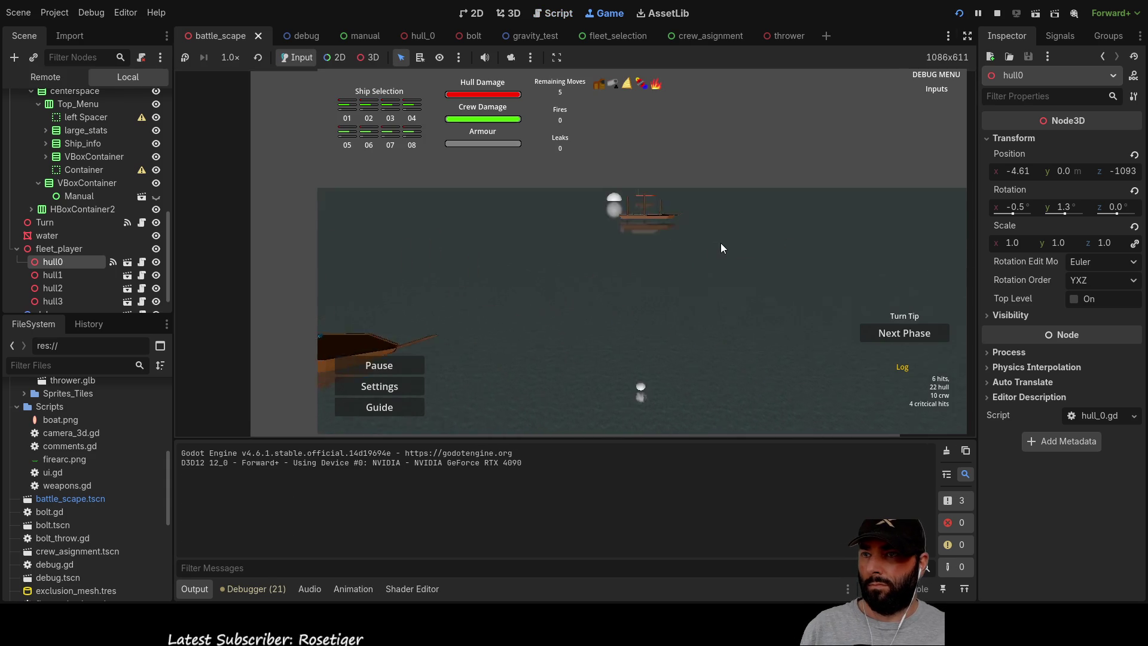
Queue w, q, a and w moves, execute them with Next Phase, then stop the game.
{"action": "key", "text": "w"}
{"action": "key", "text": "q"}
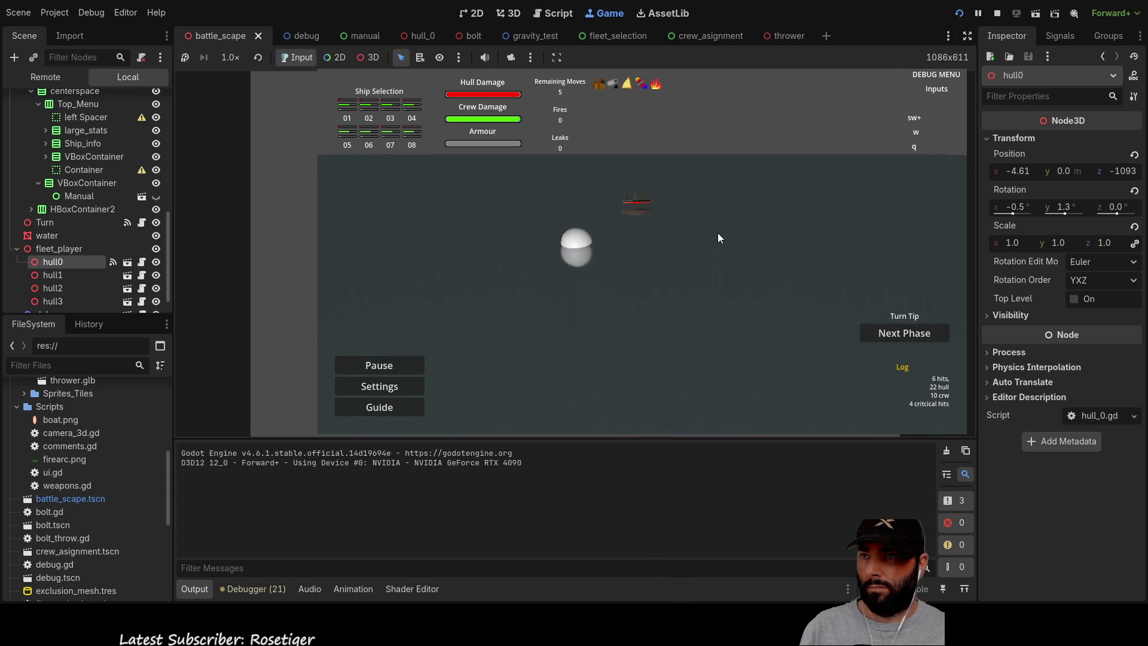
{"action": "key", "text": "a"}
{"action": "key", "text": "w"}
{"action": "left_click", "coordinate": [753, 214]}
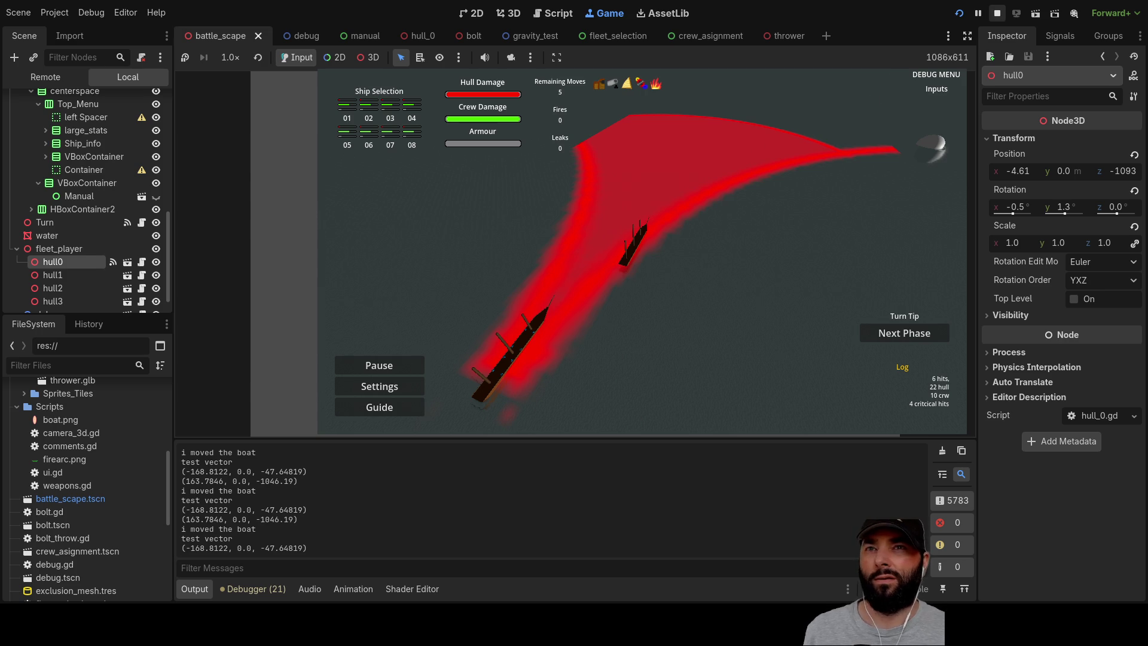
{"action": "left_click", "coordinate": [997, 13]}
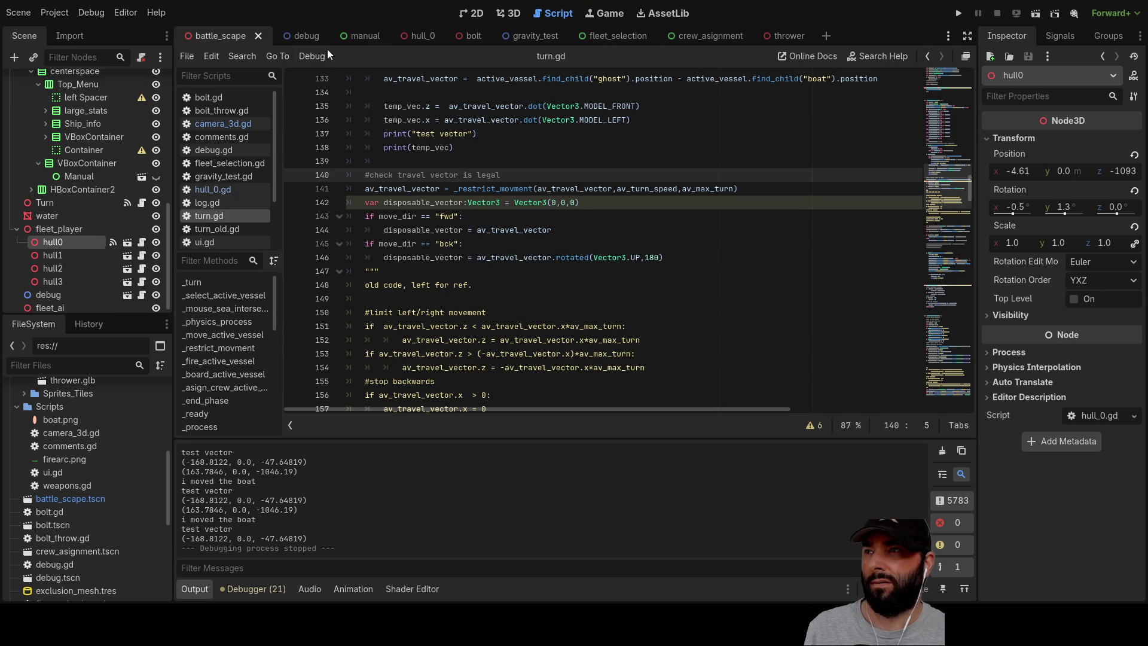
Switch to the 2D view and locate the top menu's Container node on the canvas.
{"action": "left_click", "coordinate": [472, 13]}
{"action": "scroll", "coordinate": [651, 368], "scroll_direction": "down", "scroll_amount": 3}
{"action": "mouse_move", "coordinate": [709, 357]}
{"action": "left_mouse_down"}
{"action": "mouse_move", "coordinate": [556, 299]}
{"action": "mouse_move", "coordinate": [330, 289]}
{"action": "left_mouse_up"}
{"action": "scroll", "coordinate": [443, 251], "scroll_direction": "down", "scroll_amount": 4}
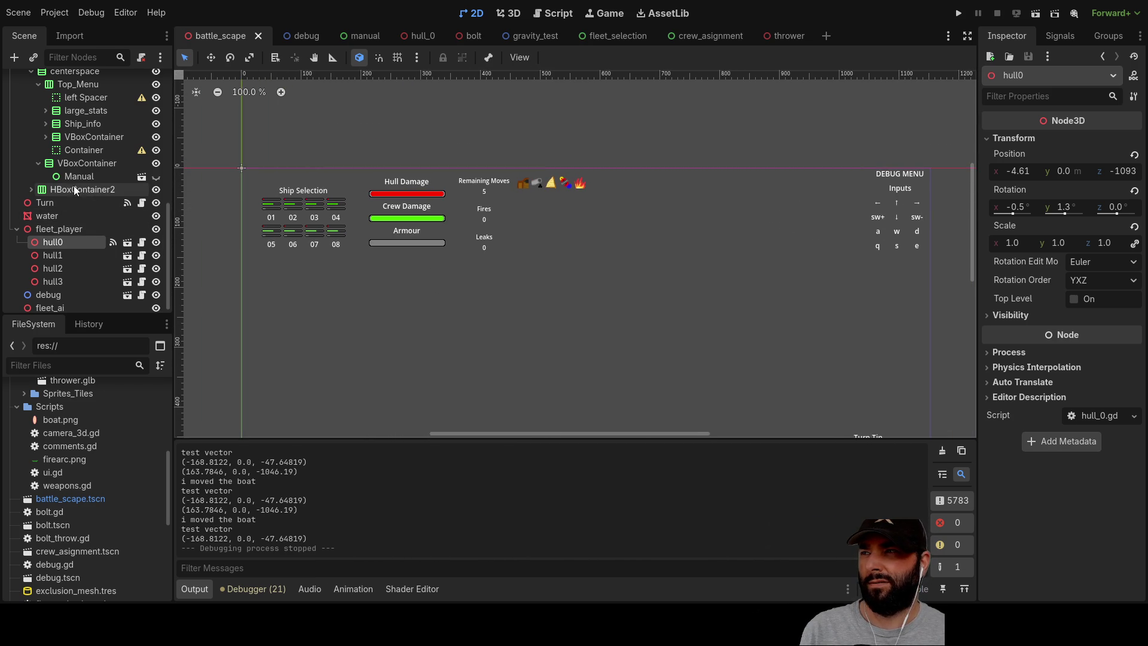
{"action": "left_click", "coordinate": [797, 208]}
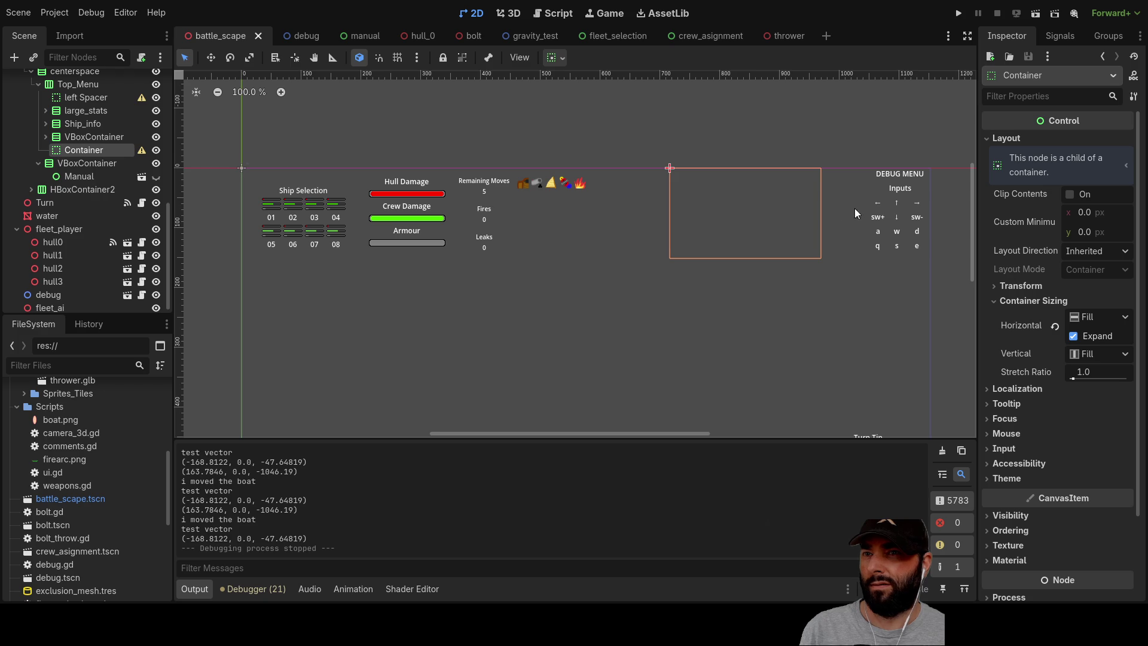
{"action": "left_click", "coordinate": [841, 199]}
{"action": "left_click", "coordinate": [780, 203]}
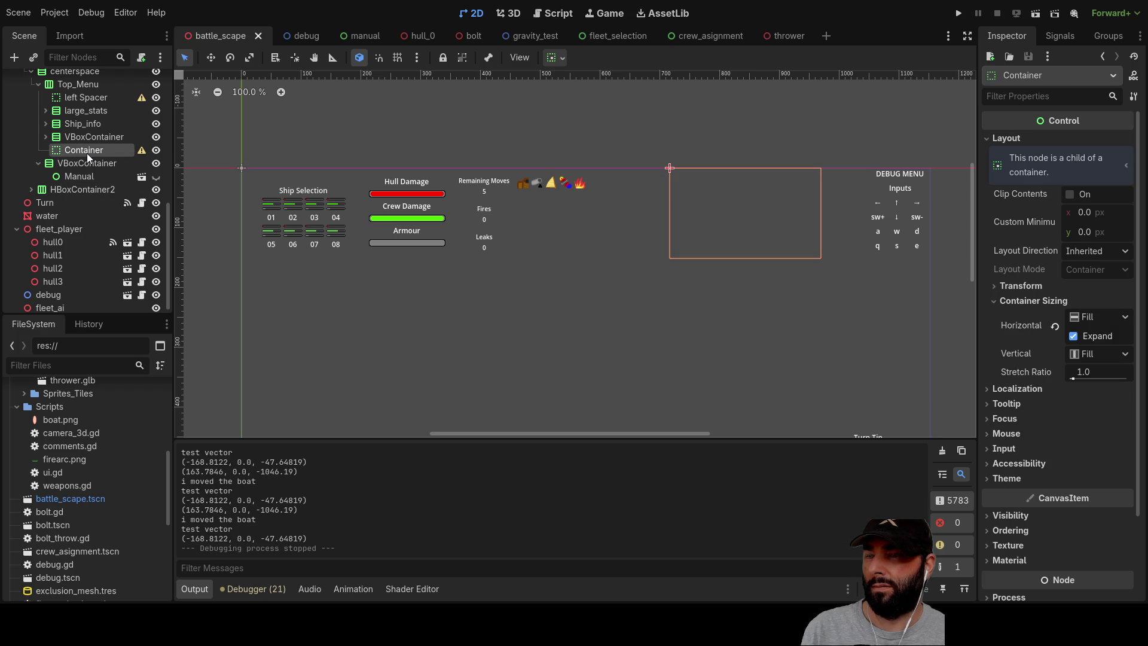
Inspect the top menu's VBoxContainer and its children in the scene tree.
{"action": "left_click", "coordinate": [87, 138]}
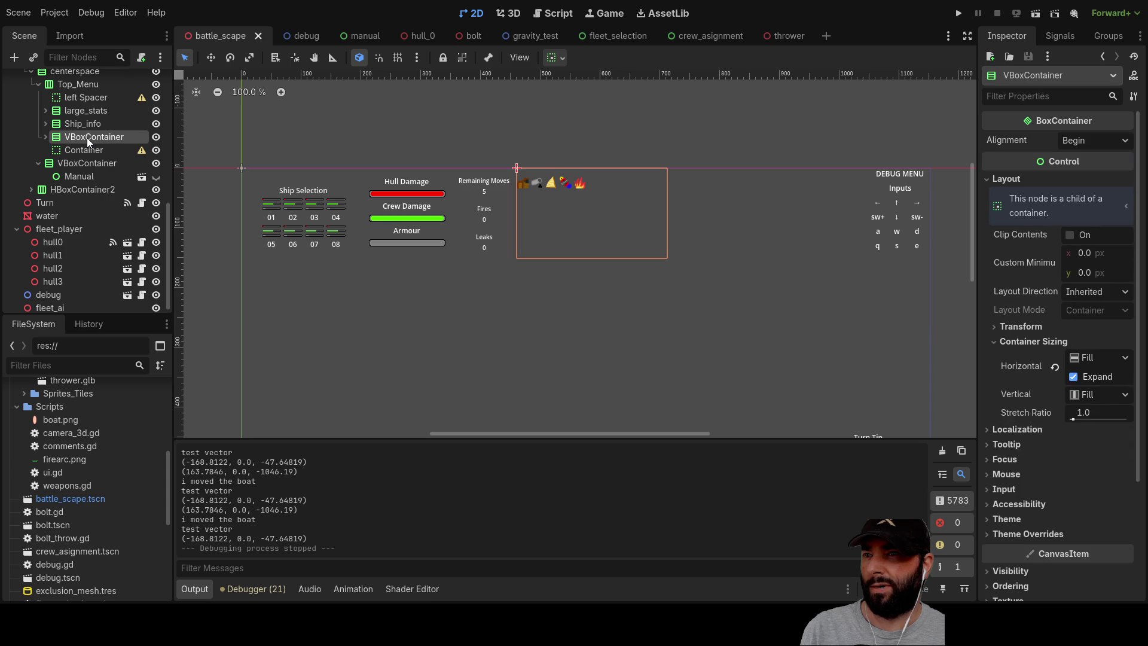
{"action": "left_click", "coordinate": [88, 152]}
{"action": "left_click", "coordinate": [88, 136]}
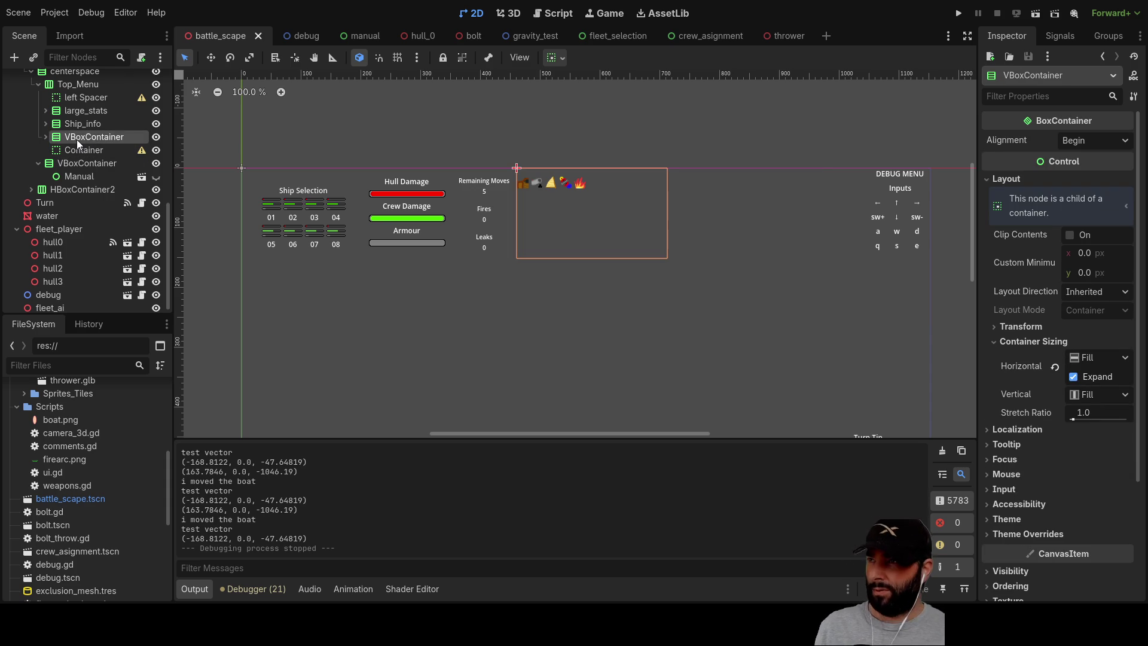
{"action": "left_click", "coordinate": [46, 137]}
{"action": "left_click", "coordinate": [44, 138]}
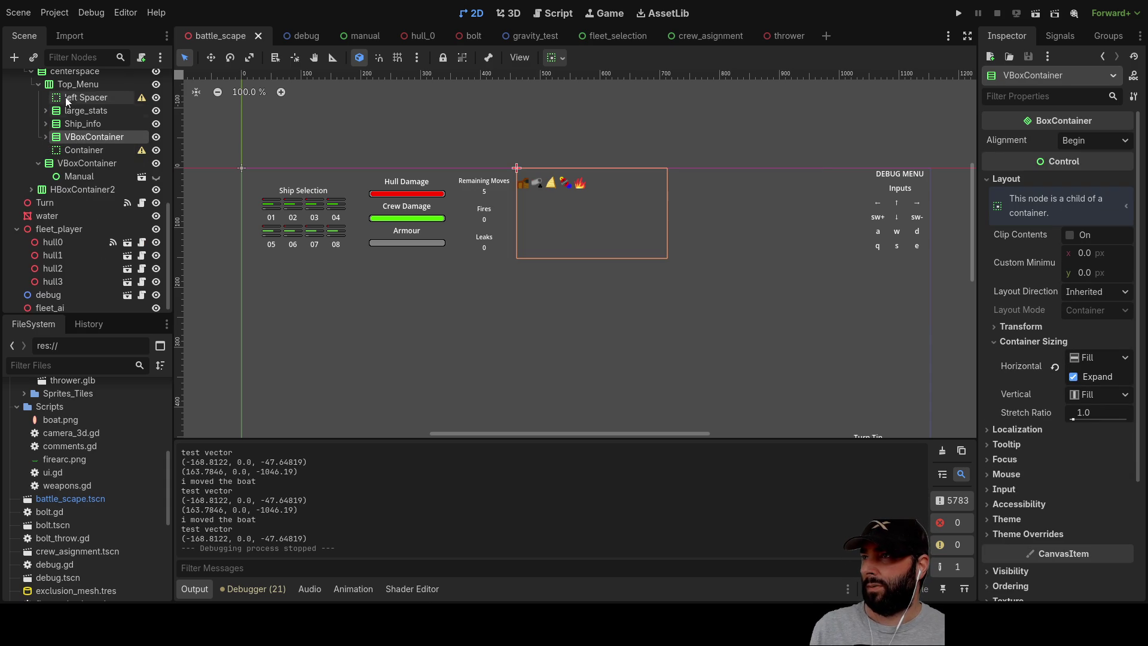
Add a new VBoxContainer child under Top_Menu.
{"action": "left_click", "coordinate": [66, 85]}
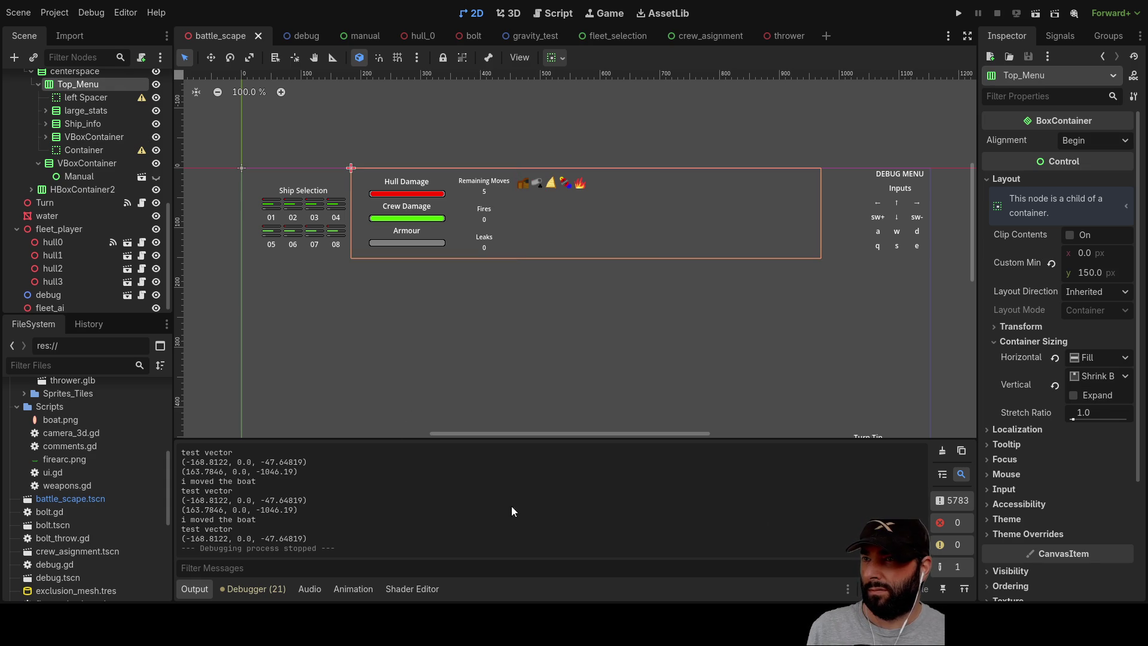
{"action": "key", "text": "ctrl+a"}
{"action": "key", "text": "Return"}
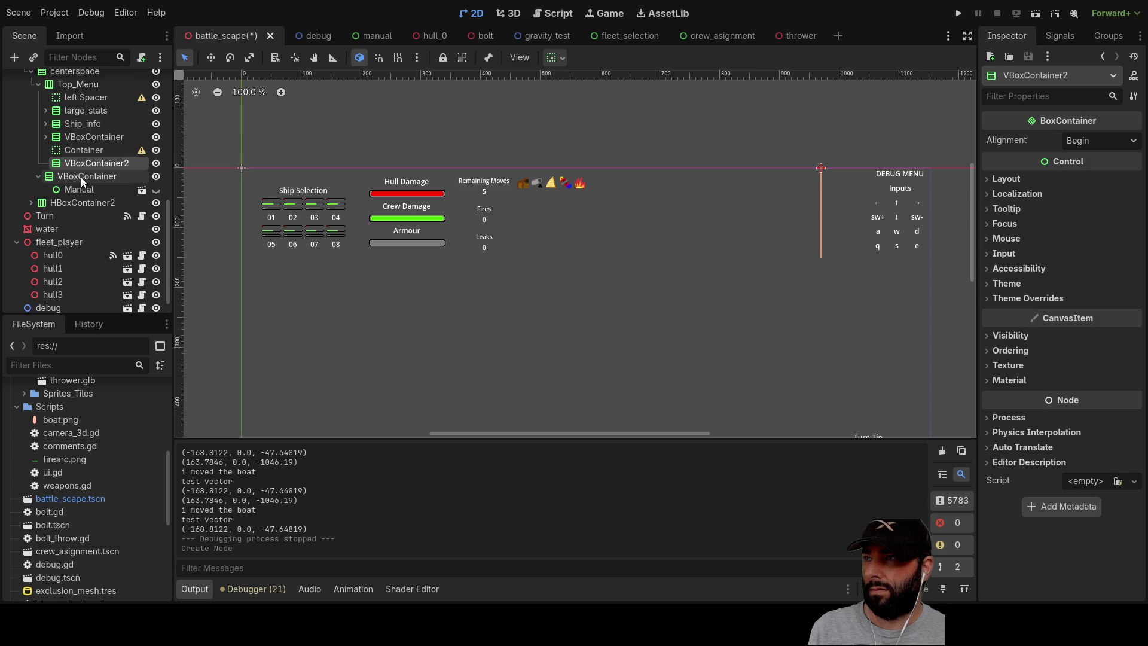
Reposition VBoxContainer2 beside the Container node inside Top_Menu.
{"action": "left_click", "coordinate": [81, 177]}
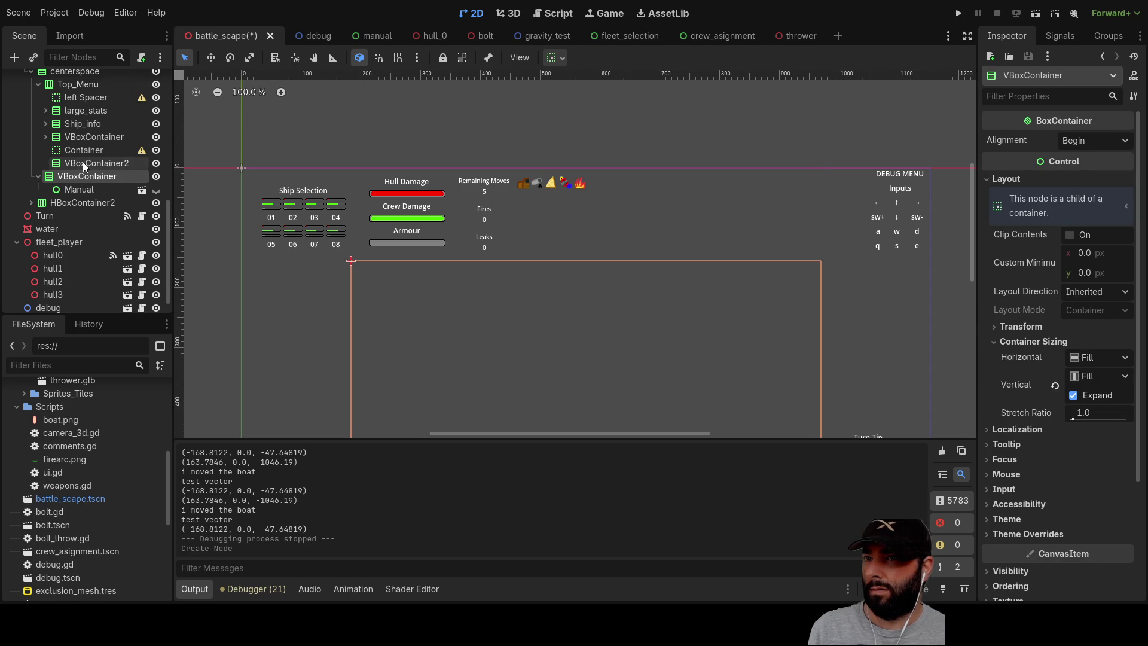
{"action": "left_click", "coordinate": [83, 163]}
{"action": "left_click", "coordinate": [77, 150]}
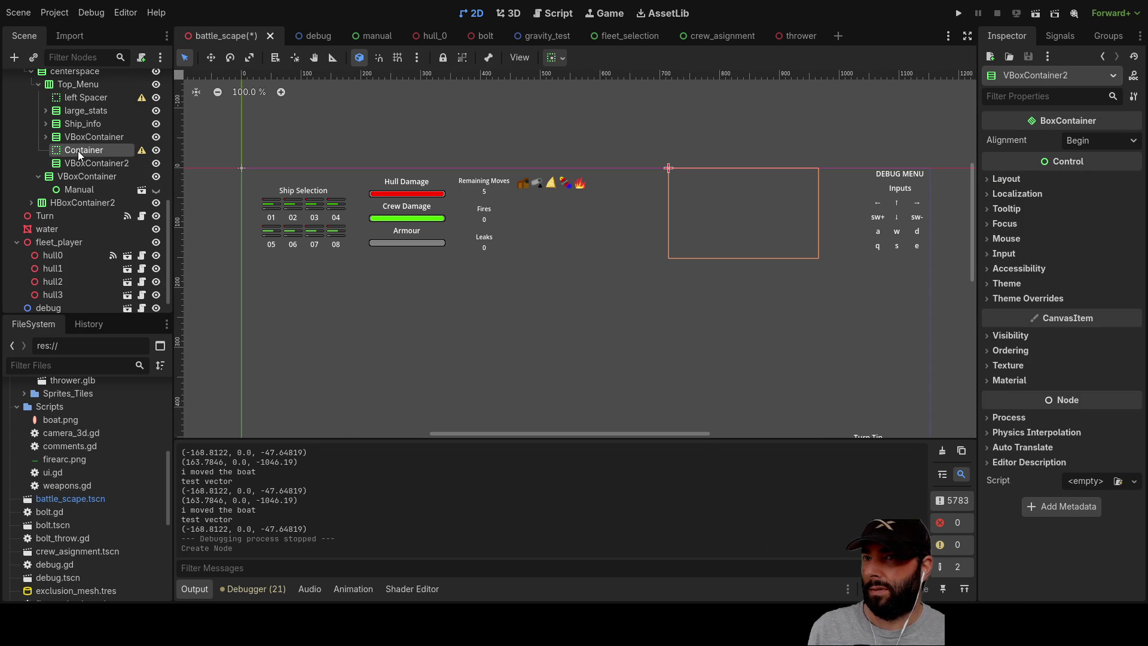
{"action": "mouse_move", "coordinate": [81, 167]}
{"action": "left_mouse_down"}
{"action": "mouse_move", "coordinate": [79, 149]}
{"action": "mouse_move", "coordinate": [79, 162]}
{"action": "left_mouse_up"}
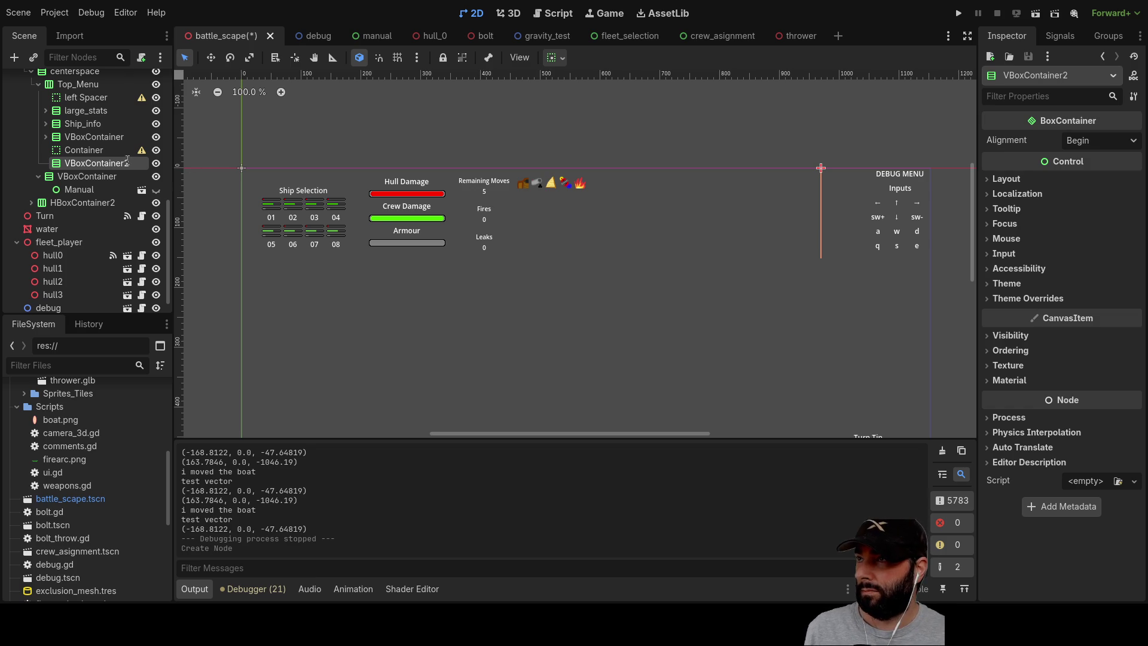
Rename it Next_turn_speed and give it a GridContainer child.
{"action": "type", "text": "Next_turn_speed"}
{"action": "key", "text": "Return"}
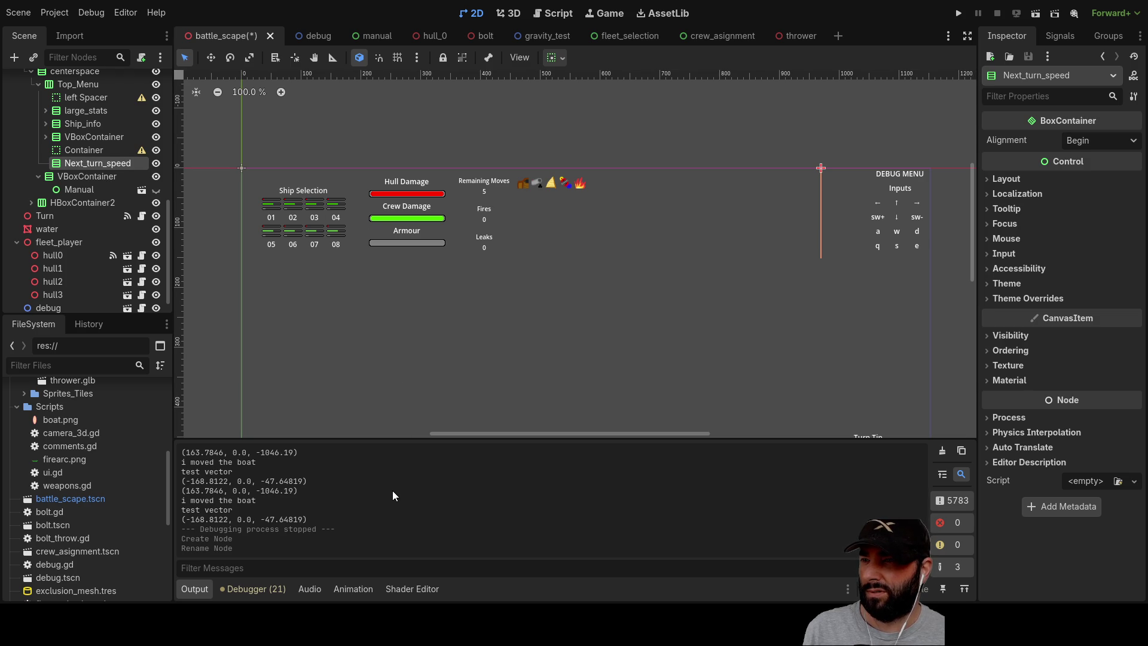
{"action": "key", "text": "ctrl+a"}
{"action": "key", "text": "Return"}
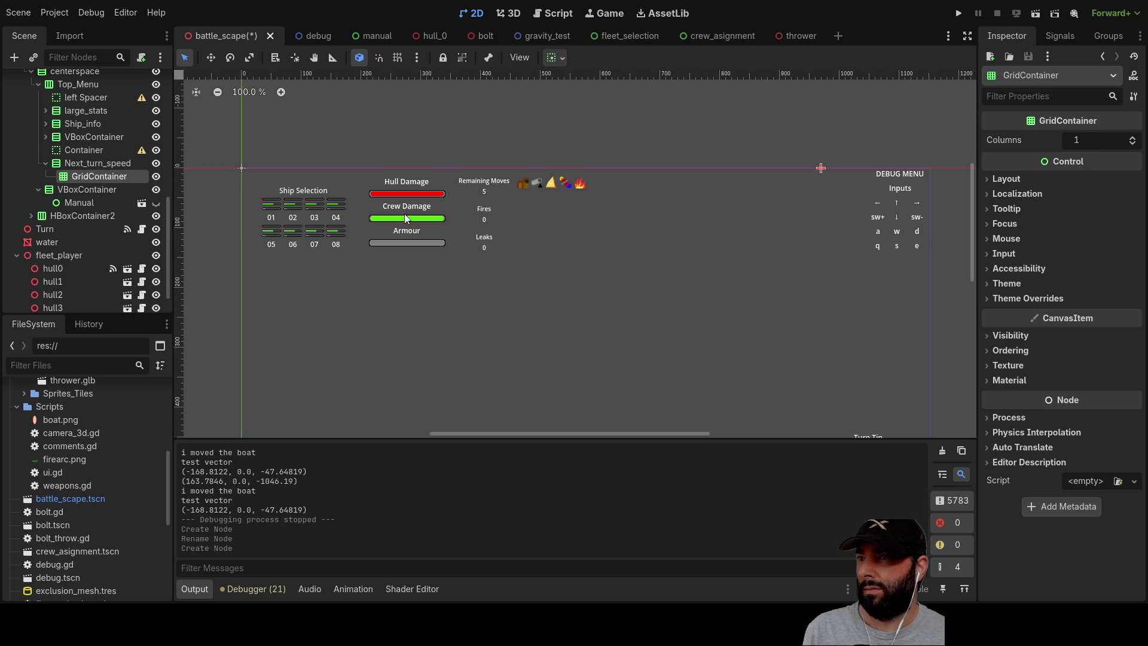
Inspect the Ship Selection grid and its label reading 01.
{"action": "left_click", "coordinate": [331, 217]}
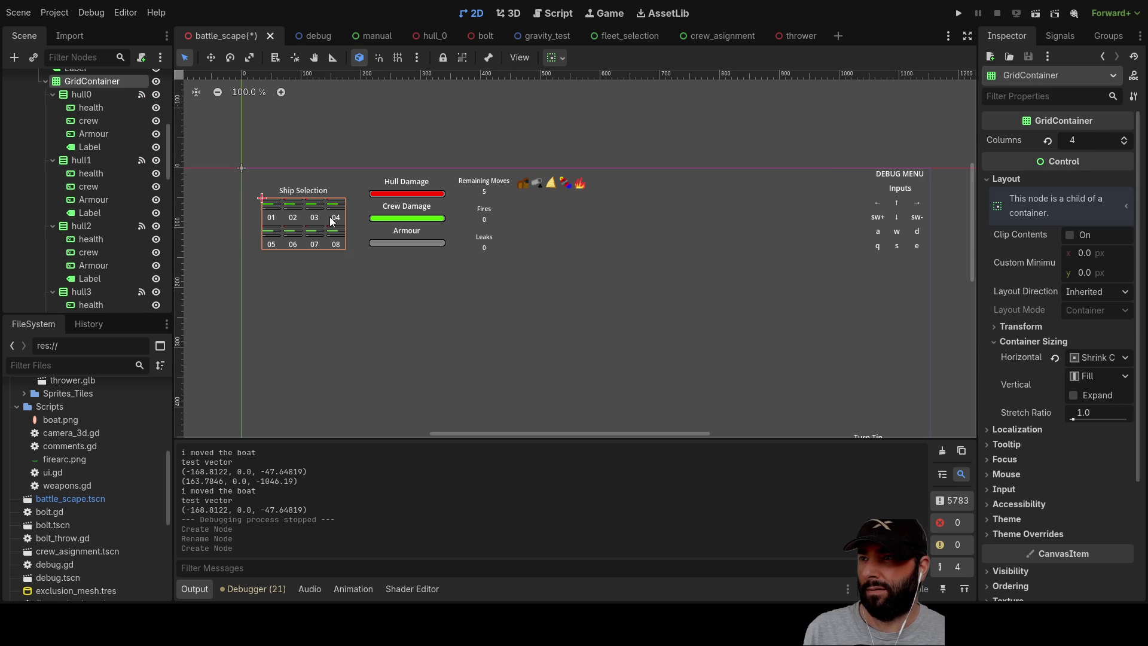
{"action": "left_click", "coordinate": [93, 148]}
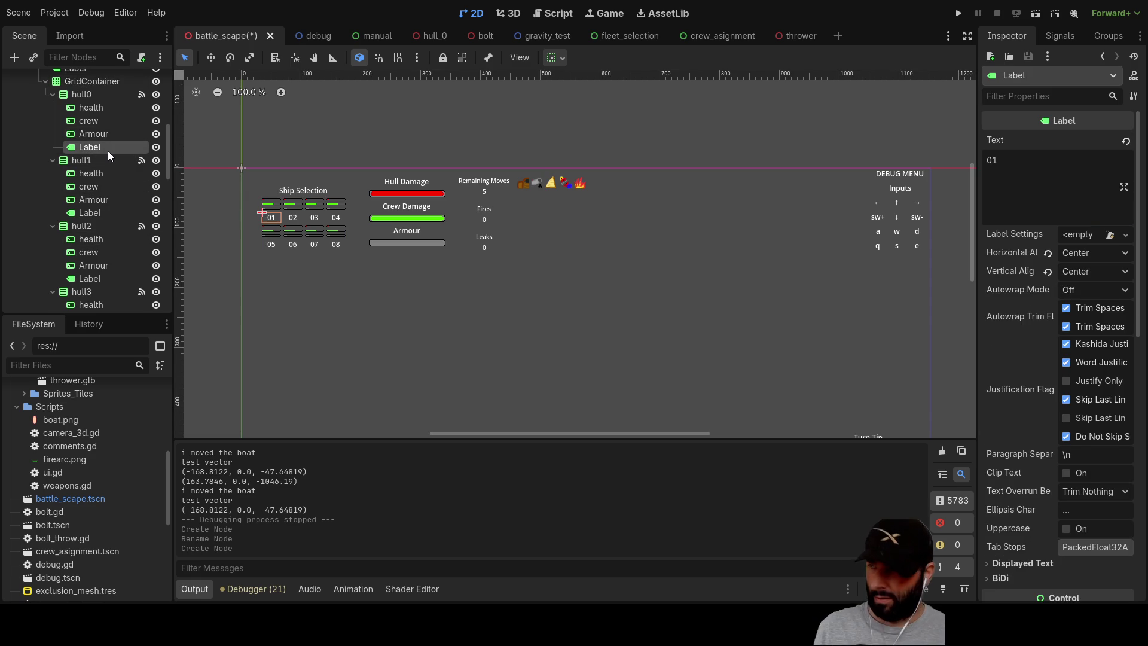
{"action": "scroll", "coordinate": [110, 233], "scroll_direction": "down", "scroll_amount": 10}
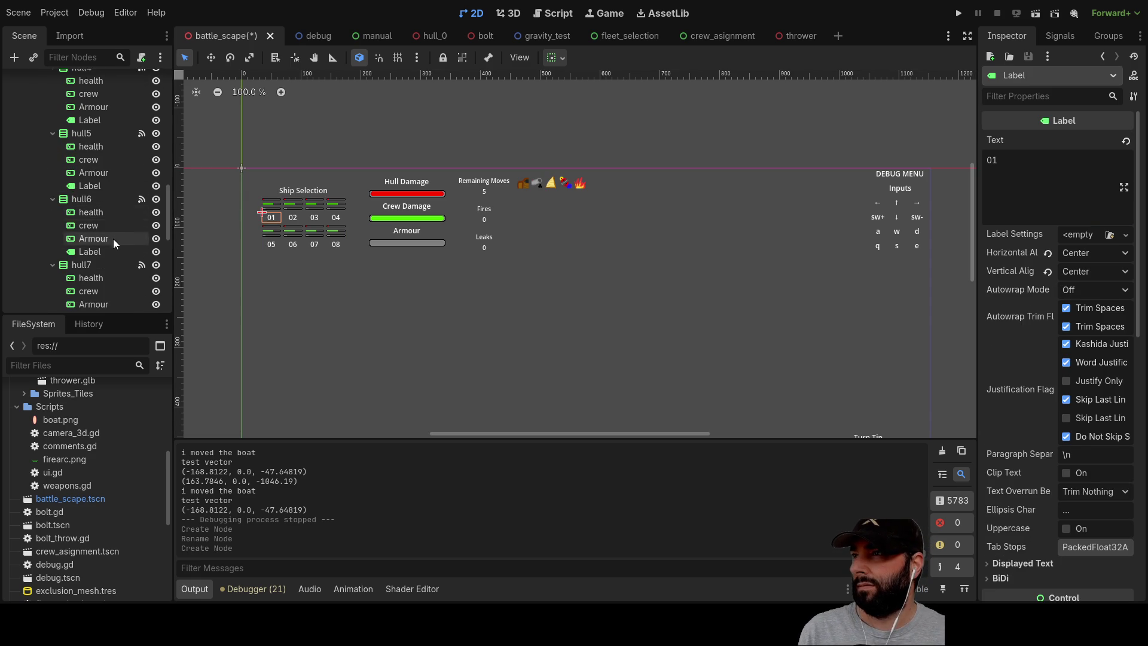
{"action": "left_click", "coordinate": [825, 205]}
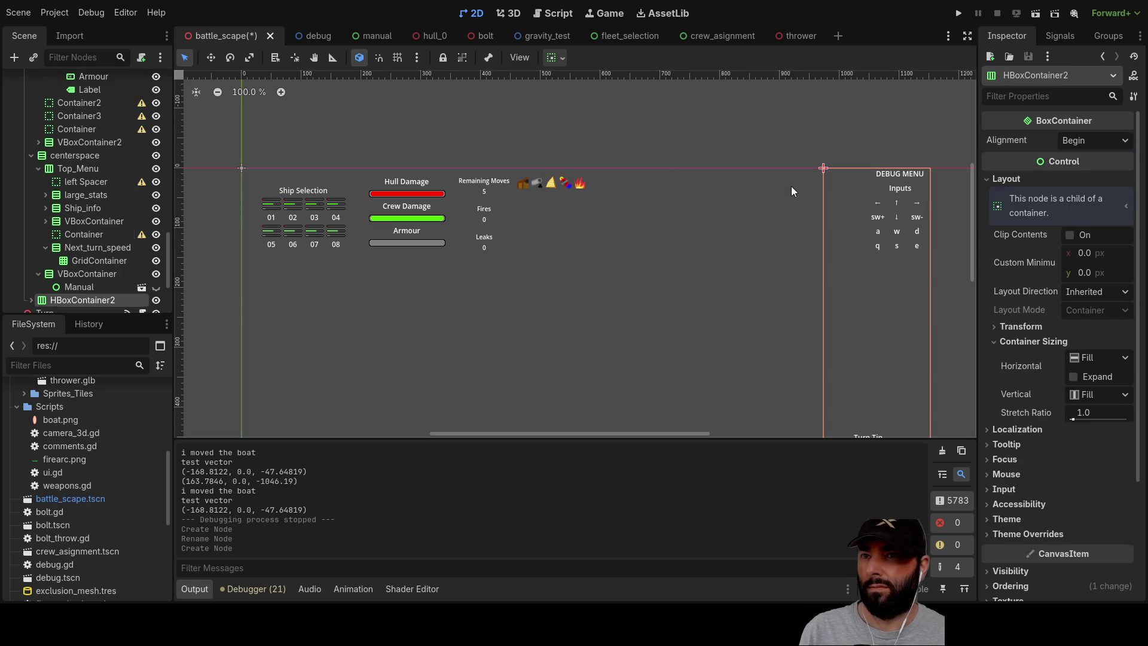
{"action": "scroll", "coordinate": [88, 215], "scroll_direction": "down", "scroll_amount": 3}
Paste four label copies into GridContainer, moving a misplaced one back inside.
{"action": "left_click", "coordinate": [80, 203]}
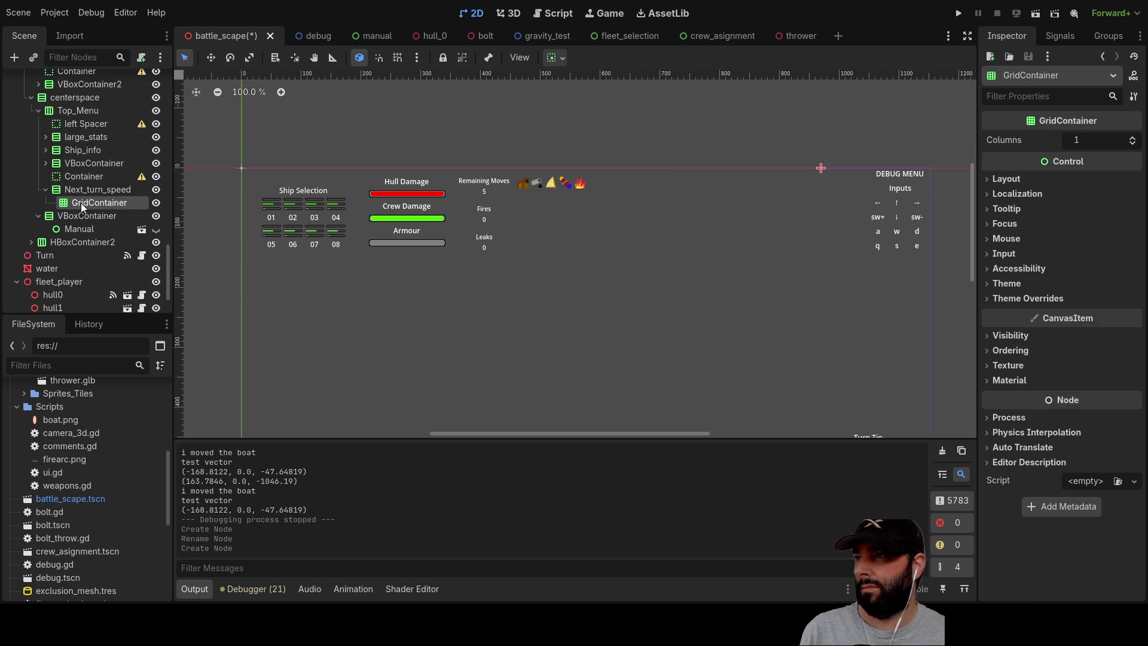
{"action": "key", "text": "ctrl+v"}
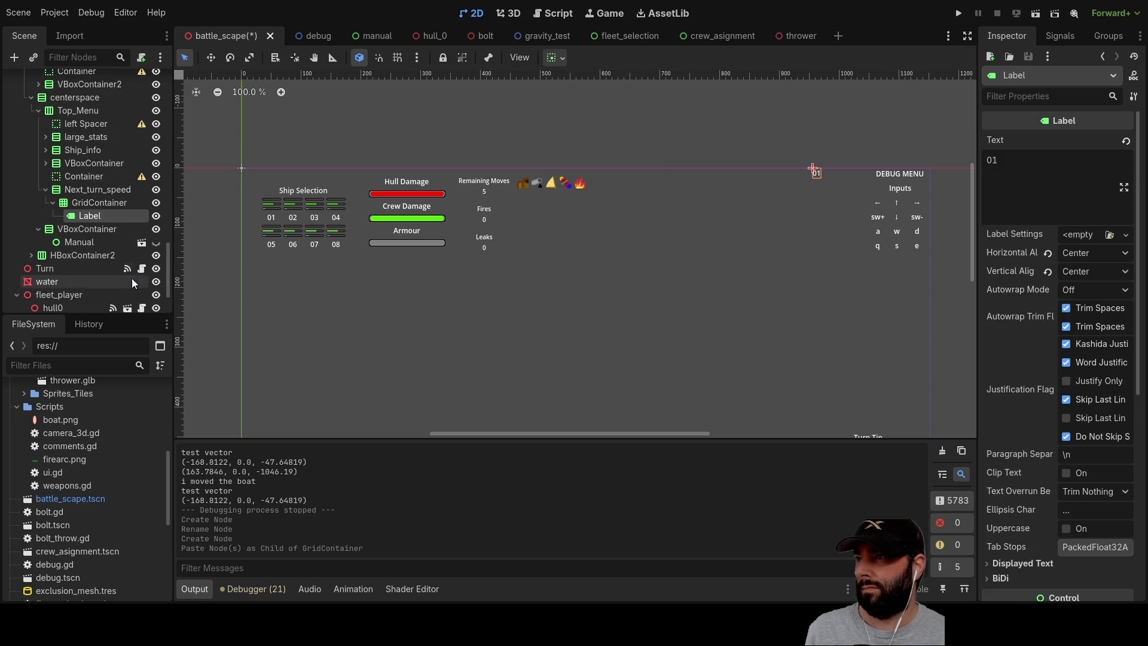
{"action": "left_click", "coordinate": [87, 202]}
{"action": "left_click", "coordinate": [87, 216]}
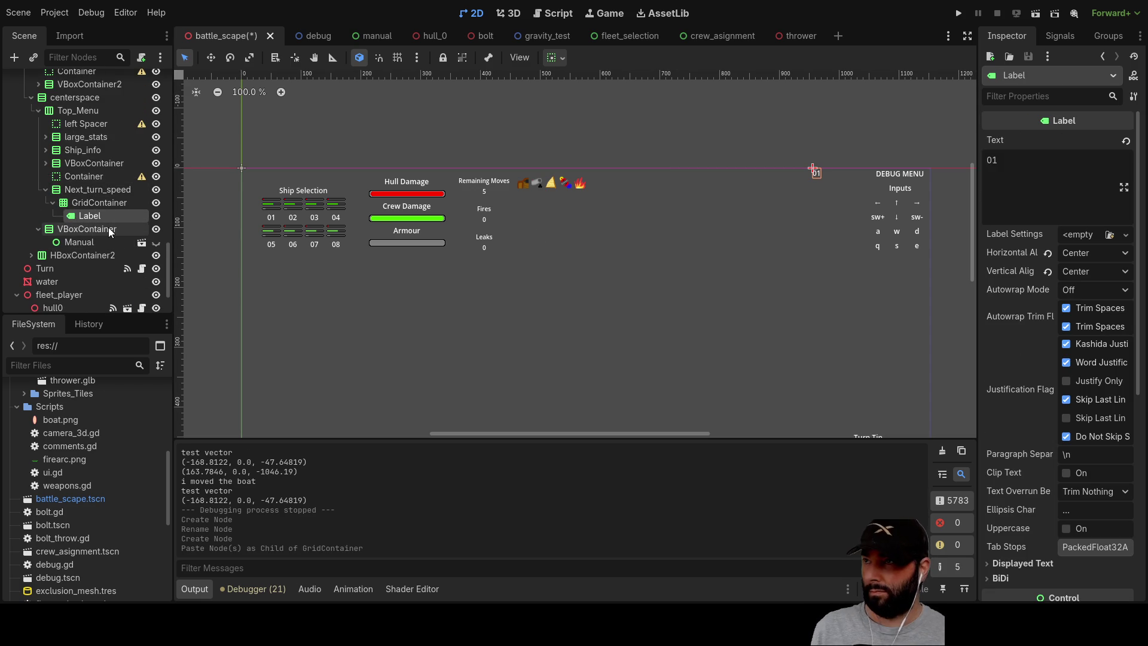
{"action": "left_click", "coordinate": [110, 203]}
{"action": "key", "text": "ctrl+v"}
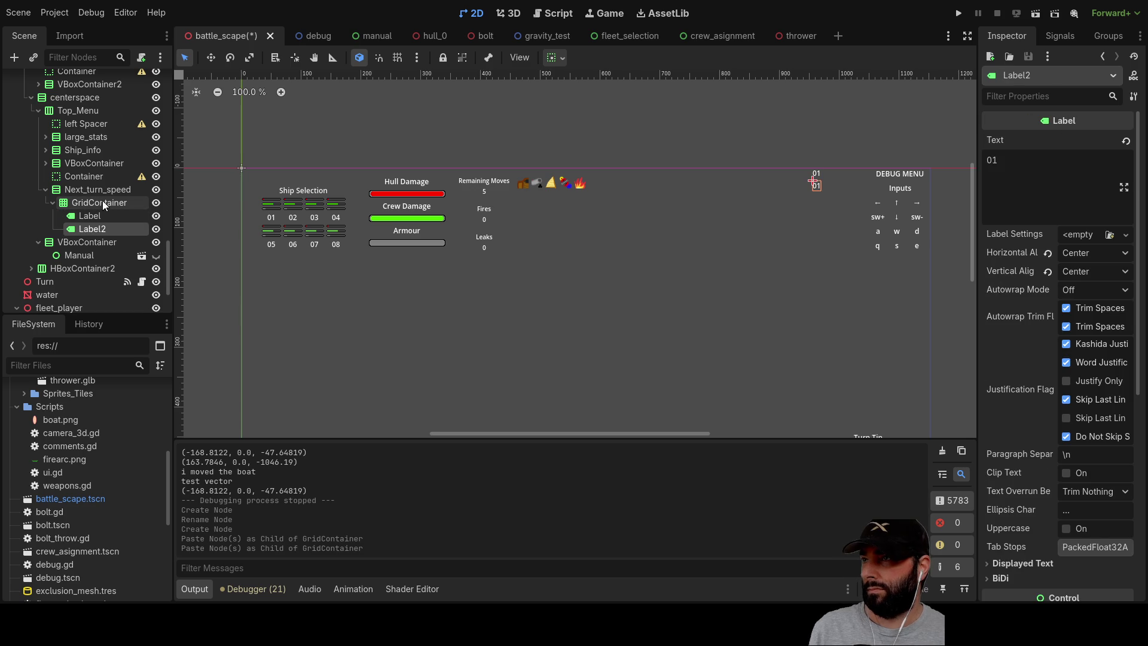
{"action": "key", "text": "ctrl+v"}
{"action": "left_click_drag", "start_coordinate": [97, 242], "coordinate": [87, 202]}
{"action": "left_click", "coordinate": [96, 202]}
{"action": "key", "text": "ctrl+v"}
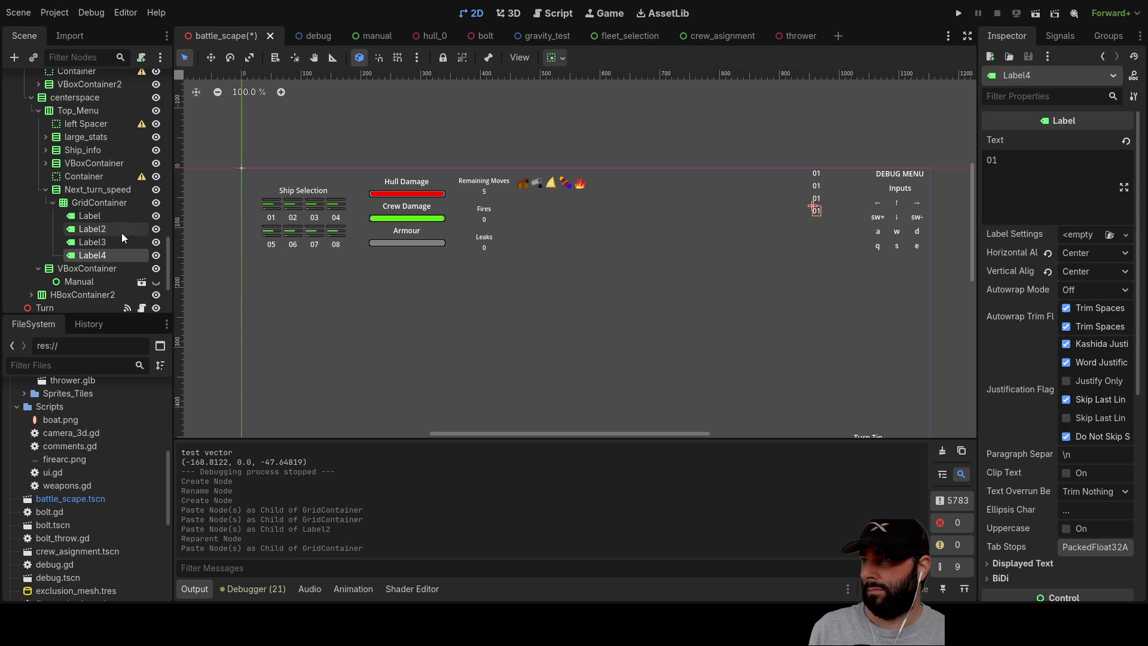
{"action": "left_click", "coordinate": [96, 215]}
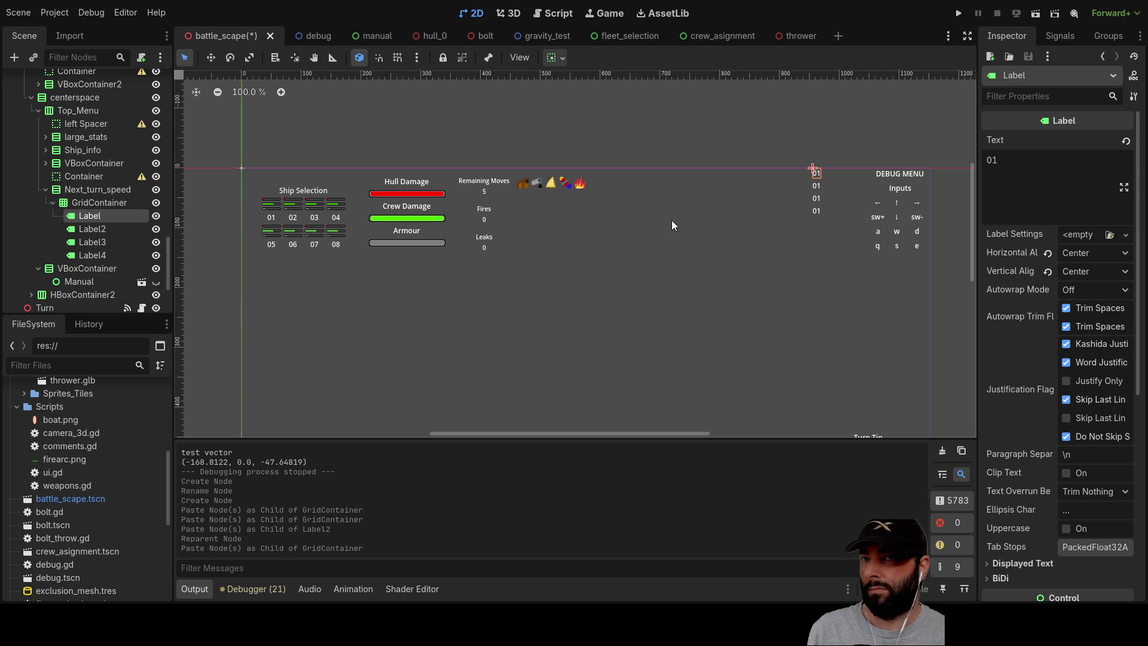
Replace the 01 text of the first three speed labels with Full, Half and Quater.
{"action": "double_click", "coordinate": [992, 160]}
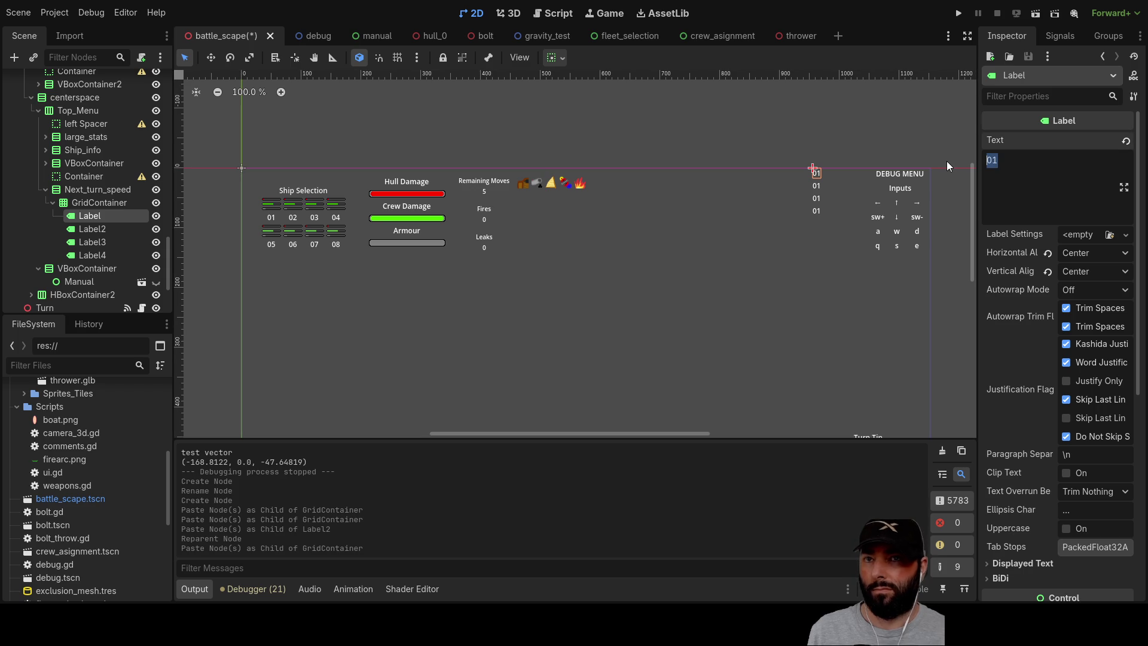
{"action": "type", "text": "Full"}
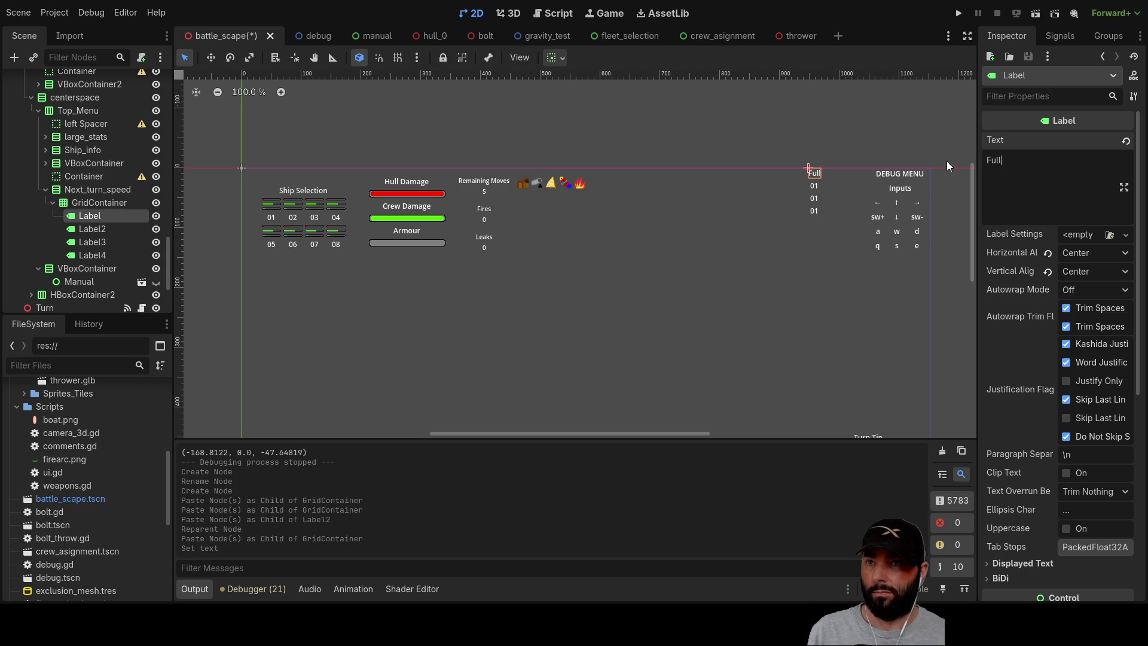
{"action": "left_click", "coordinate": [92, 228]}
{"action": "double_click", "coordinate": [992, 160]}
{"action": "type", "text": "Half"}
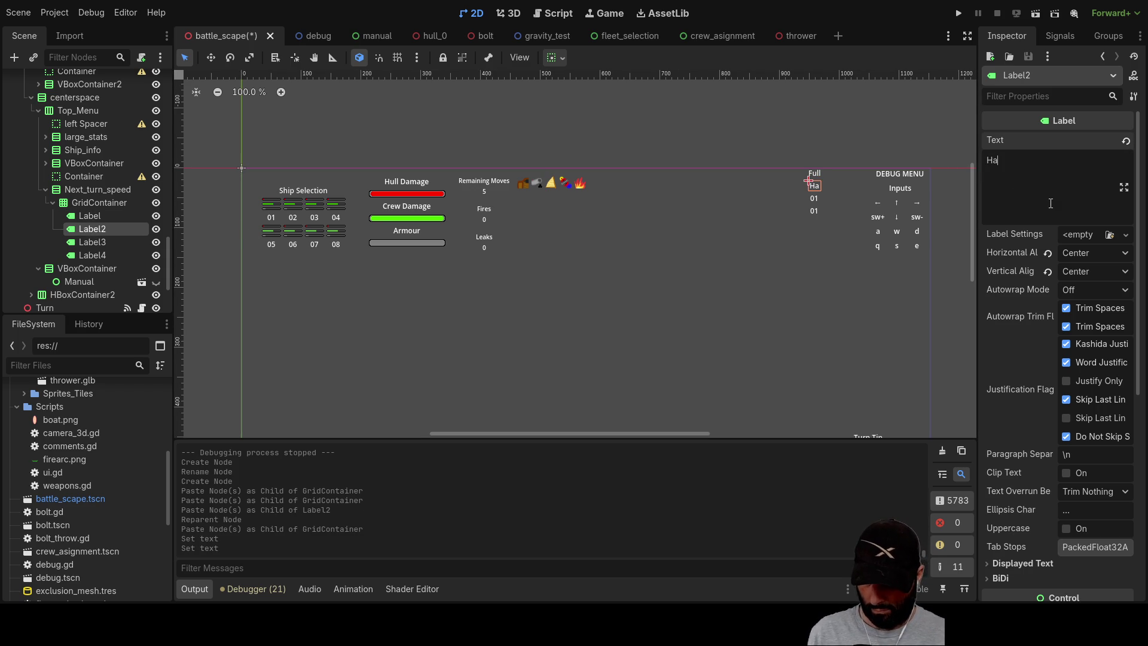
{"action": "left_click", "coordinate": [103, 243]}
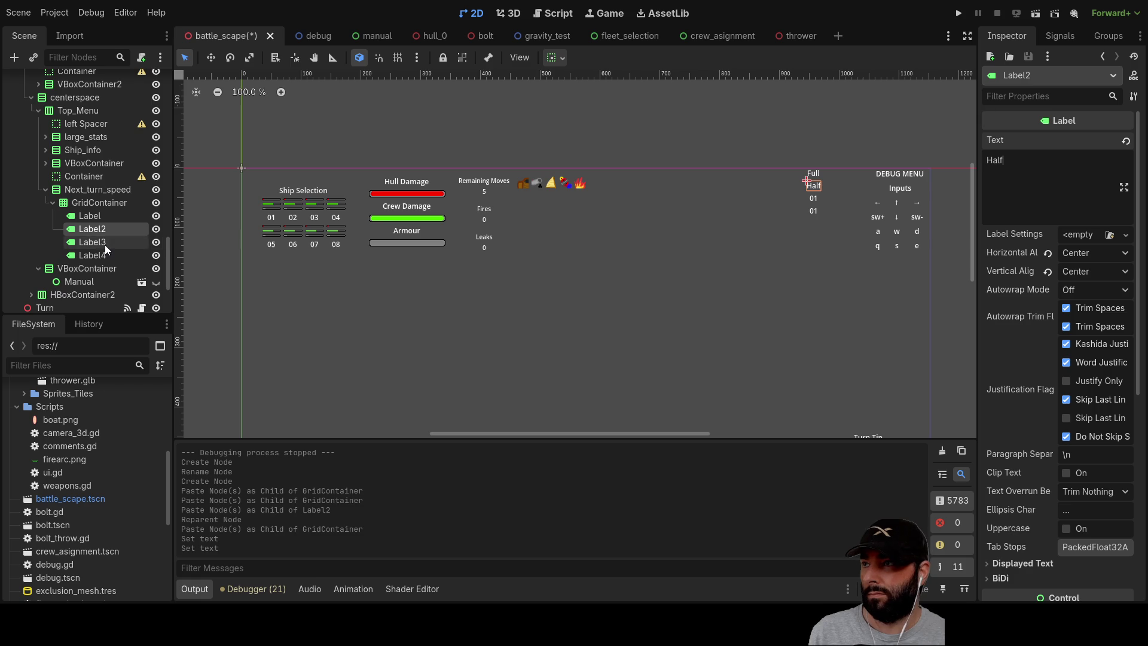
{"action": "double_click", "coordinate": [999, 171]}
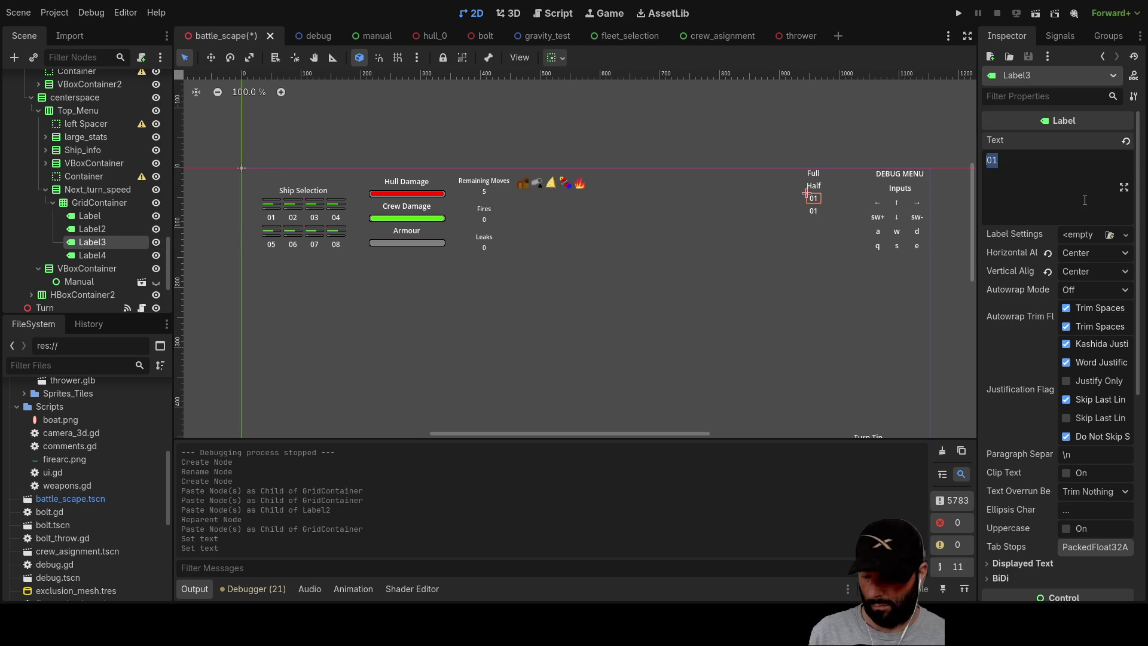
{"action": "type", "text": "Quater"}
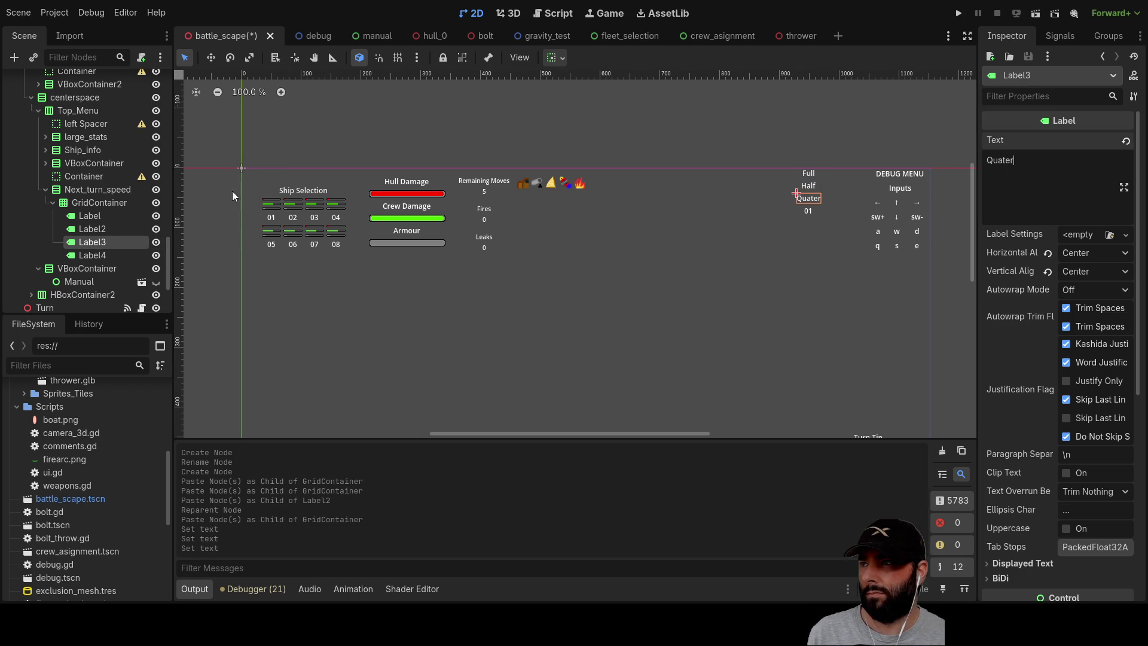
{"action": "left_click", "coordinate": [98, 201]}
{"action": "left_click", "coordinate": [97, 190]}
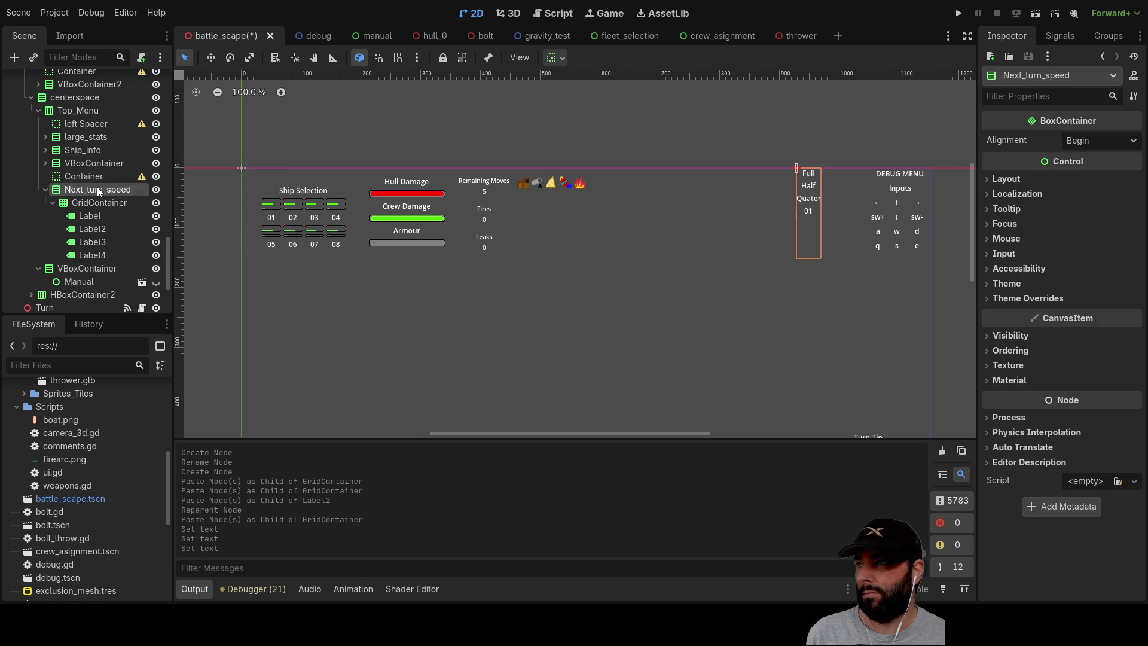
Paste a copy of Top Spacer into Next_turn_speed and place it above the speed GridContainer.
{"action": "left_click", "coordinate": [80, 124]}
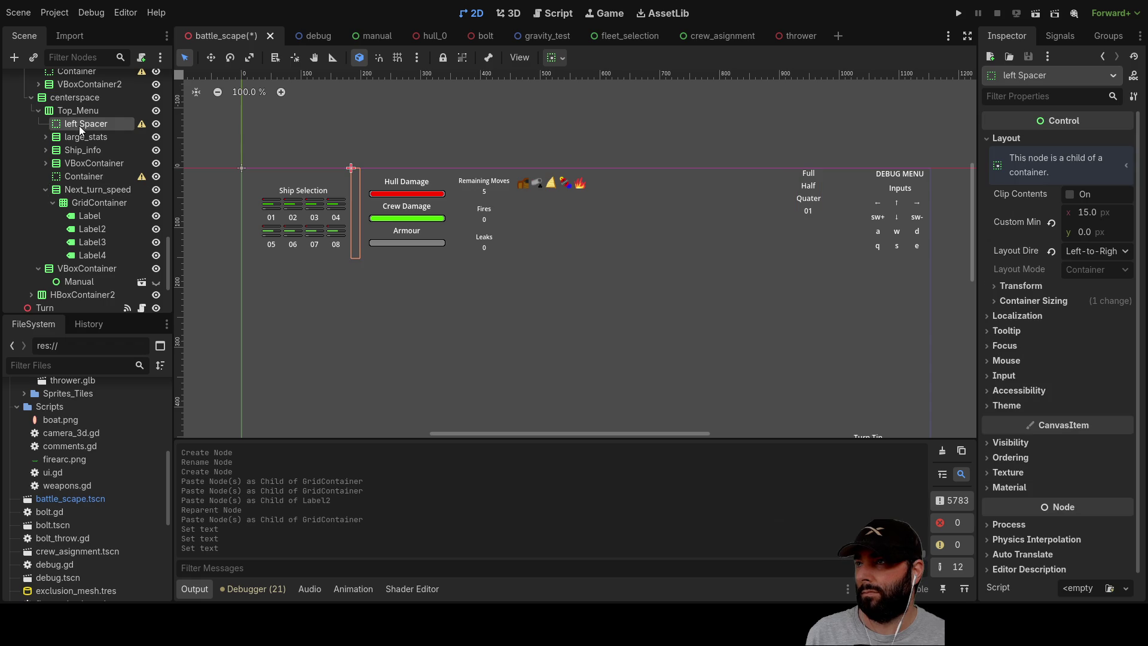
{"action": "left_click", "coordinate": [536, 171]}
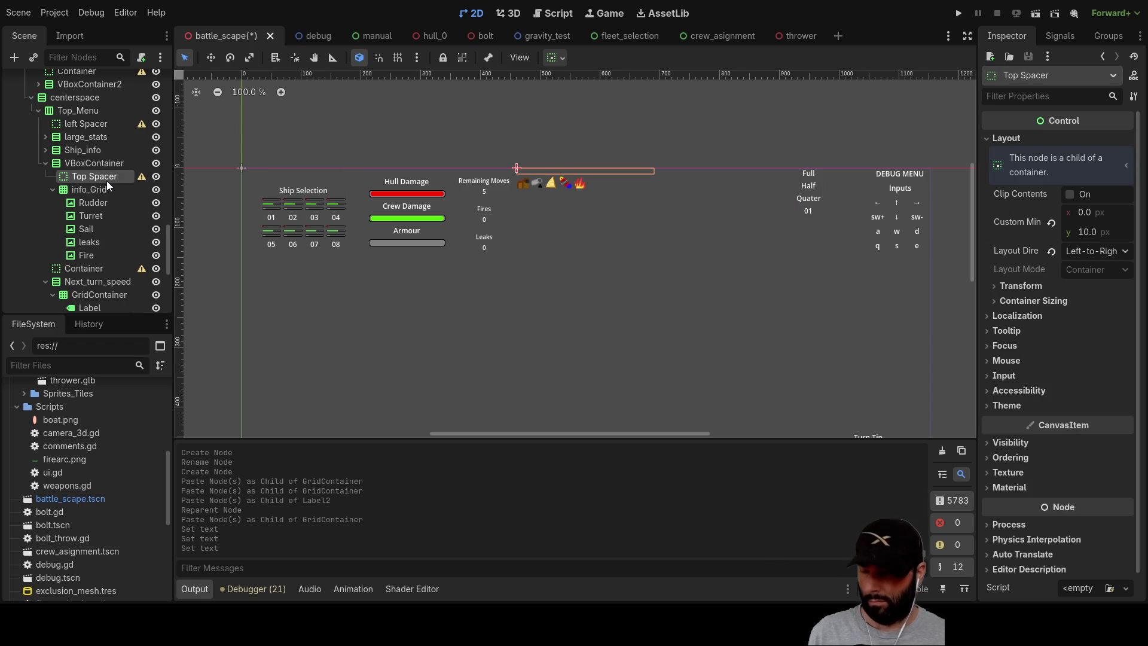
{"action": "left_click", "coordinate": [84, 280]}
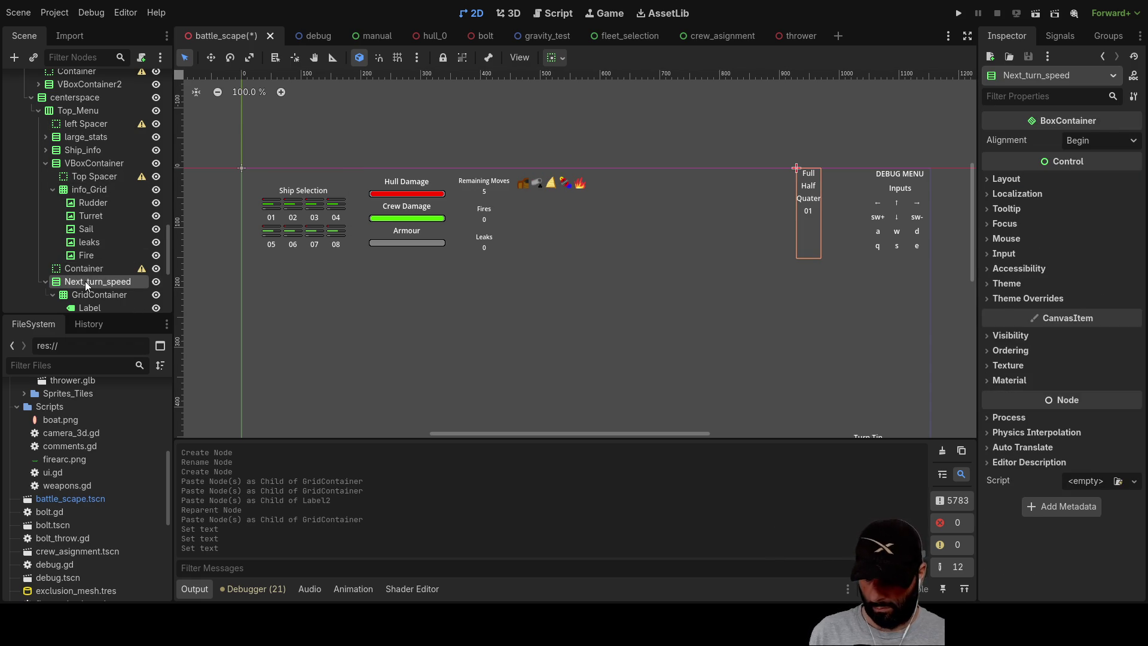
{"action": "key", "text": "ctrl+v"}
{"action": "left_click_drag", "start_coordinate": [87, 240], "coordinate": [80, 167]}
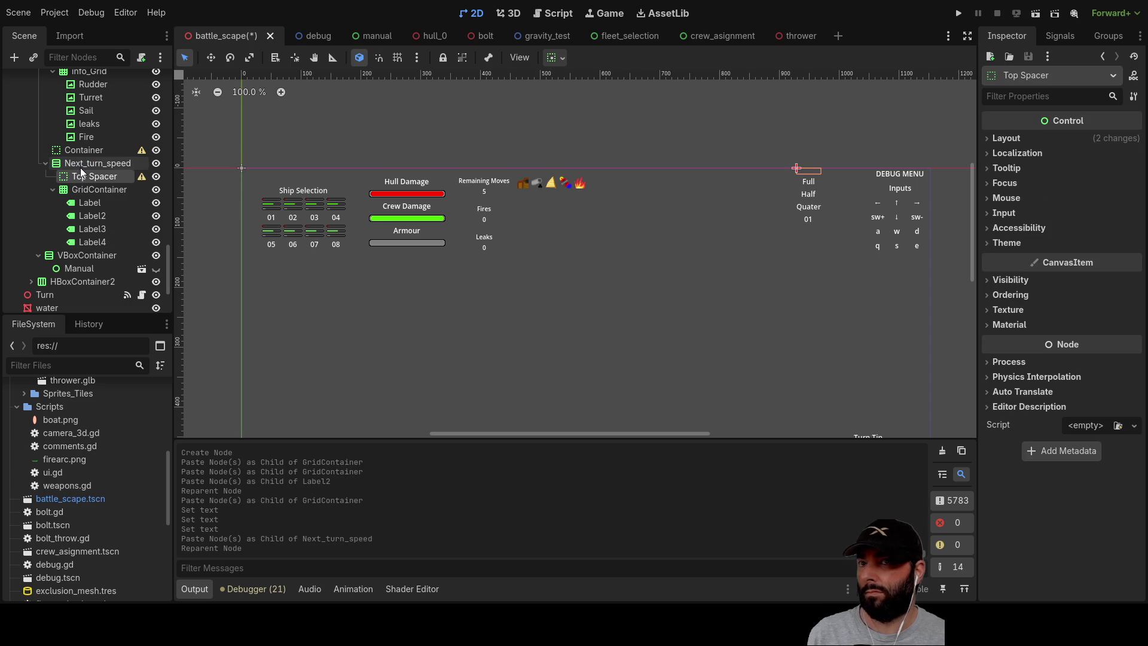
{"action": "left_click", "coordinate": [82, 189]}
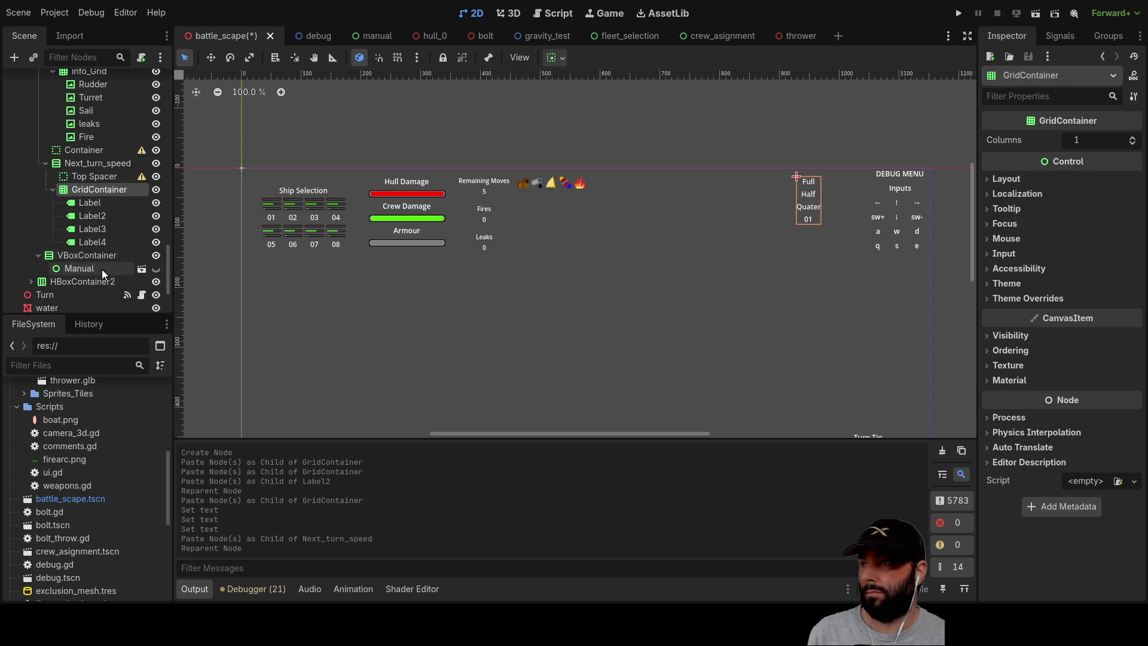
{"action": "left_click", "coordinate": [99, 204]}
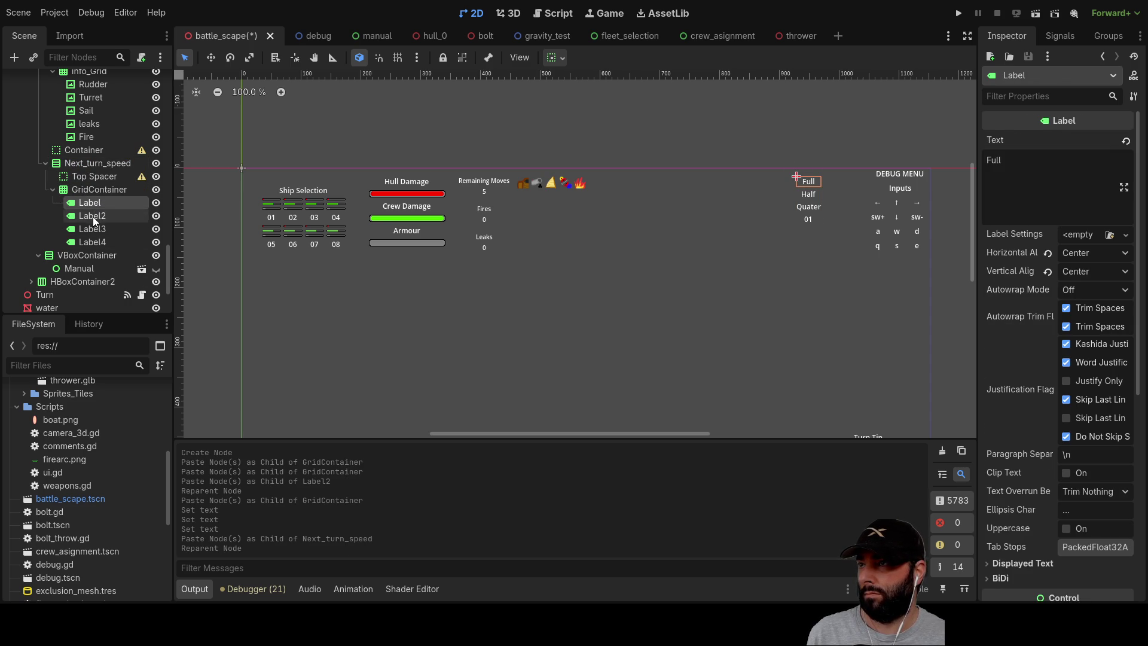
{"action": "left_click", "coordinate": [96, 189]}
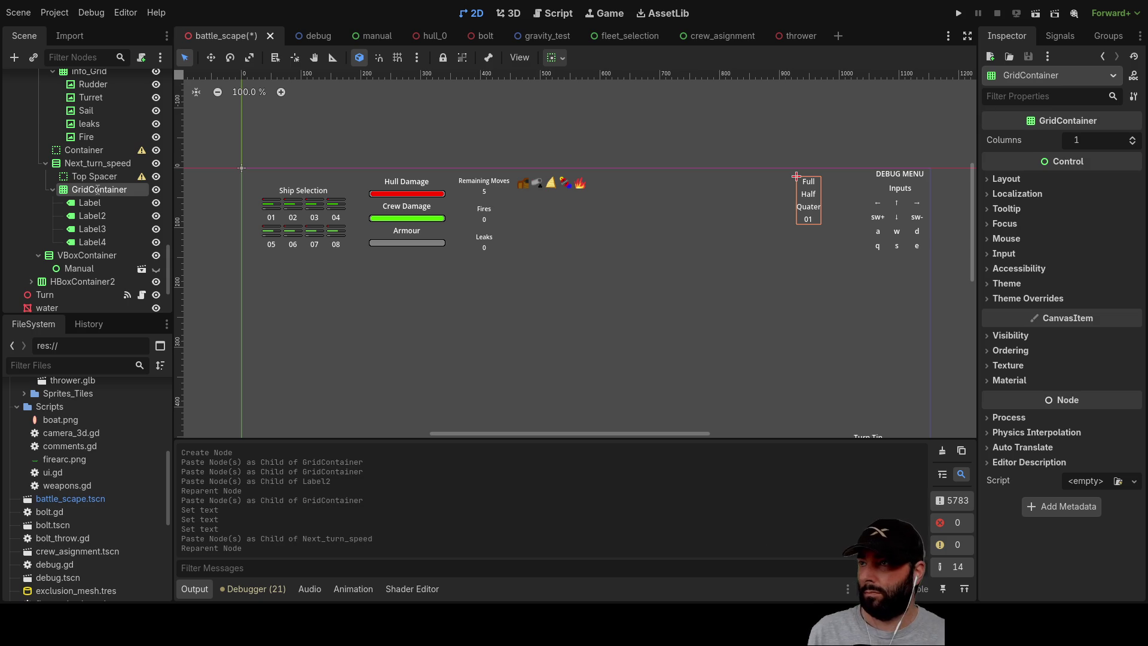
Inspect the Ship Selection heading, ship tile containers and grid, collapsing the hull entries.
{"action": "left_click", "coordinate": [306, 196]}
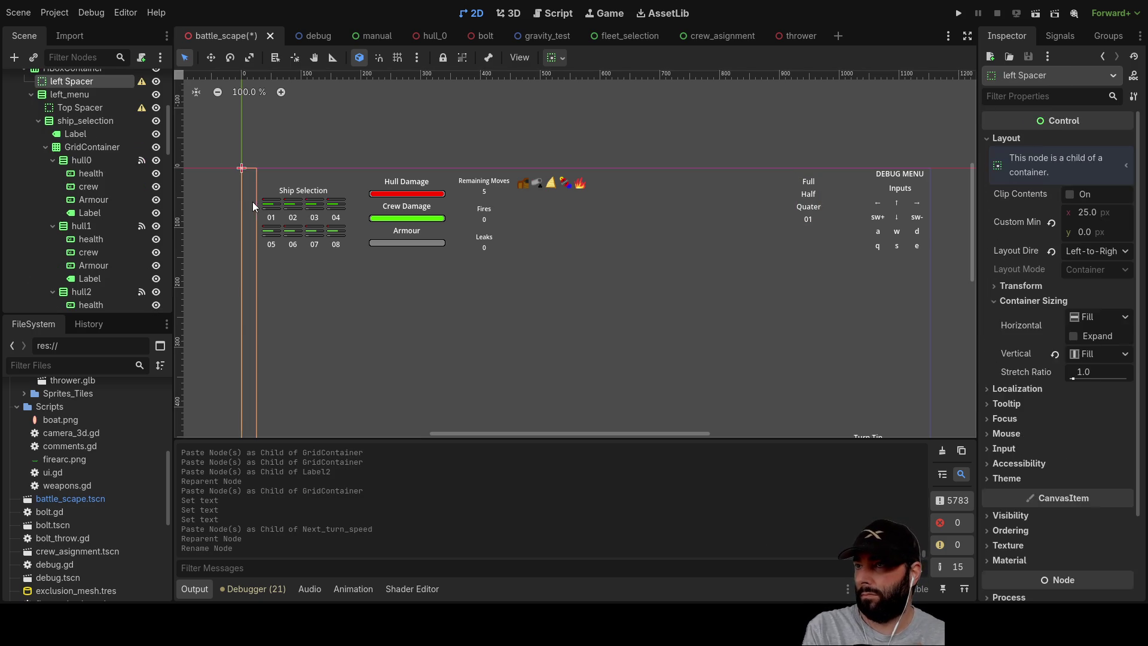
{"action": "left_click", "coordinate": [289, 207]}
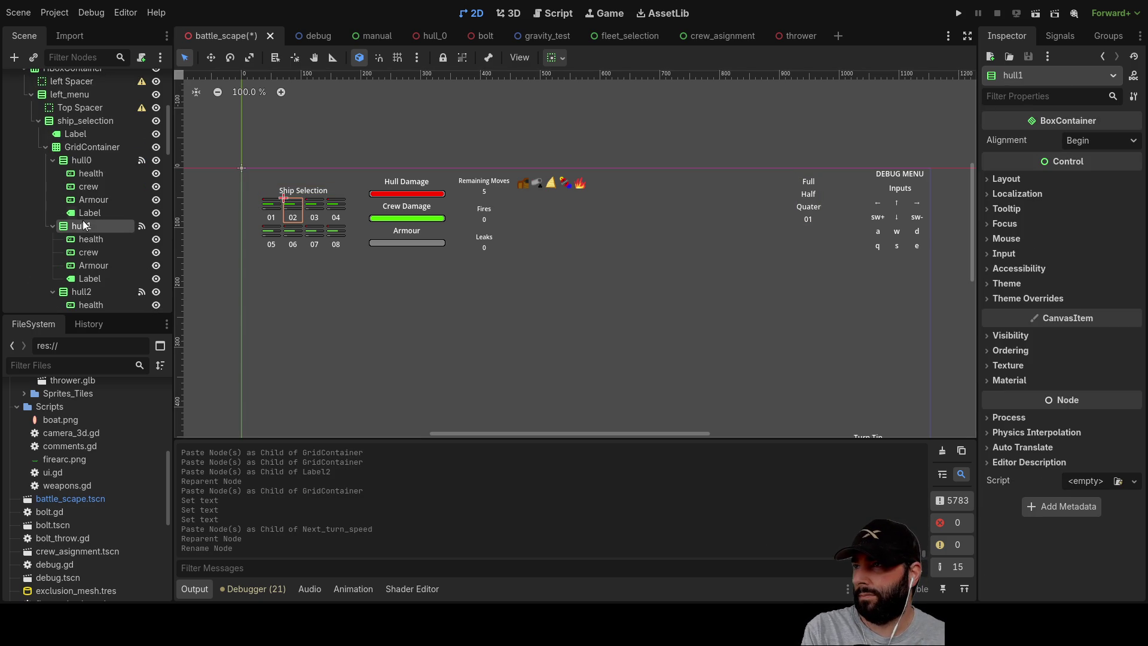
{"action": "left_click", "coordinate": [78, 152]}
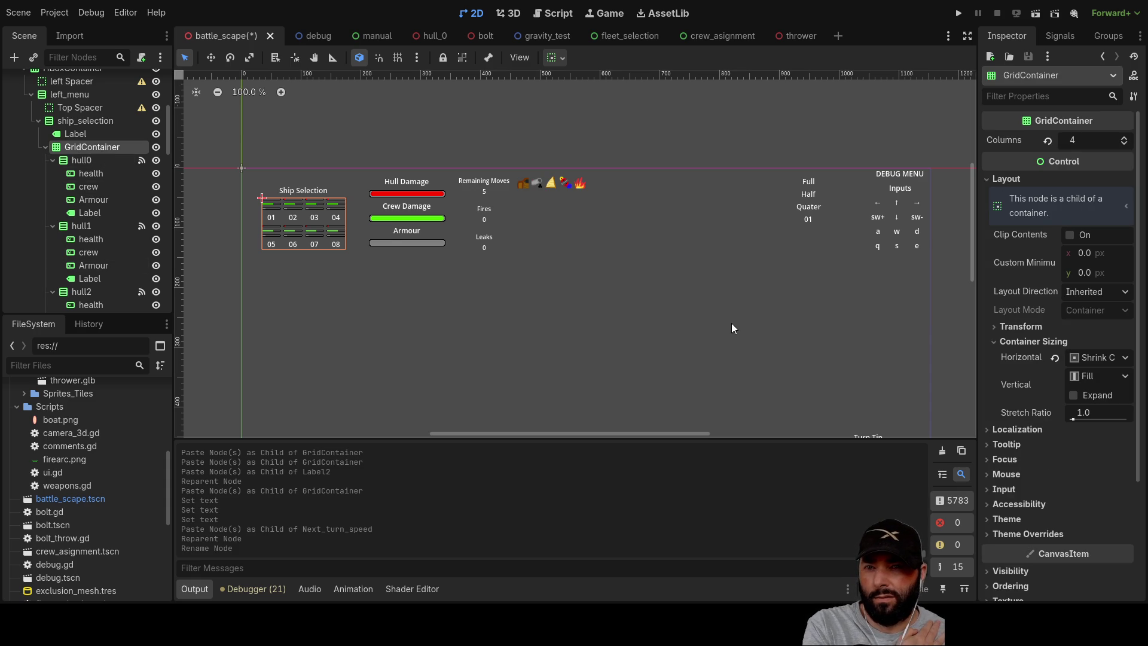
{"action": "left_click", "coordinate": [84, 160]}
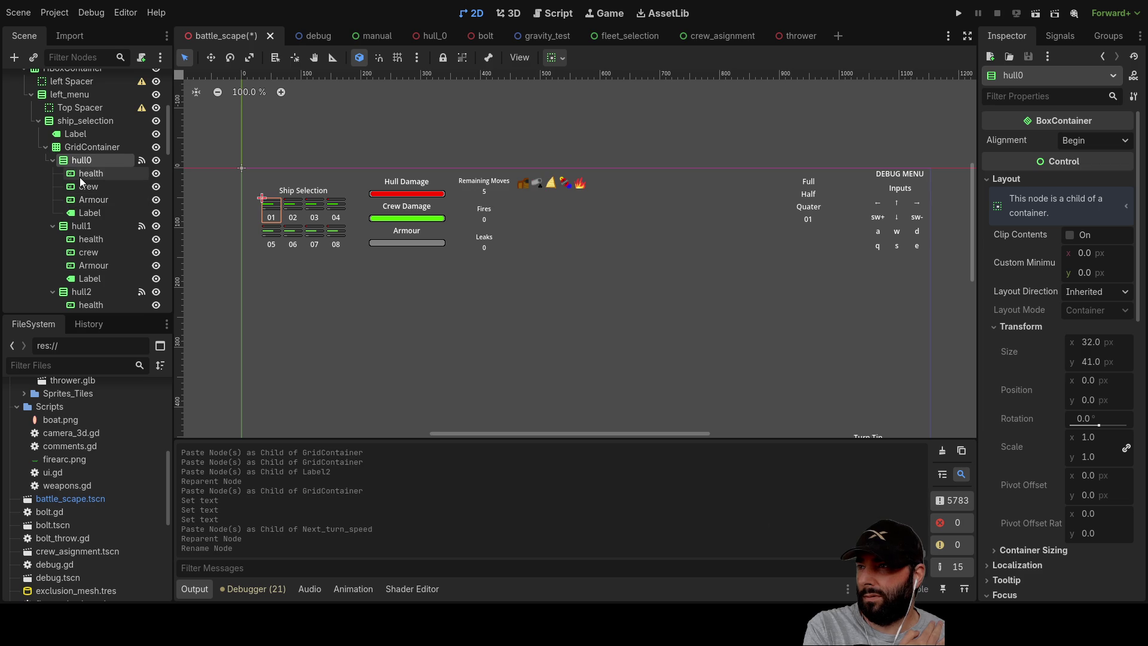
{"action": "left_click", "coordinate": [75, 144]}
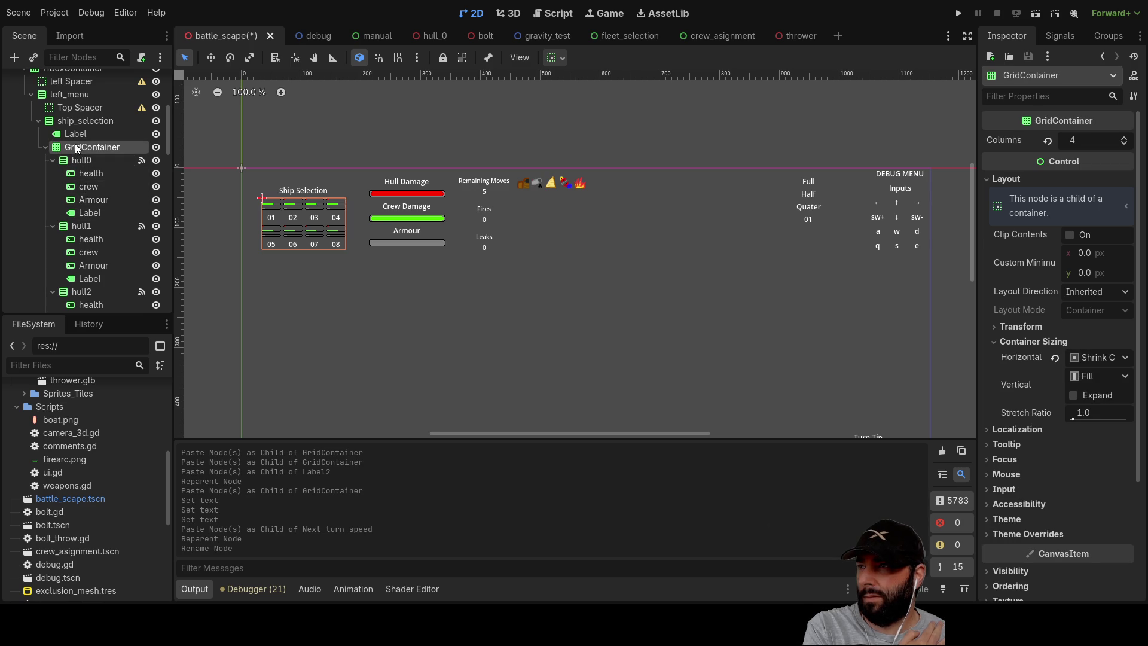
{"action": "scroll", "coordinate": [87, 219], "scroll_direction": "down", "scroll_amount": 10}
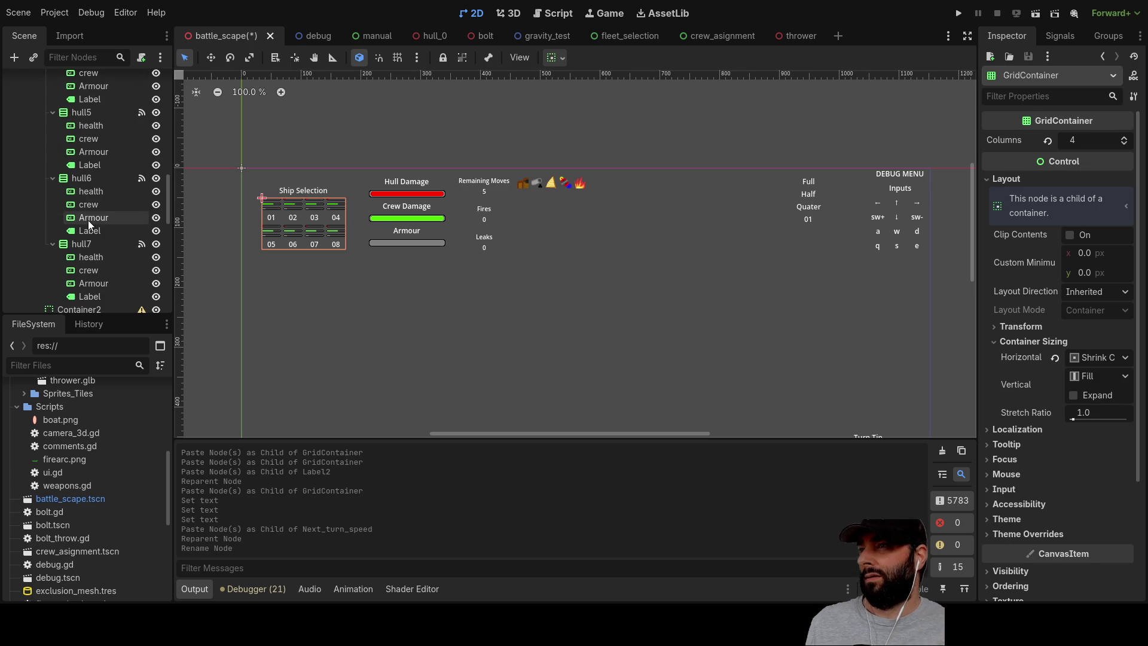
{"action": "scroll", "coordinate": [88, 220], "scroll_direction": "down", "scroll_amount": 2}
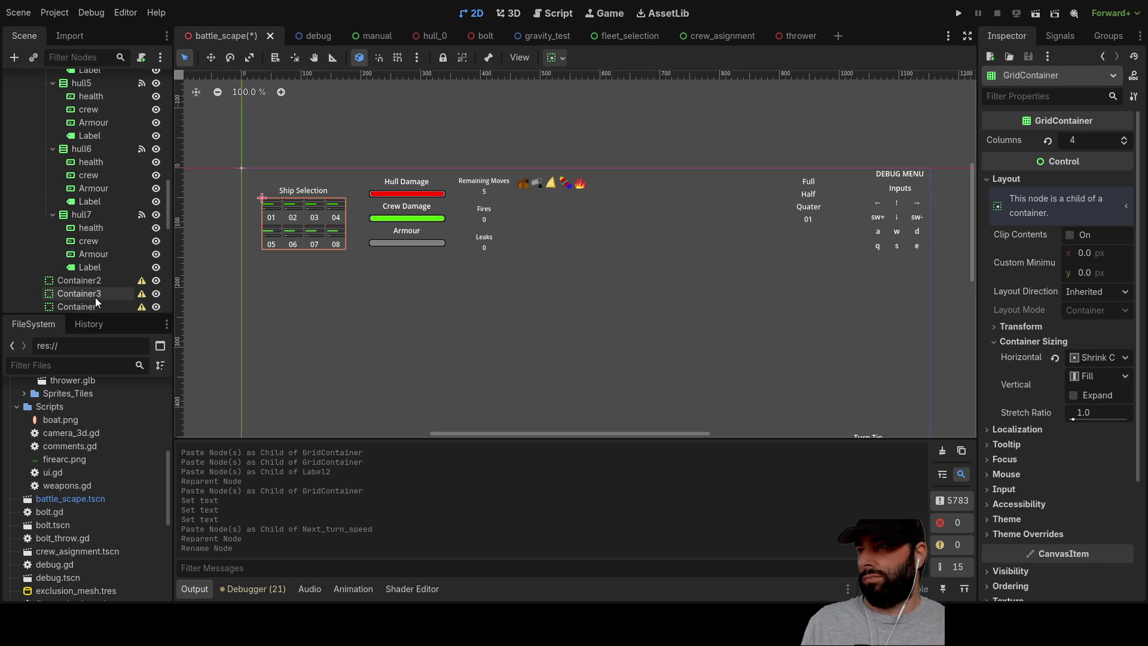
{"action": "scroll", "coordinate": [95, 222], "scroll_direction": "up", "scroll_amount": 15}
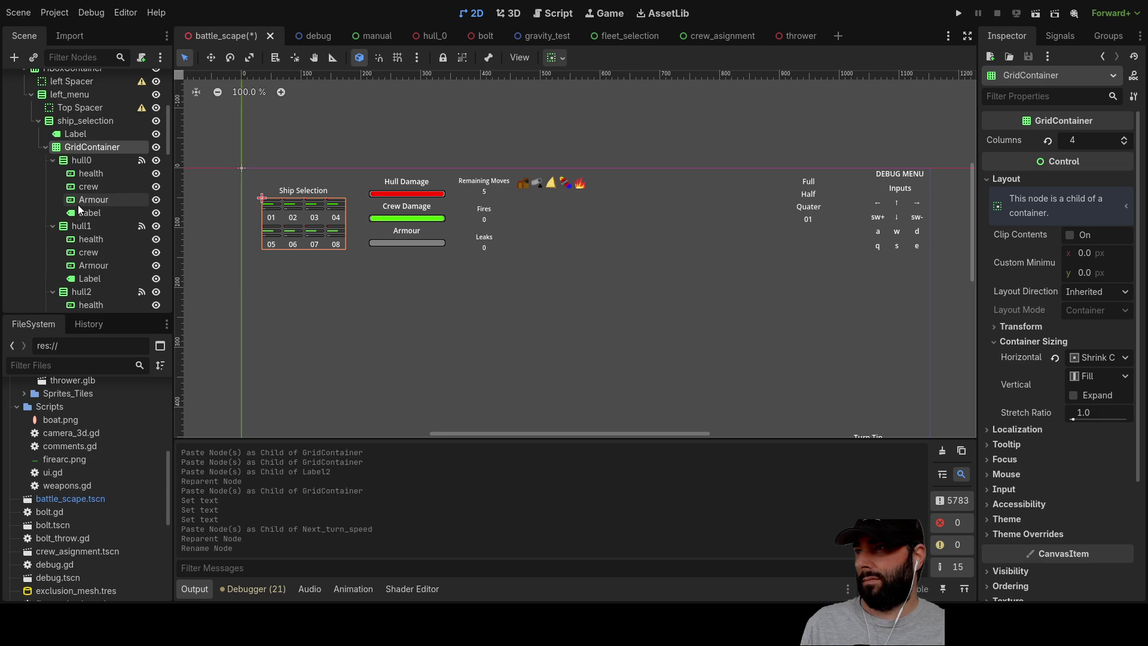
{"action": "left_click", "coordinate": [45, 147]}
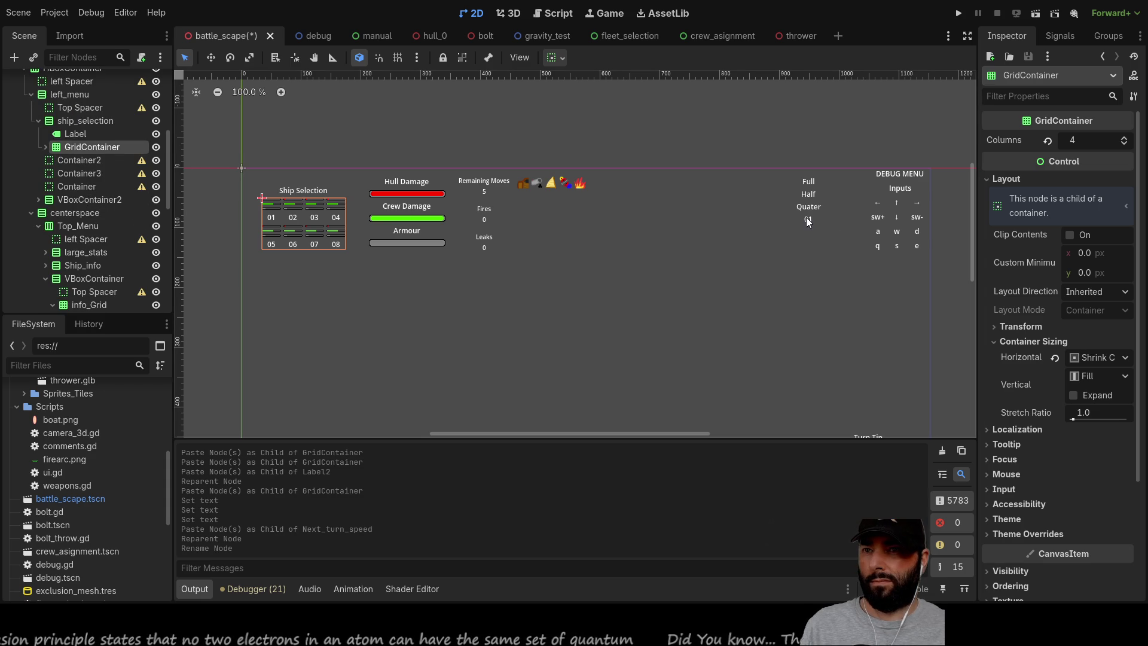
Change the fourth speed label's text from 01 to Back.
{"action": "left_click", "coordinate": [806, 206]}
{"action": "scroll", "coordinate": [128, 233], "scroll_direction": "down", "scroll_amount": 7}
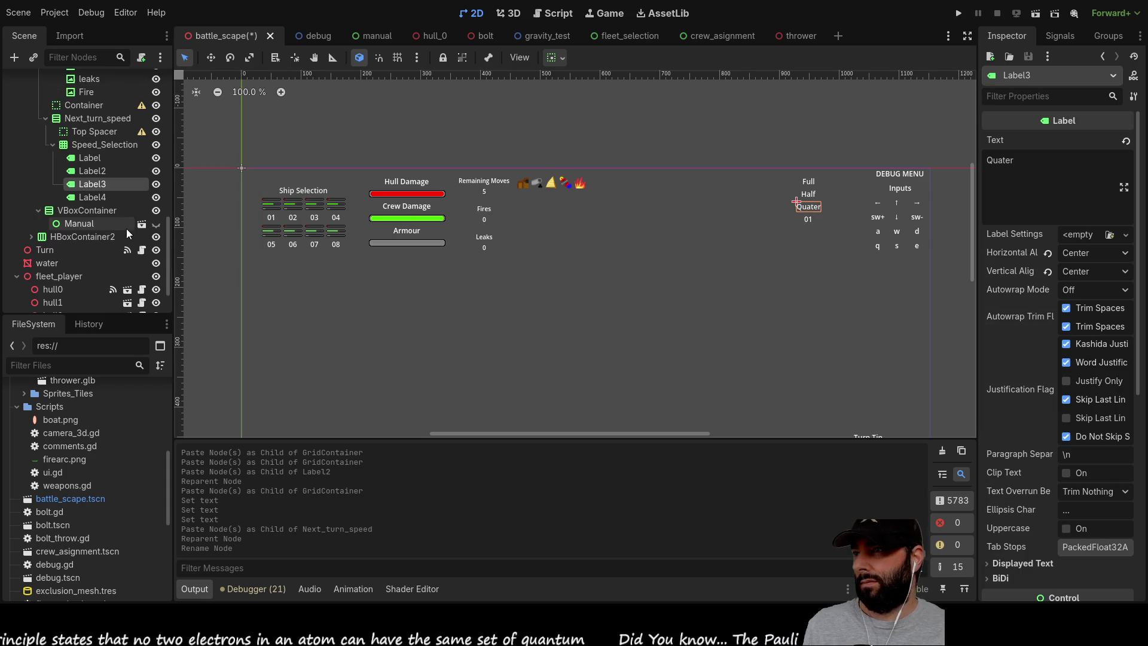
{"action": "left_click", "coordinate": [93, 197]}
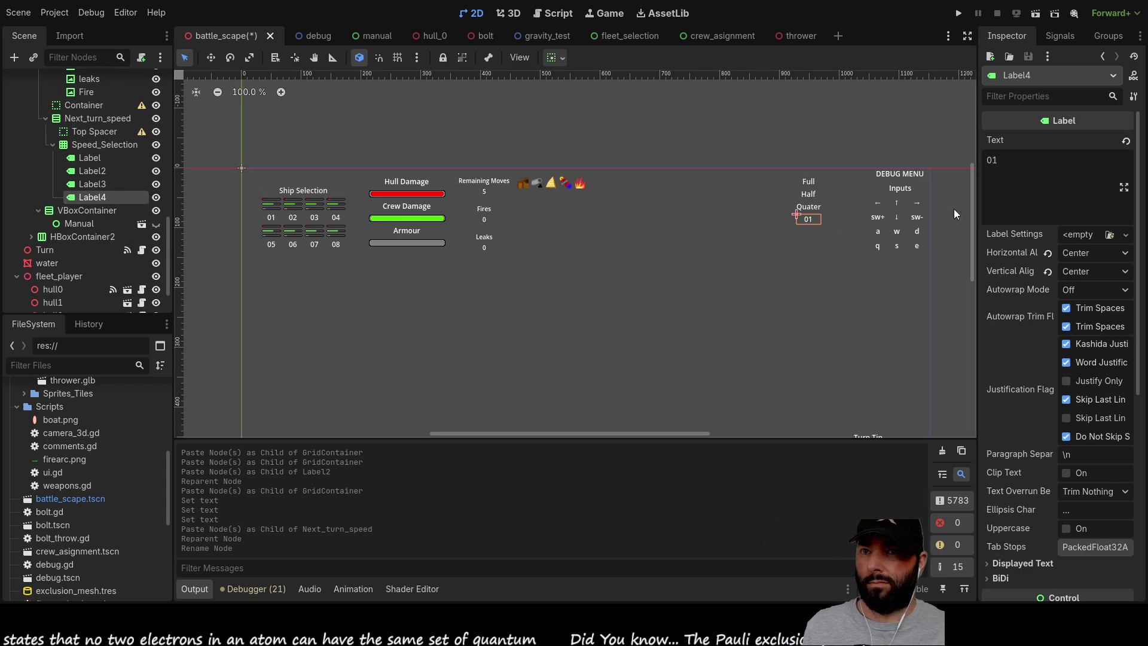
{"action": "double_click", "coordinate": [1051, 177]}
{"action": "type", "text": "back"}
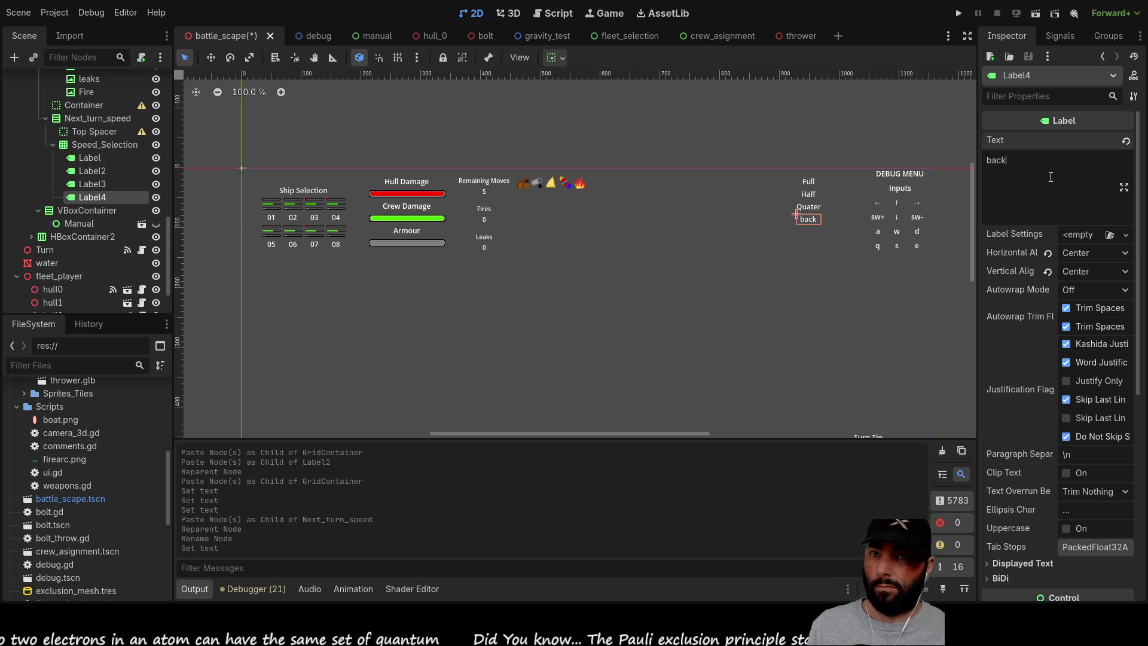
{"action": "key", "text": "shift+Left"}
{"action": "type", "text": "B"}
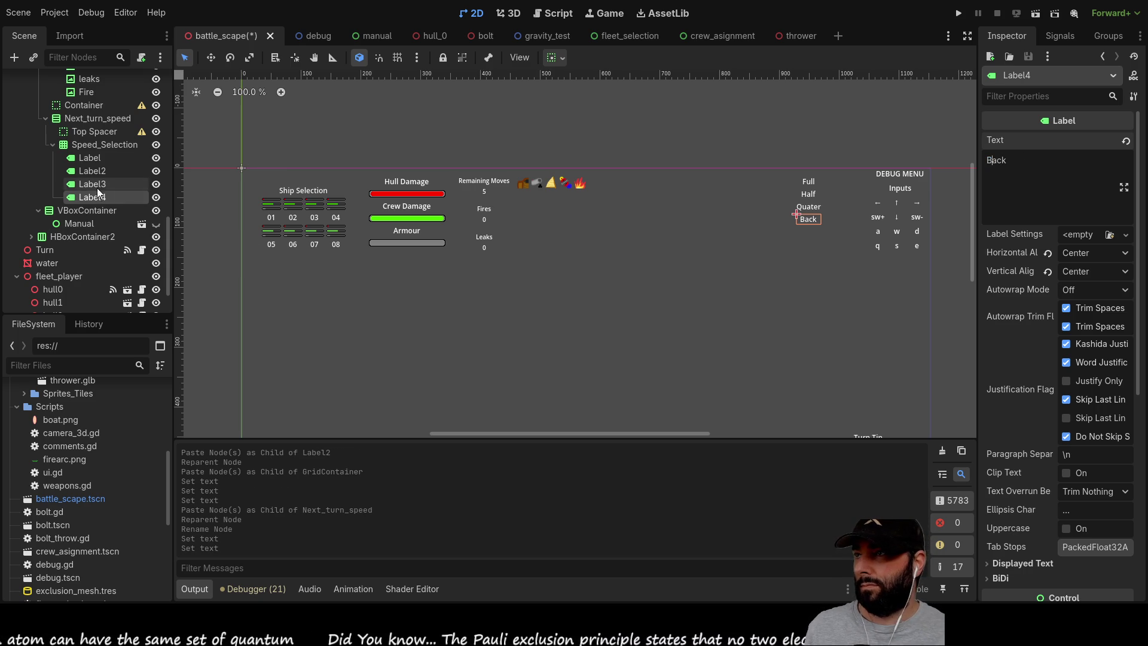
Duplicate the Full label, move it to the top of Speed_Selection, and set its text to Speed.
{"action": "left_click", "coordinate": [97, 158]}
{"action": "left_click", "coordinate": [116, 144]}
{"action": "left_click", "coordinate": [96, 158]}
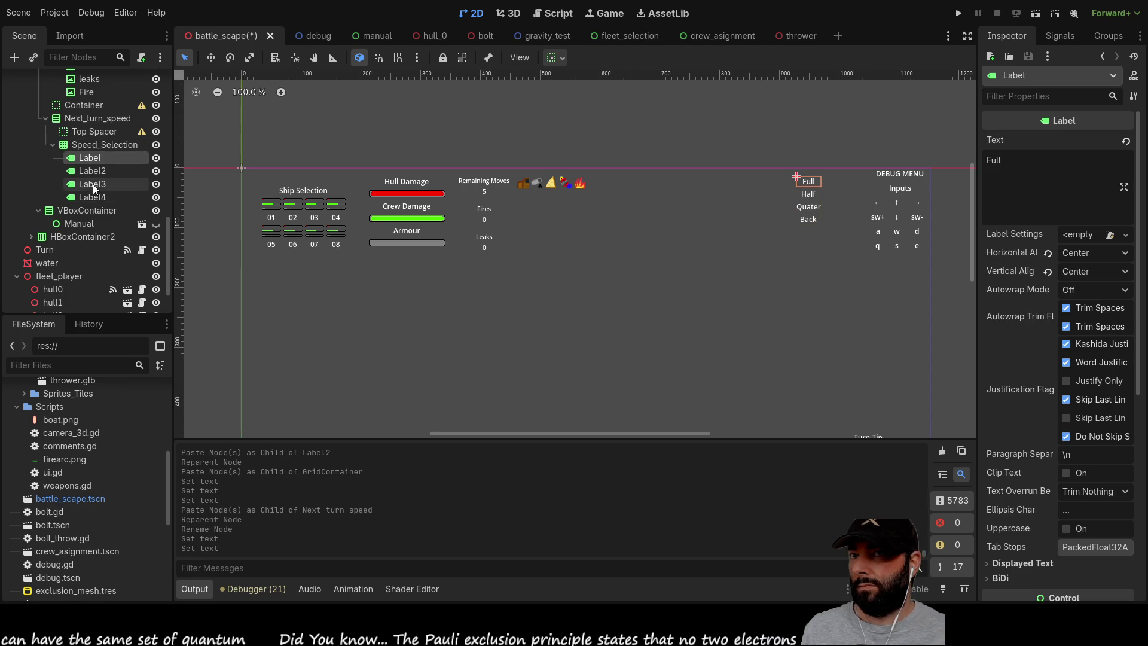
{"action": "left_click", "coordinate": [95, 146]}
{"action": "key", "text": "ctrl+v"}
{"action": "left_click_drag", "start_coordinate": [91, 211], "coordinate": [87, 154]}
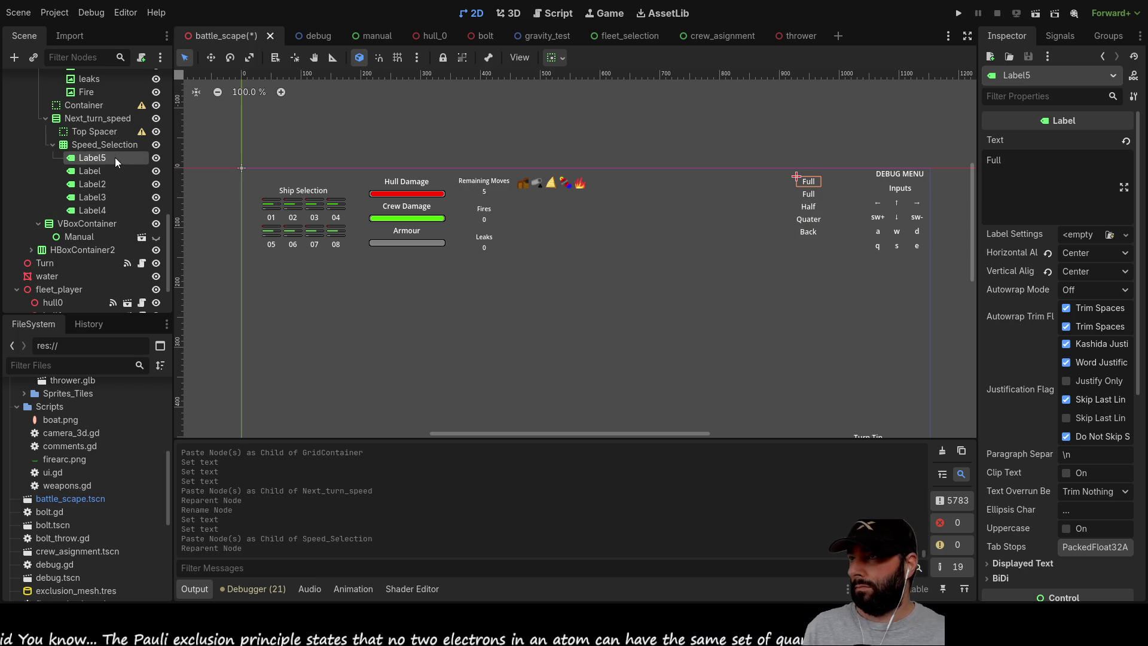
{"action": "left_click", "coordinate": [96, 168]}
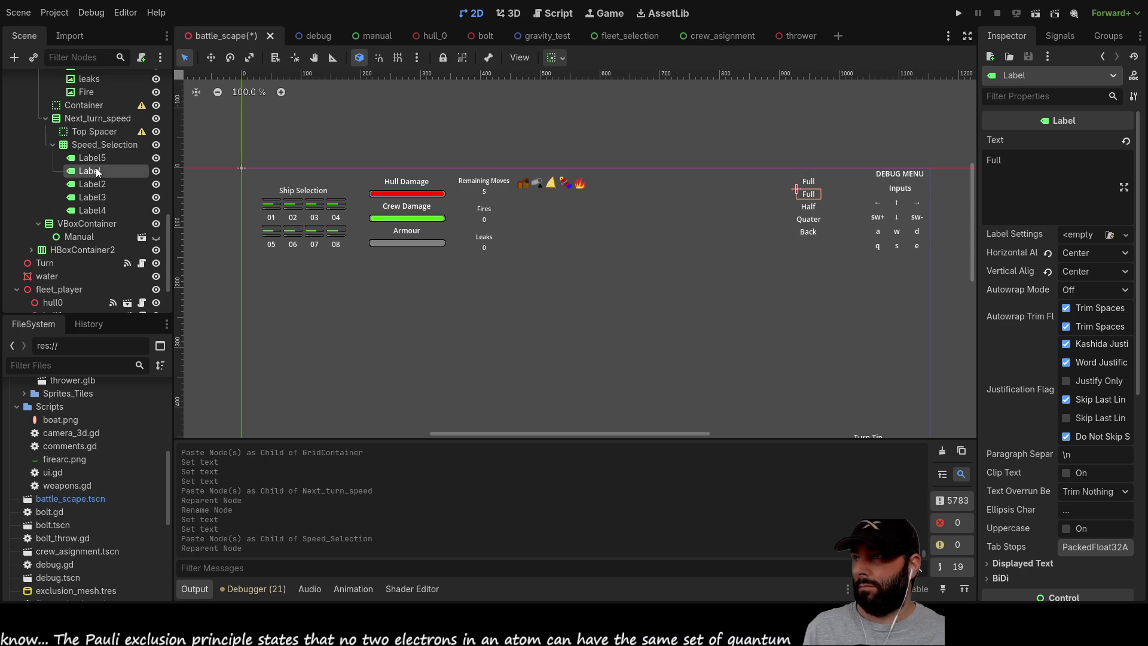
{"action": "left_click", "coordinate": [98, 157]}
{"action": "key", "text": "ctrl+a"}
{"action": "type", "text": "Speed"}
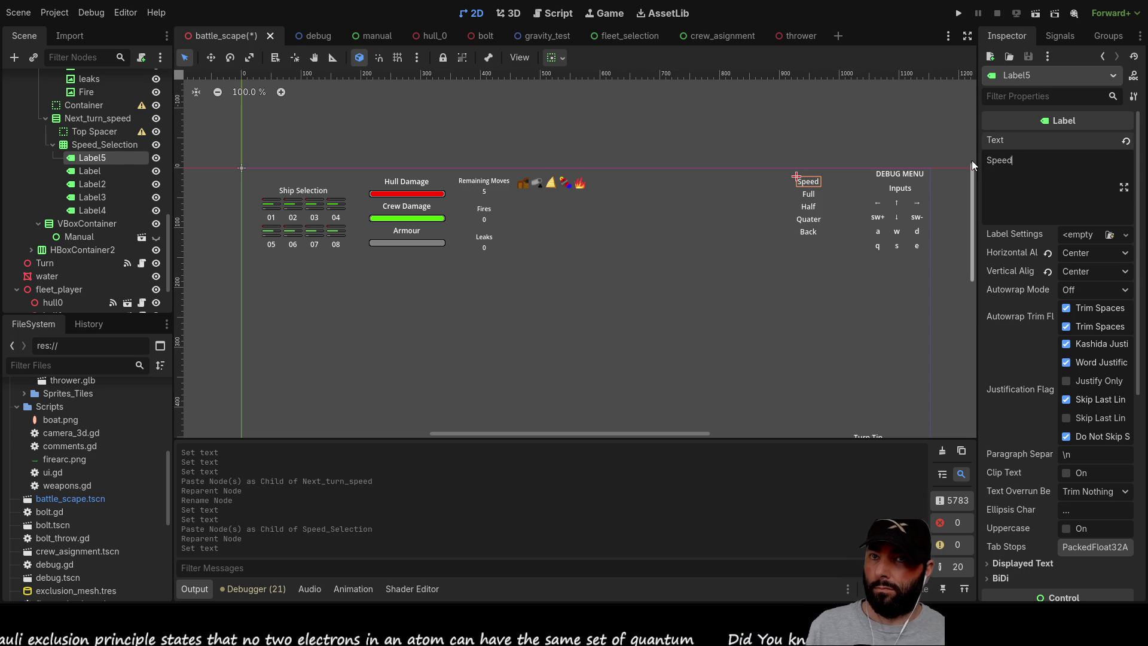
{"action": "left_click", "coordinate": [644, 245]}
Change the Back label's text to Back Slow.
{"action": "left_click", "coordinate": [811, 195]}
{"action": "left_click", "coordinate": [385, 281]}
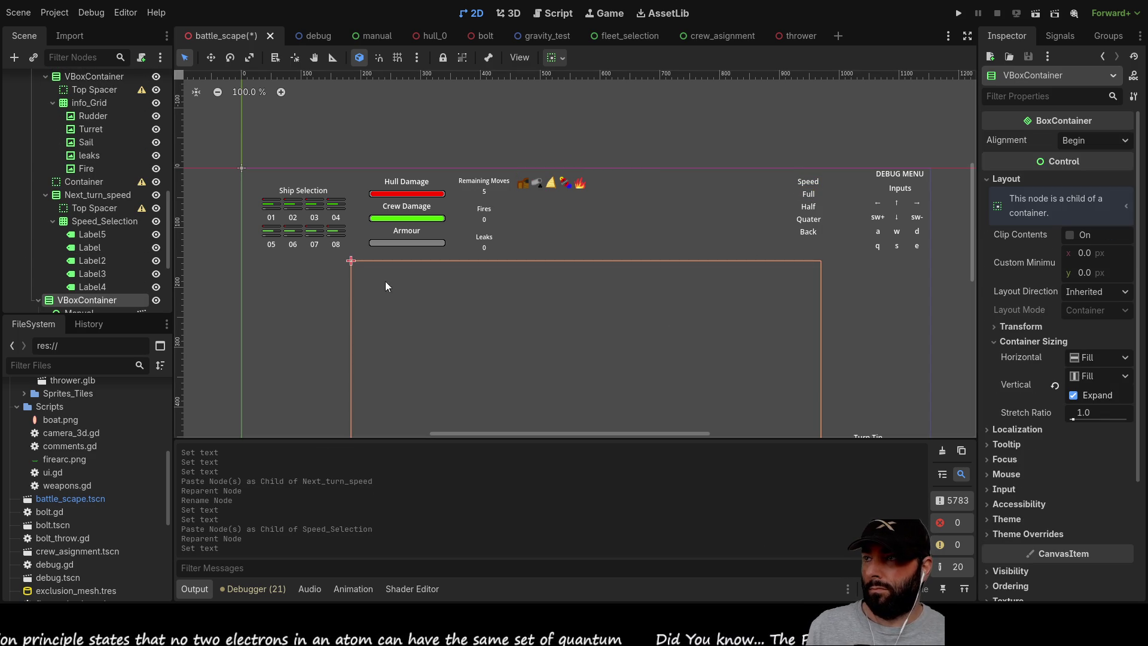
{"action": "left_click", "coordinate": [46, 195]}
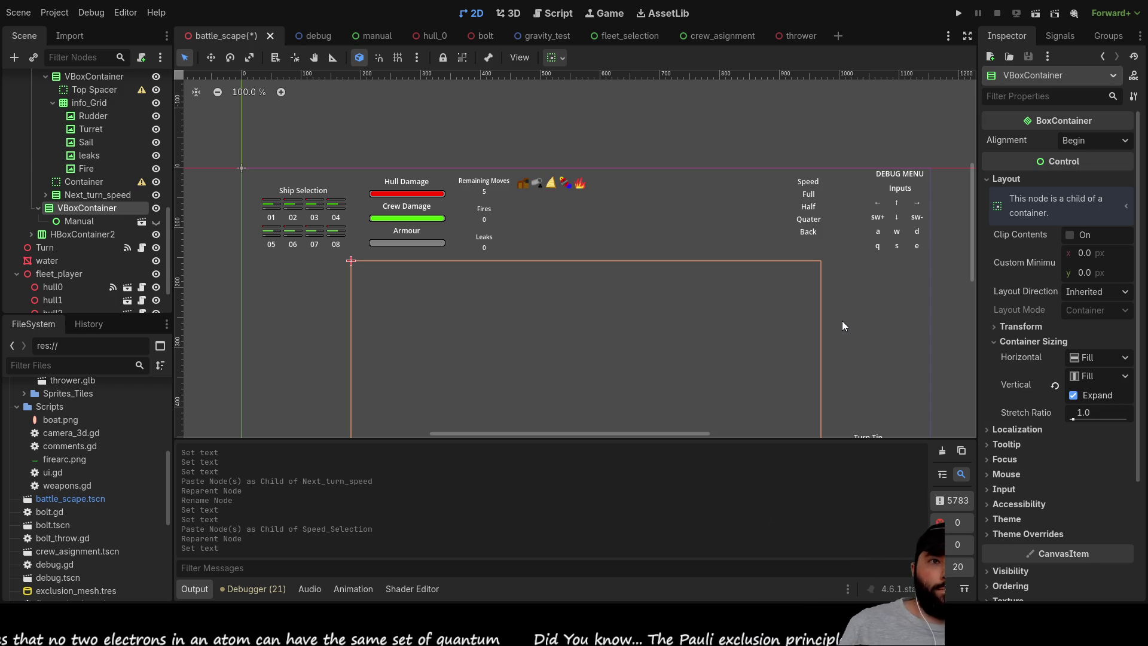
{"action": "left_click", "coordinate": [801, 232]}
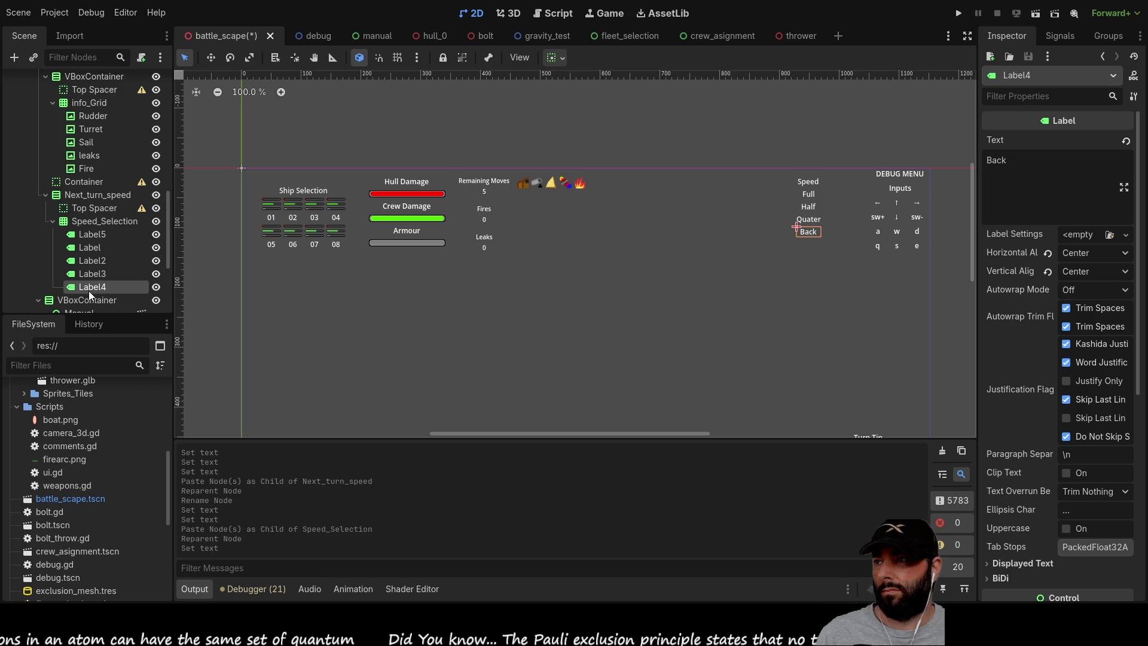
{"action": "left_click", "coordinate": [1011, 157]}
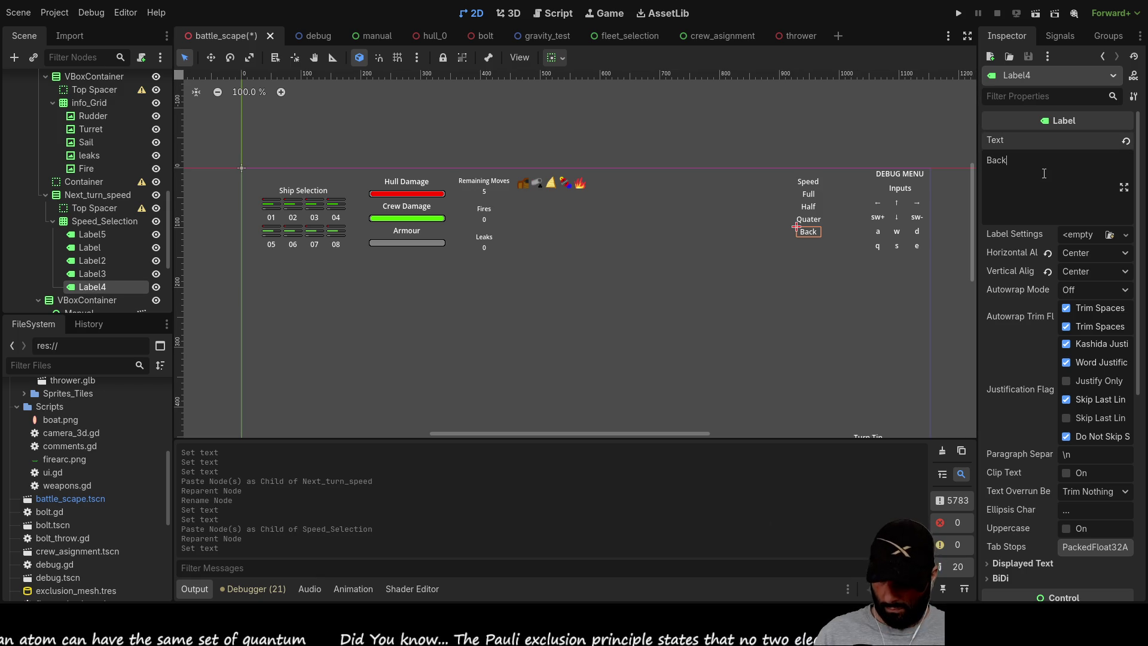
{"action": "type", "text": " Slow"}
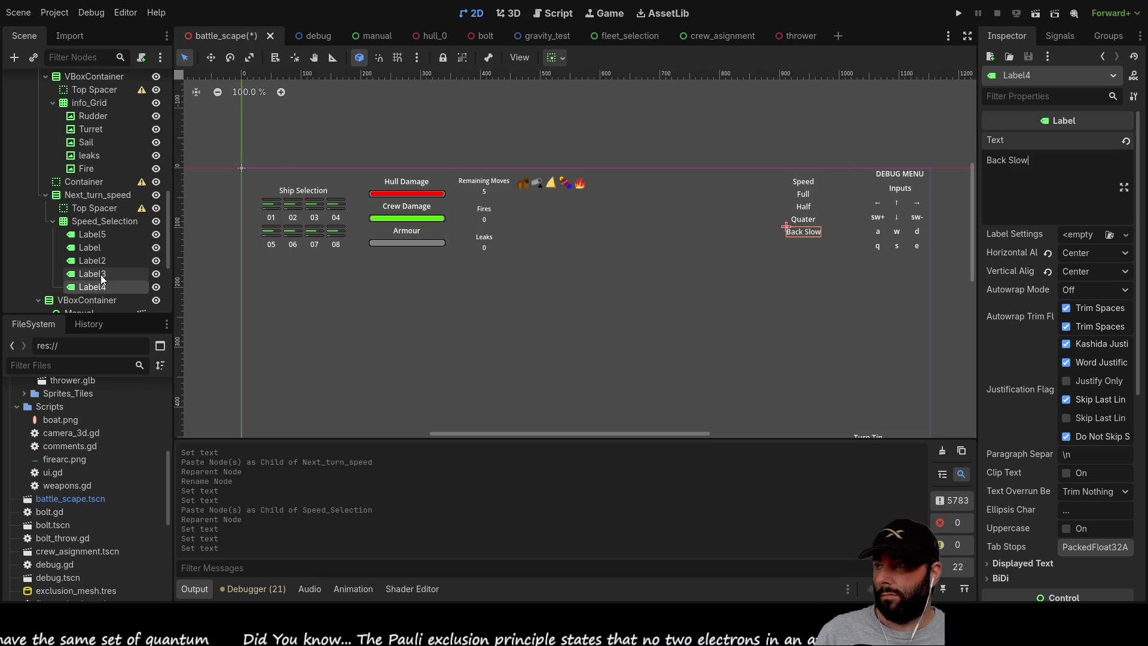
Paste a label copy into Speed_Selection and change its text to Back Full.
{"action": "left_click", "coordinate": [91, 221]}
{"action": "key", "text": "ctrl+v"}
{"action": "double_click", "coordinate": [1014, 171]}
{"action": "left_click", "coordinate": [1020, 164]}
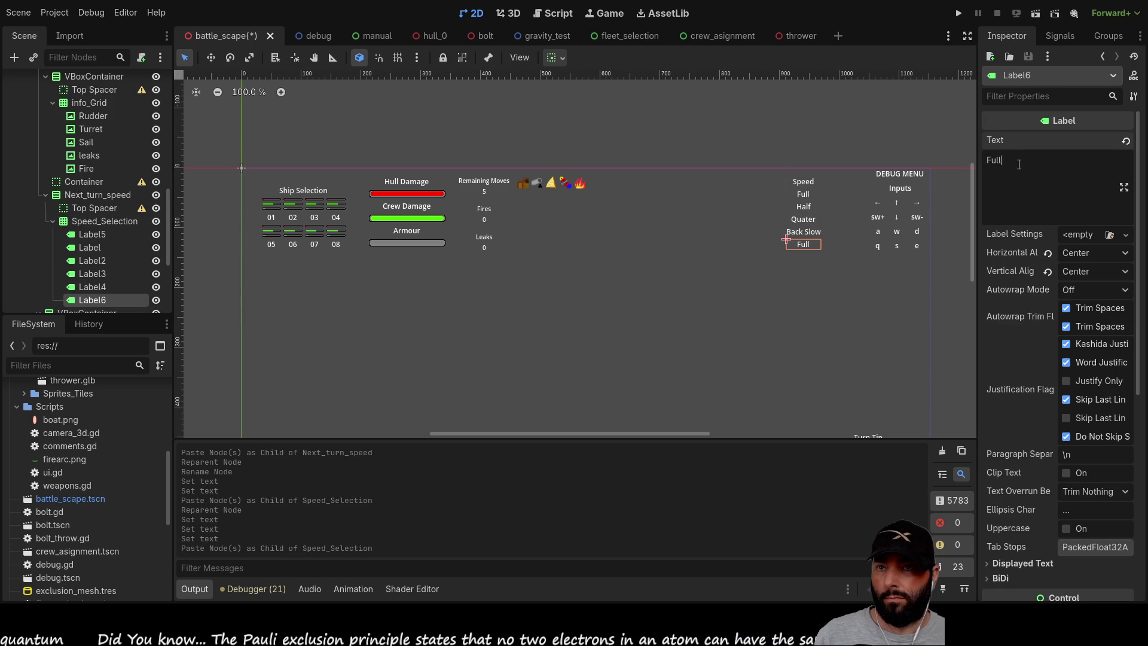
{"action": "type", "text": "Back"}
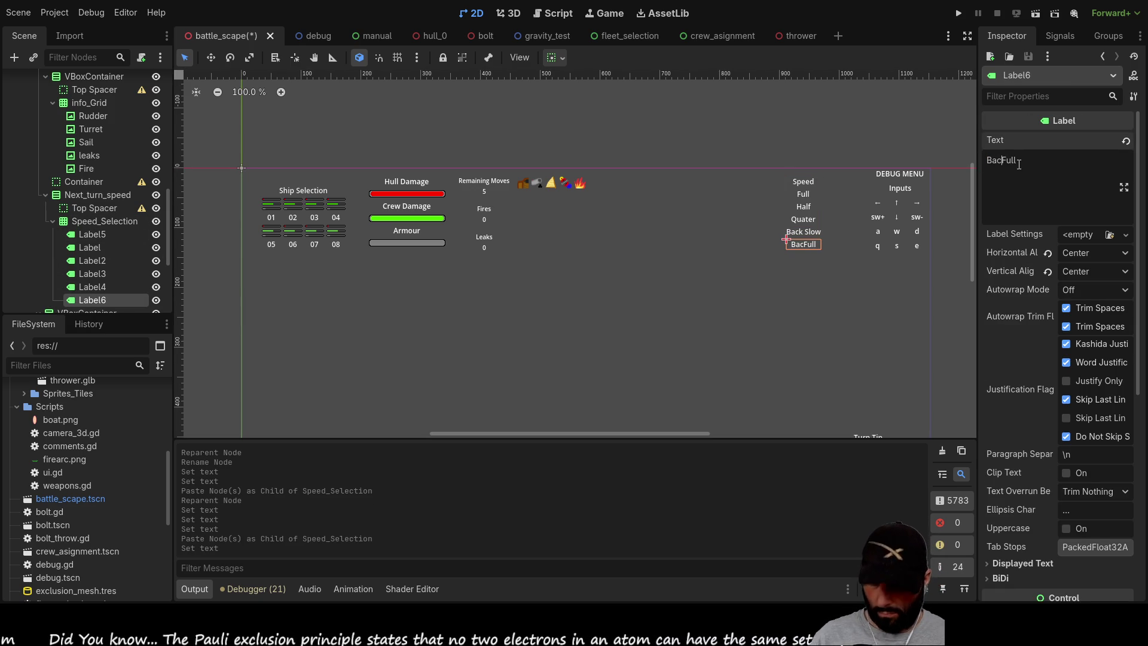
{"action": "left_click", "coordinate": [707, 217]}
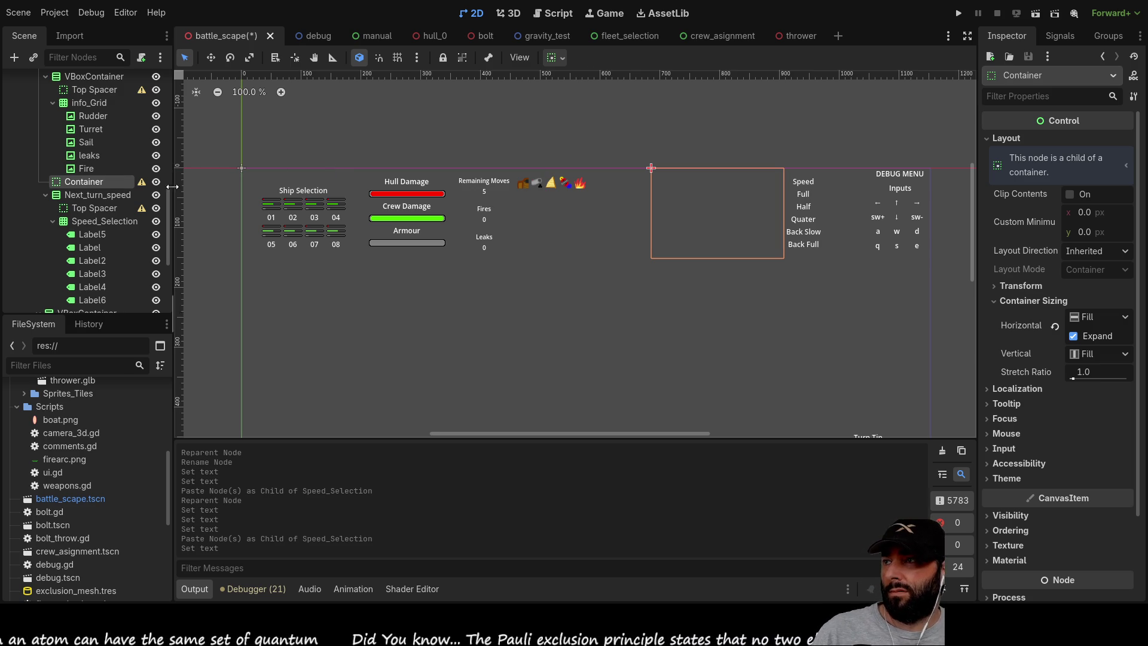
Collapse Speed_Selection and Next_turn_speed in the Scene dock and bring up the turn.gd script.
{"action": "left_click", "coordinate": [53, 221]}
{"action": "left_click", "coordinate": [46, 195]}
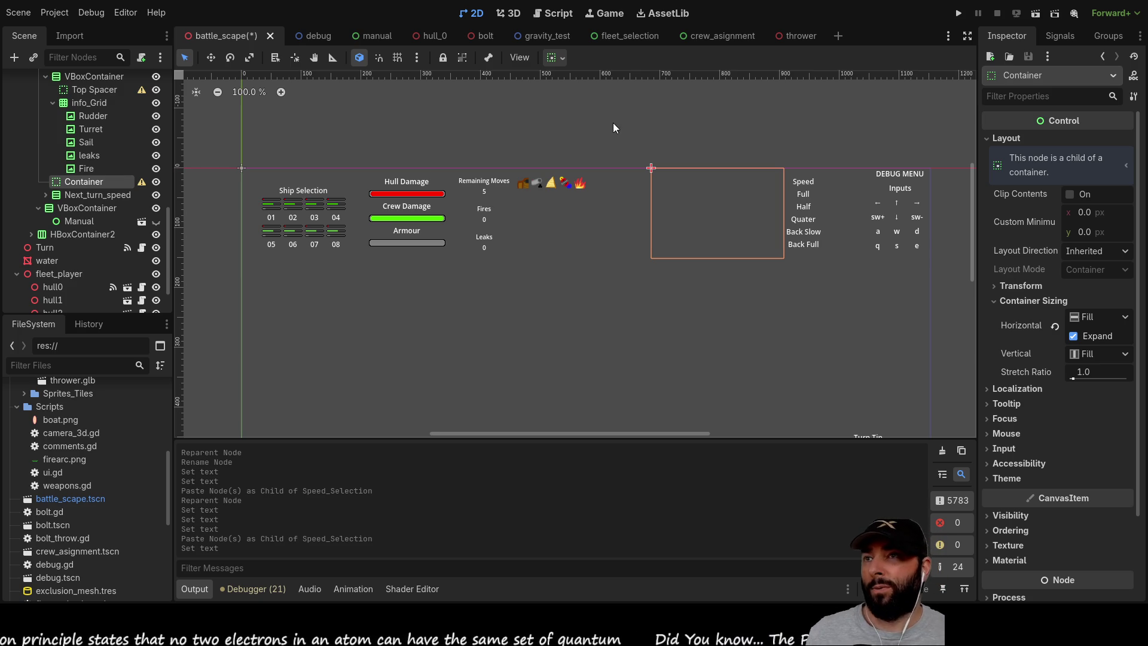
{"action": "left_click", "coordinate": [555, 16]}
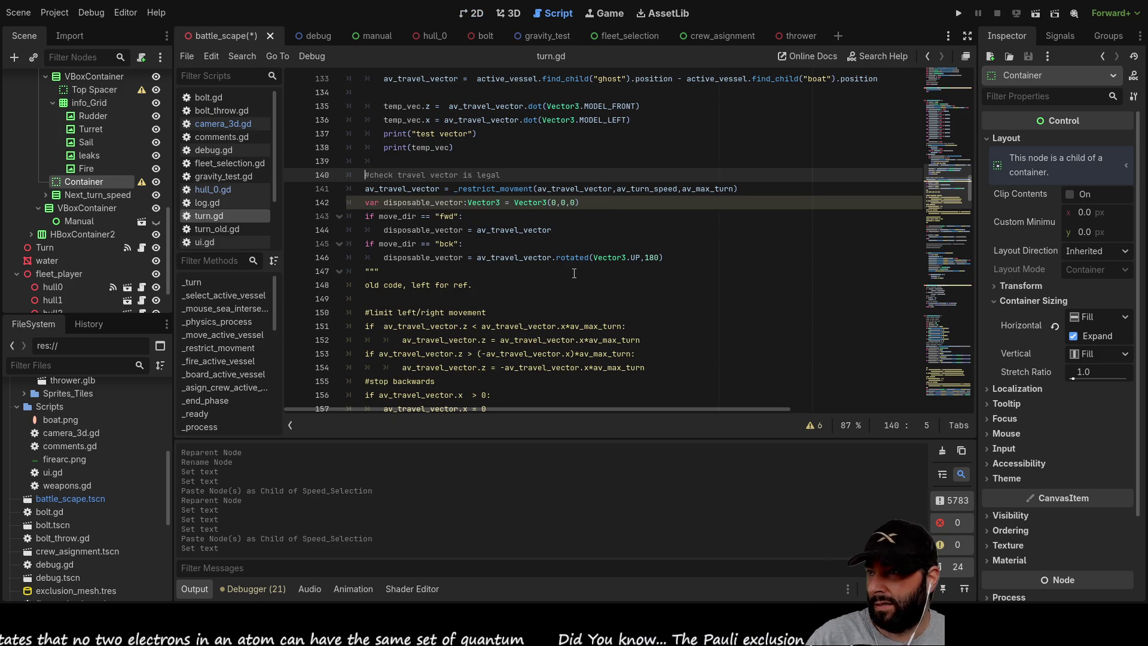
Locate the boat rotation and position code around lines 172–178 of turn.gd.
{"action": "scroll", "coordinate": [574, 273], "scroll_direction": "down", "scroll_amount": 9}
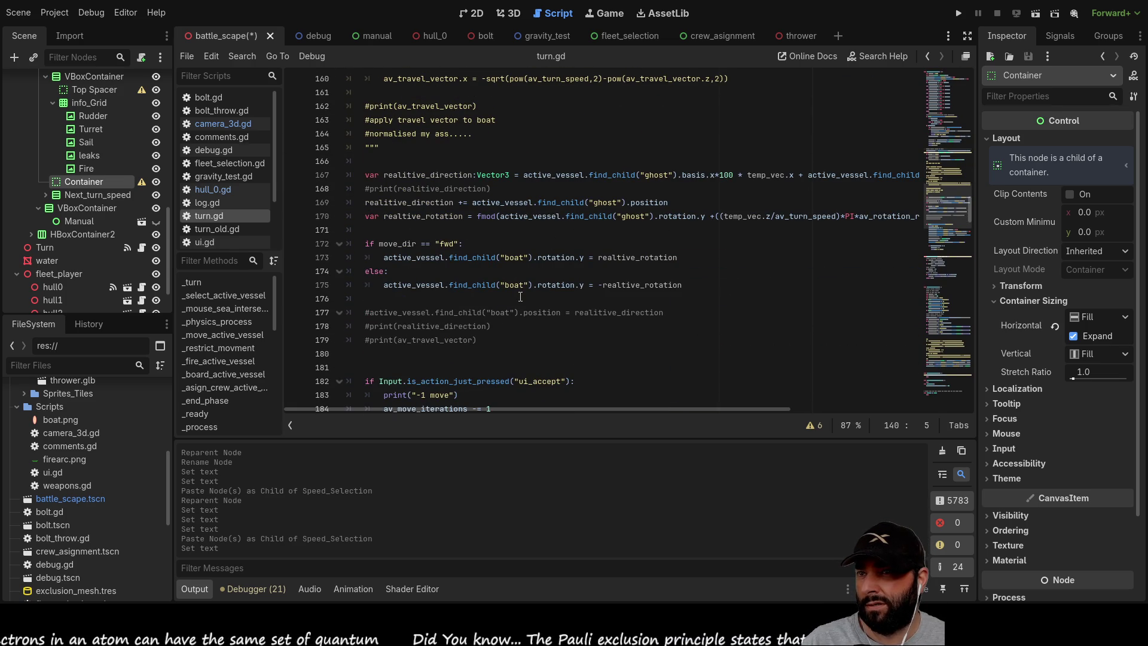
{"action": "scroll", "coordinate": [522, 288], "scroll_direction": "up", "scroll_amount": 8}
{"action": "scroll", "coordinate": [529, 291], "scroll_direction": "down", "scroll_amount": 5}
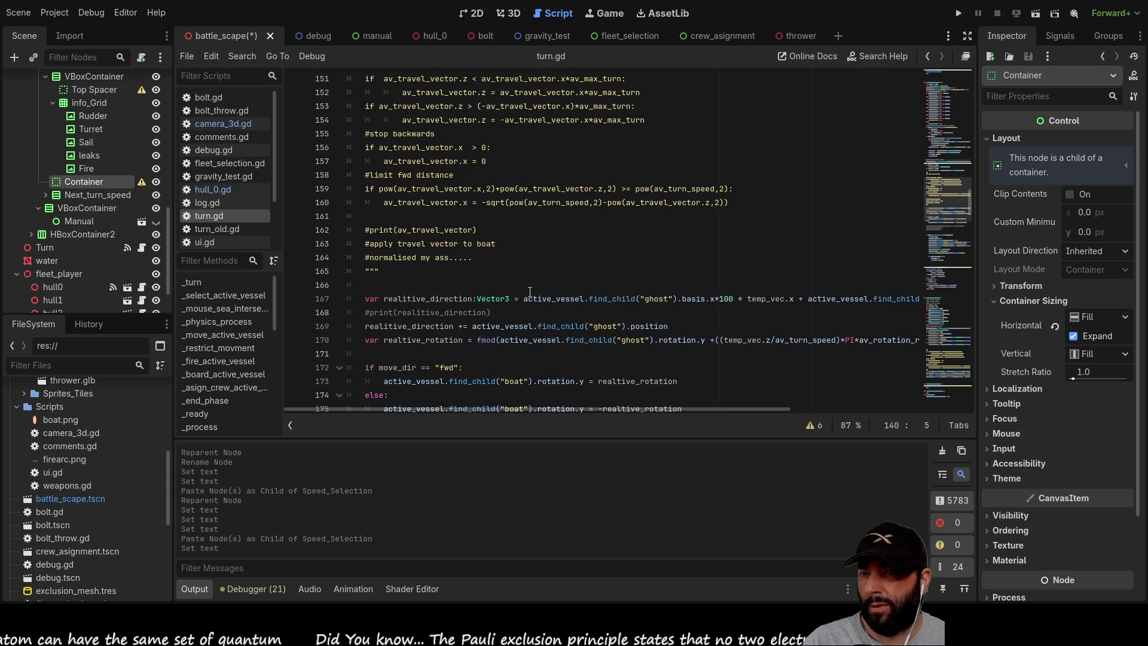
{"action": "scroll", "coordinate": [530, 292], "scroll_direction": "down", "scroll_amount": 4}
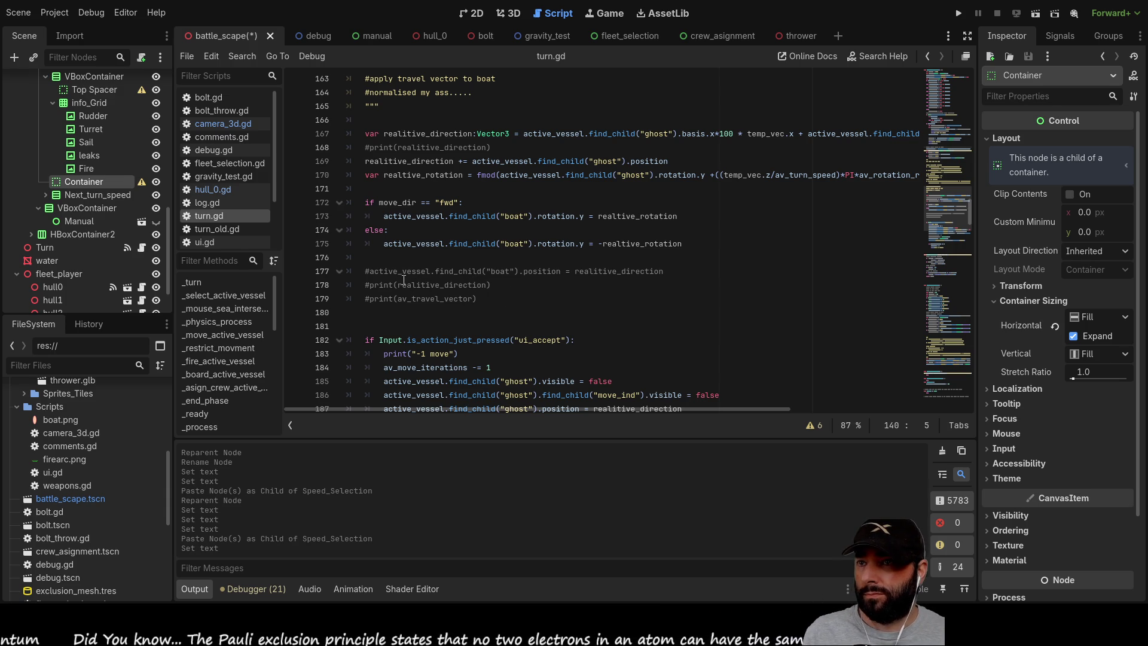
{"action": "left_click", "coordinate": [367, 272]}
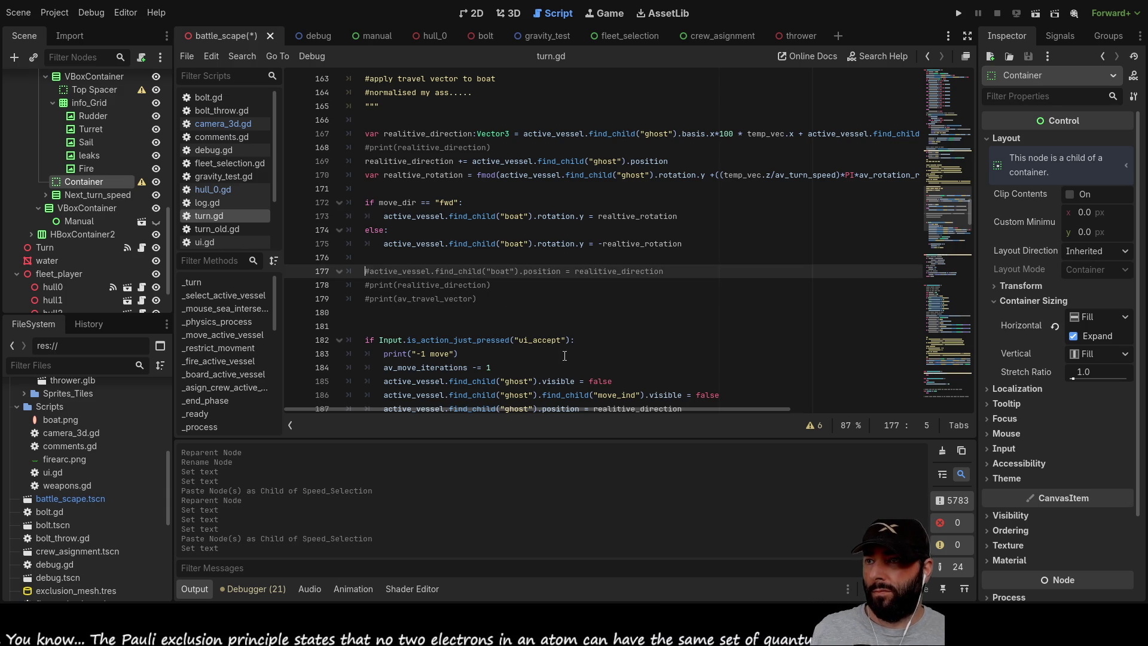
{"action": "key", "text": "Up"}
{"action": "key", "text": "Up"}
{"action": "key", "text": "Up"}
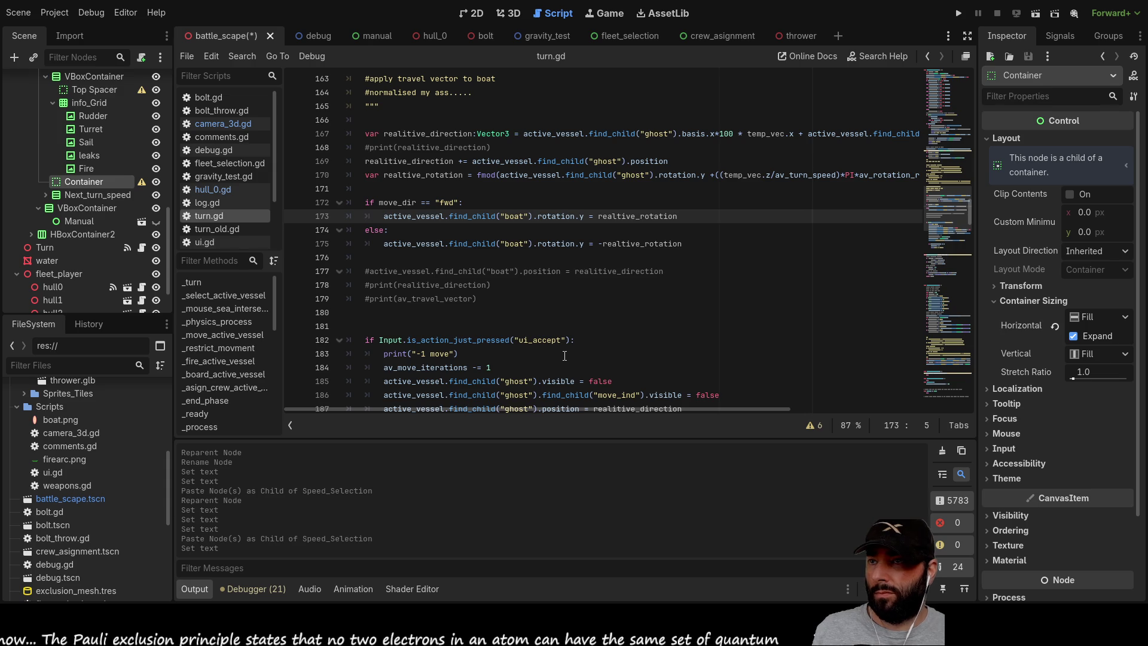
{"action": "key", "text": "Up"}
{"action": "key", "text": "Down"}
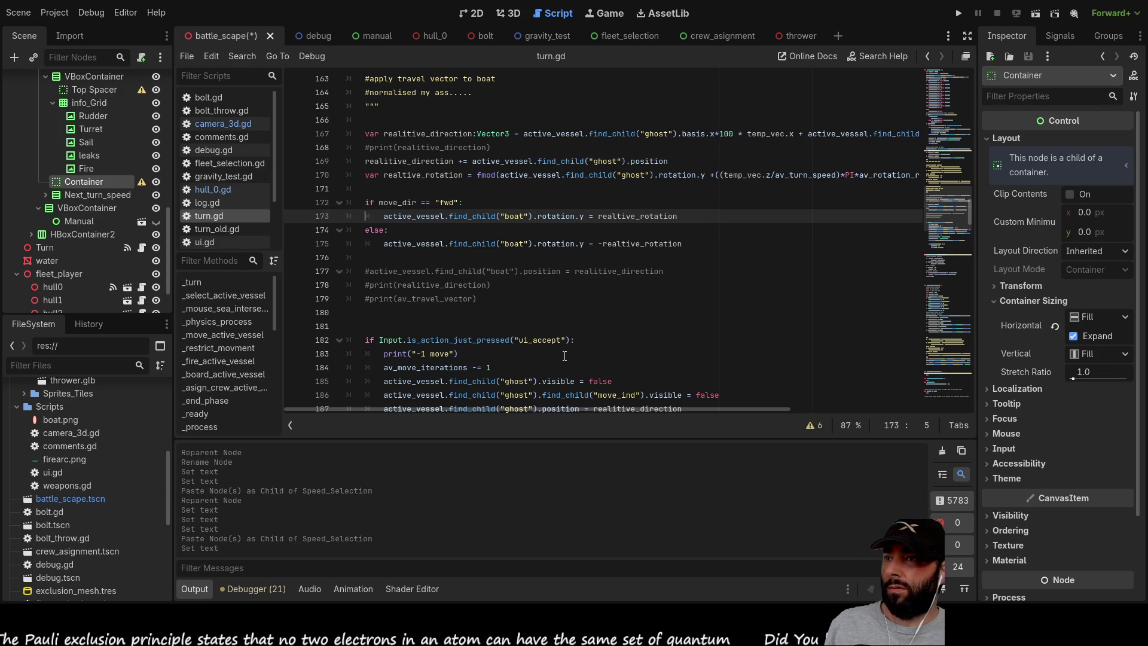
{"action": "key", "text": "Right"}
{"action": "key", "text": "Right"}
{"action": "key", "text": "Right"}
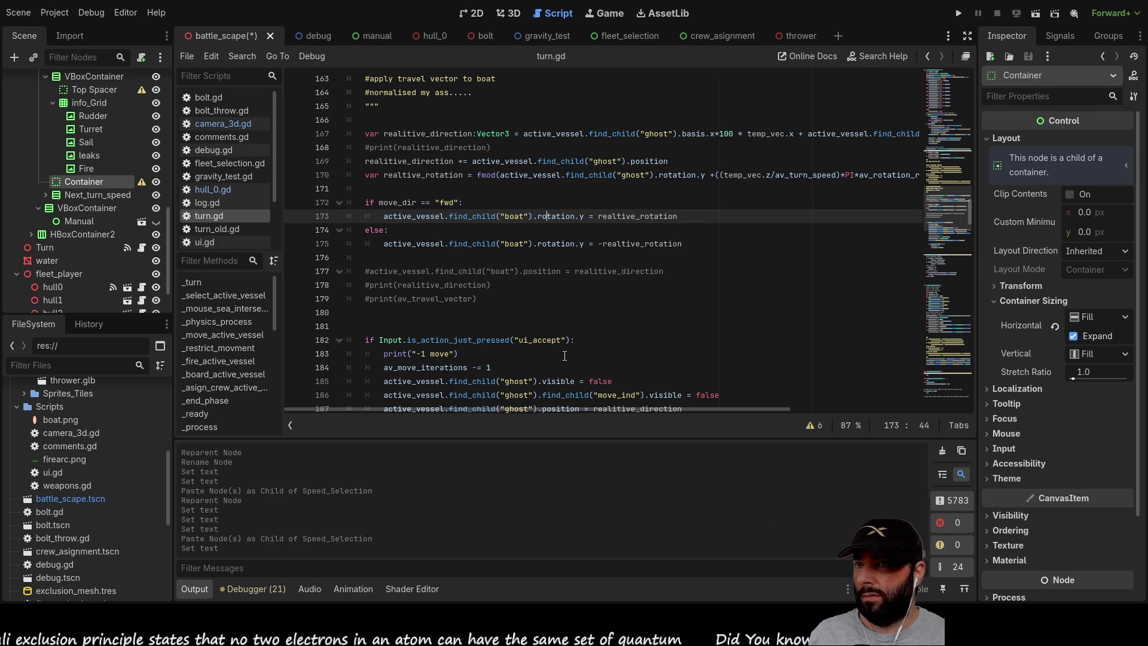
{"action": "key", "text": "Down"}
{"action": "key", "text": "Down"}
{"action": "key", "text": "Down"}
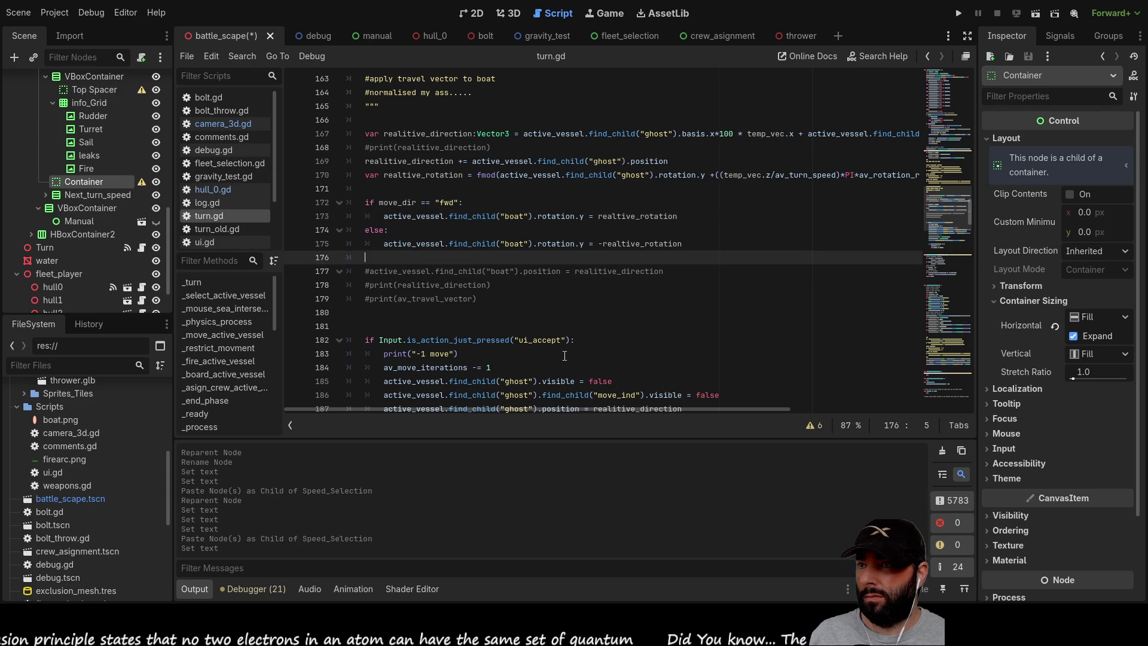
{"action": "key", "text": "Down"}
{"action": "key", "text": "Down"}
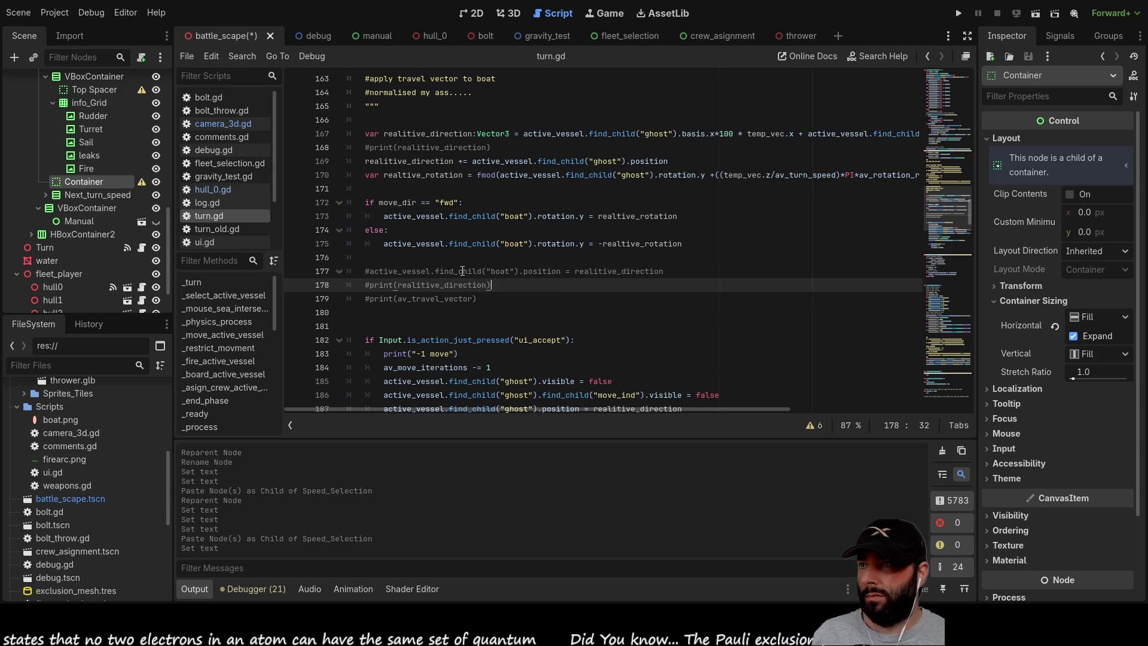
{"action": "scroll", "coordinate": [463, 271], "scroll_direction": "down", "scroll_amount": 1}
Uncomment the boat position line 177, delete the empty line 176, and run the game with F5.
{"action": "left_click", "coordinate": [410, 230]}
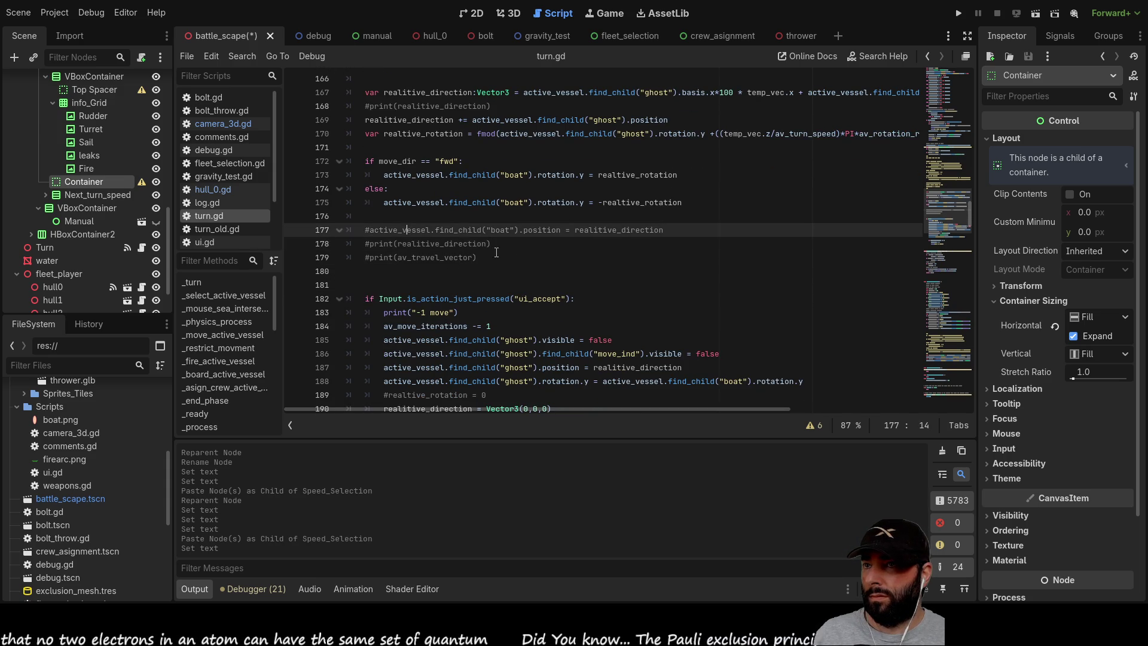
{"action": "key", "text": "Up"}
{"action": "key", "text": "Down"}
{"action": "key", "text": "Home"}
{"action": "key", "text": "Delete"}
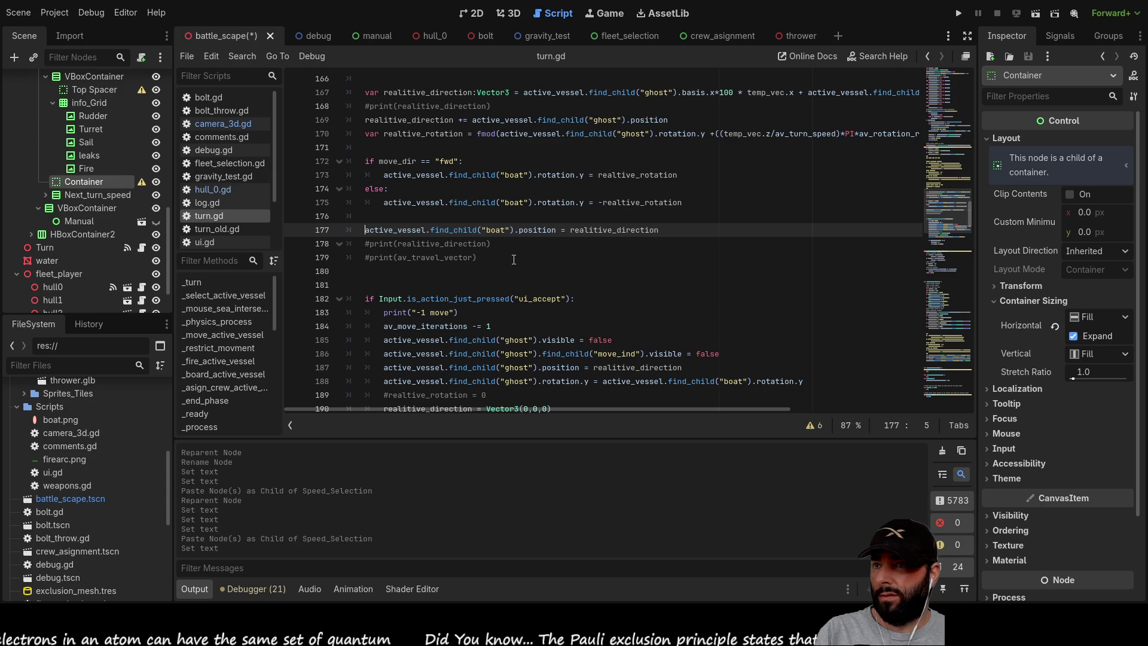
{"action": "key", "text": "Up"}
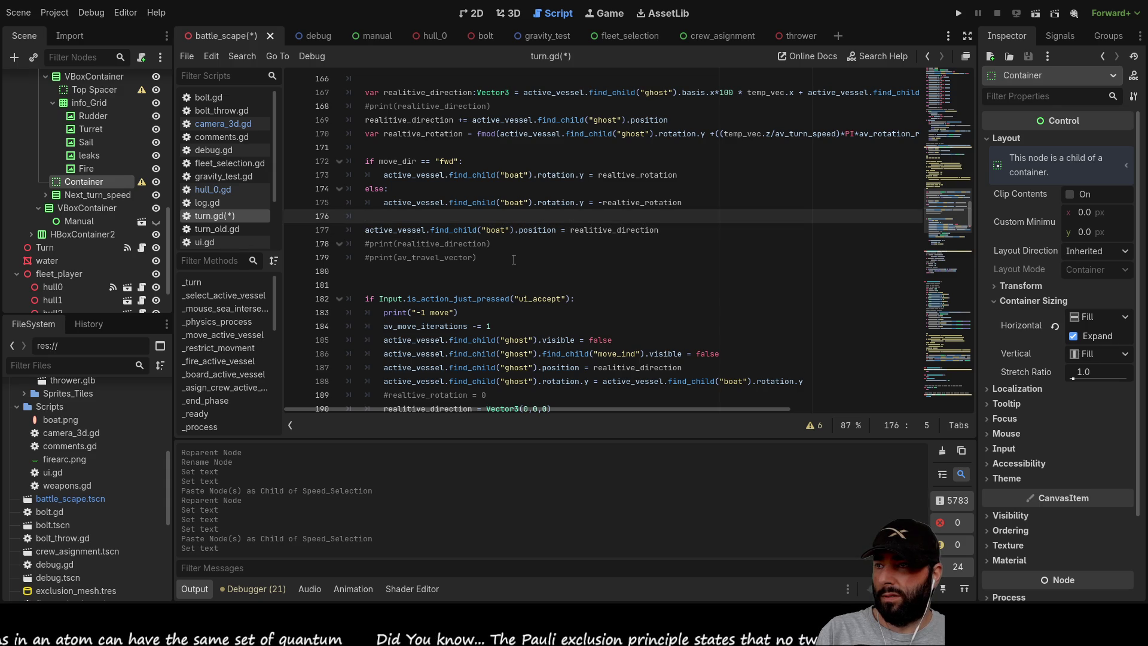
{"action": "key", "text": "ctrl+shift+k"}
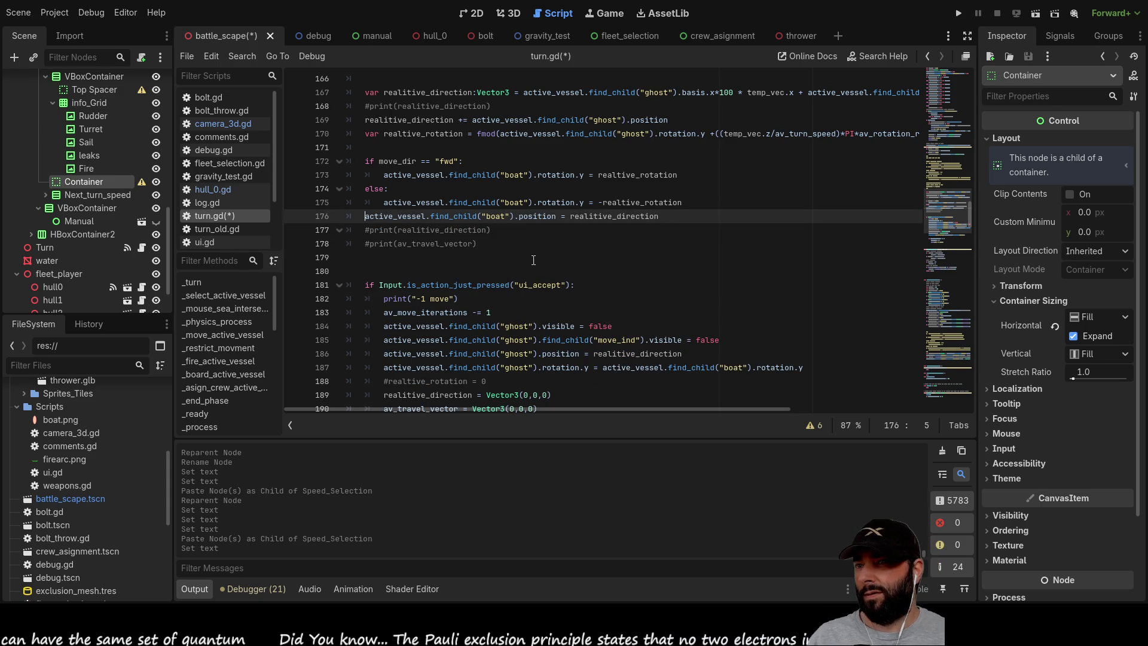
{"action": "key", "text": "F5"}
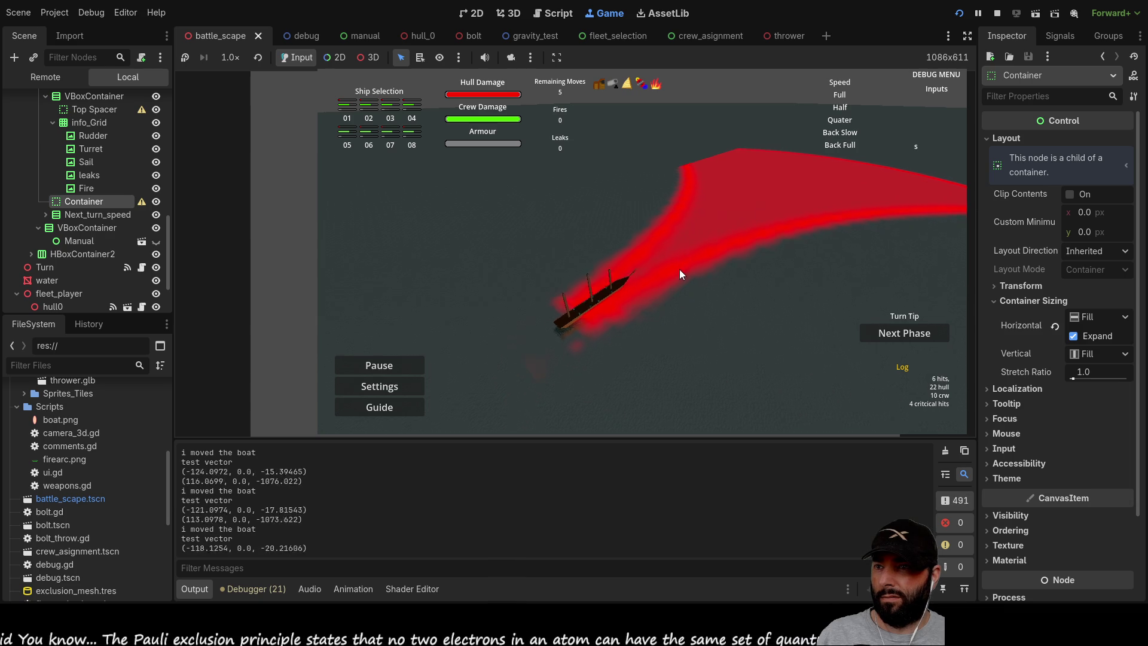
Move the boat in the running game with d and s, then turn it around with a.
{"action": "key", "text": "d"}
{"action": "key", "text": "s"}
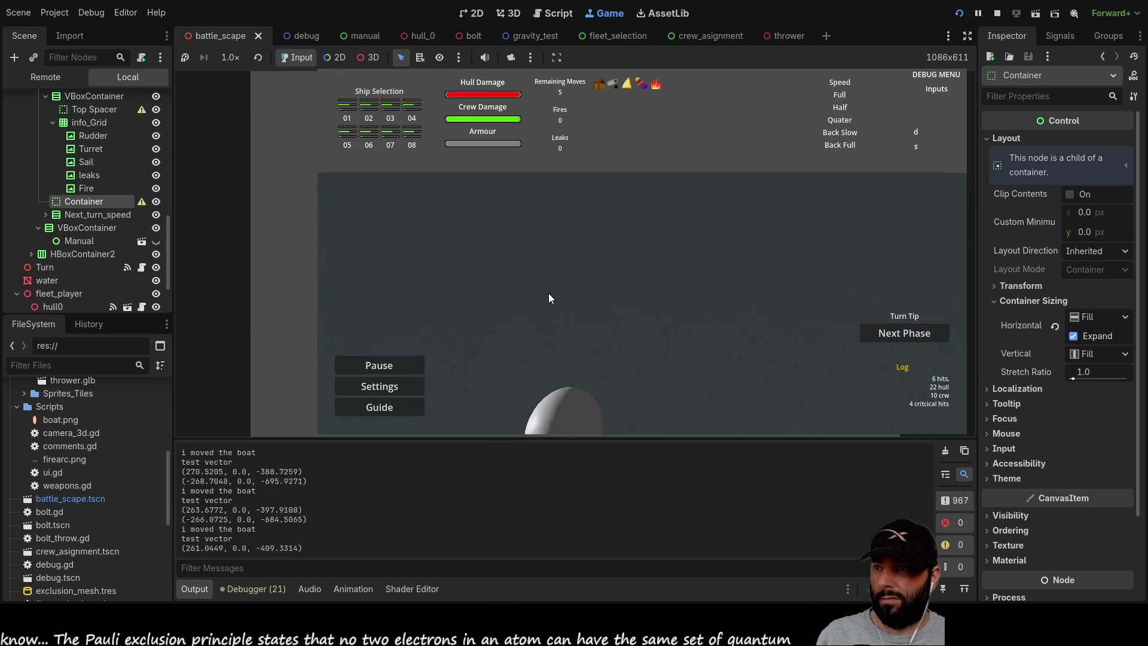
{"action": "key", "text": "a"}
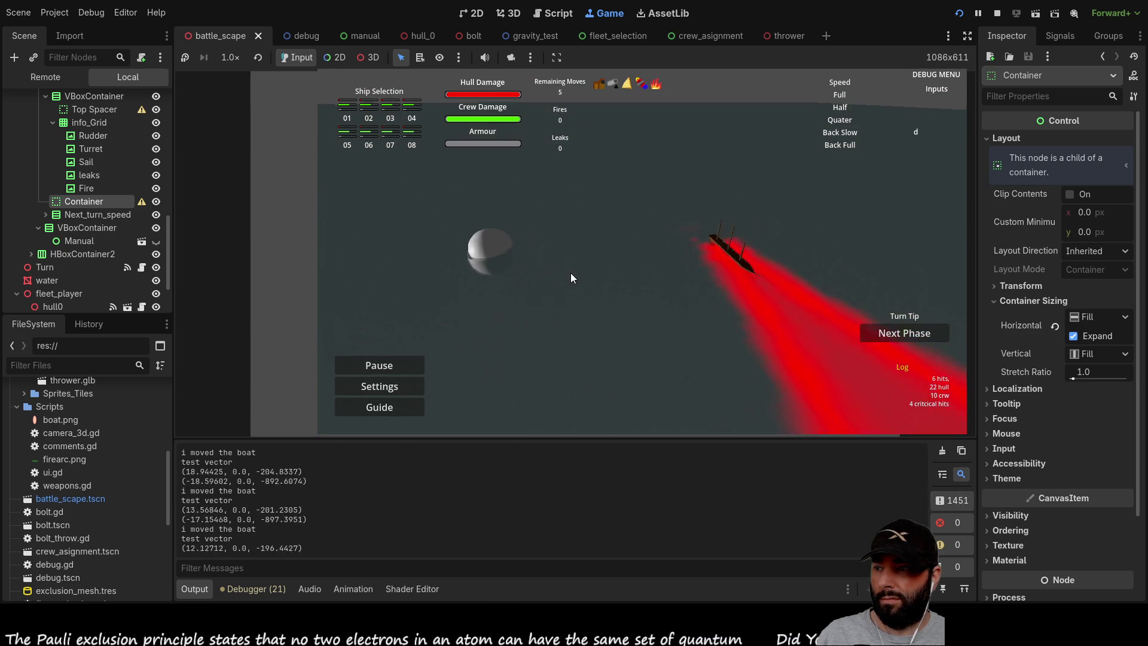
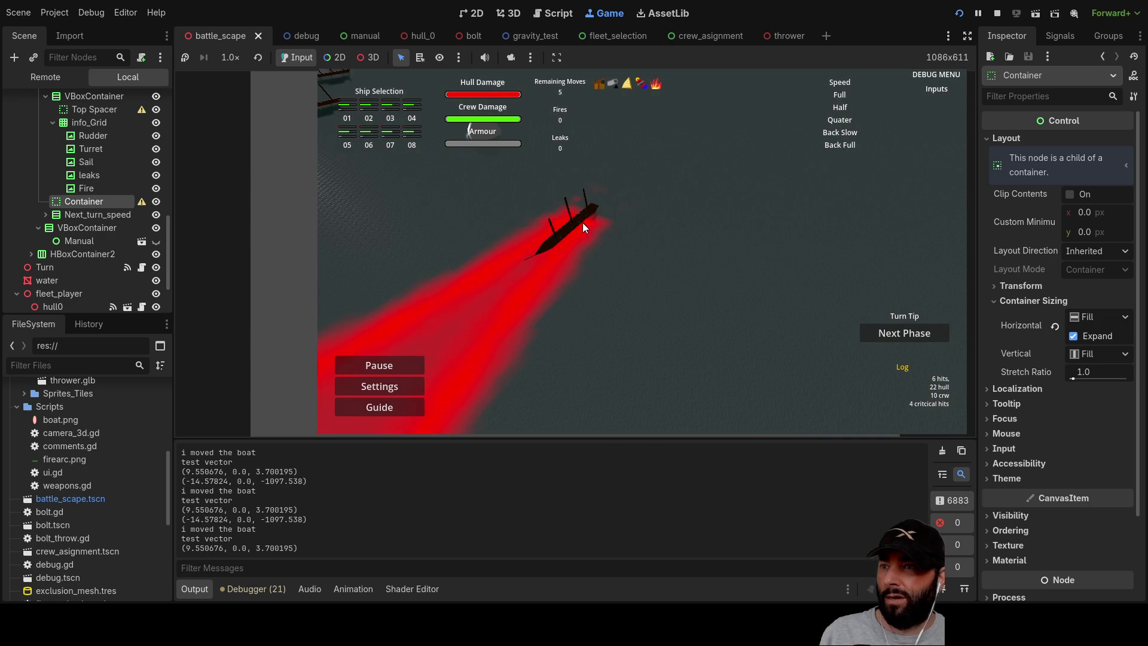
Stop the running game and trace where realitive_direction is declared and used around lines 169–172.
{"action": "key", "text": "F8"}
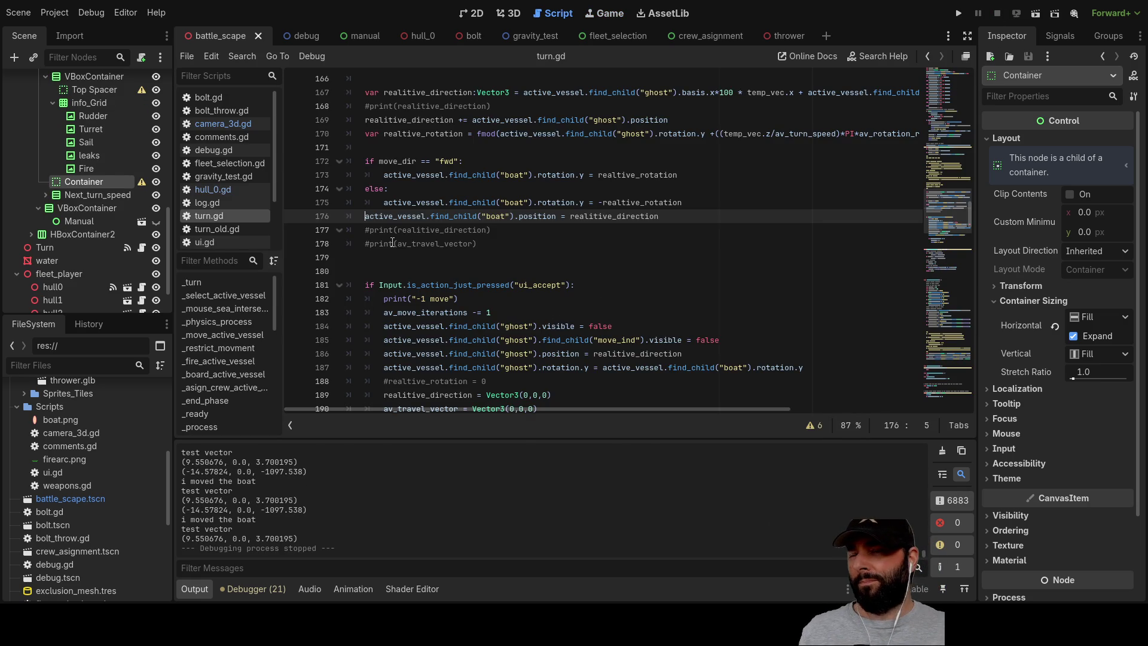
{"action": "scroll", "coordinate": [399, 258], "scroll_direction": "up", "scroll_amount": 1}
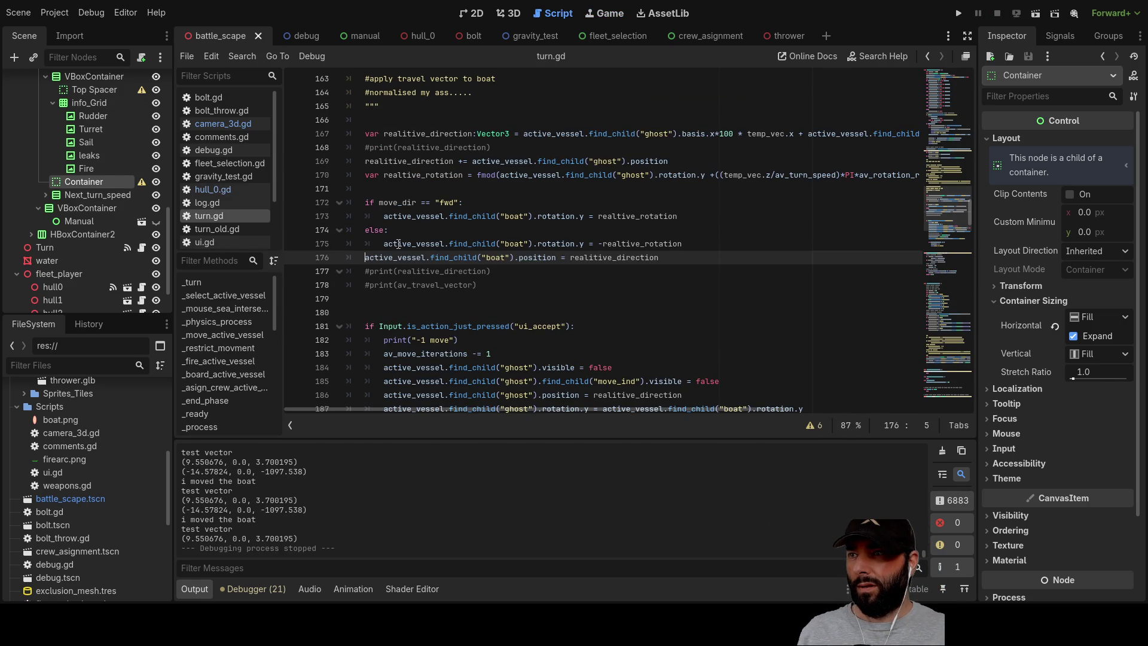
{"action": "double_click", "coordinate": [417, 162]}
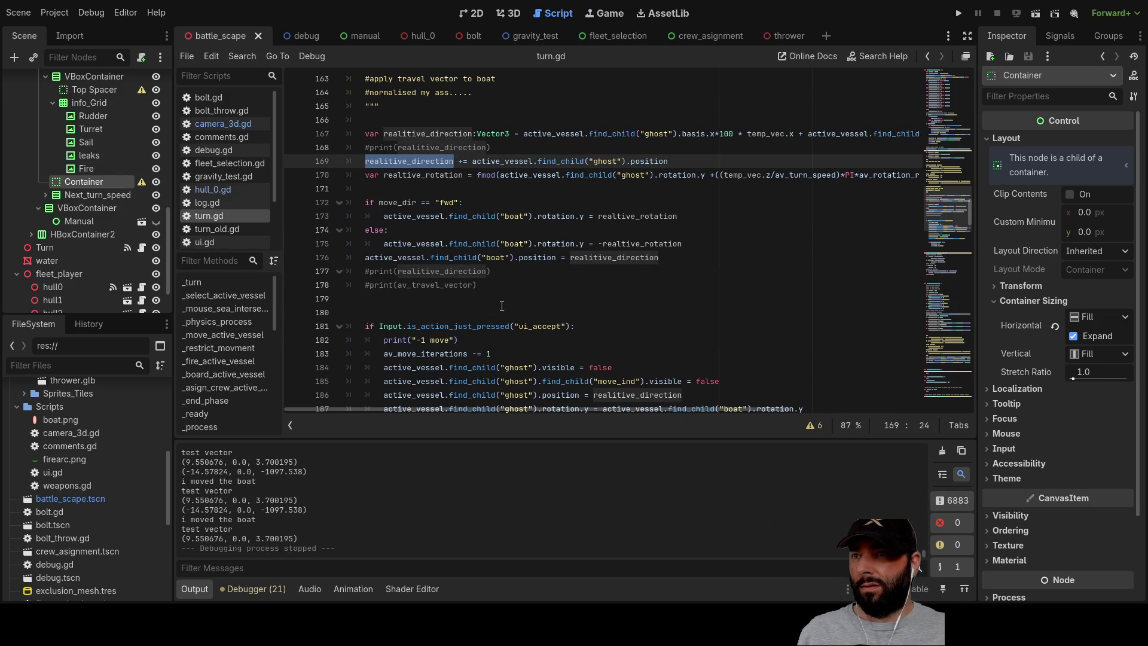
{"action": "scroll", "coordinate": [532, 322], "scroll_direction": "up", "scroll_amount": 2}
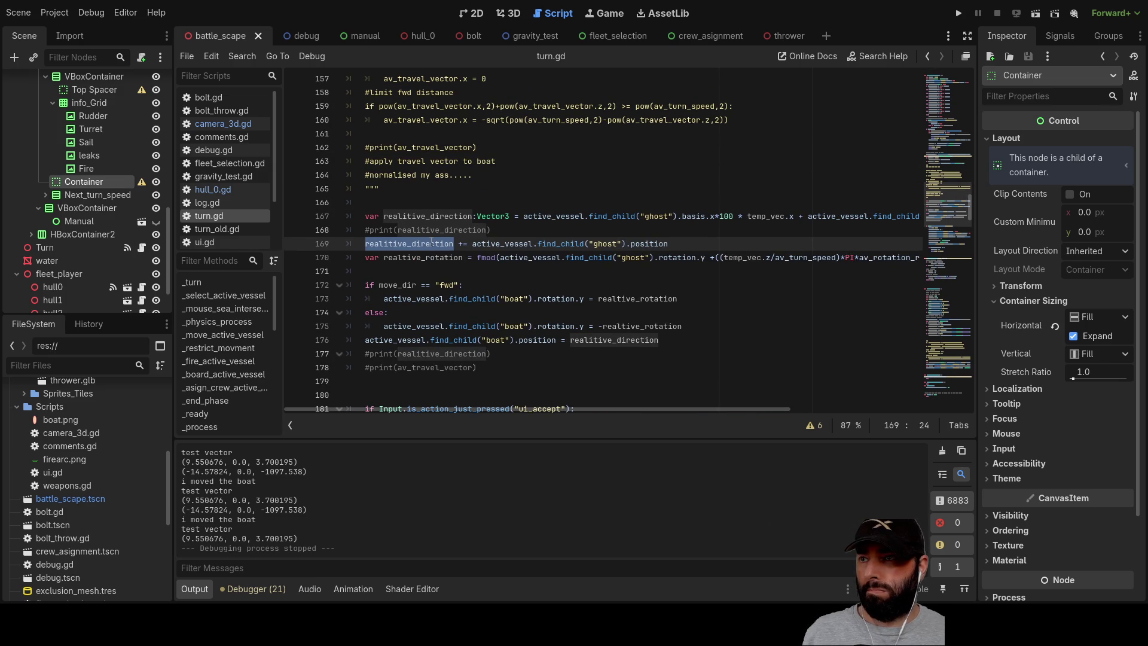
{"action": "double_click", "coordinate": [438, 216]}
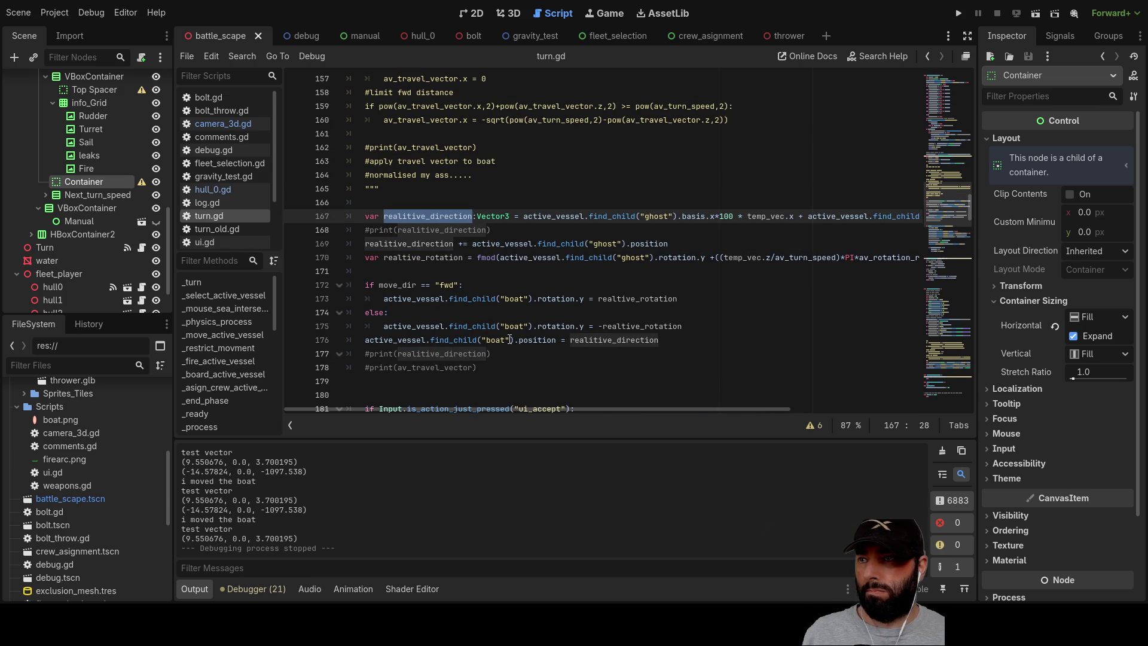
{"action": "double_click", "coordinate": [422, 245]}
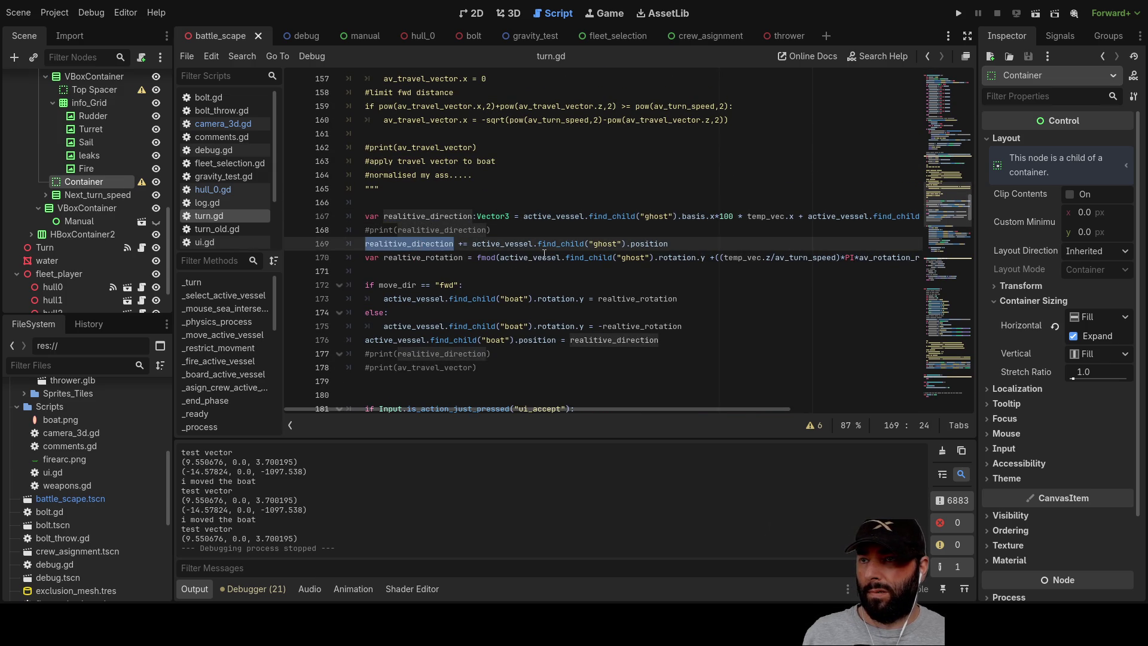
{"action": "left_click", "coordinate": [510, 245]}
{"action": "left_click", "coordinate": [421, 244]}
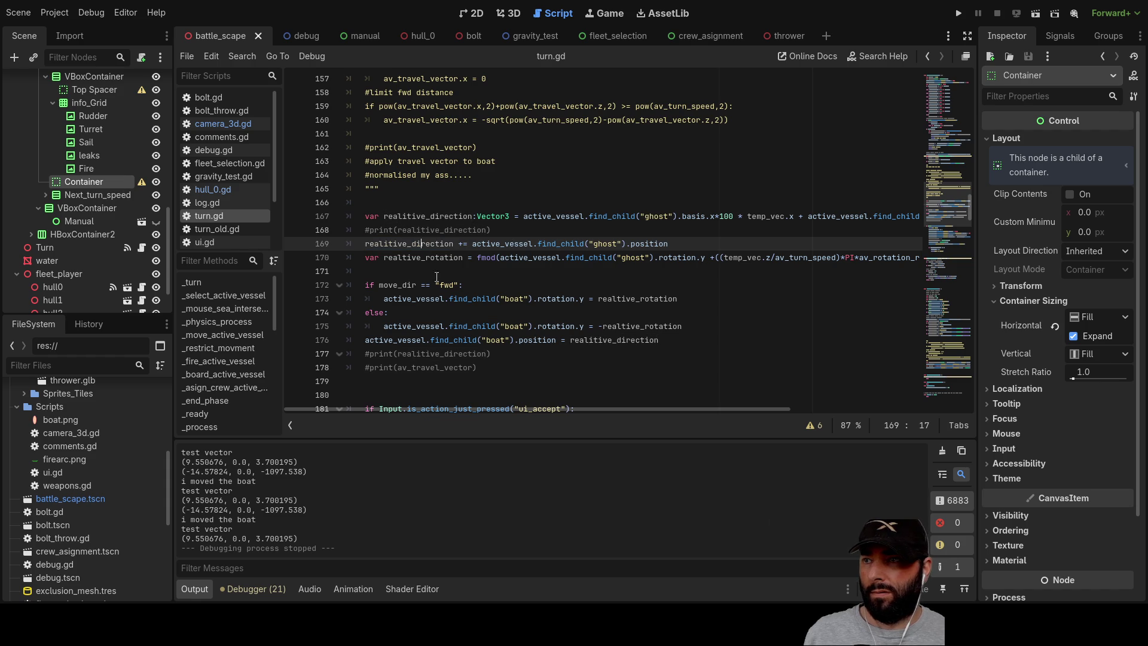
{"action": "left_click", "coordinate": [506, 287]}
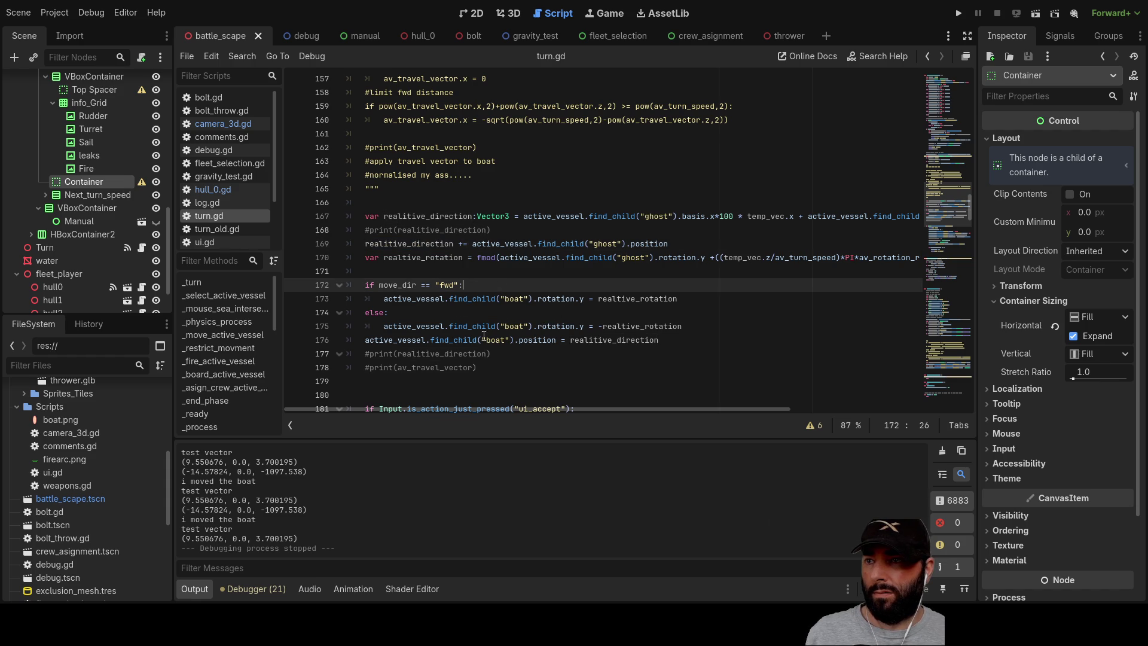
Inspect the _restrict_movment call on line 141 that assigns av_travel_vector.
{"action": "scroll", "coordinate": [583, 315], "scroll_direction": "up", "scroll_amount": 5}
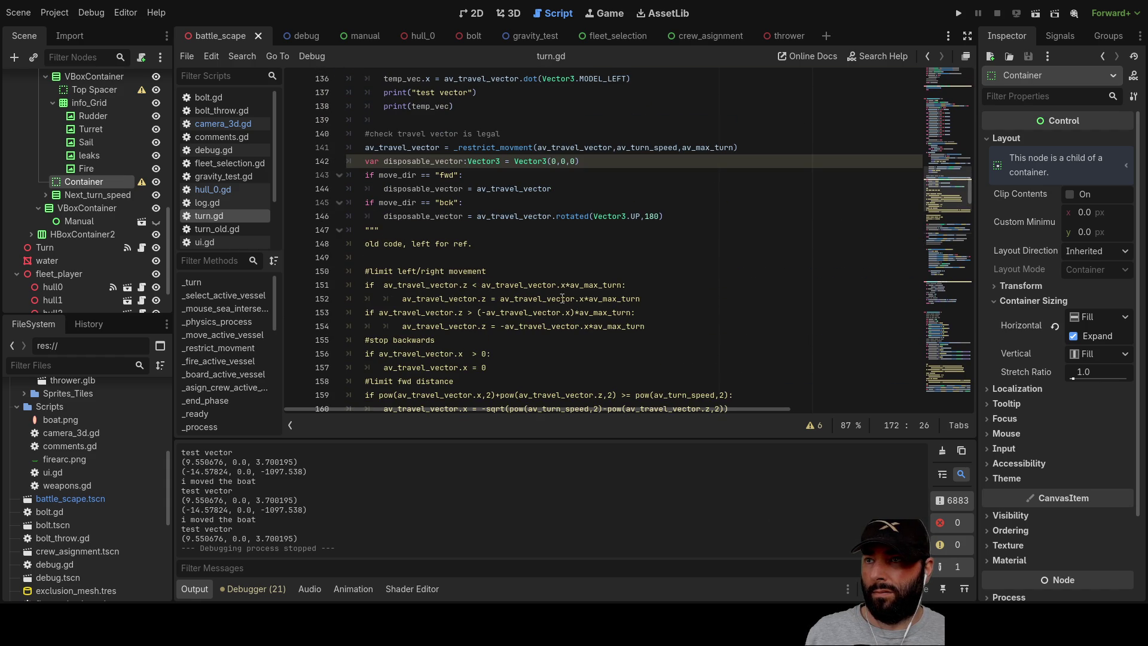
{"action": "scroll", "coordinate": [518, 212], "scroll_direction": "up", "scroll_amount": 1}
{"action": "double_click", "coordinate": [511, 189]}
{"action": "scroll", "coordinate": [449, 330], "scroll_direction": "up", "scroll_amount": 2}
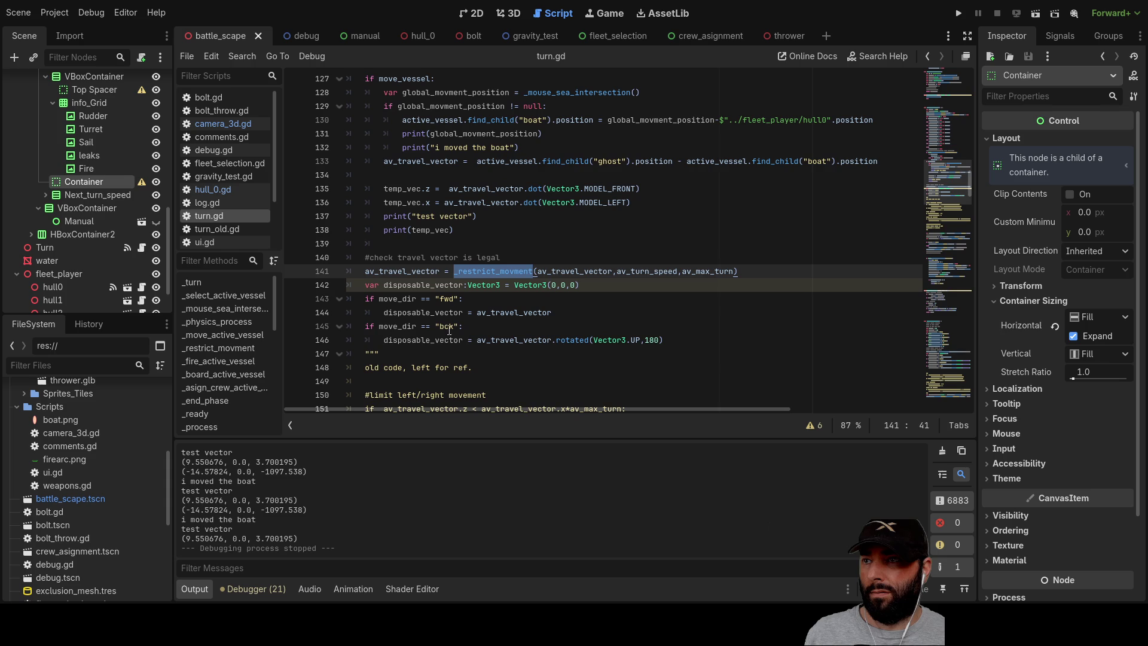
{"action": "double_click", "coordinate": [400, 272]}
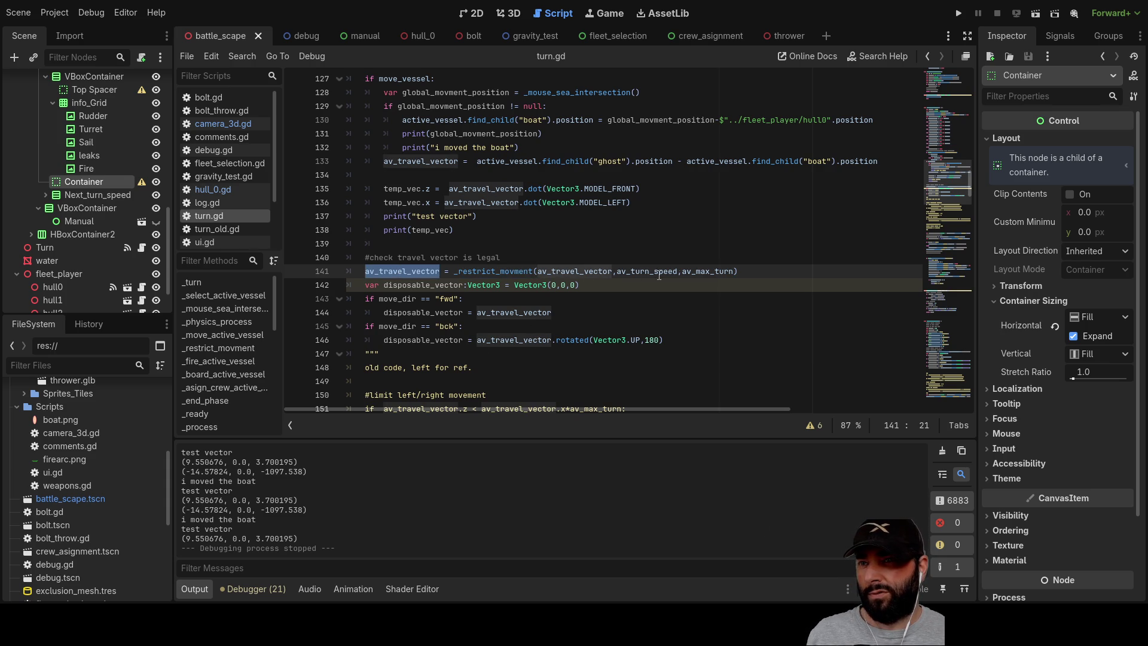
{"action": "mouse_move", "coordinate": [744, 271]}
{"action": "left_mouse_down"}
{"action": "mouse_move", "coordinate": [357, 267]}
{"action": "mouse_move", "coordinate": [520, 271]}
{"action": "mouse_move", "coordinate": [482, 271]}
{"action": "left_mouse_up"}
Trace temp_vec on lines 136–138, then select the assigned av_travel_vector on line 141.
{"action": "double_click", "coordinate": [406, 201]}
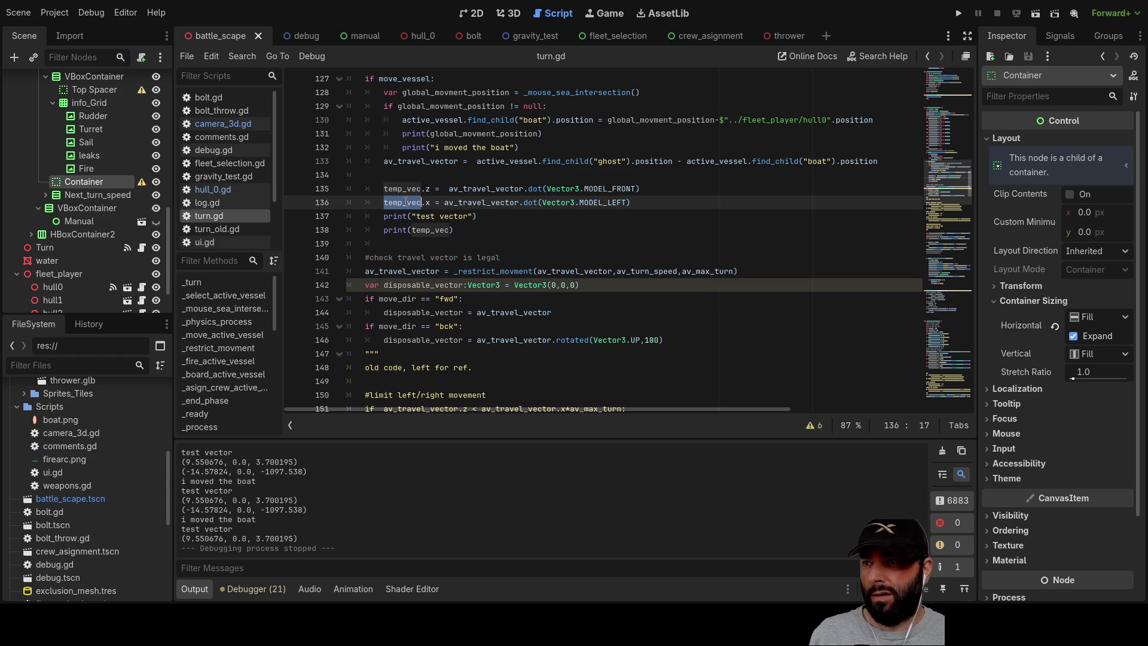
{"action": "key", "text": "Home"}
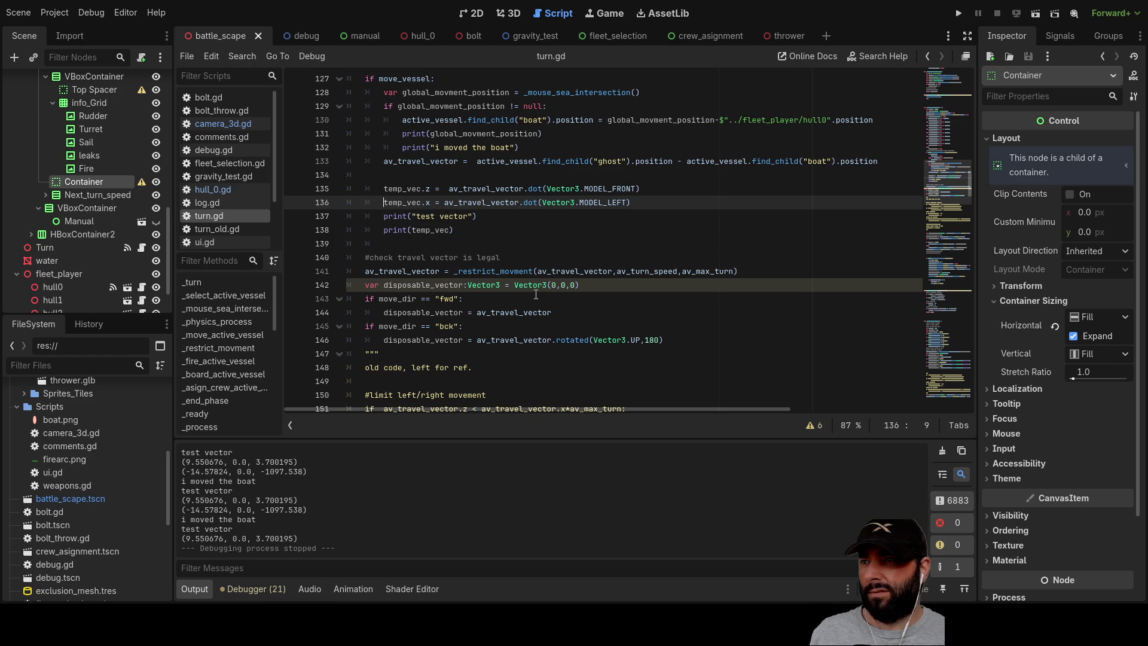
{"action": "key", "text": "shift+Right"}
{"action": "key", "text": "shift+Right"}
{"action": "key", "text": "shift+Right"}
{"action": "key", "text": "ctrl+c"}
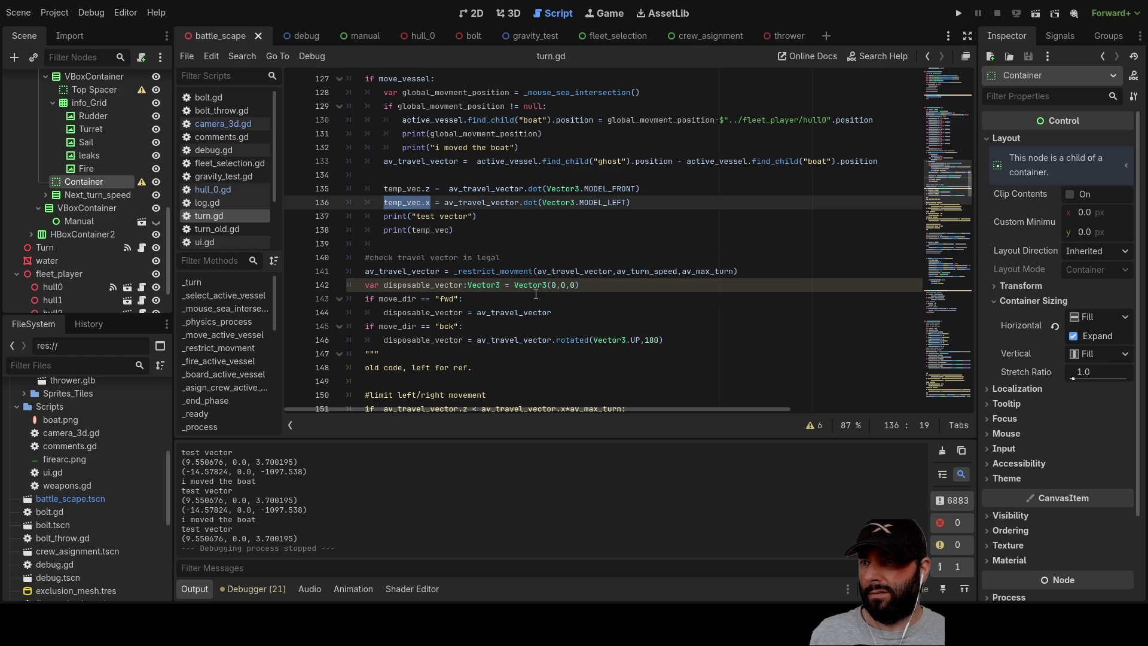
{"action": "key", "text": "Down"}
{"action": "key", "text": "Down"}
{"action": "key", "text": "ctrl+d"}
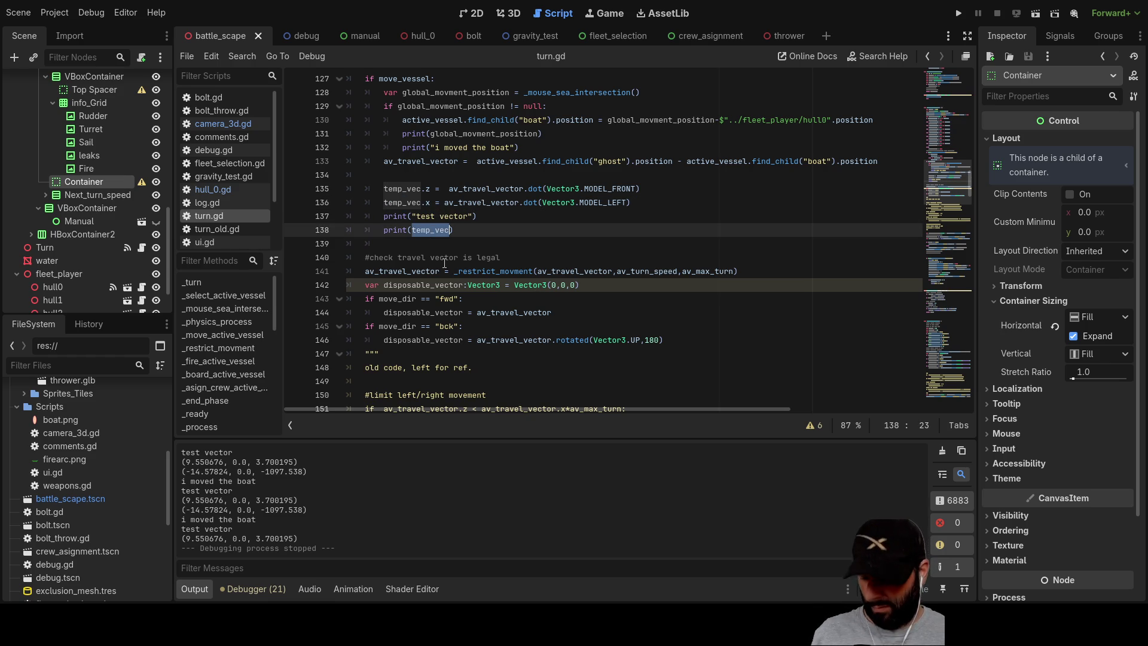
{"action": "double_click", "coordinate": [411, 271]}
Make line 141 pass temp_vec into _restrict_movment and assign the result to temp_vec.
{"action": "key", "text": "ctrl+v"}
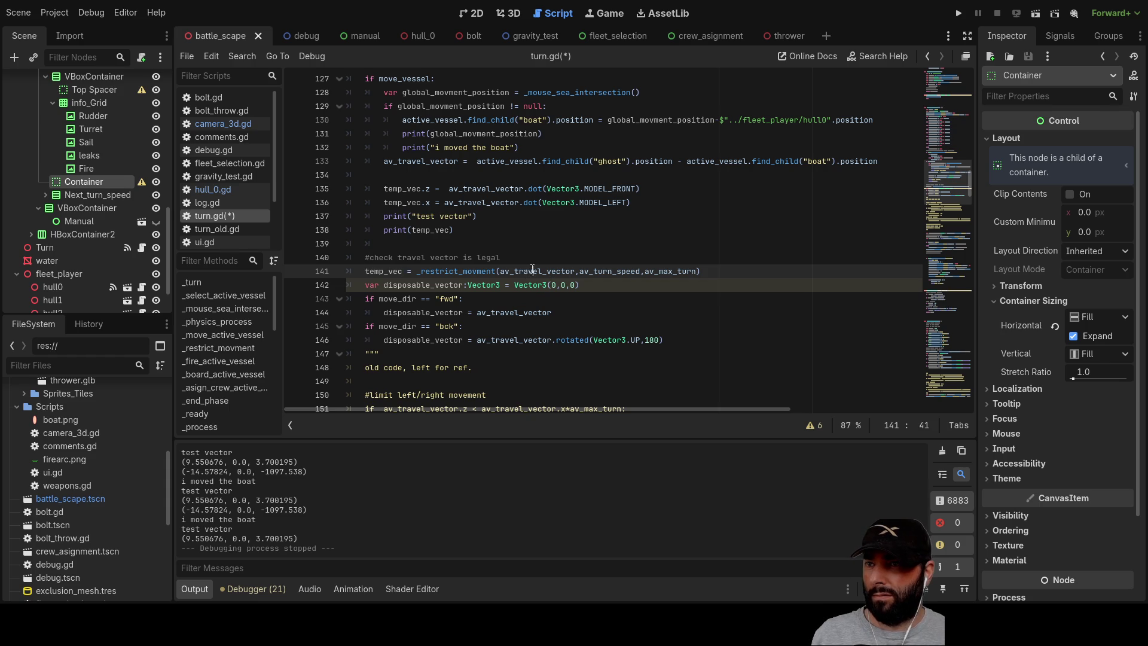
{"action": "double_click", "coordinate": [538, 274]}
{"action": "key", "text": "ctrl+v"}
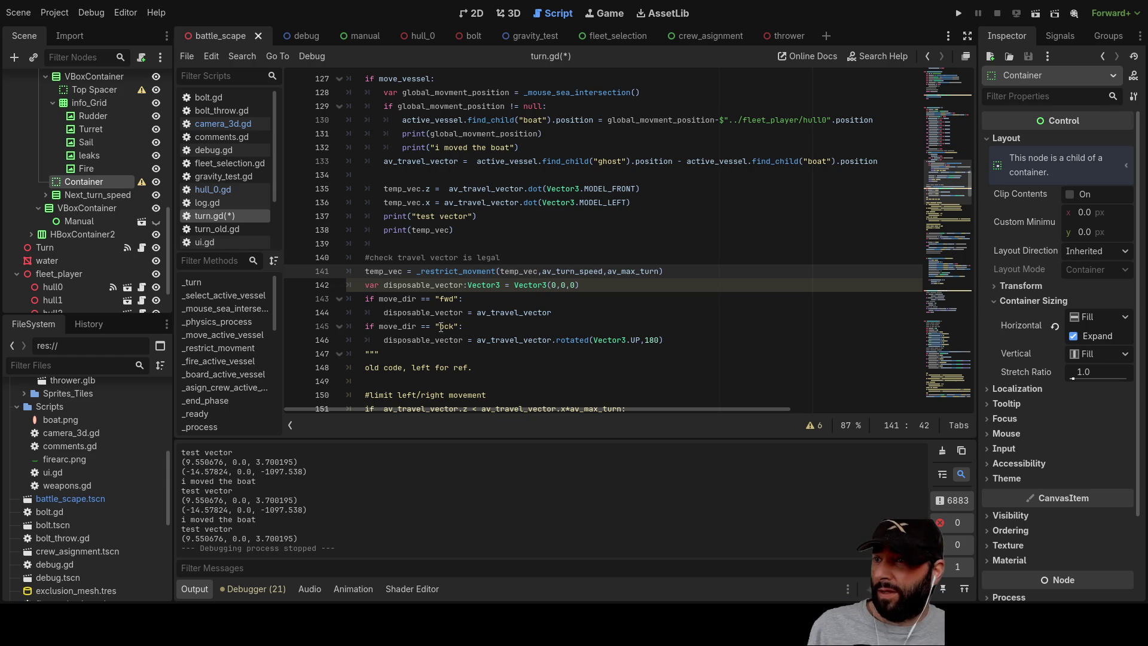
{"action": "scroll", "coordinate": [442, 317], "scroll_direction": "down", "scroll_amount": 1}
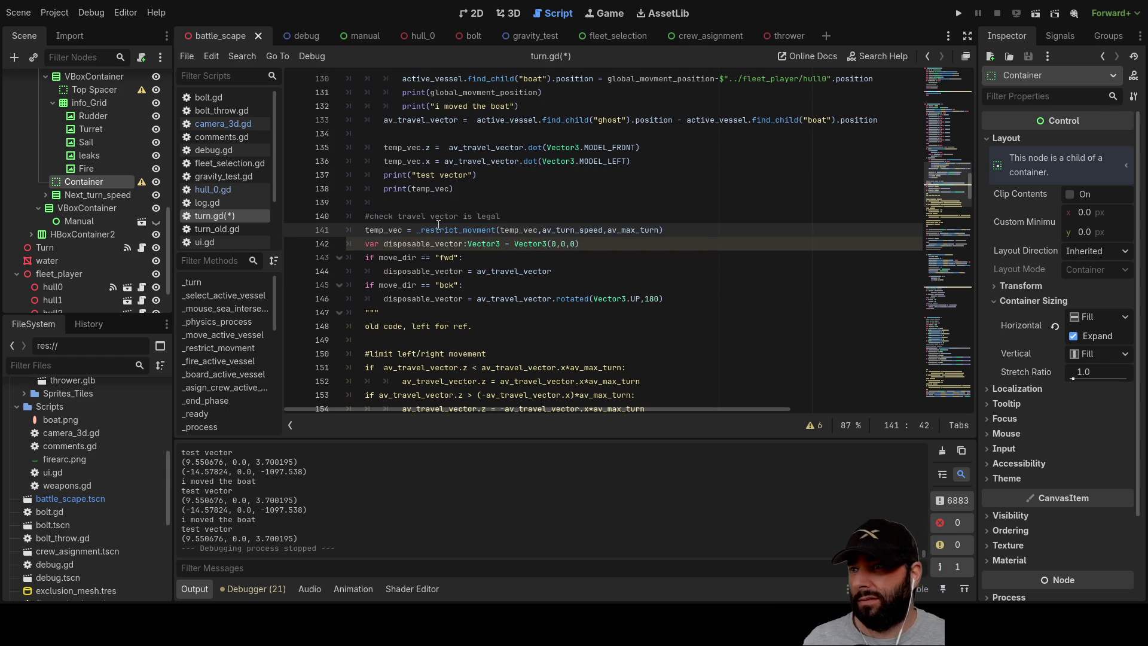
{"action": "double_click", "coordinate": [379, 230]}
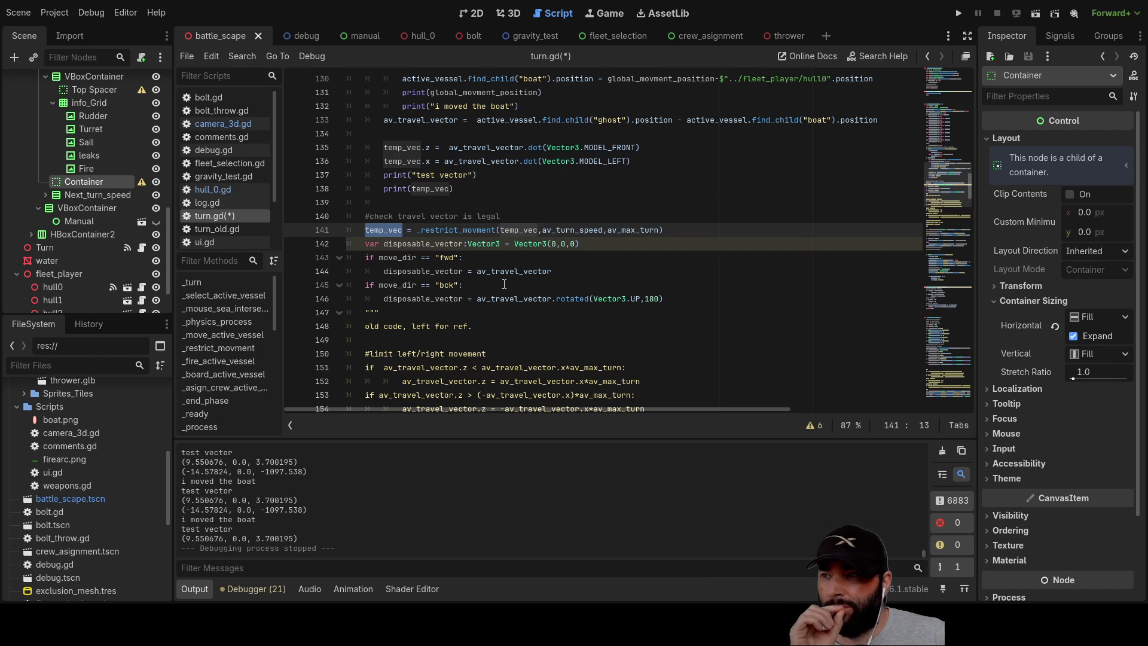
Replace realitive_direction with temp_vec on lines 169 and 176.
{"action": "scroll", "coordinate": [505, 282], "scroll_direction": "down", "scroll_amount": 1}
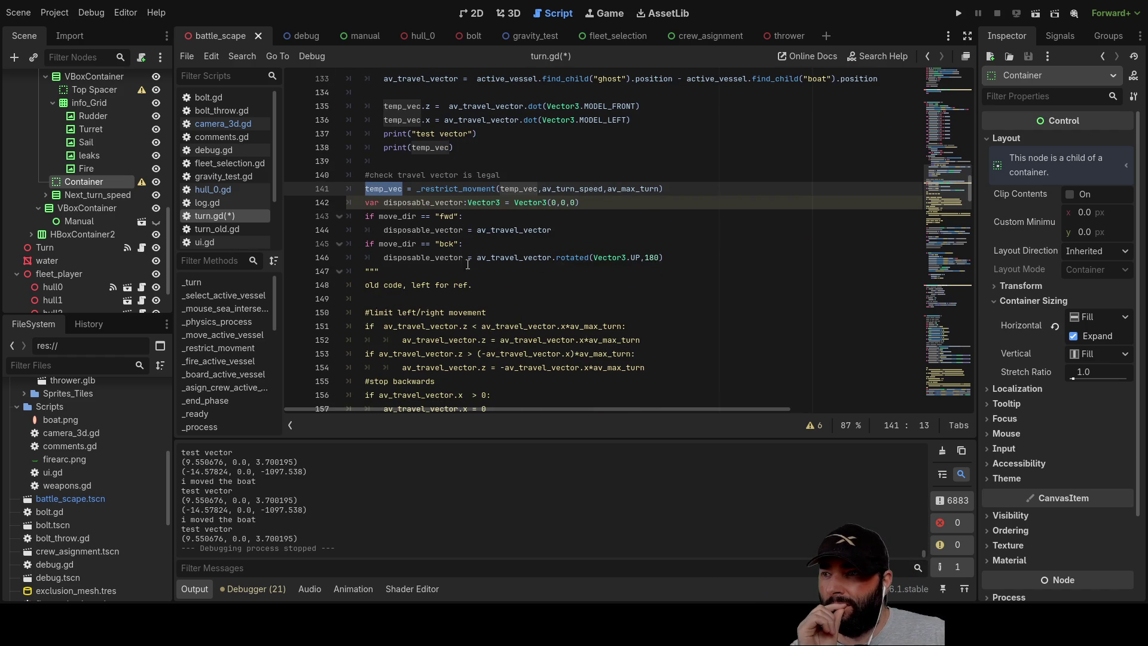
{"action": "scroll", "coordinate": [487, 268], "scroll_direction": "down", "scroll_amount": 5}
{"action": "scroll", "coordinate": [435, 262], "scroll_direction": "down", "scroll_amount": 2}
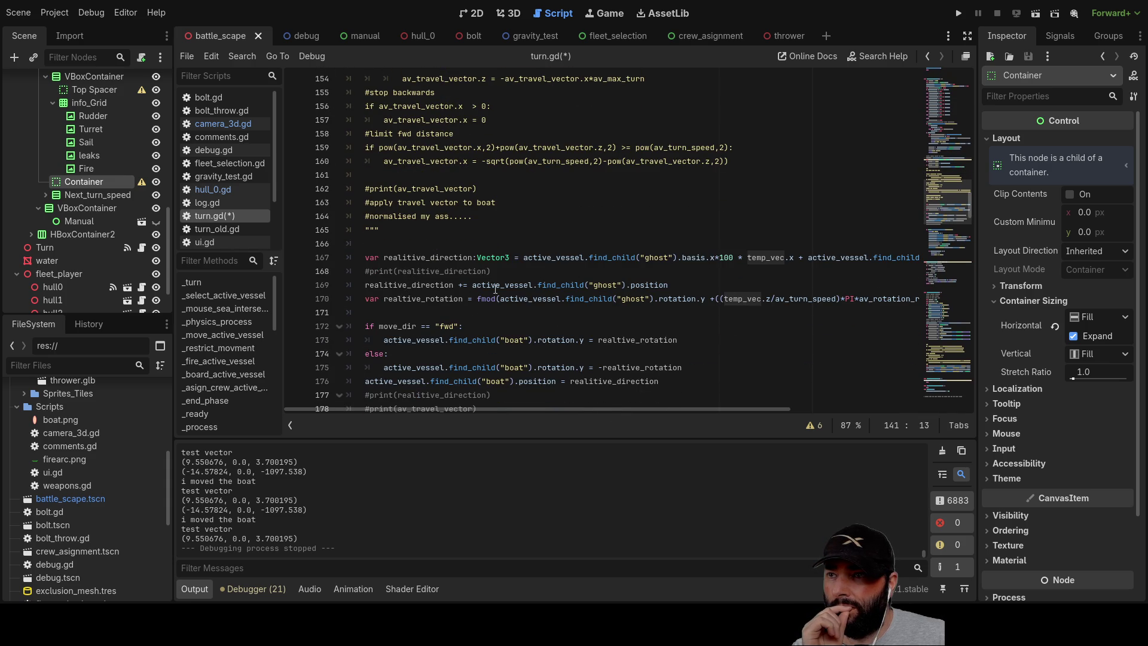
{"action": "double_click", "coordinate": [401, 285]}
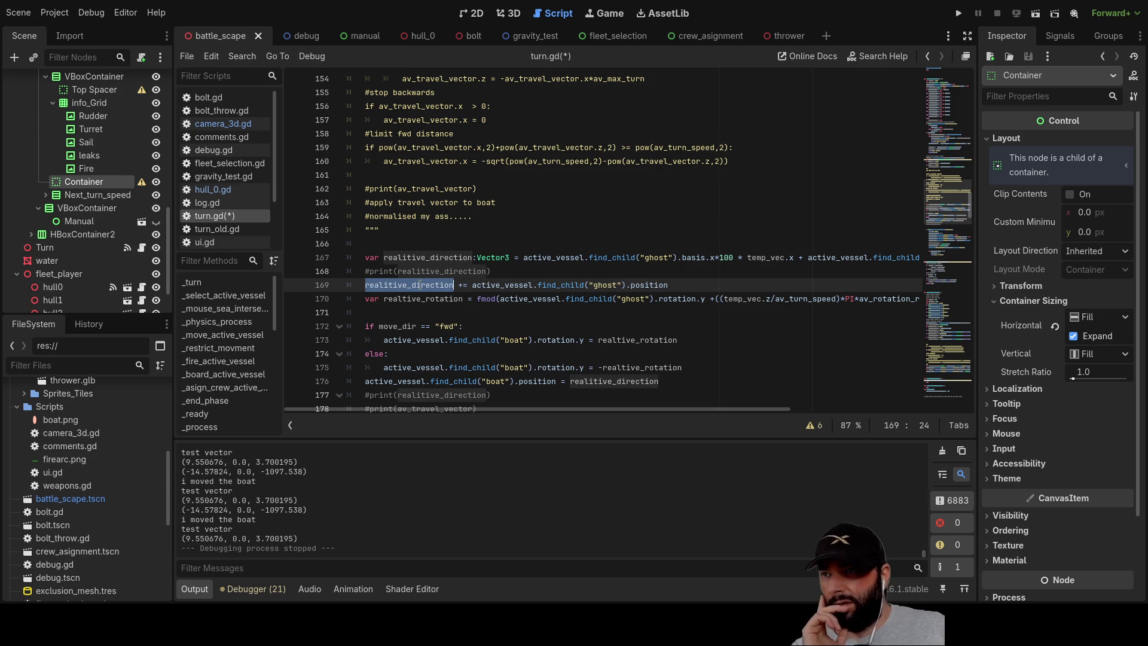
{"action": "type", "text": "temp_vec"}
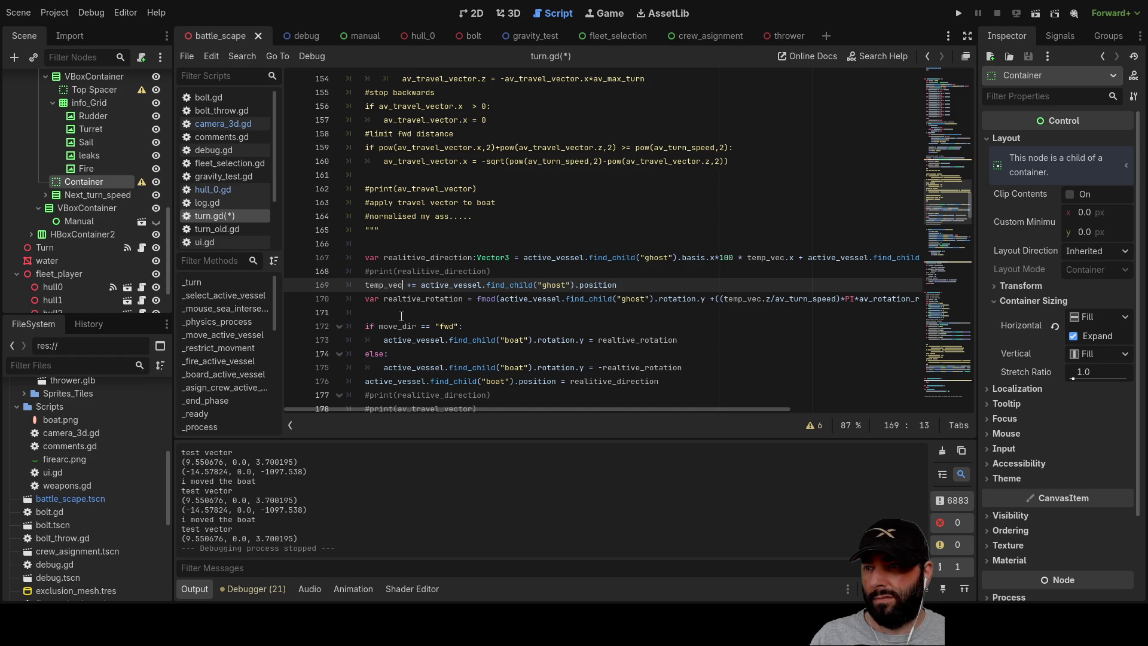
{"action": "scroll", "coordinate": [402, 317], "scroll_direction": "down", "scroll_amount": 2}
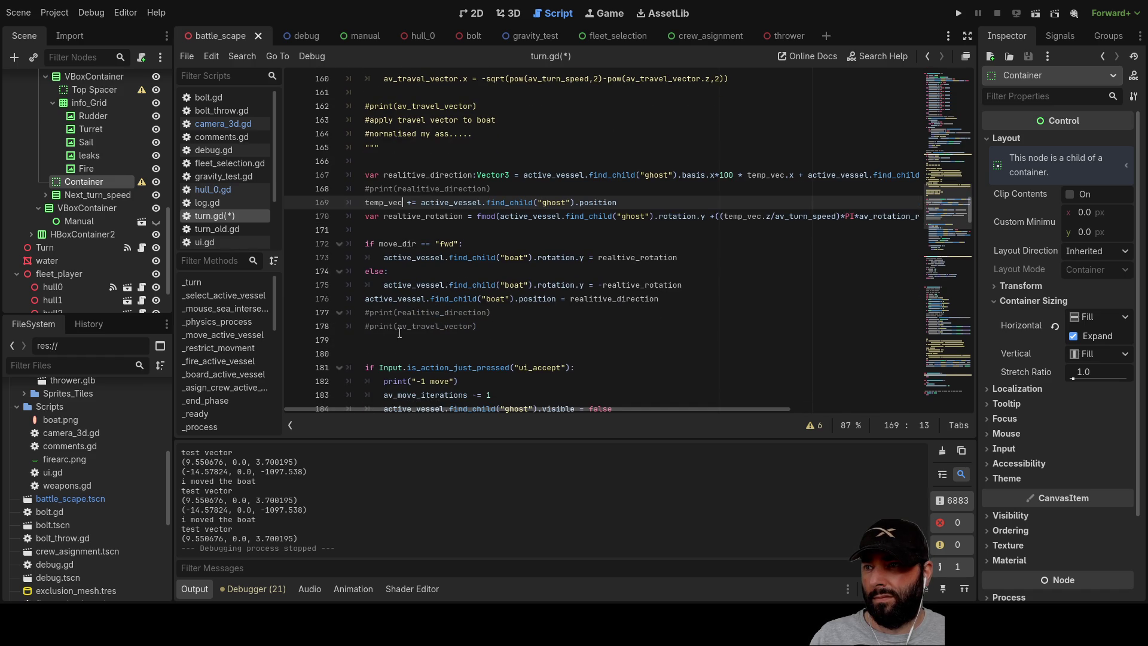
{"action": "double_click", "coordinate": [616, 298]}
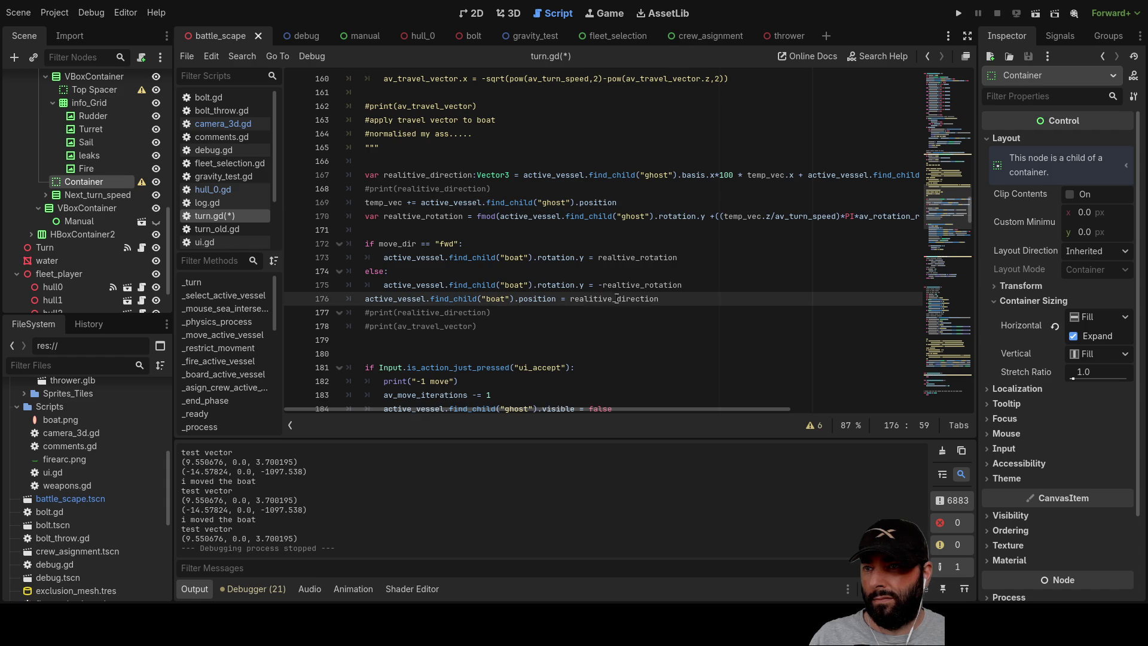
{"action": "type", "text": "temp_vec"}
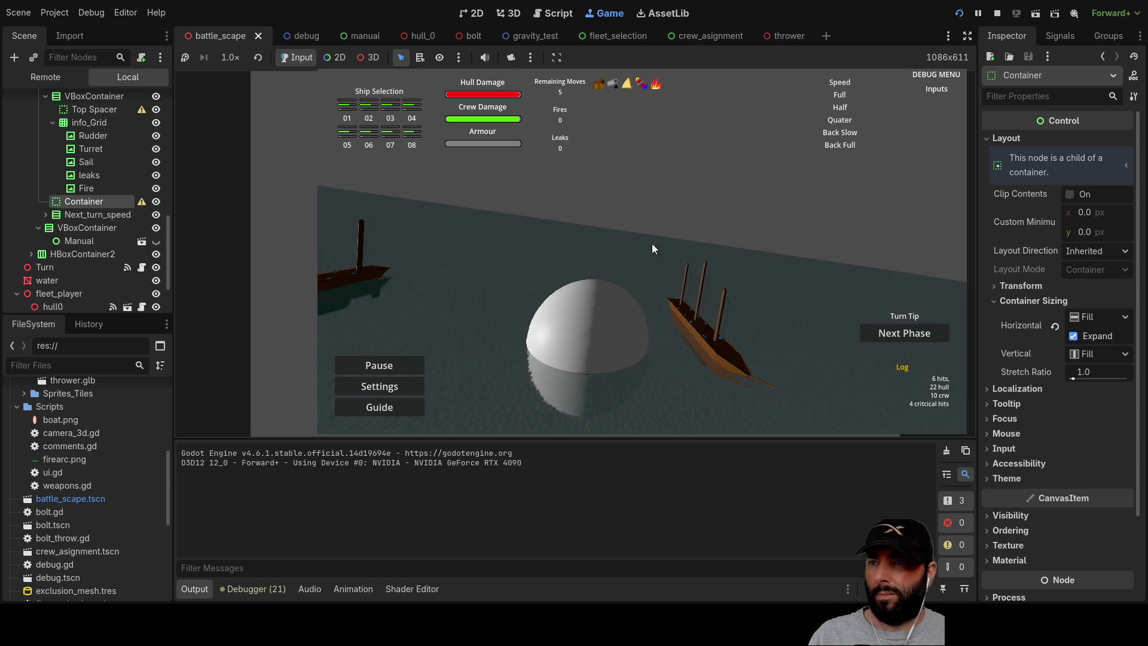
Swing the game camera with A, W, S and Q to view the ship's red arc, then stop.
{"action": "key", "text": "a"}
{"action": "key", "text": "w"}
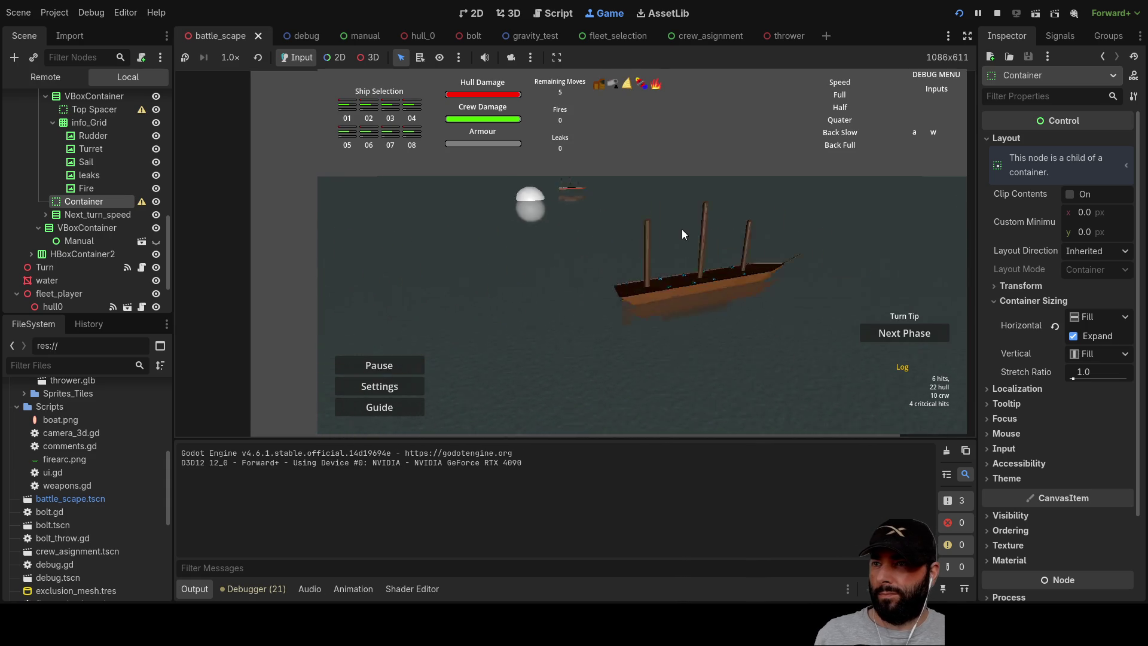
{"action": "key", "text": "s"}
{"action": "key", "text": "w"}
{"action": "key", "text": "q"}
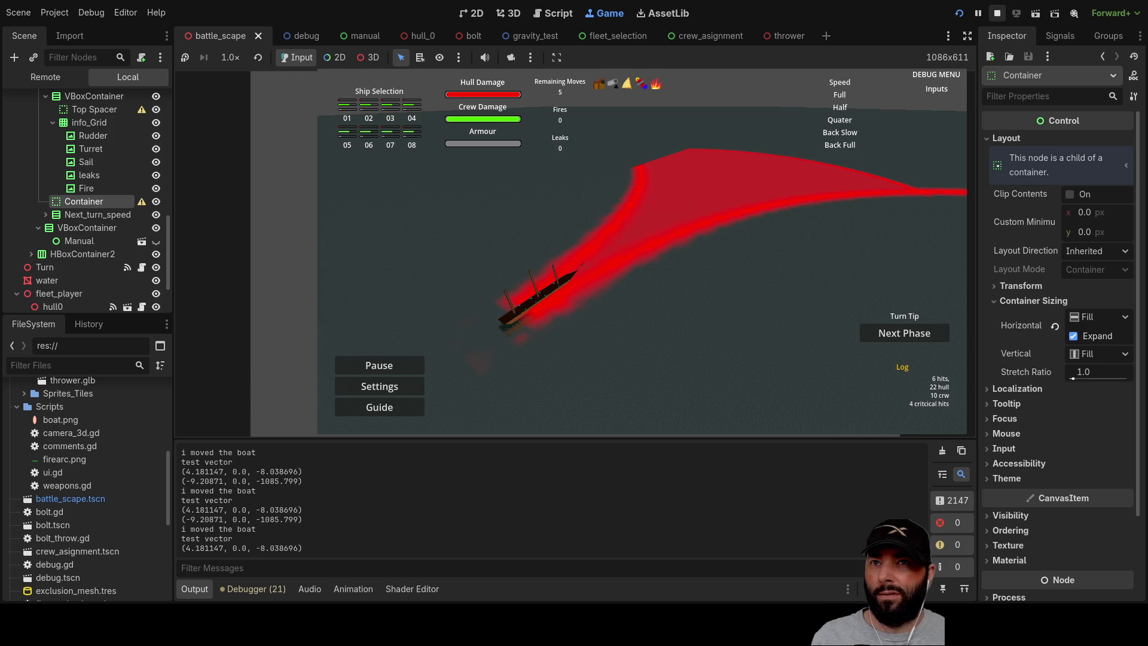
{"action": "left_click", "coordinate": [997, 13]}
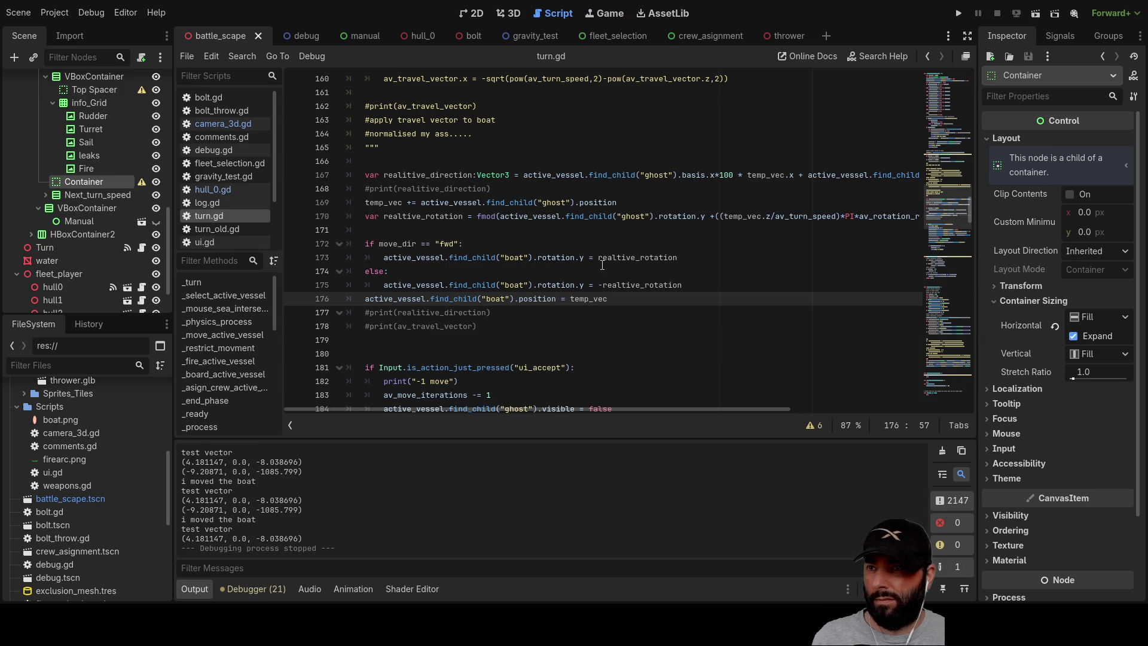
Insert a minus sign at the start of line 141 and run the game.
{"action": "scroll", "coordinate": [515, 240], "scroll_direction": "up", "scroll_amount": 10}
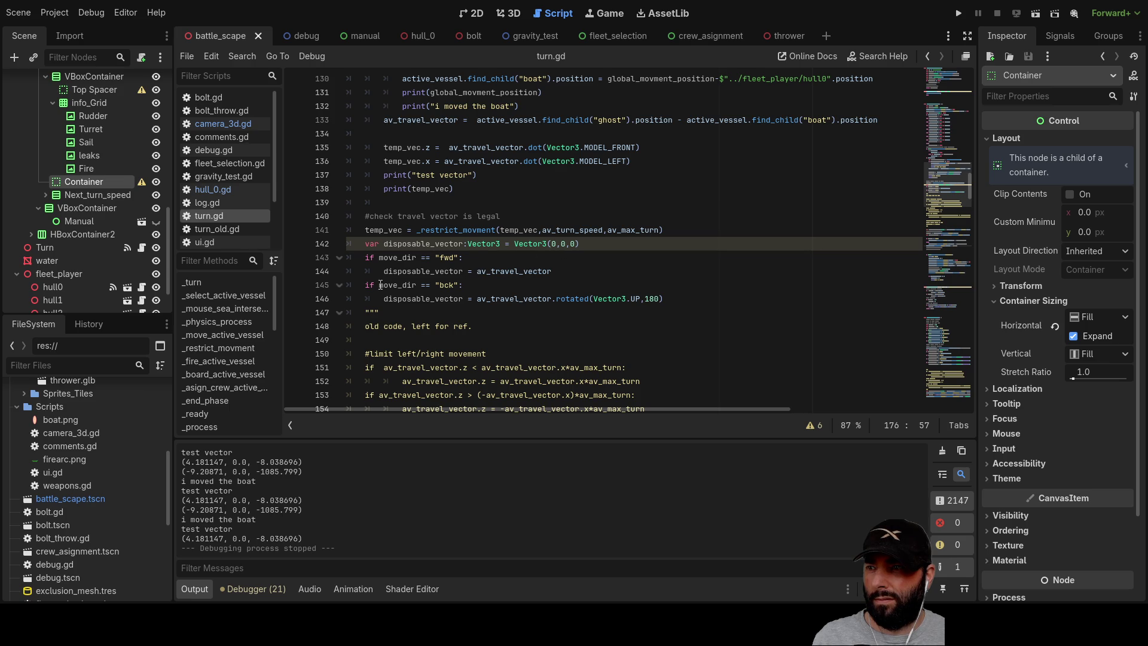
{"action": "scroll", "coordinate": [468, 276], "scroll_direction": "up", "scroll_amount": 4}
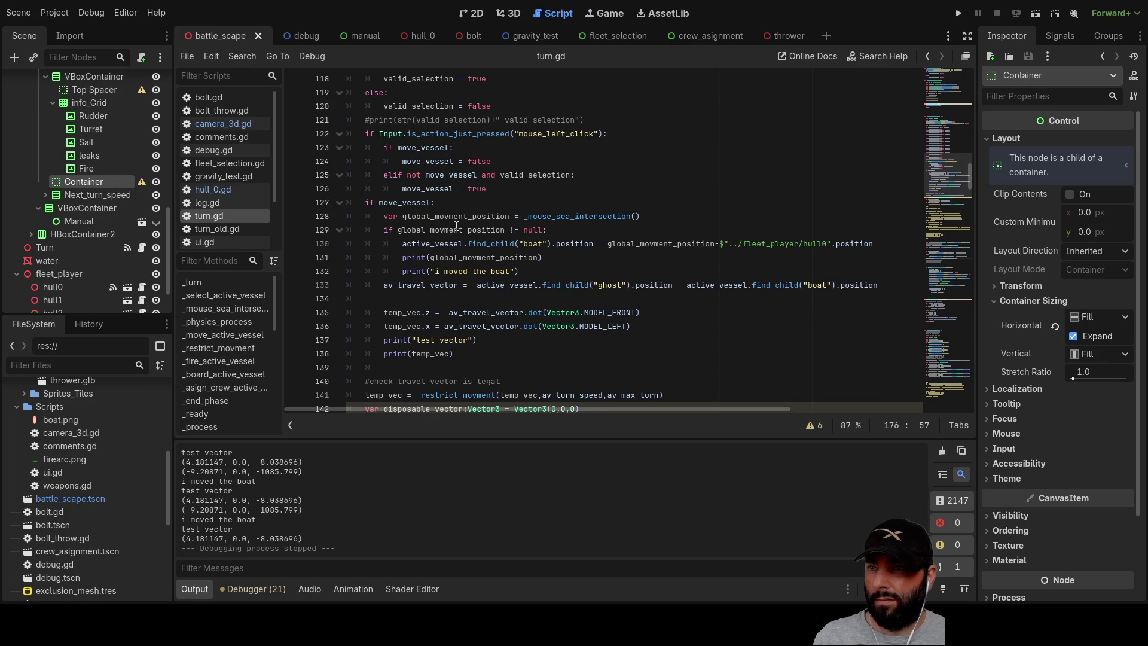
{"action": "scroll", "coordinate": [457, 243], "scroll_direction": "up", "scroll_amount": 1}
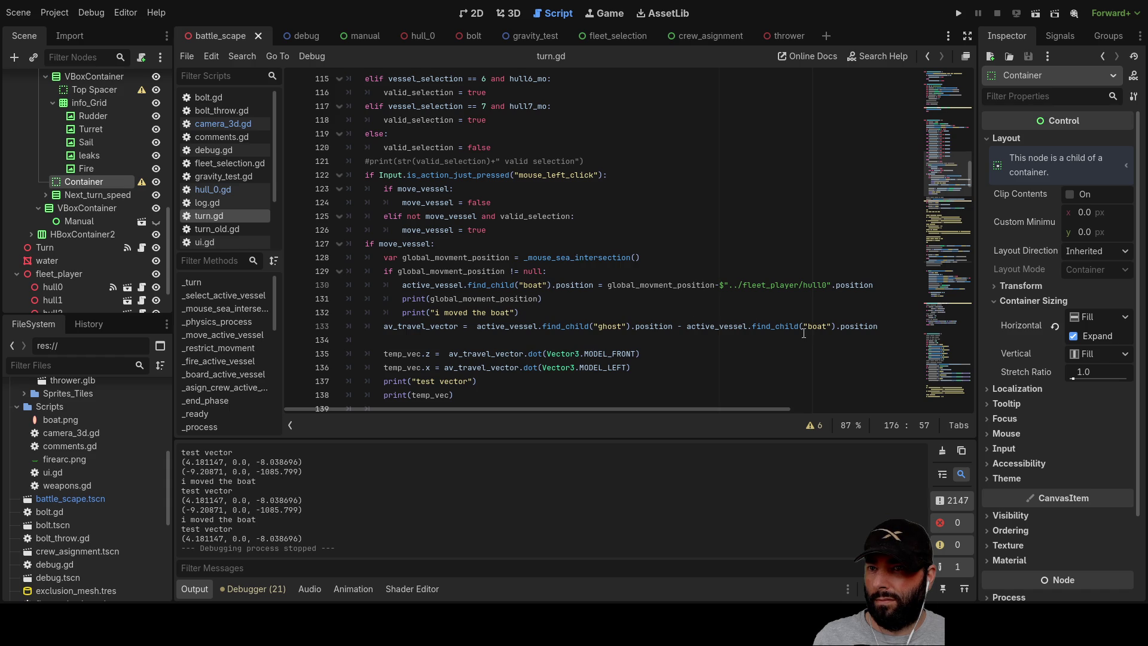
{"action": "scroll", "coordinate": [577, 327], "scroll_direction": "up", "scroll_amount": 6}
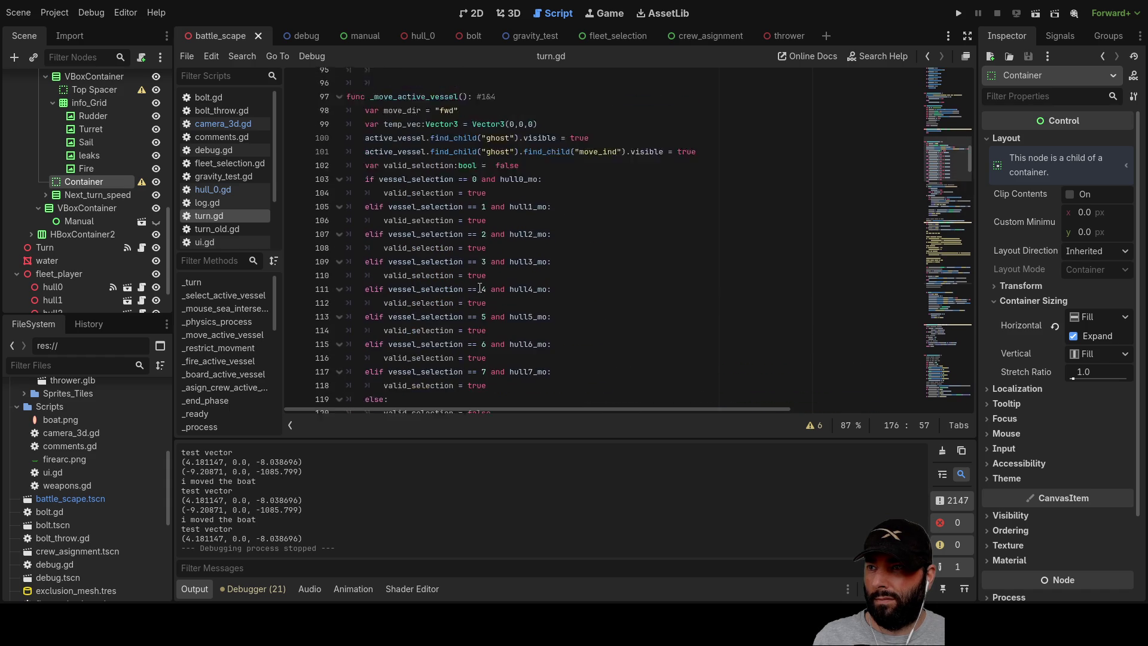
{"action": "scroll", "coordinate": [496, 296], "scroll_direction": "down", "scroll_amount": 7}
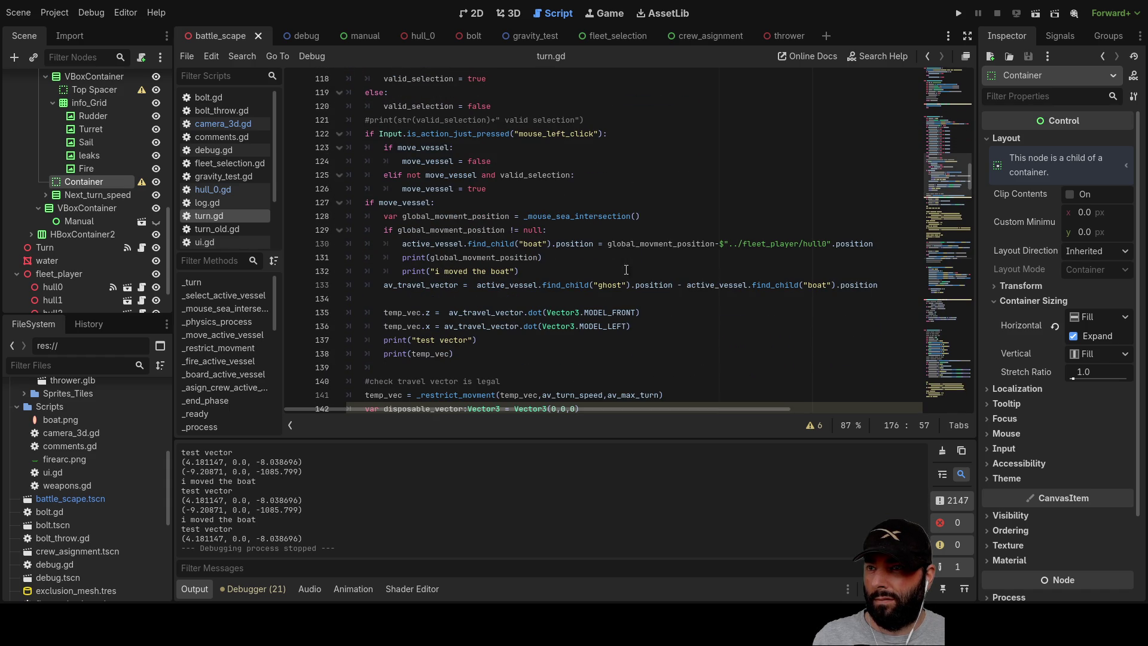
{"action": "scroll", "coordinate": [462, 312], "scroll_direction": "down", "scroll_amount": 2}
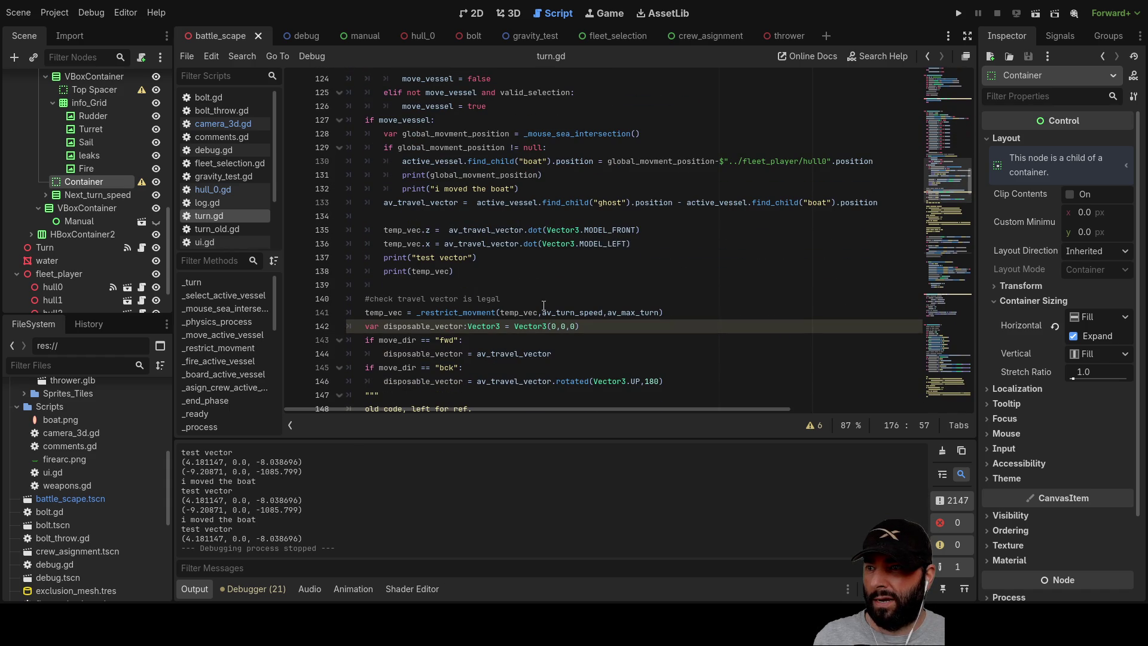
{"action": "double_click", "coordinate": [462, 312]}
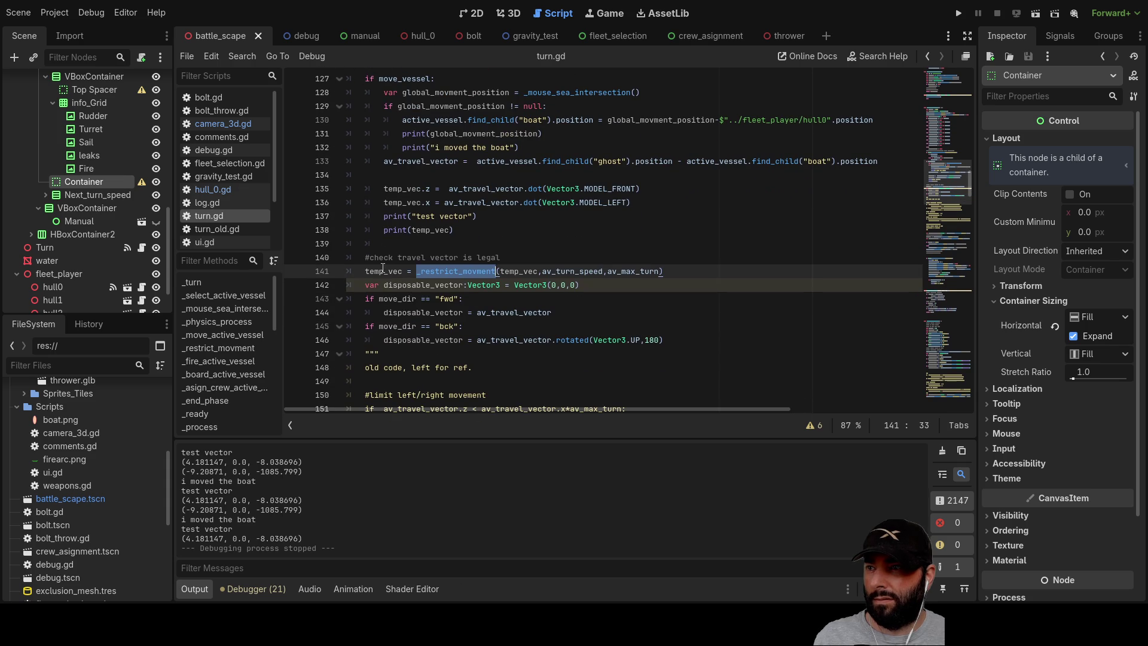
{"action": "left_click", "coordinate": [366, 271]}
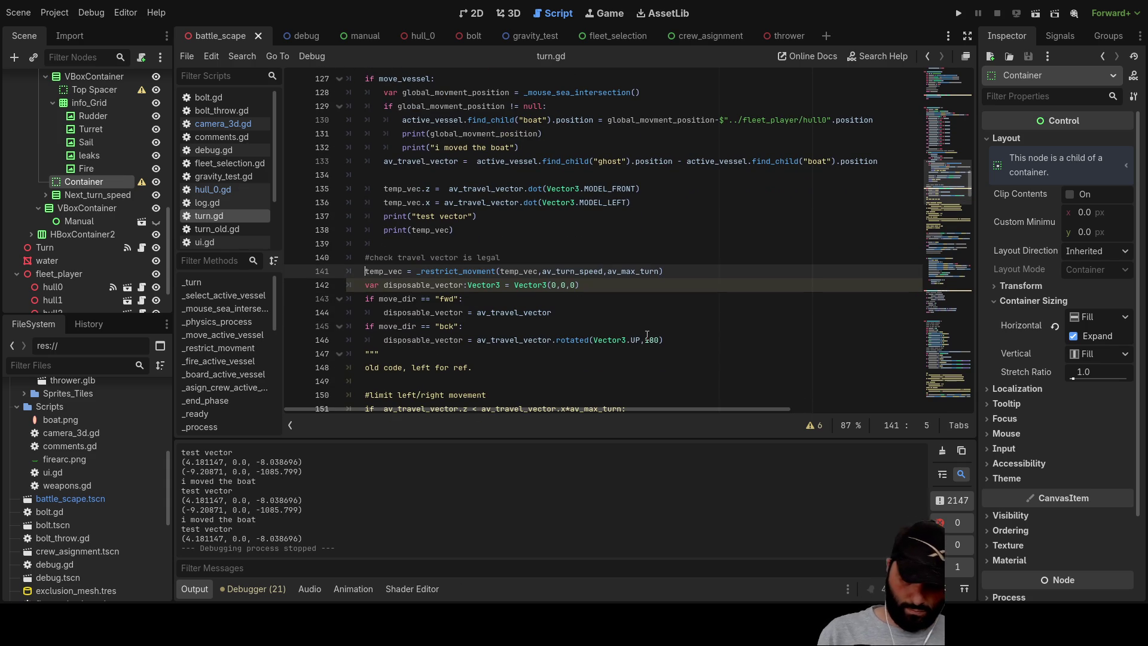
{"action": "type", "text": "-"}
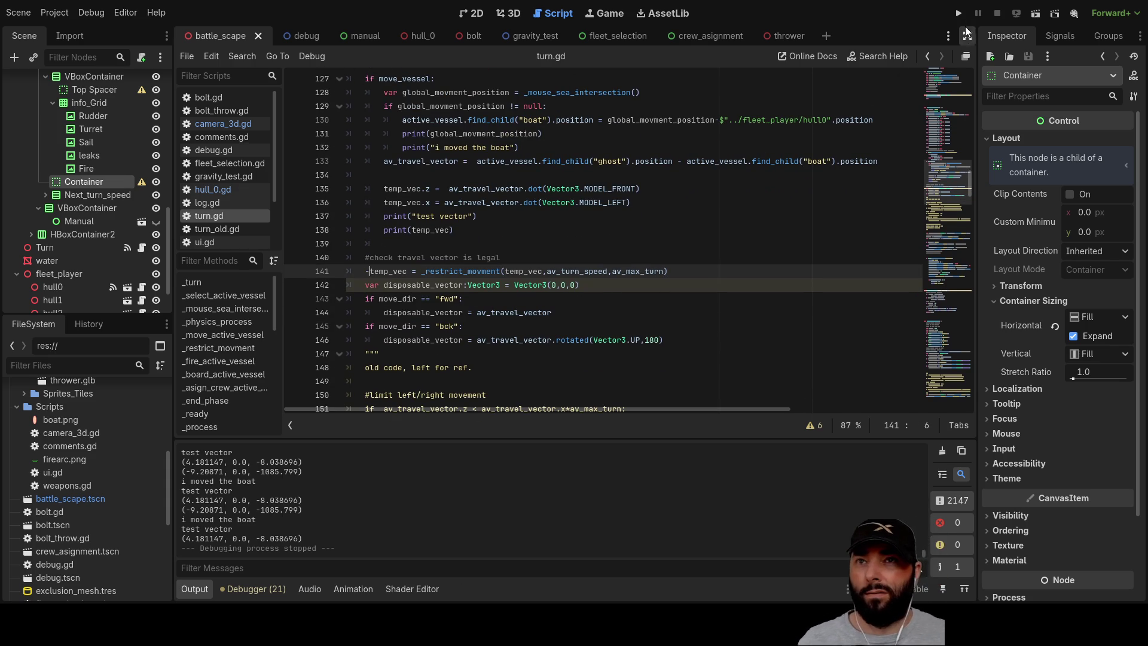
{"action": "left_click", "coordinate": [958, 13]}
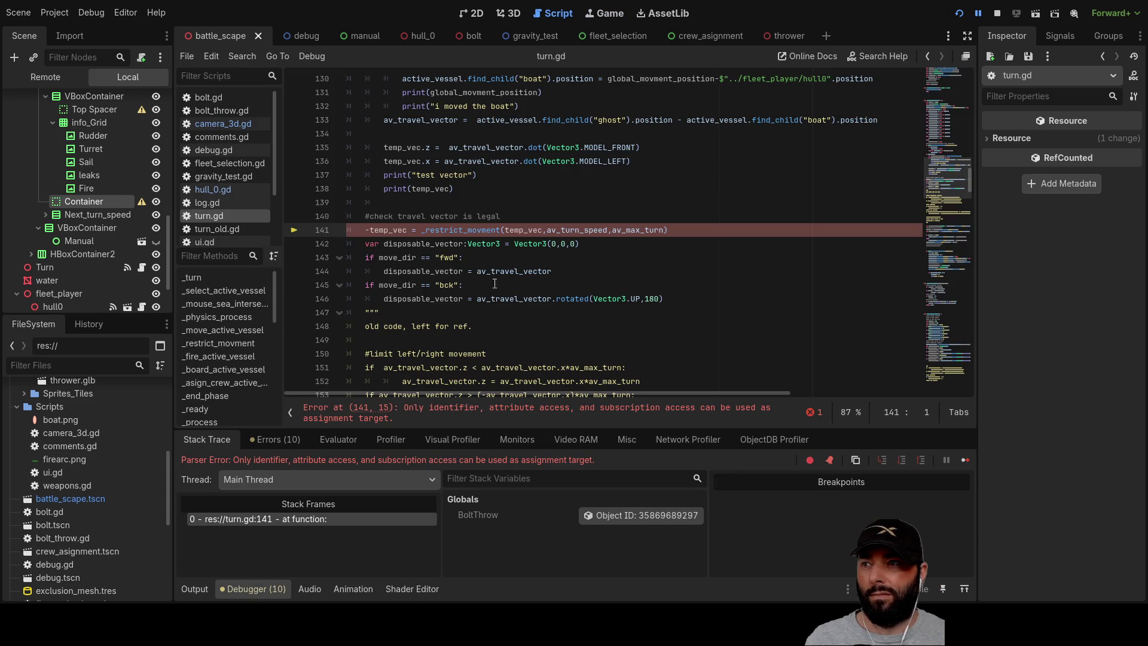
Move the minus sign to directly before _restrict_movment, then restart the game.
{"action": "key", "text": "BackSpace"}
{"action": "key", "text": "Right"}
{"action": "key", "text": "Right"}
{"action": "key", "text": "Right"}
{"action": "key", "text": "BackSpace"}
{"action": "type", "text": "-"}
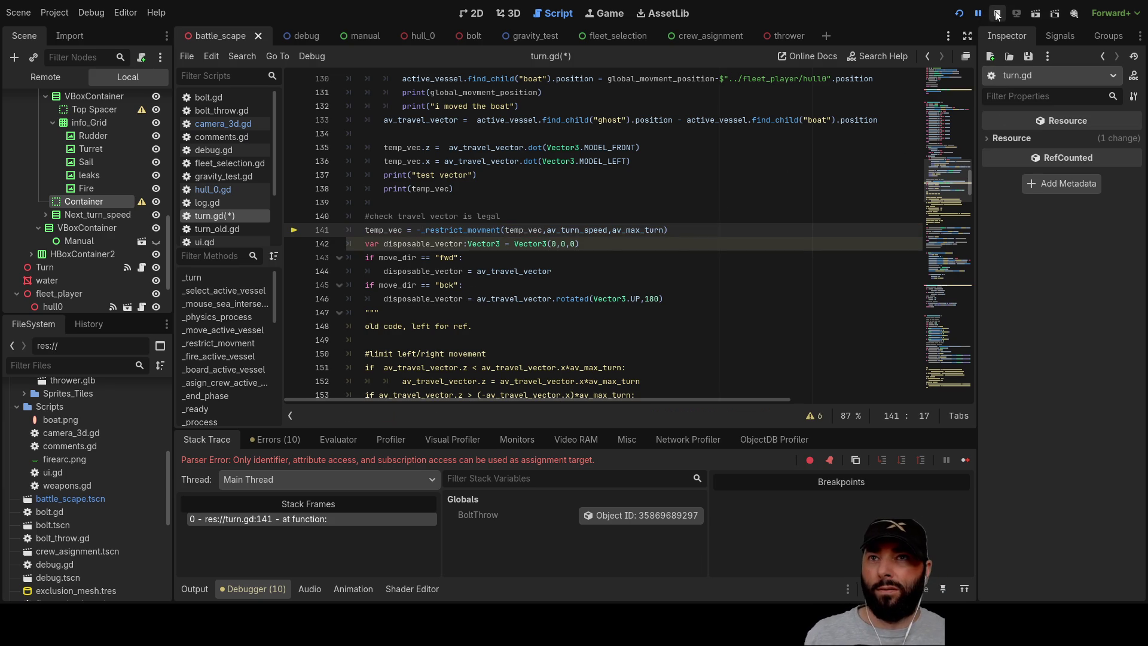
{"action": "left_click", "coordinate": [997, 13]}
{"action": "left_click", "coordinate": [960, 13]}
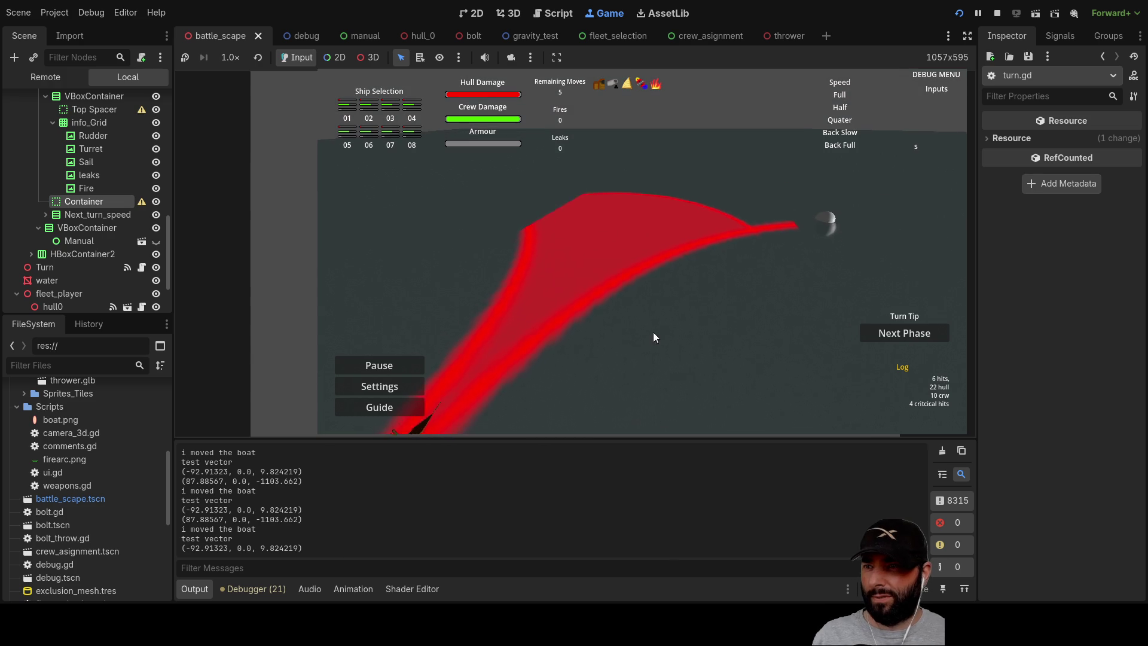
Drag the ghost ship along the red turn arc several times to check its path.
{"action": "left_click_drag", "start_coordinate": [473, 385], "coordinate": [563, 279]}
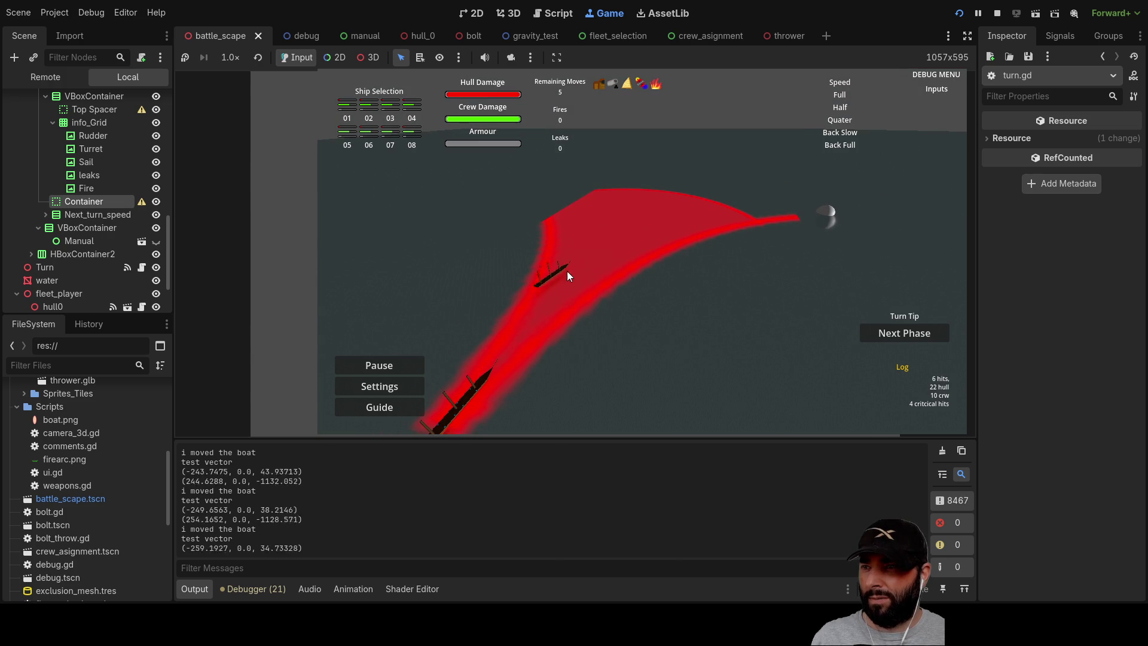
{"action": "left_click_drag", "start_coordinate": [468, 396], "coordinate": [590, 252]}
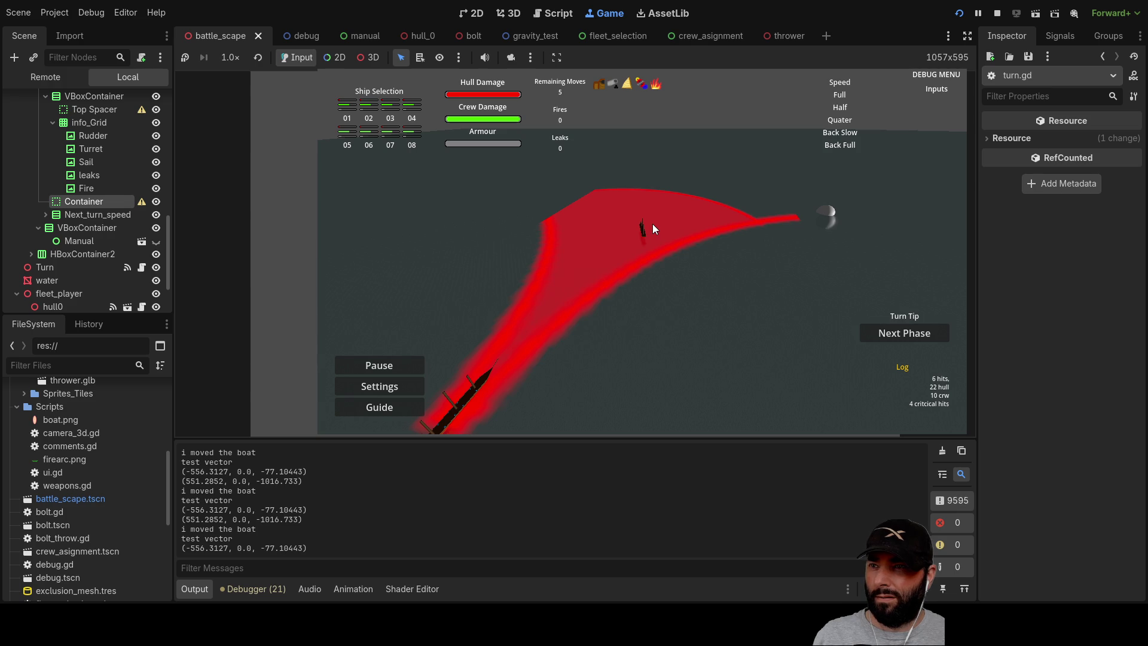
{"action": "mouse_move", "coordinate": [635, 225]}
{"action": "left_mouse_down"}
{"action": "mouse_move", "coordinate": [597, 209]}
{"action": "mouse_move", "coordinate": [633, 210]}
{"action": "mouse_move", "coordinate": [619, 213]}
{"action": "left_mouse_up"}
{"action": "left_click_drag", "start_coordinate": [469, 397], "coordinate": [606, 211]}
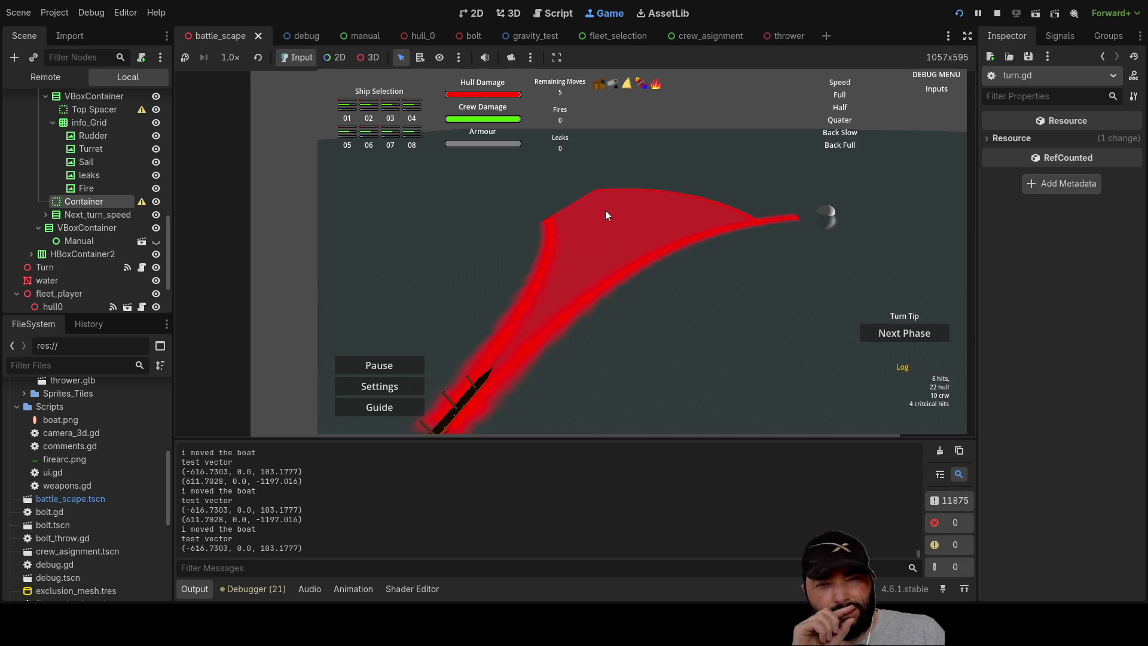
{"action": "mouse_move", "coordinate": [474, 382]}
{"action": "left_mouse_down"}
{"action": "mouse_move", "coordinate": [526, 311]}
{"action": "mouse_move", "coordinate": [612, 233]}
{"action": "mouse_move", "coordinate": [670, 221]}
{"action": "mouse_move", "coordinate": [648, 225]}
{"action": "left_mouse_up"}
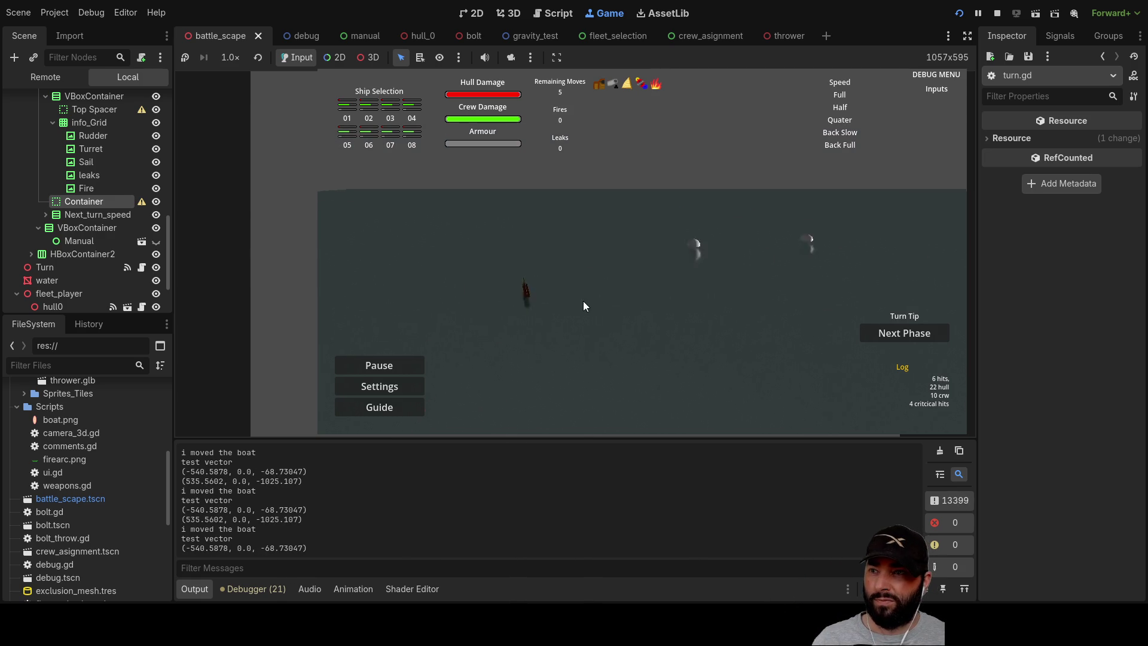
Pan the game camera around with WASD, then stop the game with F8.
{"action": "key", "text": "a"}
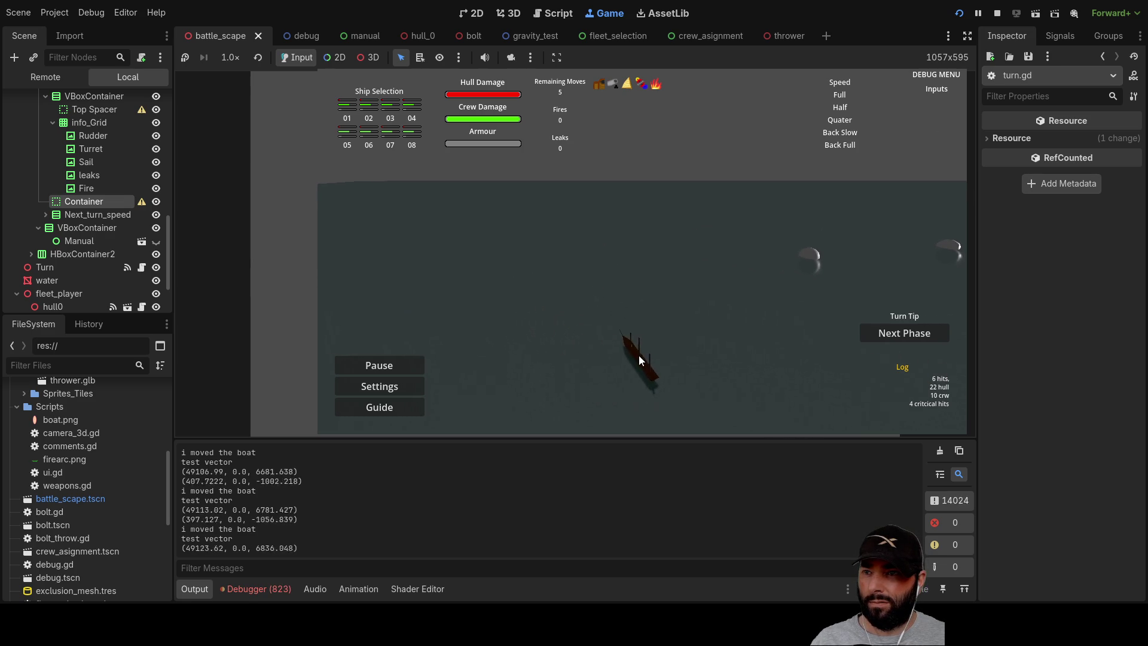
{"action": "key", "text": "a"}
{"action": "key", "text": "s"}
{"action": "key", "text": "w"}
{"action": "key", "text": "d"}
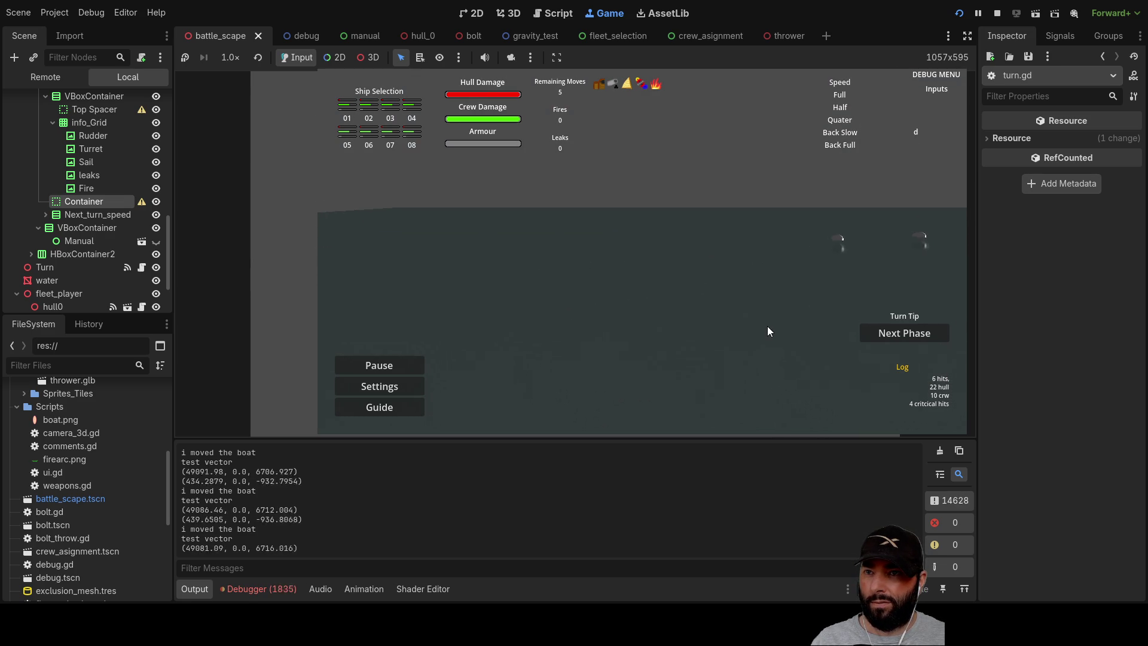
{"action": "key", "text": "s"}
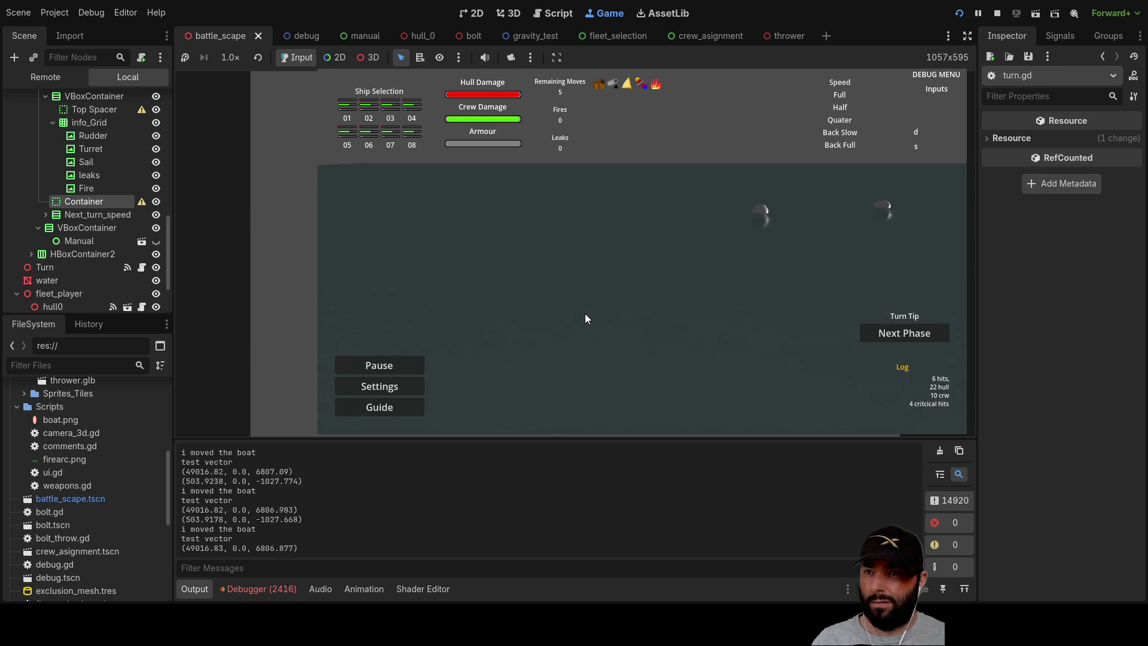
{"action": "key", "text": "a"}
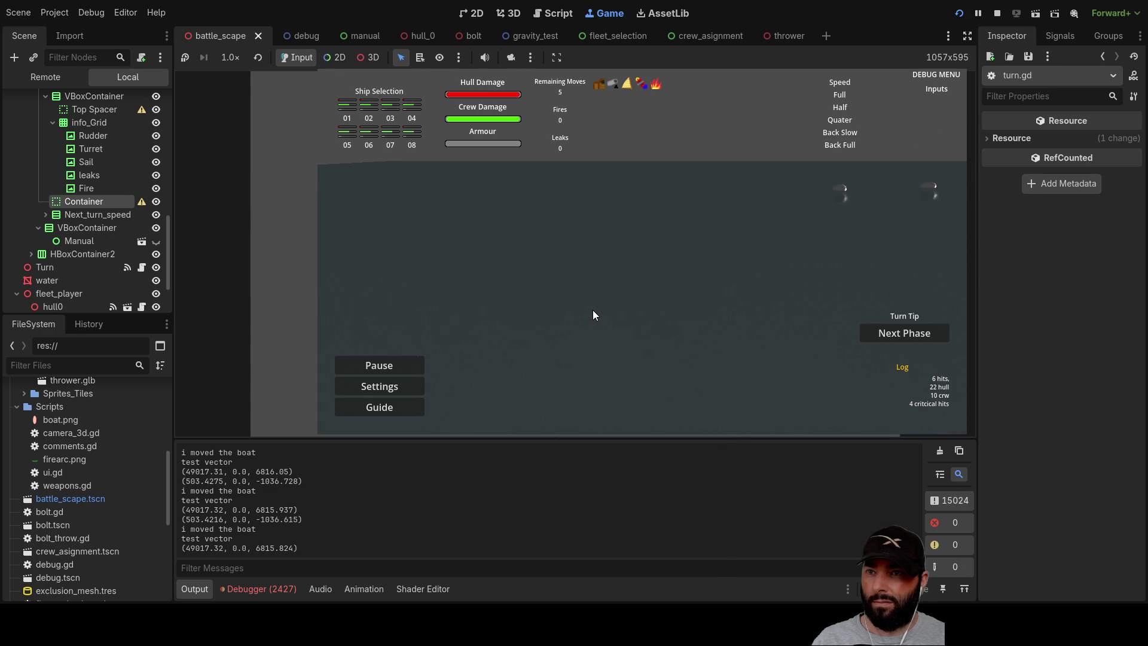
{"action": "key", "text": "d"}
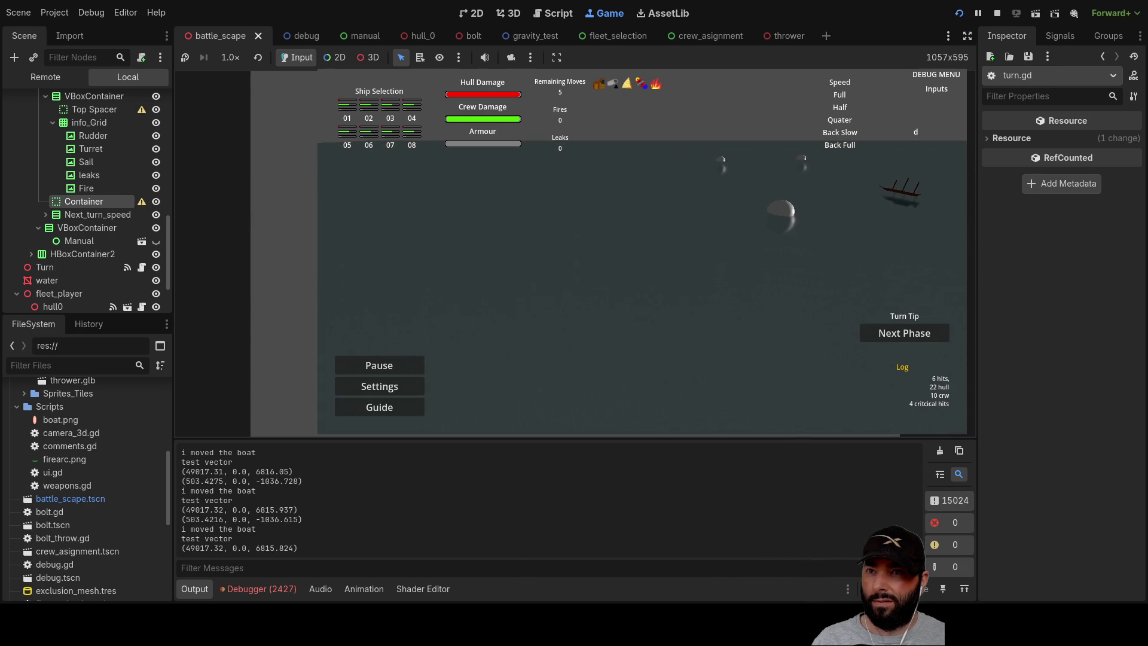
{"action": "key", "text": "F8"}
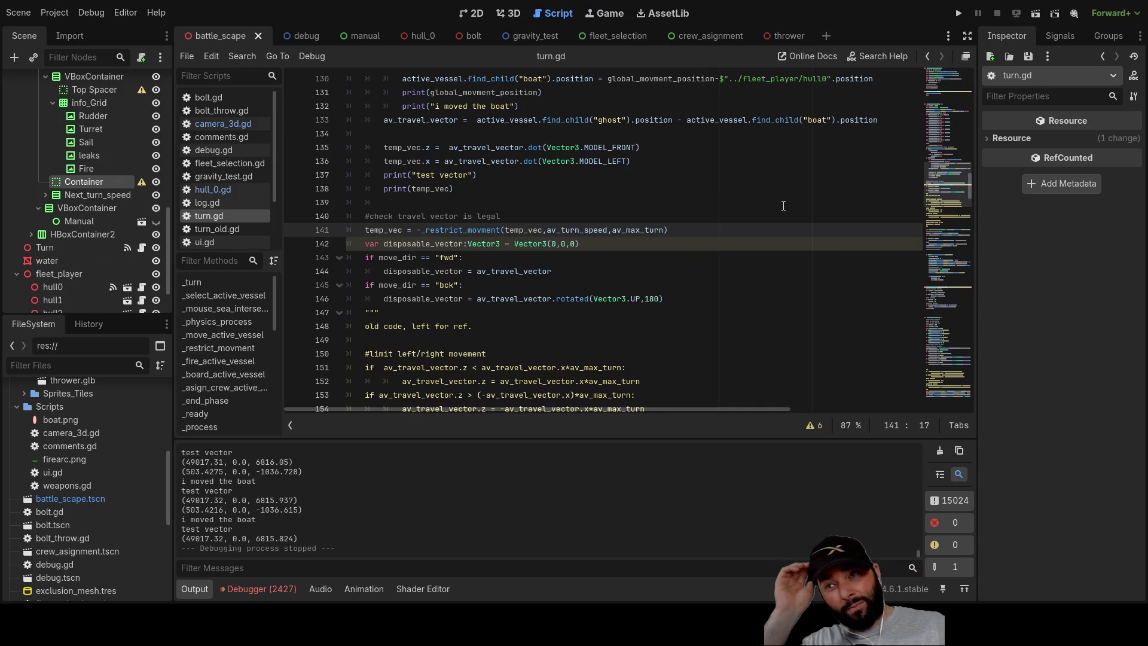
Move the minus on line 141 from before _restrict_movment to before the temp_vec argument, then run.
{"action": "key", "text": "ctrl+shift+Right"}
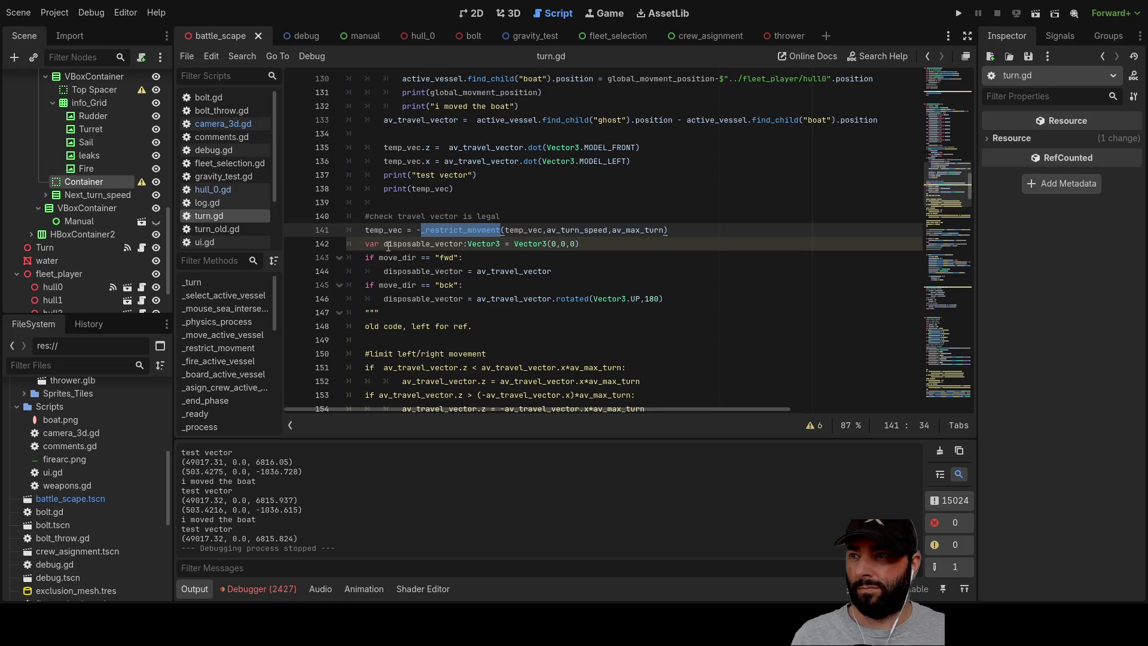
{"action": "double_click", "coordinate": [379, 234]}
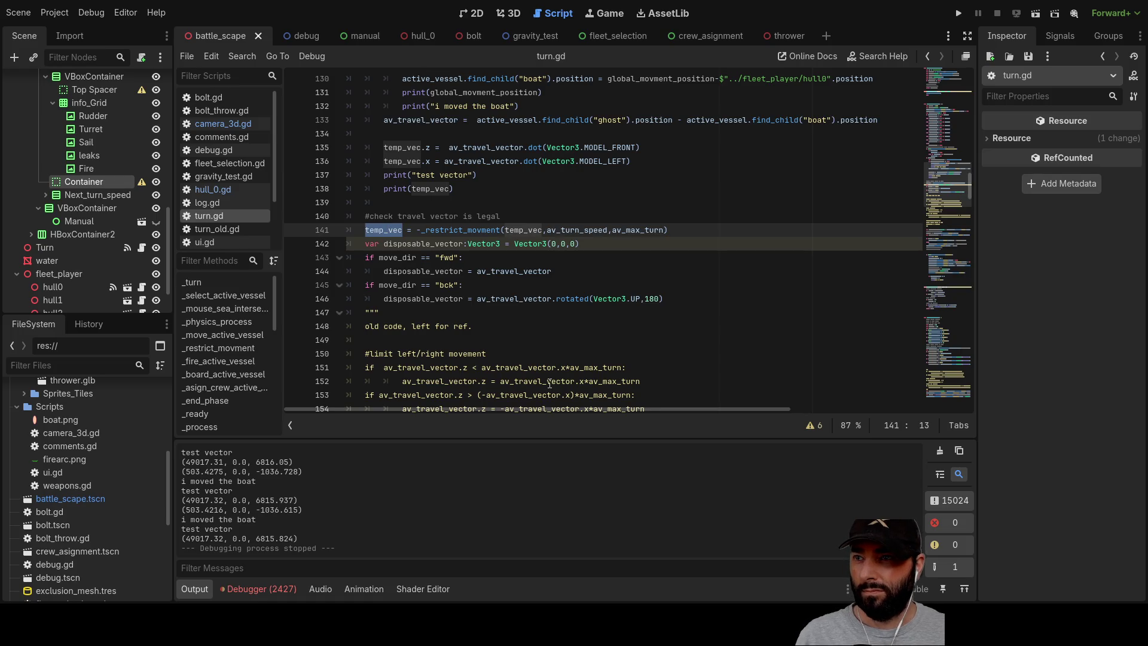
{"action": "left_click", "coordinate": [418, 229]}
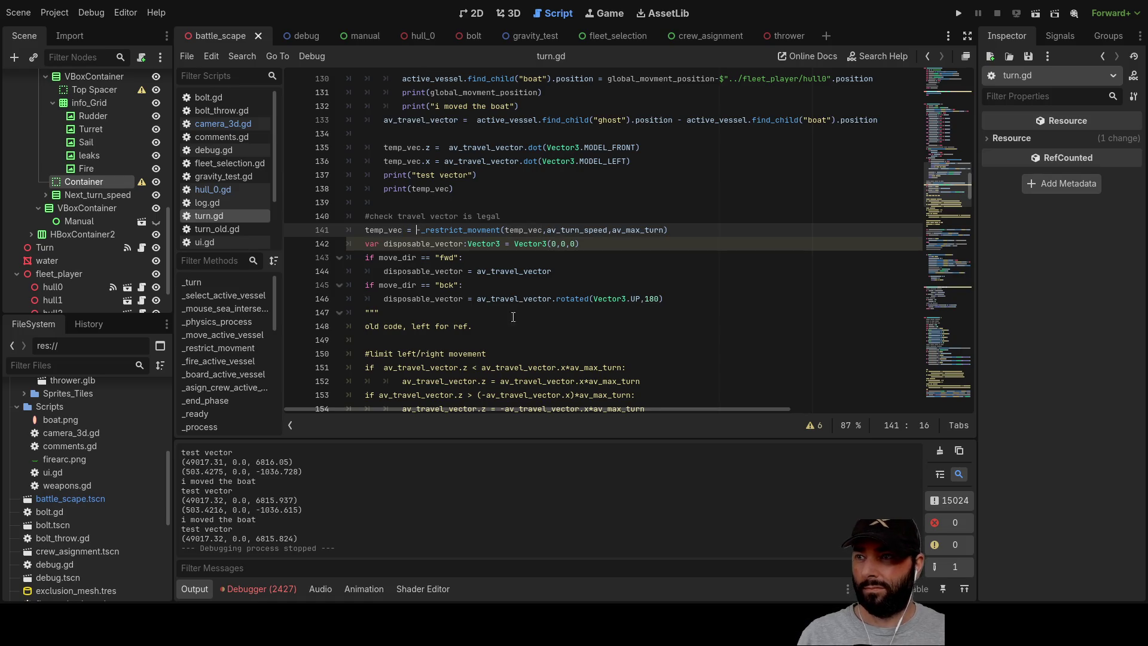
{"action": "key", "text": "BackSpace"}
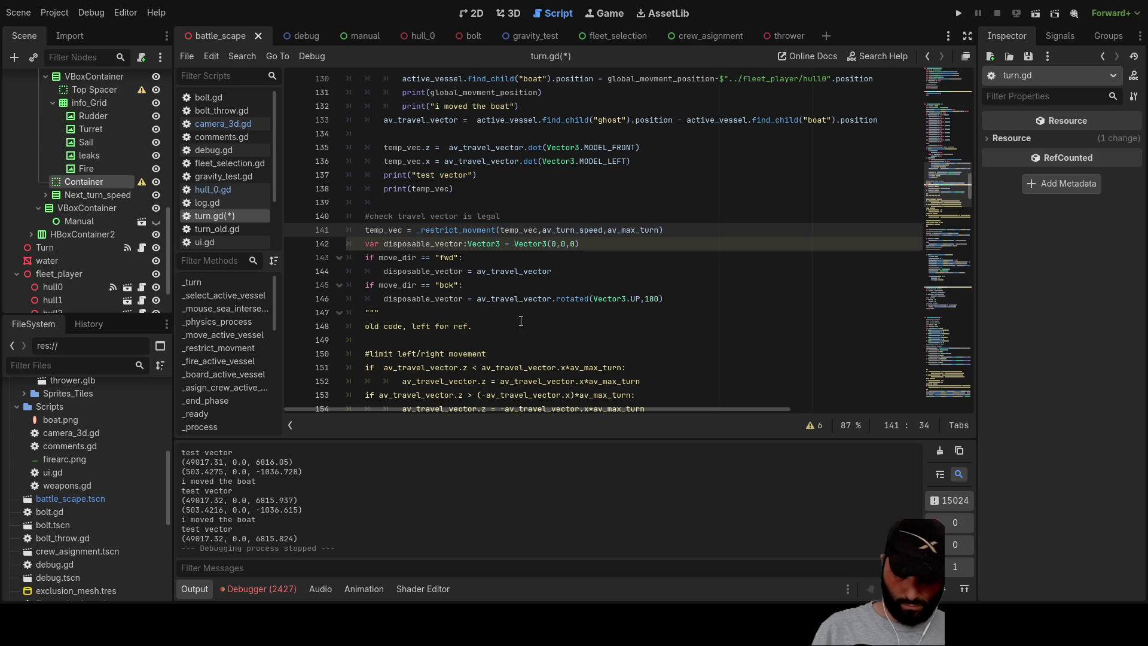
{"action": "type", "text": "-"}
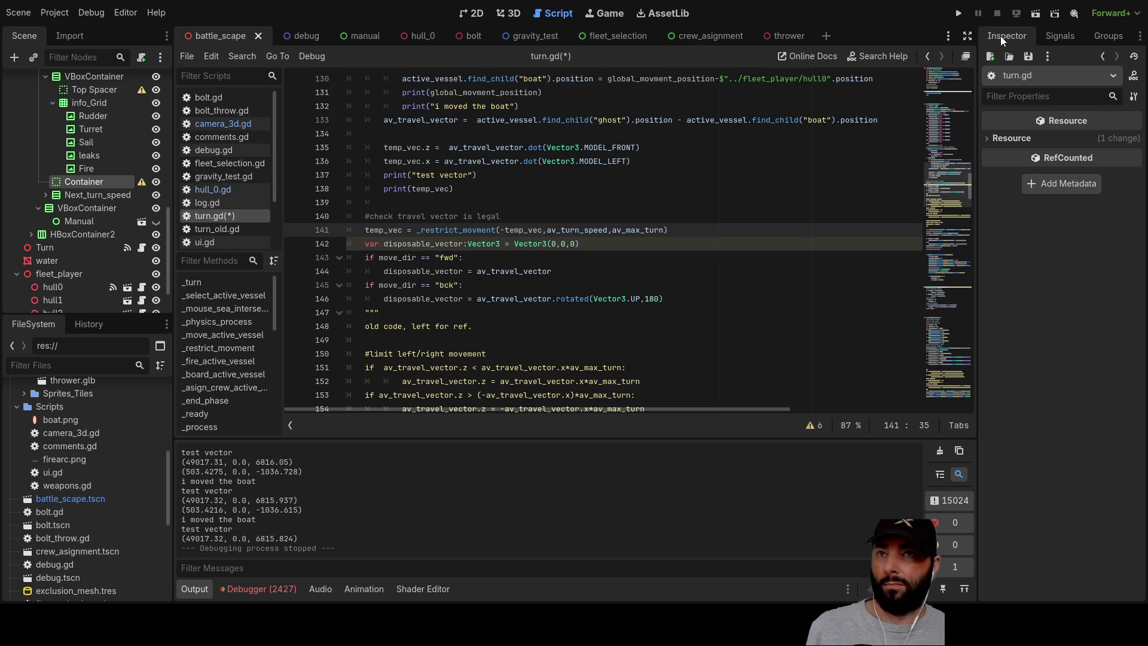
{"action": "left_click", "coordinate": [962, 16]}
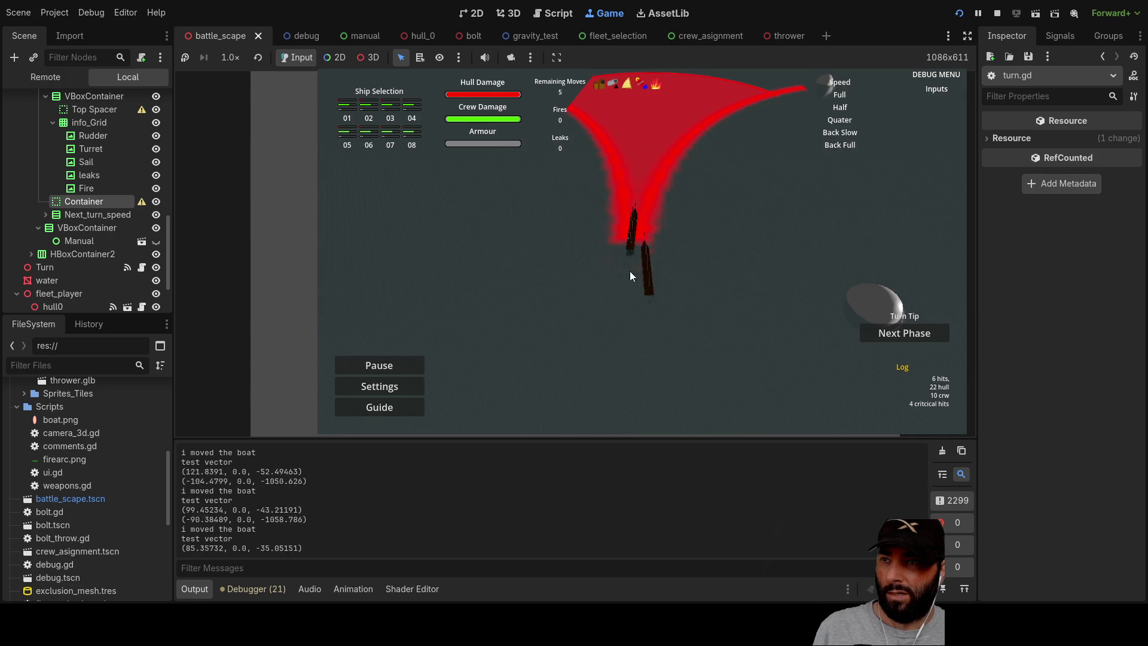
Pan the camera with A, S and W to watch the ship turn, then stop the game.
{"action": "key", "text": "a"}
{"action": "key", "text": "s"}
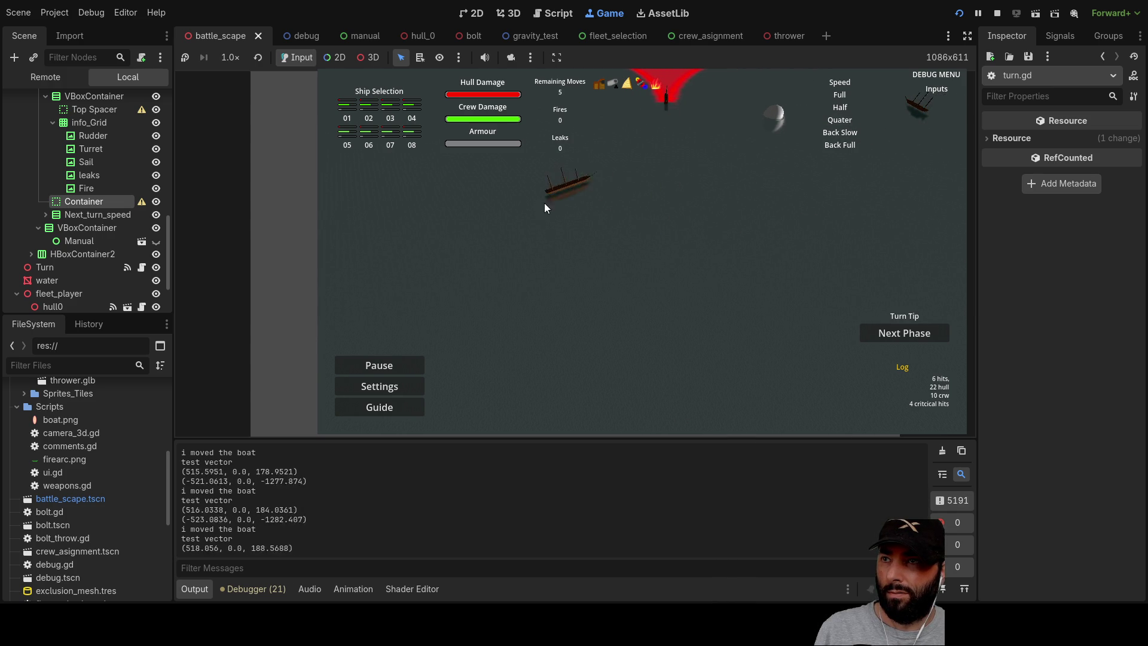
{"action": "key", "text": "w"}
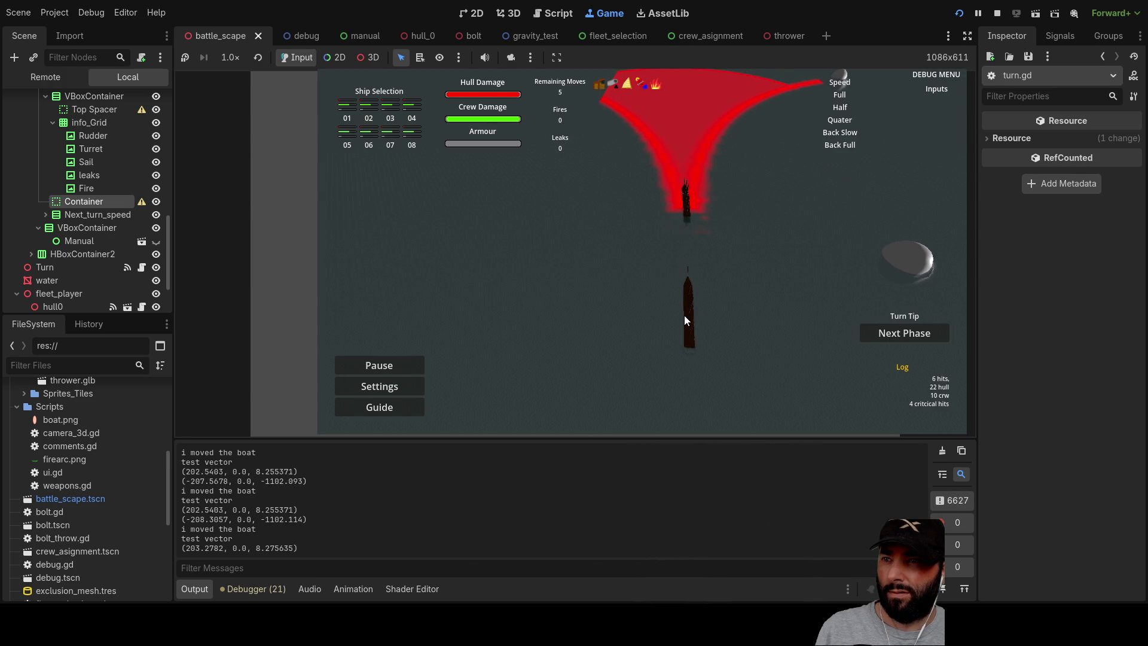
{"action": "left_click", "coordinate": [997, 13]}
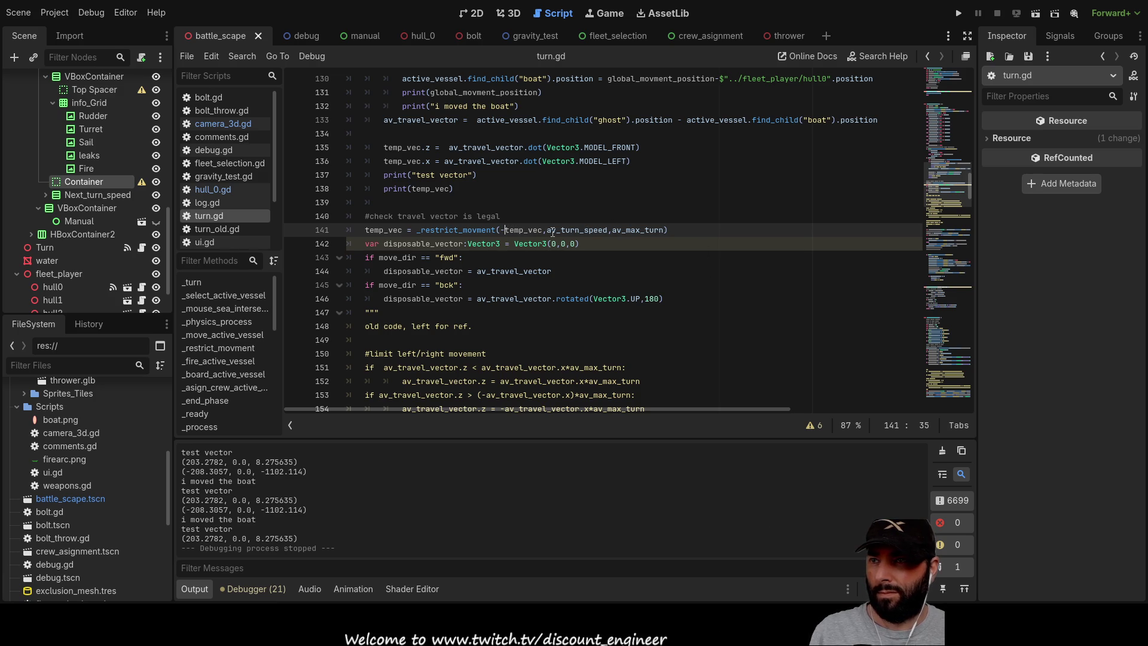
Try edits to the line 141 arguments, undoing the av_turn_speed change and removing the minus before temp_vec.
{"action": "double_click", "coordinate": [562, 230]}
{"action": "double_click", "coordinate": [636, 230]}
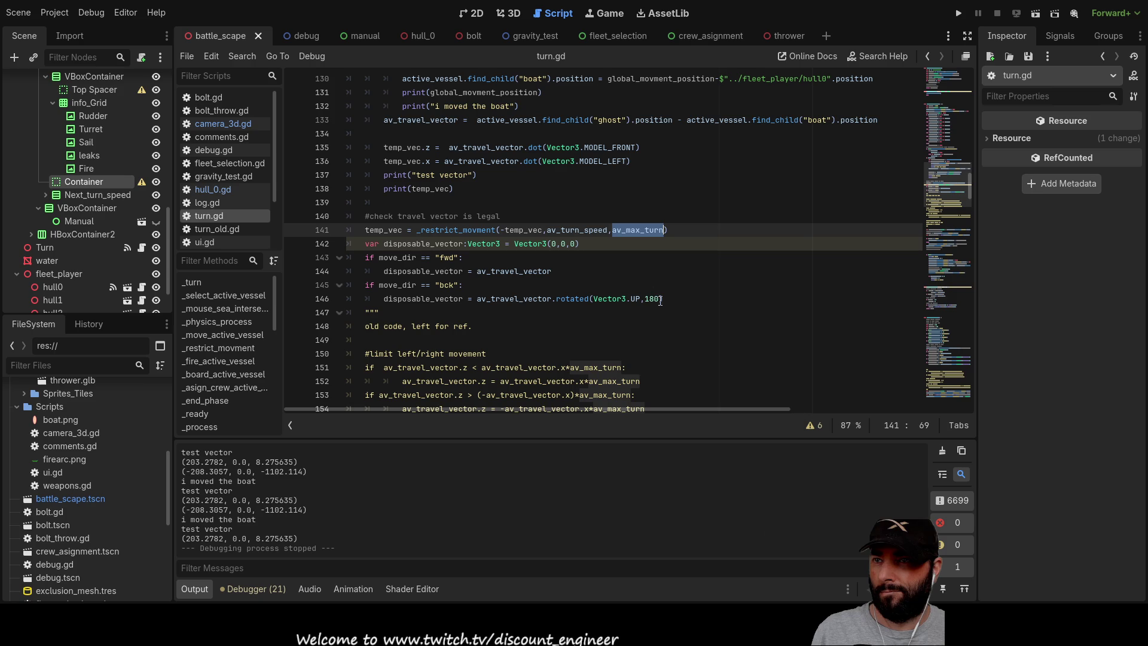
{"action": "double_click", "coordinate": [576, 227]}
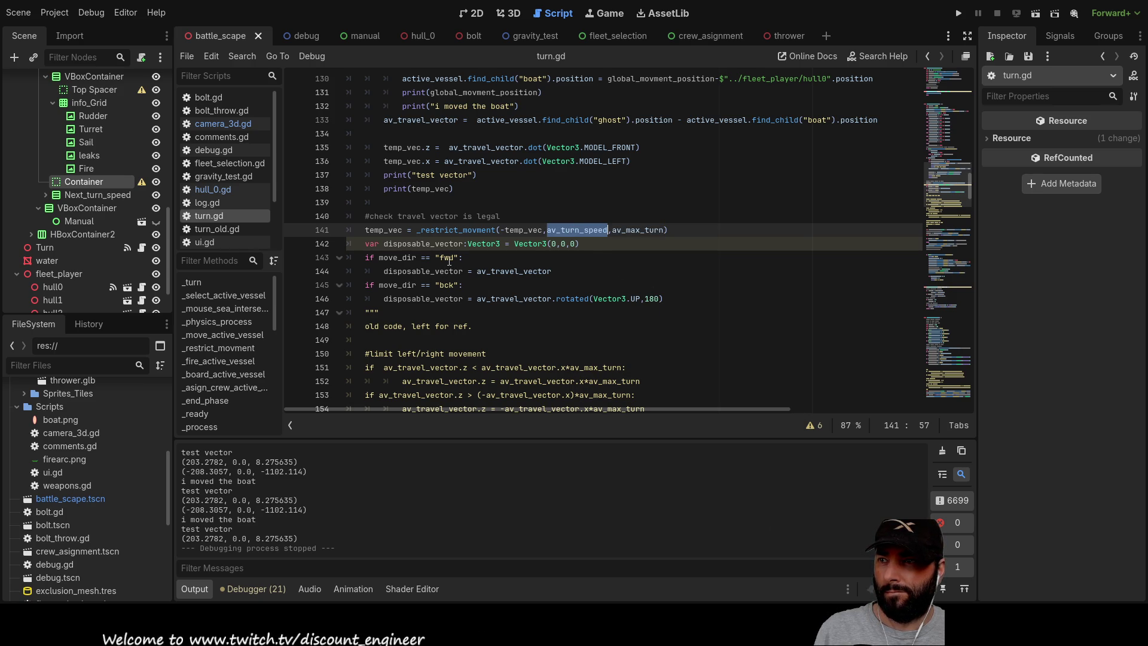
{"action": "type", "text": "w"}
{"action": "left_click", "coordinate": [551, 202]}
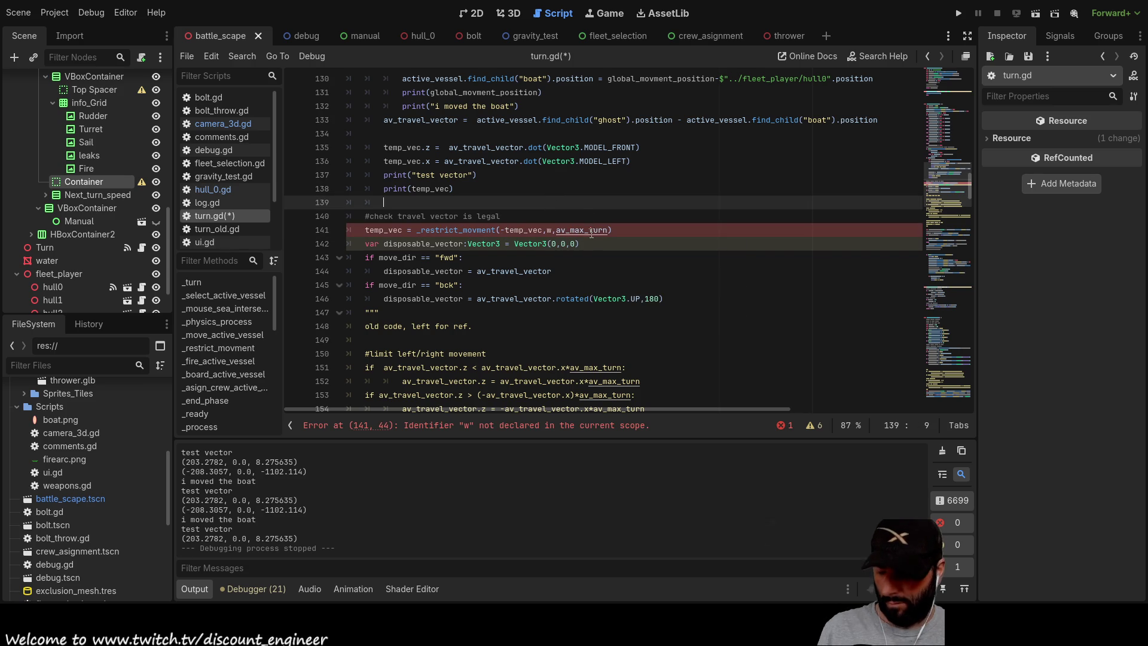
{"action": "key", "text": "ctrl+z"}
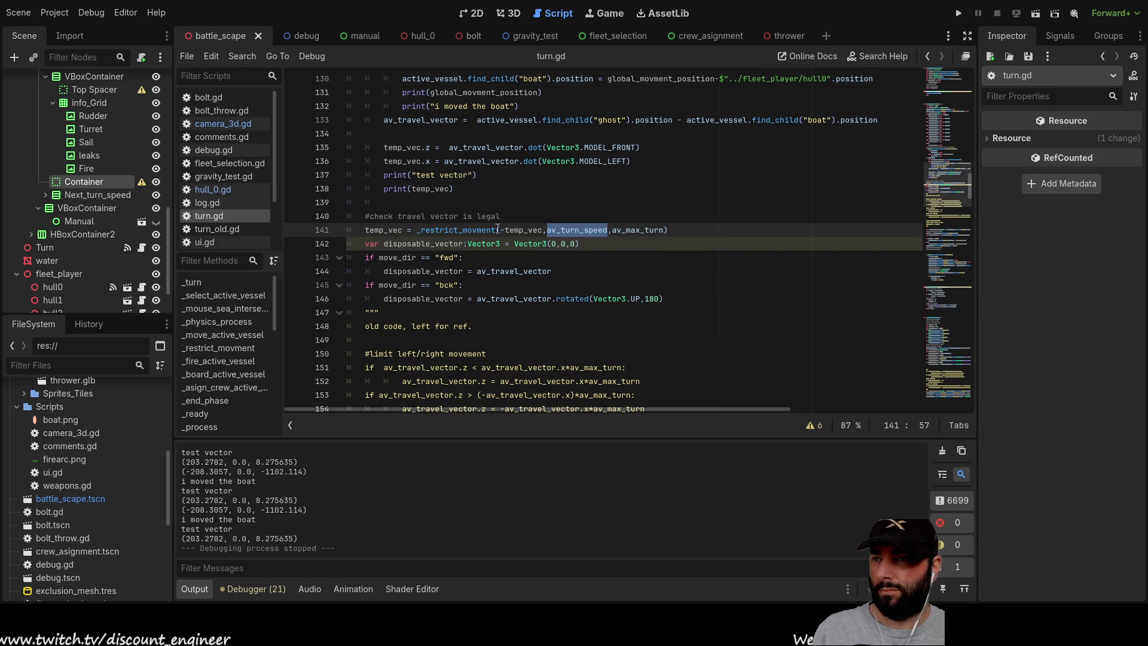
{"action": "double_click", "coordinate": [472, 230]}
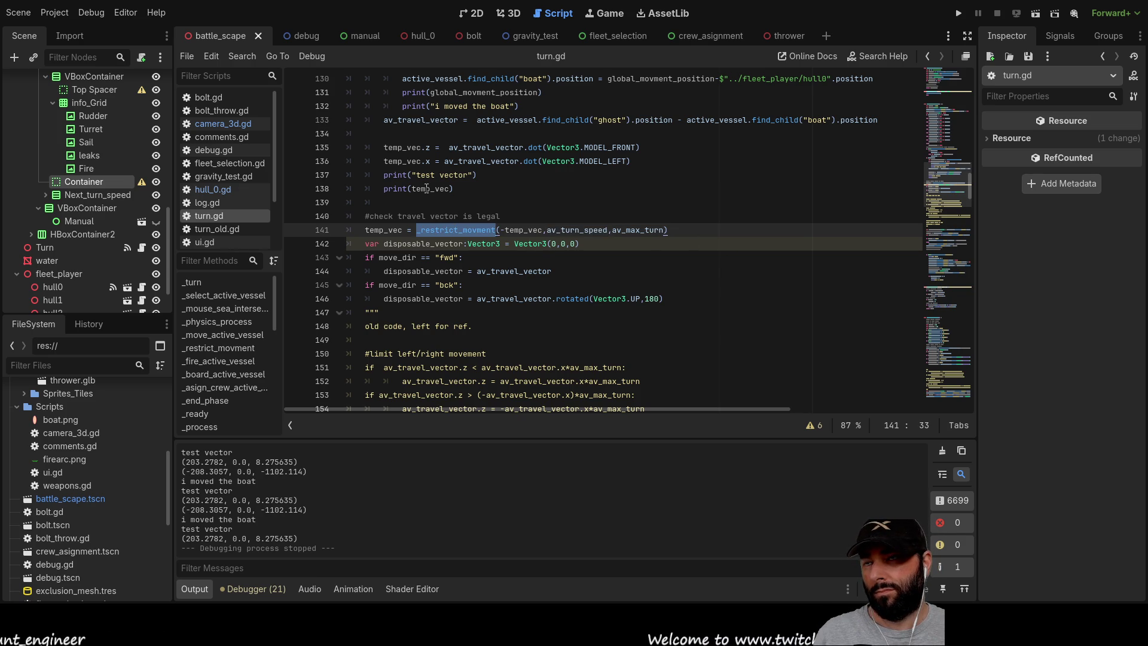
{"action": "left_click", "coordinate": [503, 230]}
{"action": "type", "text": "-"}
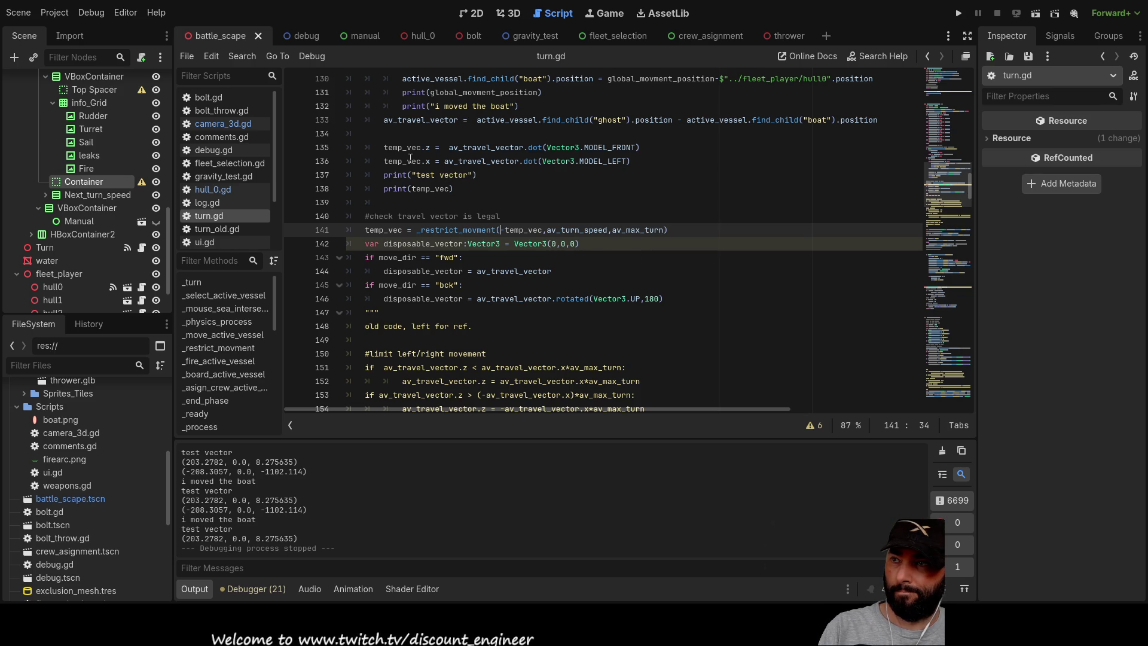
{"action": "key", "text": "Delete"}
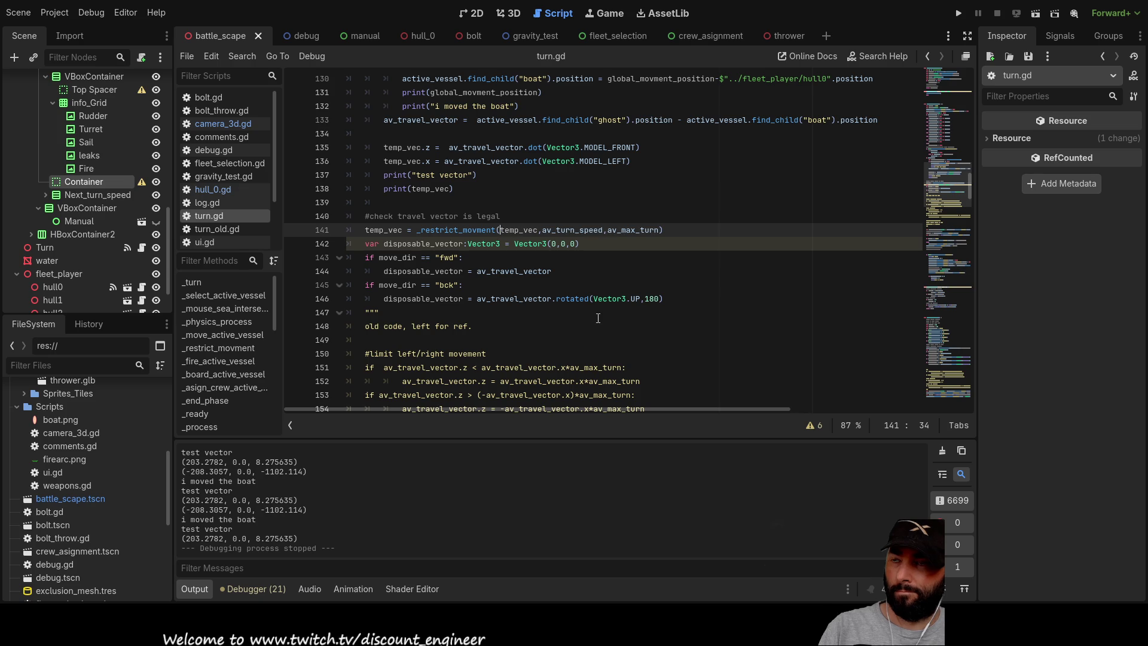
Negate the fmod rotation on line 170 and run the game.
{"action": "scroll", "coordinate": [520, 282], "scroll_direction": "down", "scroll_amount": 2}
{"action": "scroll", "coordinate": [520, 282], "scroll_direction": "down", "scroll_amount": 10}
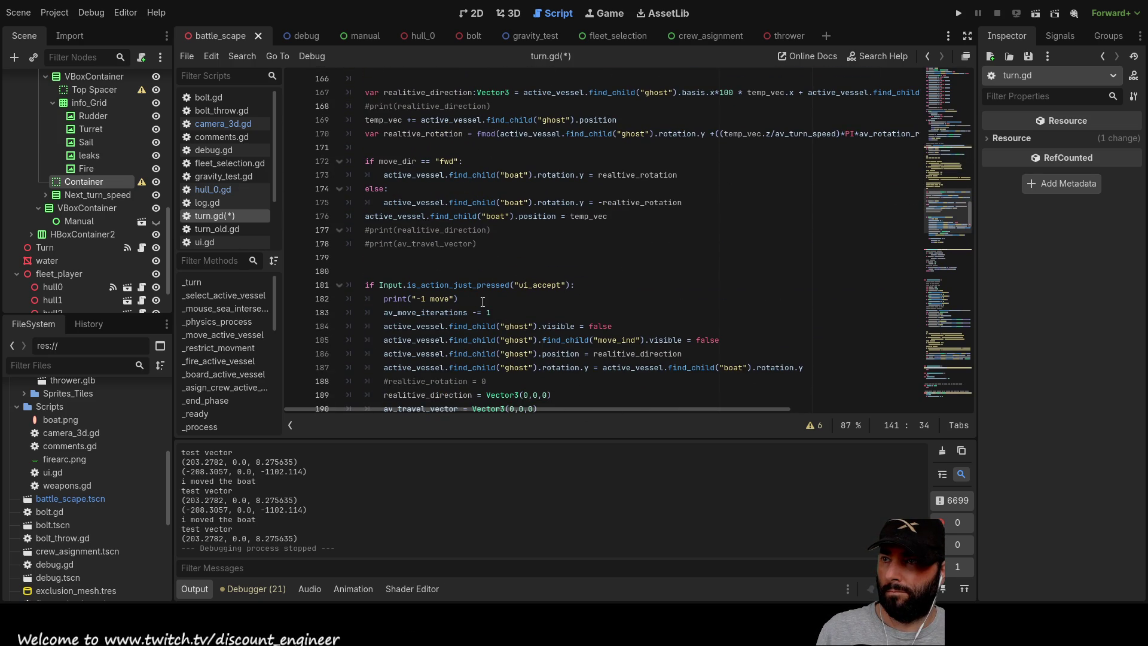
{"action": "scroll", "coordinate": [480, 302], "scroll_direction": "up", "scroll_amount": 3}
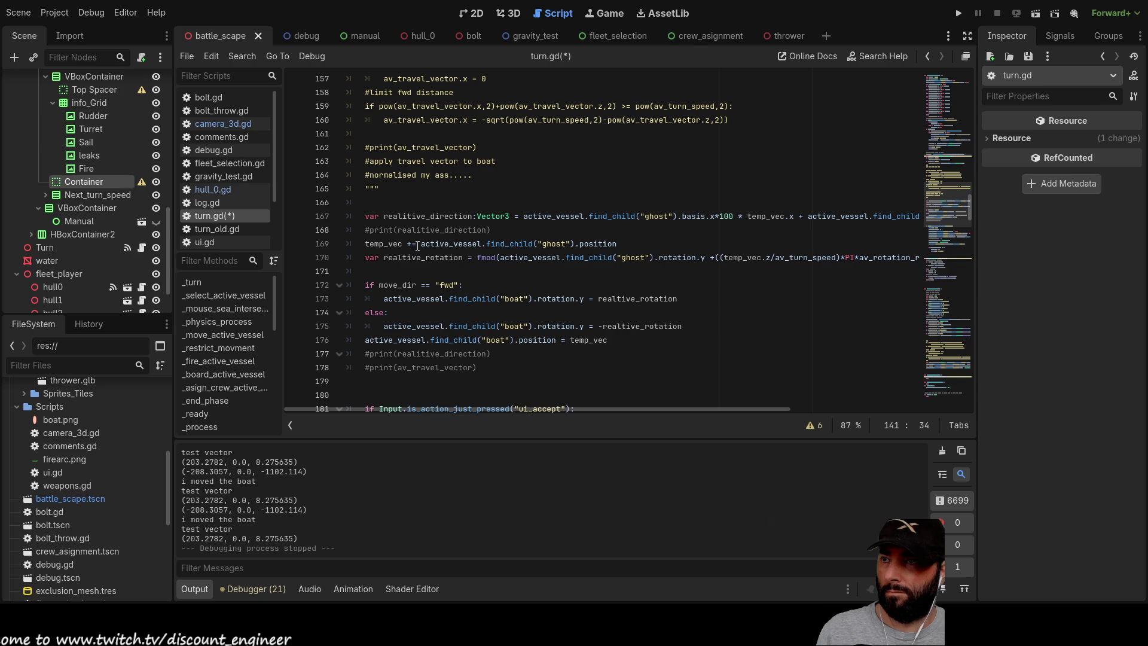
{"action": "left_click", "coordinate": [478, 257]}
{"action": "type", "text": "-"}
{"action": "key", "text": "F5"}
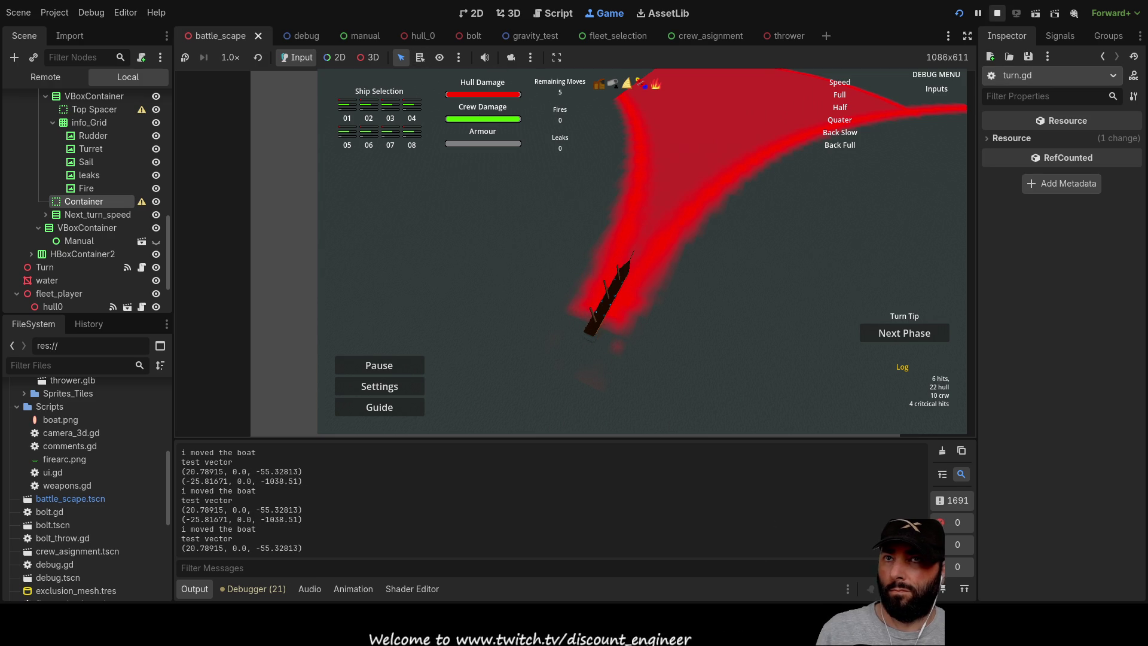
Stop the game, negate the _restrict_movment result on line 141, and relaunch.
{"action": "left_click", "coordinate": [997, 13]}
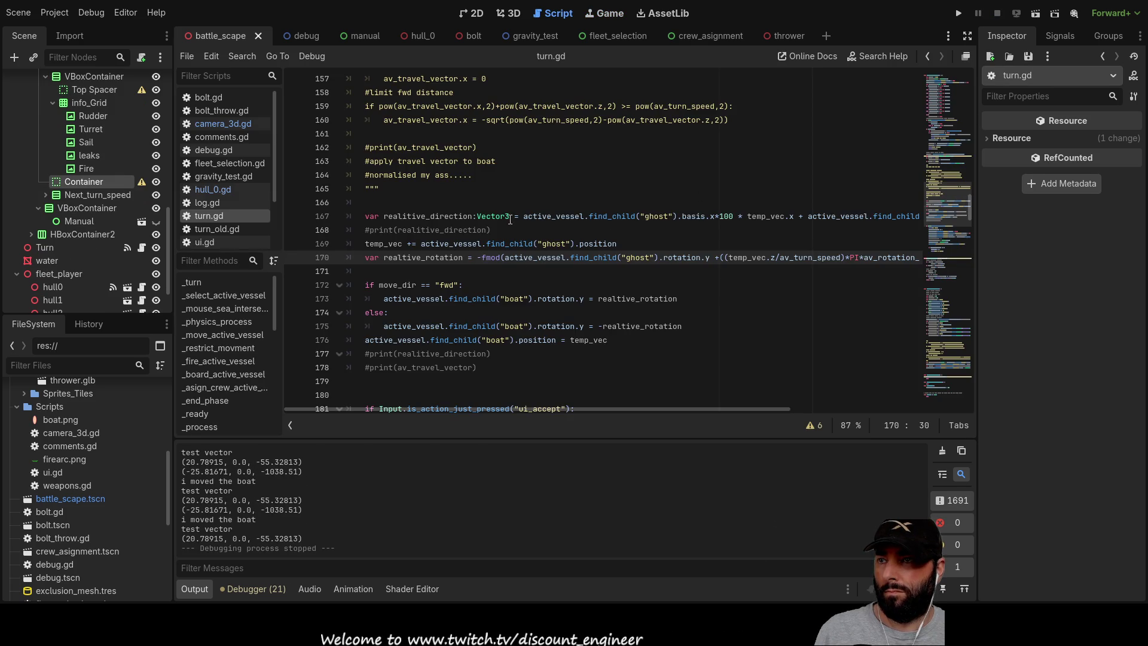
{"action": "scroll", "coordinate": [562, 194], "scroll_direction": "up", "scroll_amount": 10}
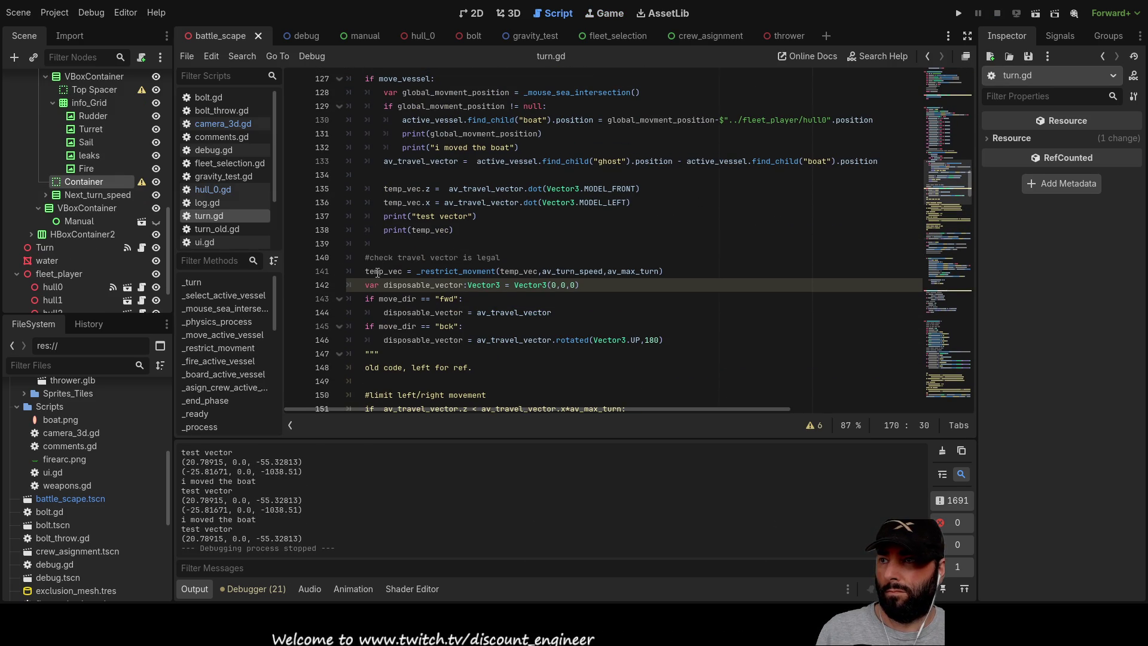
{"action": "left_click", "coordinate": [418, 270]}
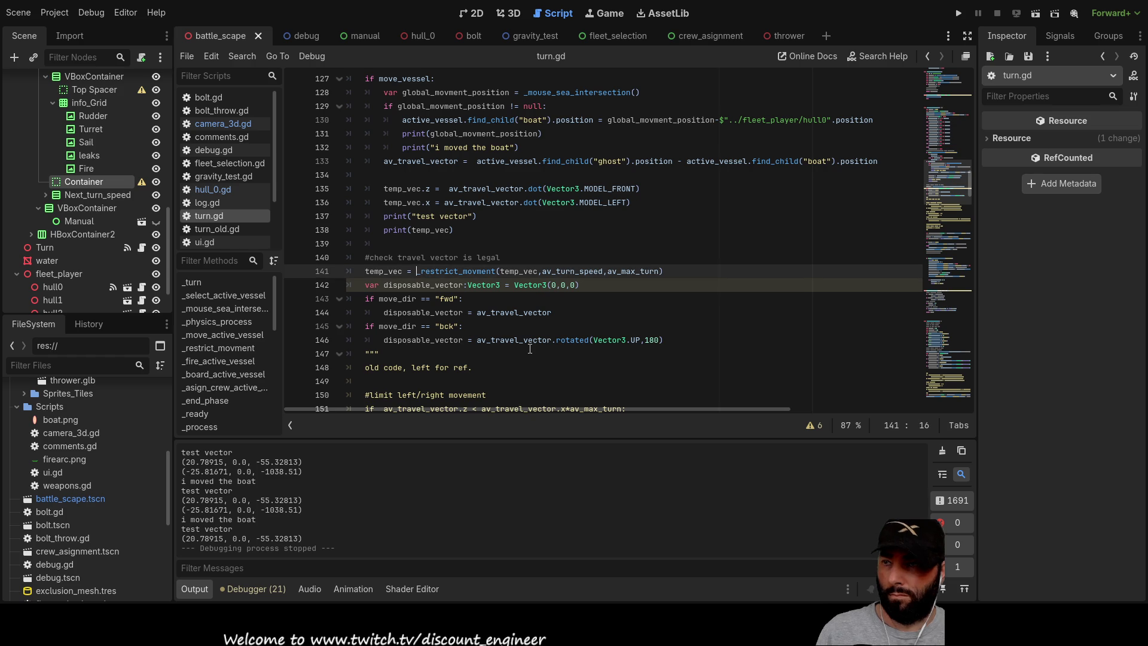
{"action": "type", "text": "-"}
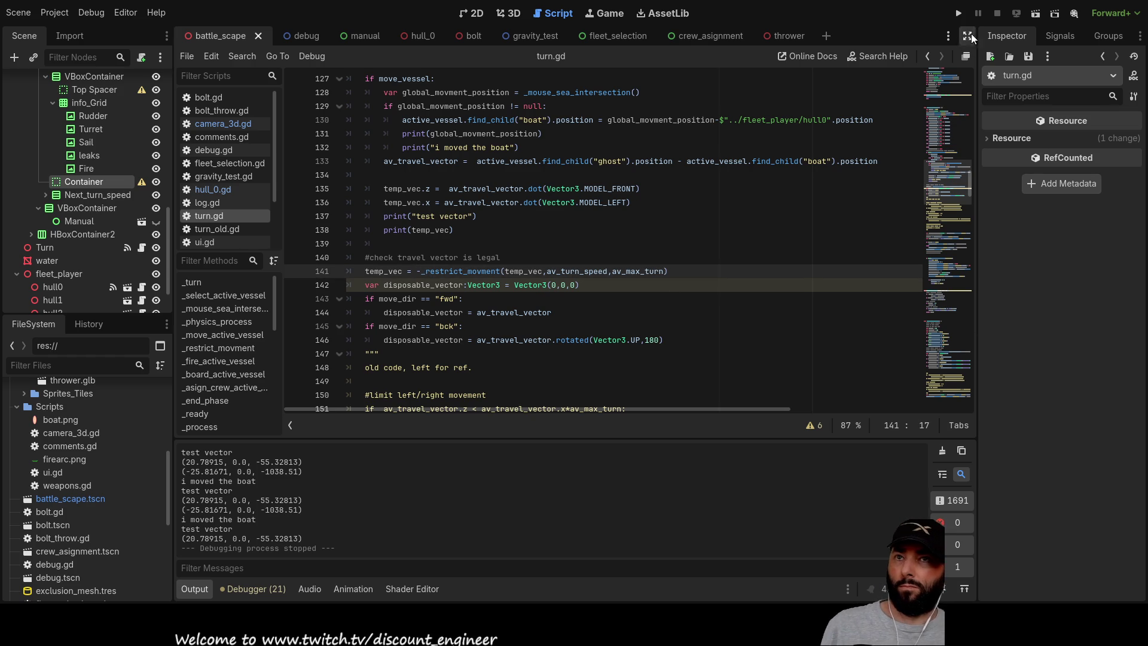
{"action": "left_click", "coordinate": [964, 13]}
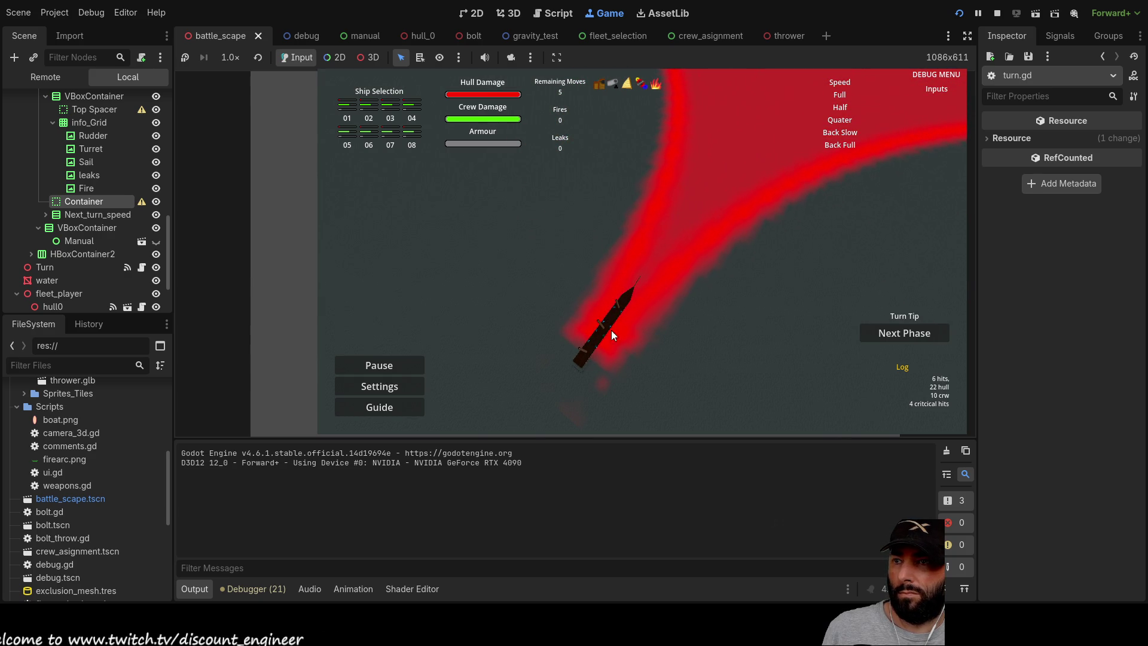
Click a new position for the ship, then rotate and pan the camera with Q, D and S.
{"action": "left_click", "coordinate": [612, 312]}
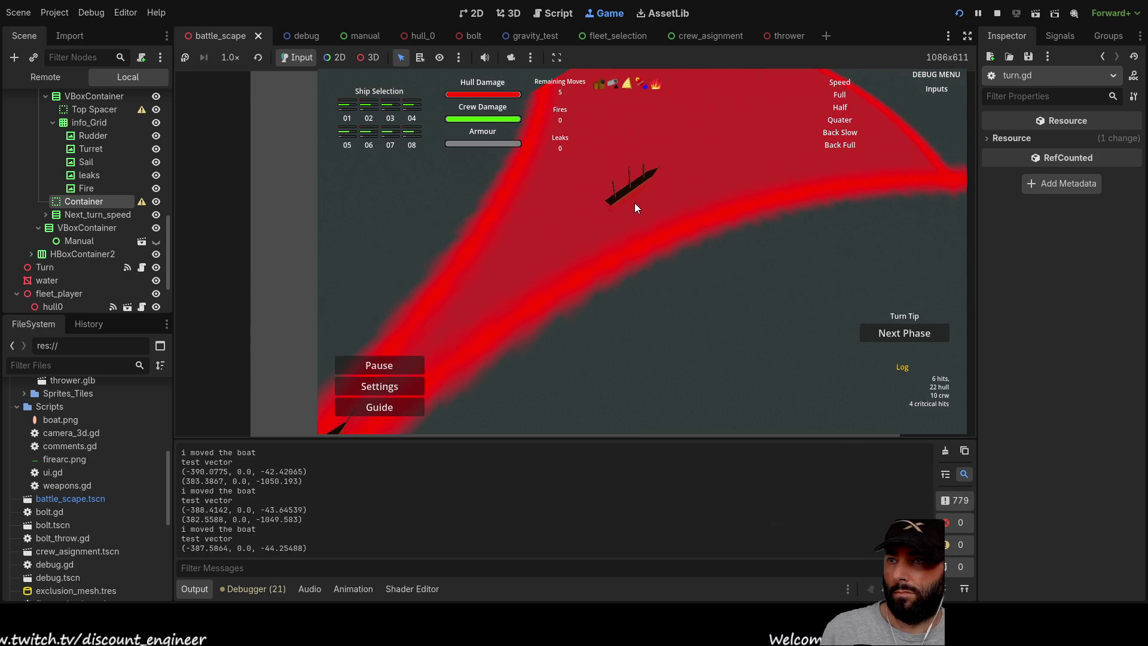
{"action": "key", "text": "q"}
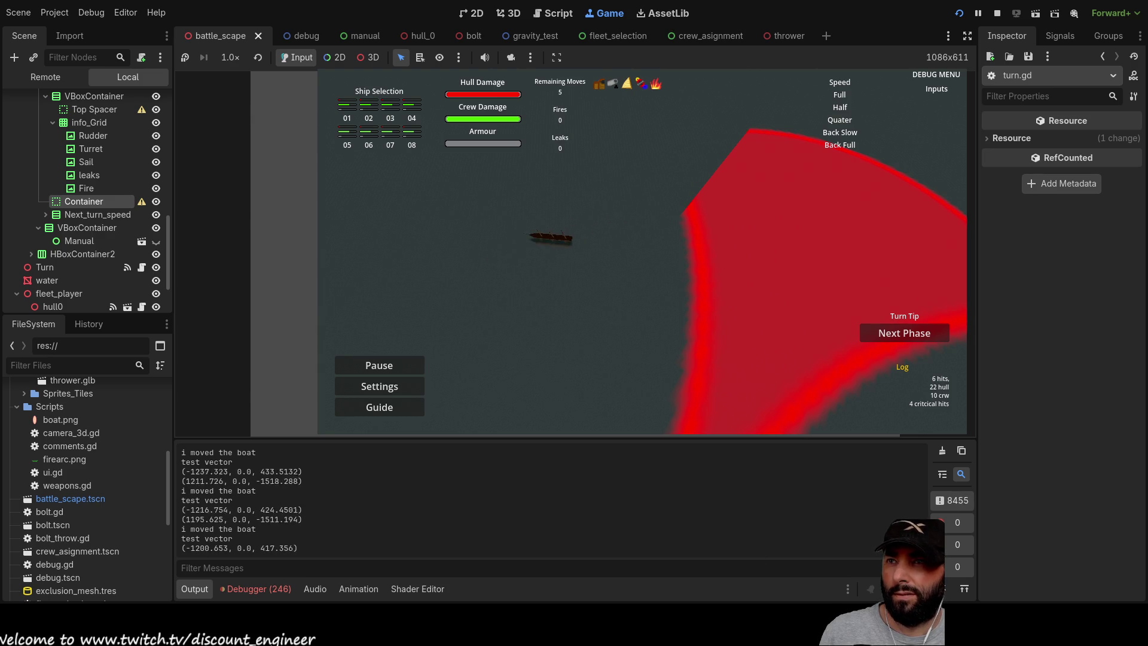
{"action": "key", "text": "d"}
{"action": "key", "text": "s"}
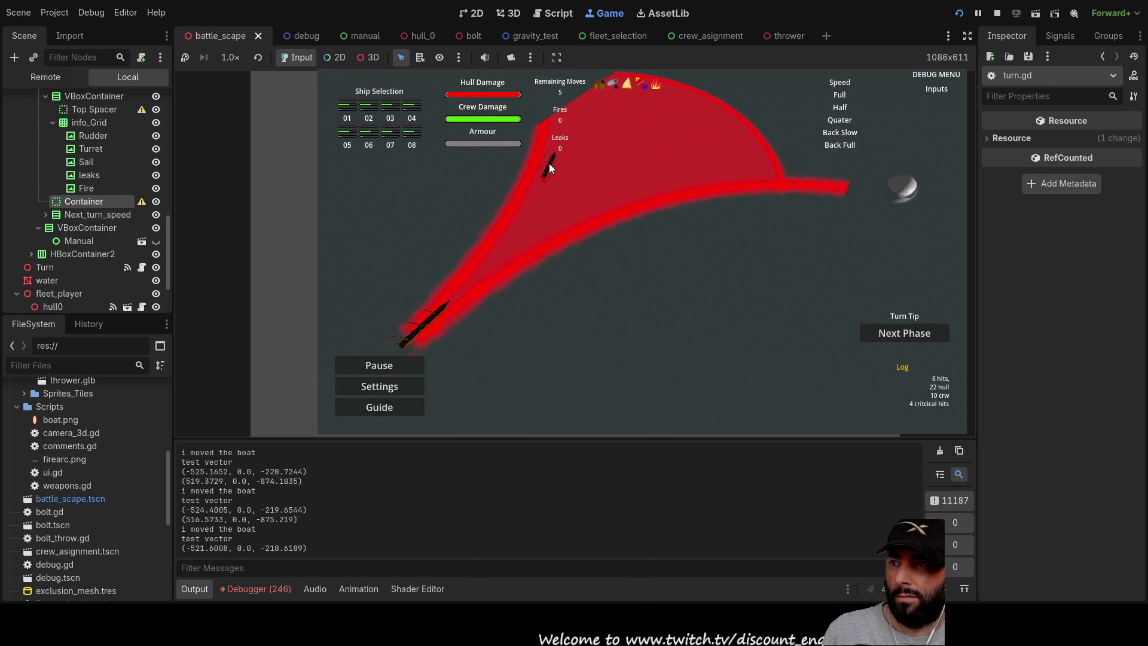
Move the ship and ghost ship to several spots inside the red turn arc.
{"action": "left_click", "coordinate": [651, 170]}
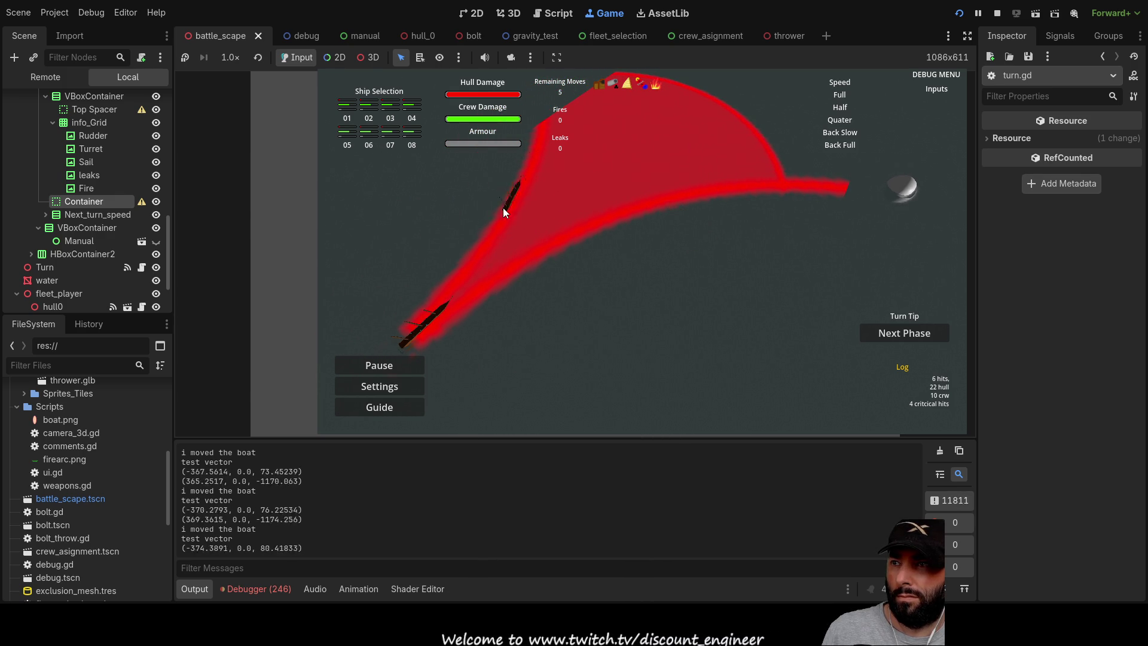
{"action": "mouse_move", "coordinate": [540, 121]}
{"action": "left_mouse_down"}
{"action": "mouse_move", "coordinate": [559, 196]}
{"action": "mouse_move", "coordinate": [631, 237]}
{"action": "left_mouse_up"}
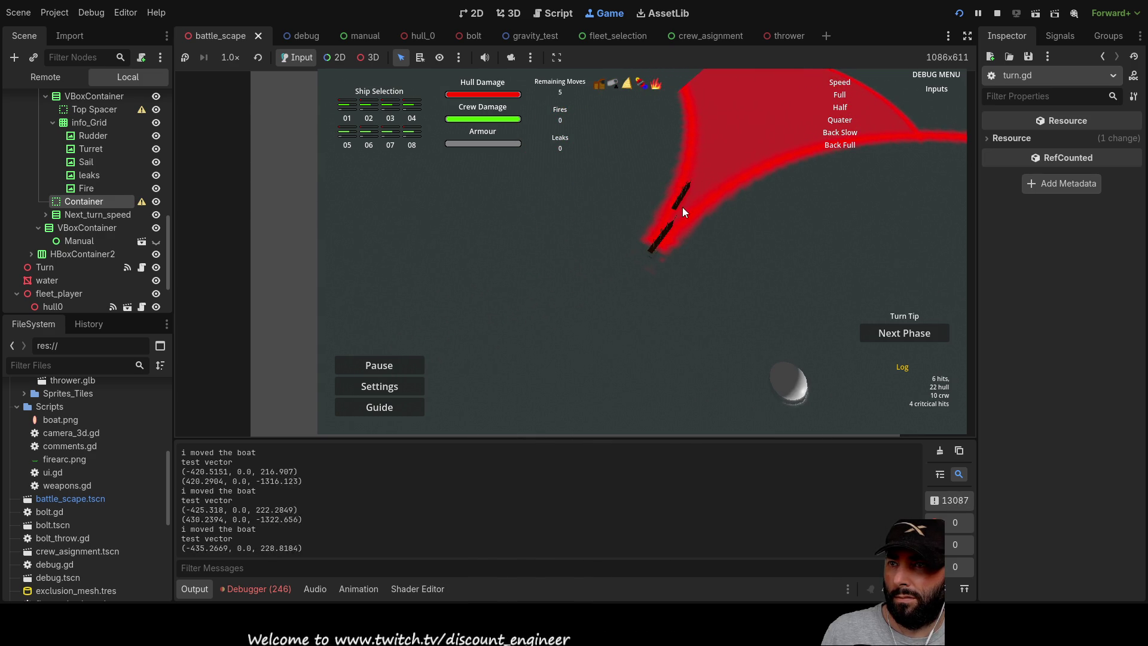
{"action": "key", "text": "a"}
{"action": "mouse_move", "coordinate": [781, 131]}
{"action": "left_mouse_down"}
{"action": "mouse_move", "coordinate": [688, 166]}
{"action": "mouse_move", "coordinate": [724, 178]}
{"action": "mouse_move", "coordinate": [658, 173]}
{"action": "mouse_move", "coordinate": [692, 207]}
{"action": "mouse_move", "coordinate": [662, 182]}
{"action": "left_mouse_up"}
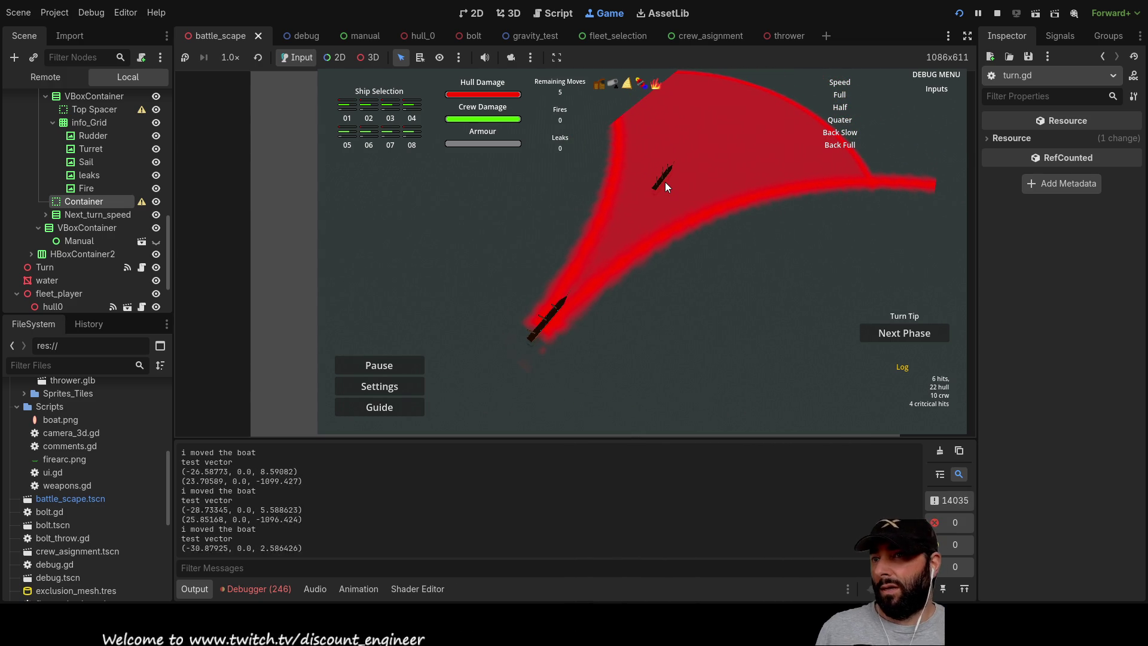
{"action": "mouse_move", "coordinate": [553, 309]}
{"action": "left_mouse_down"}
{"action": "mouse_move", "coordinate": [663, 228]}
{"action": "mouse_move", "coordinate": [694, 175]}
{"action": "left_mouse_up"}
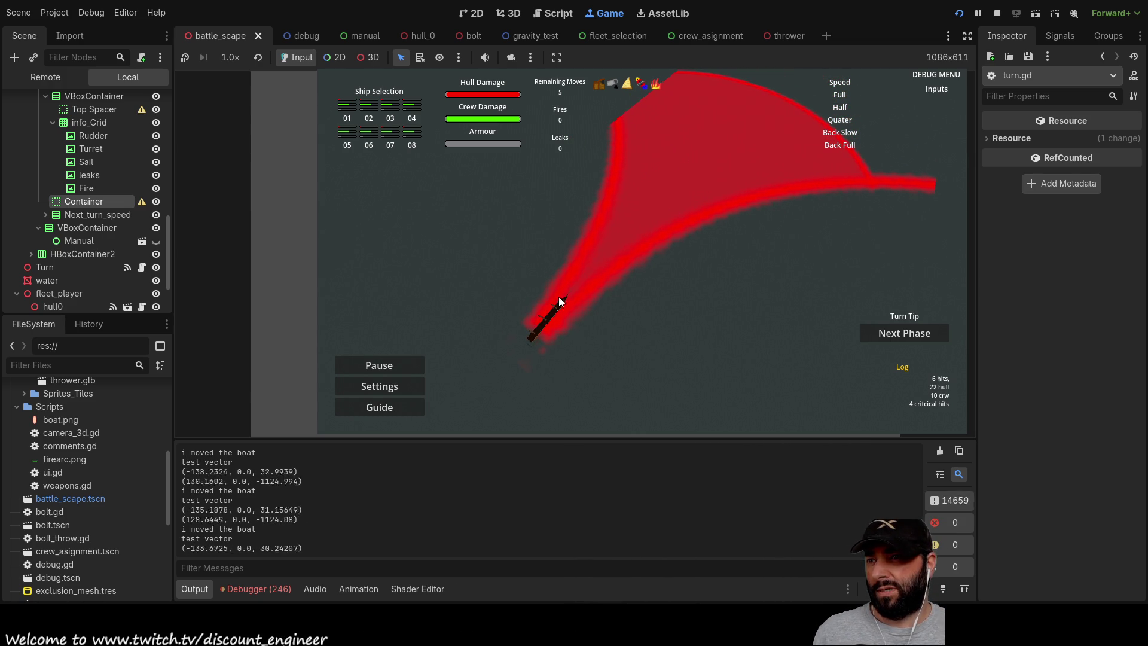
{"action": "mouse_move", "coordinate": [557, 304]}
{"action": "left_mouse_down"}
{"action": "mouse_move", "coordinate": [681, 162]}
{"action": "mouse_move", "coordinate": [716, 164]}
{"action": "left_mouse_up"}
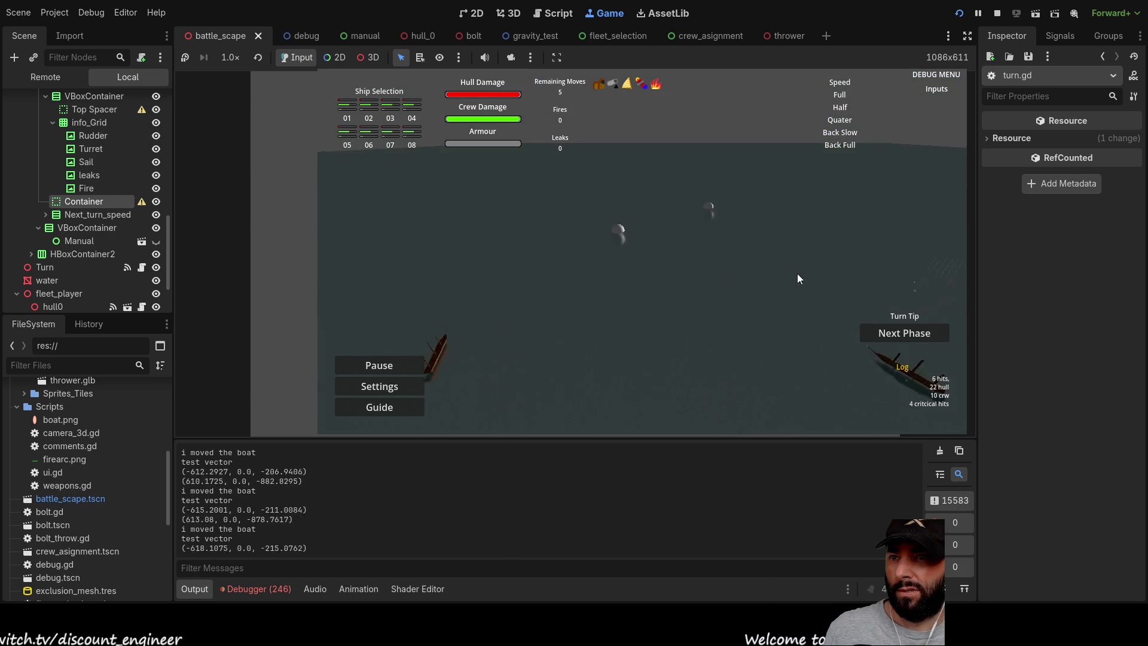
Pan the camera with W, A, S and D to view the ships, then stop the game.
{"action": "key", "text": "w"}
{"action": "key", "text": "d"}
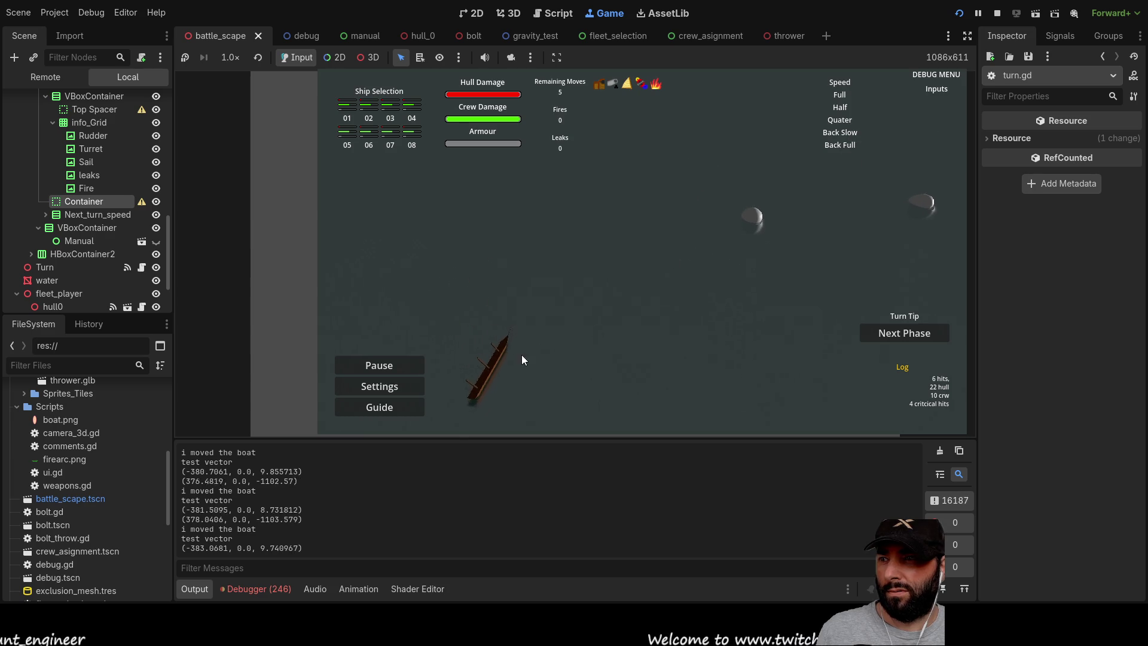
{"action": "key", "text": "s"}
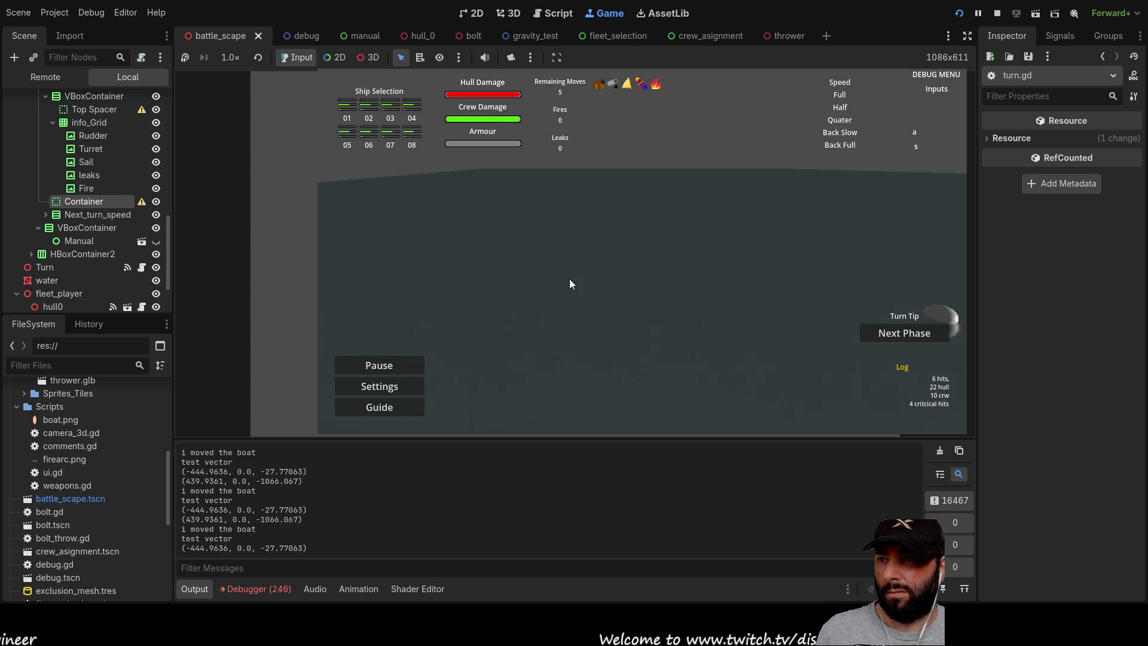
{"action": "key", "text": "d"}
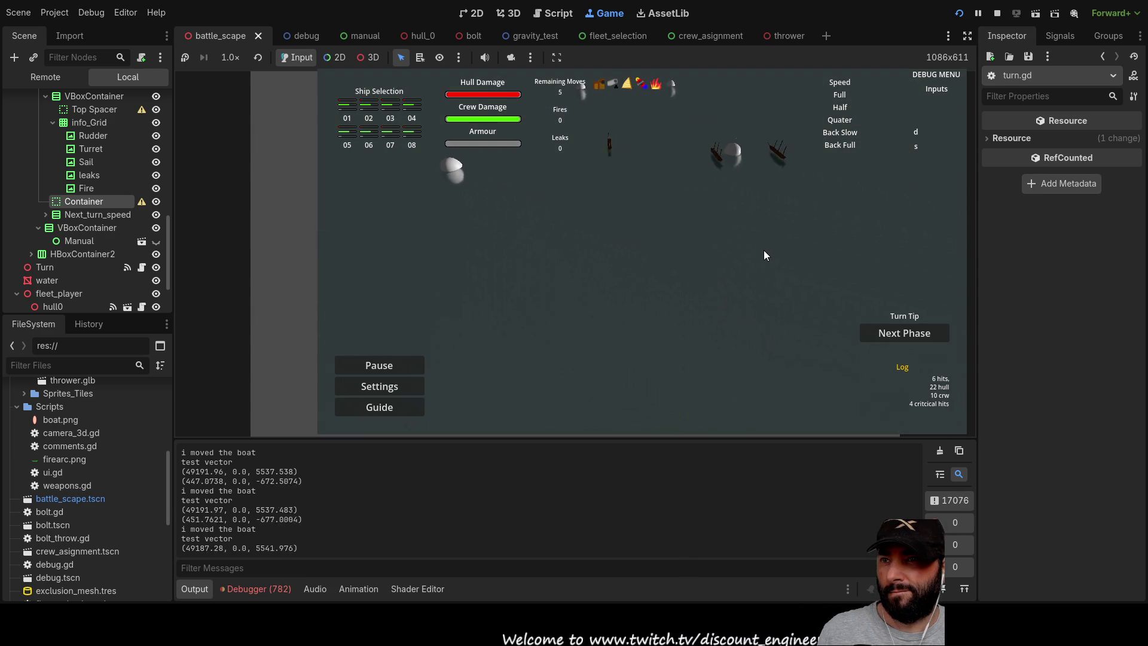
{"action": "key", "text": "s"}
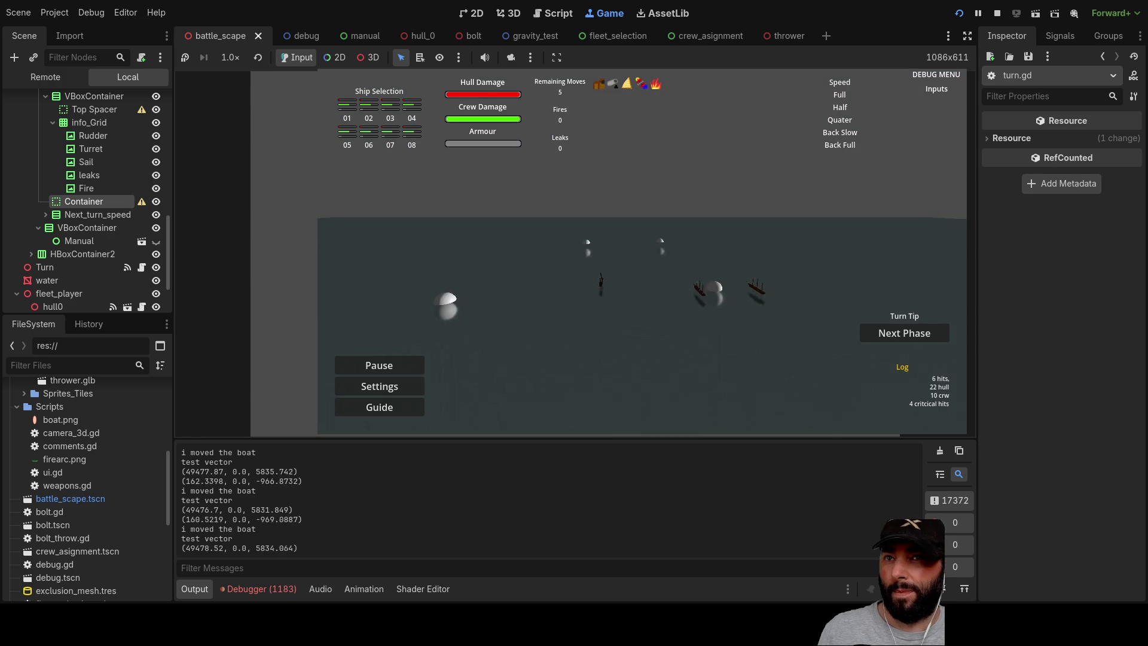
{"action": "left_click", "coordinate": [997, 14]}
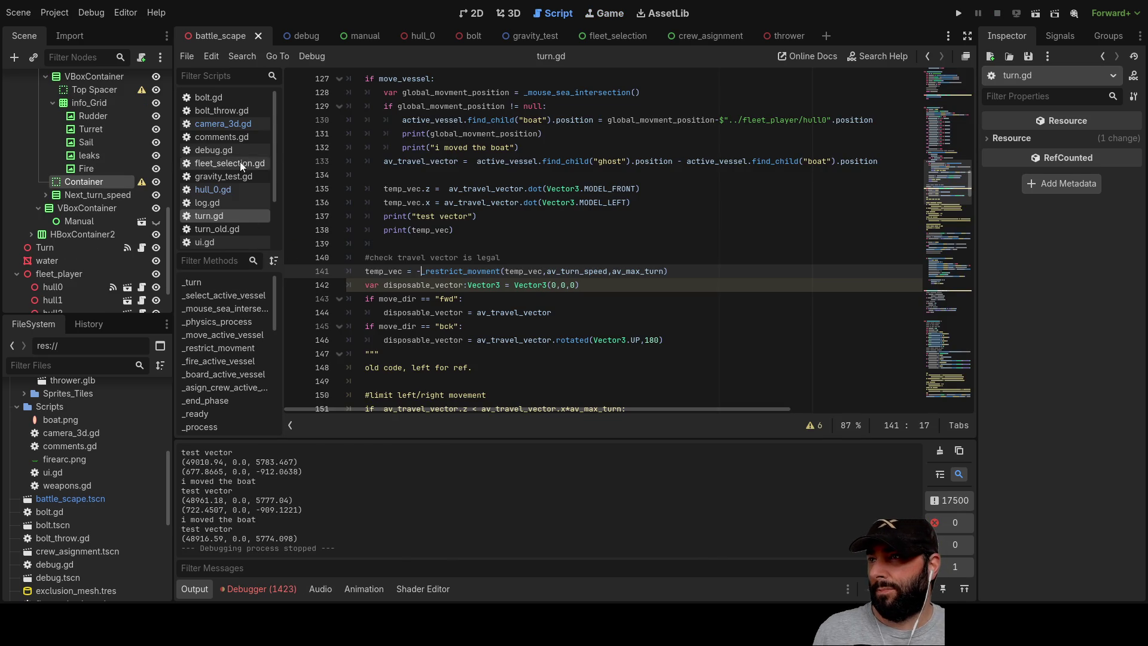
Check the select_1 camera focus handler in camera_3d.gd.
{"action": "left_click", "coordinate": [232, 123]}
{"action": "scroll", "coordinate": [498, 275], "scroll_direction": "down", "scroll_amount": 4}
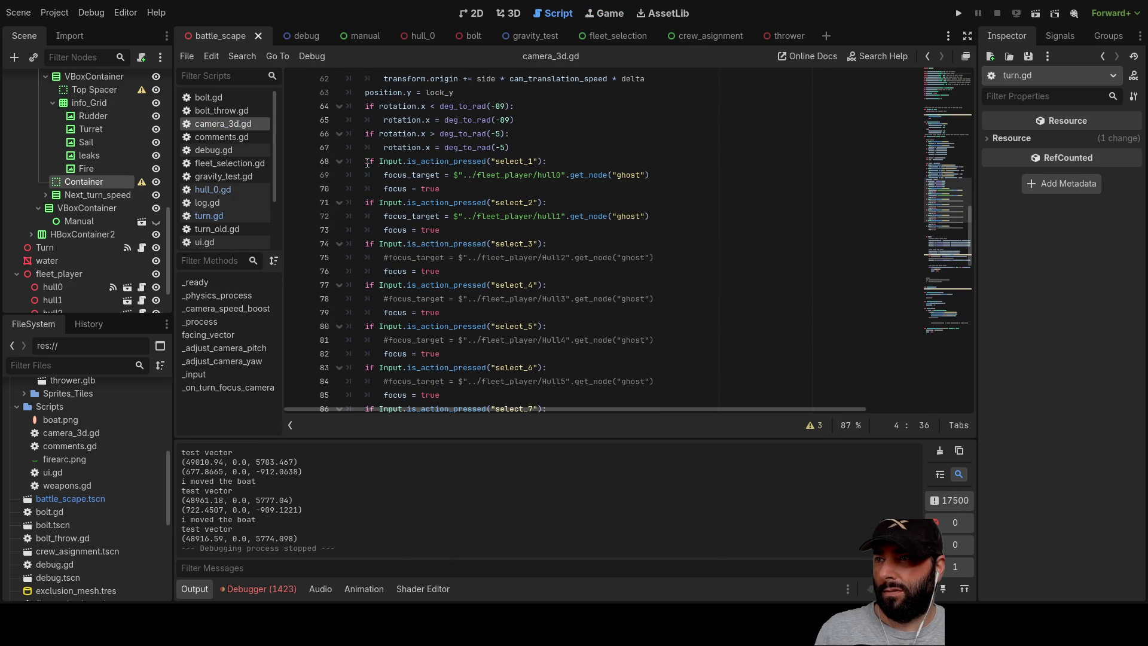
{"action": "left_click", "coordinate": [366, 162]}
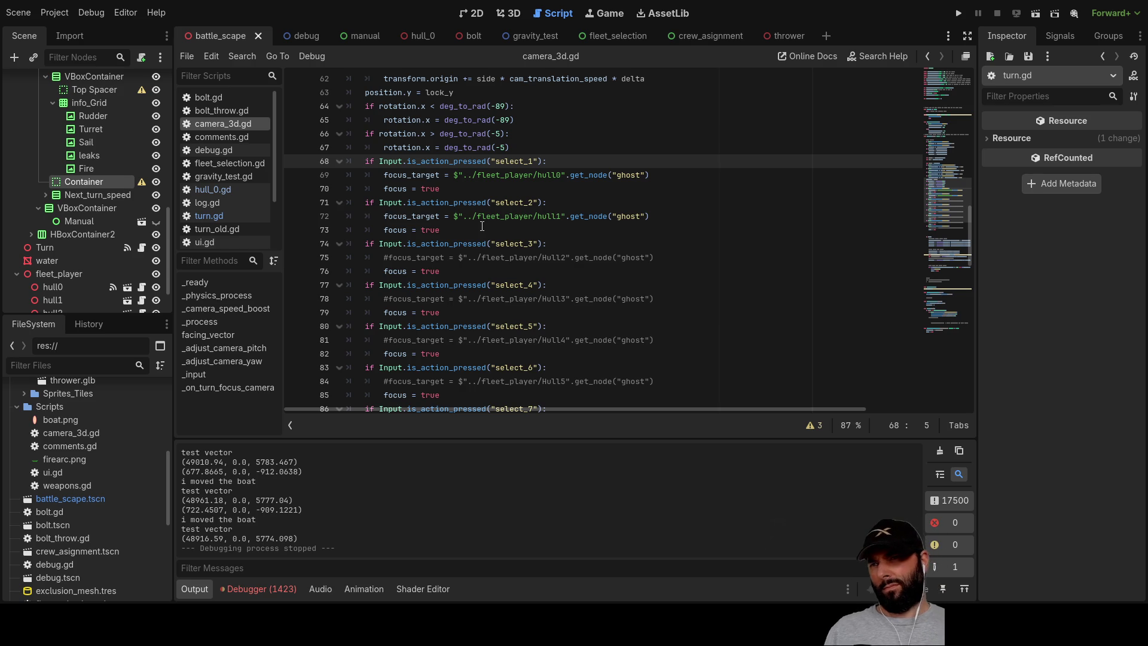
In turn.gd, comment out the emit_signal focus_camera call on line 191 with #.
{"action": "left_click", "coordinate": [217, 216]}
{"action": "scroll", "coordinate": [516, 264], "scroll_direction": "down", "scroll_amount": 11}
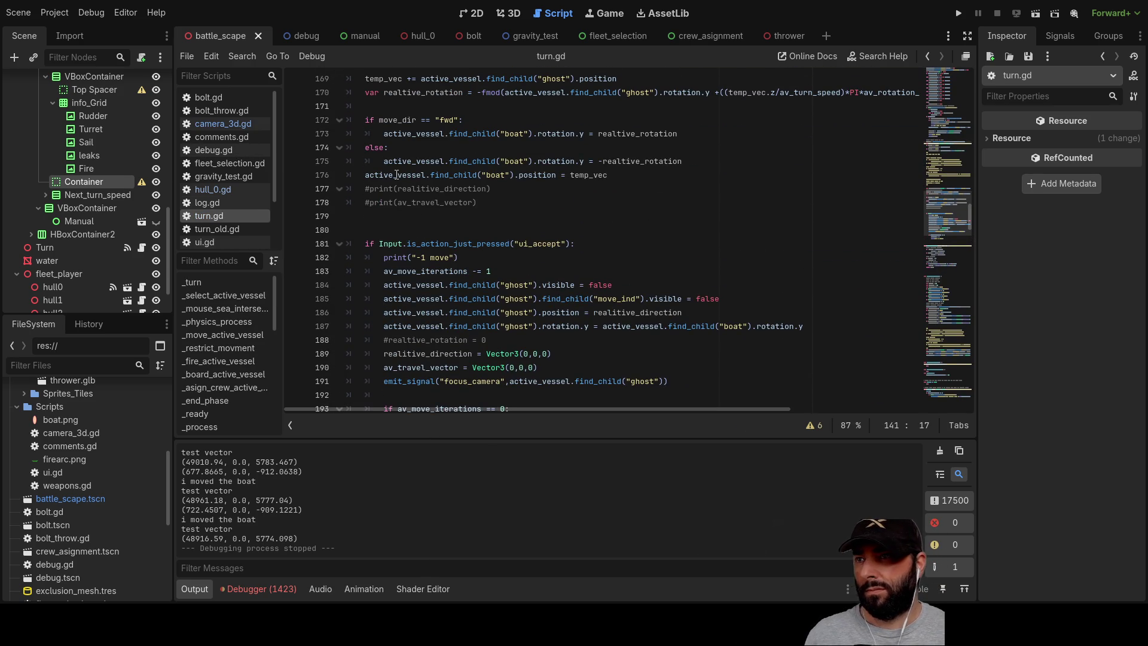
{"action": "scroll", "coordinate": [454, 222], "scroll_direction": "up", "scroll_amount": 2}
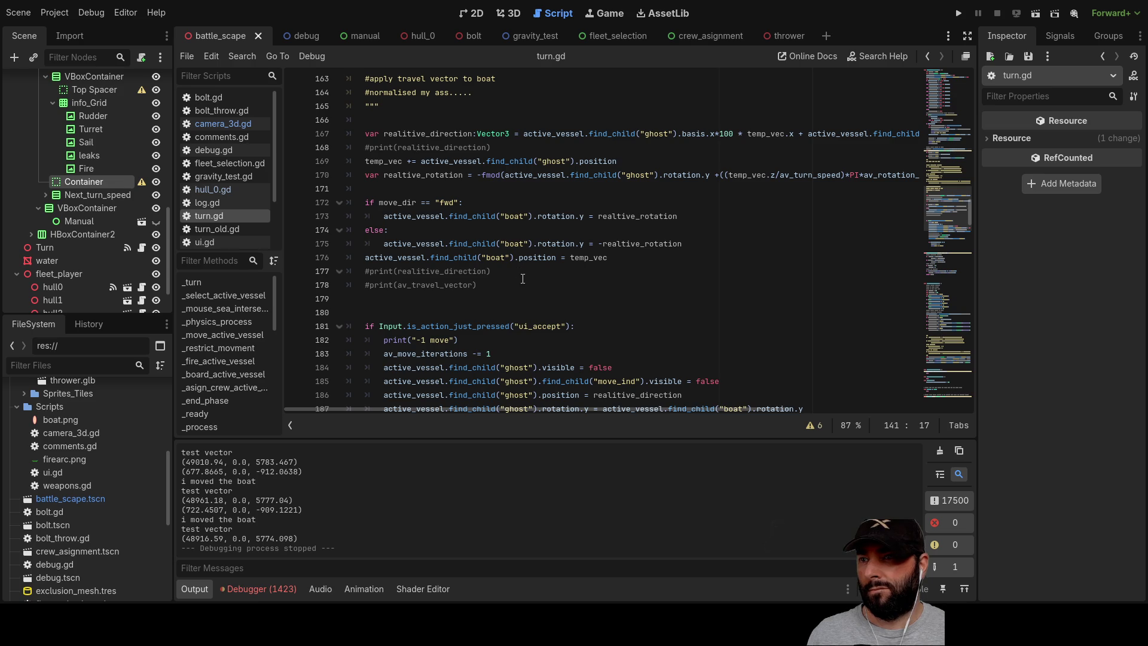
{"action": "scroll", "coordinate": [457, 338], "scroll_direction": "down", "scroll_amount": 3}
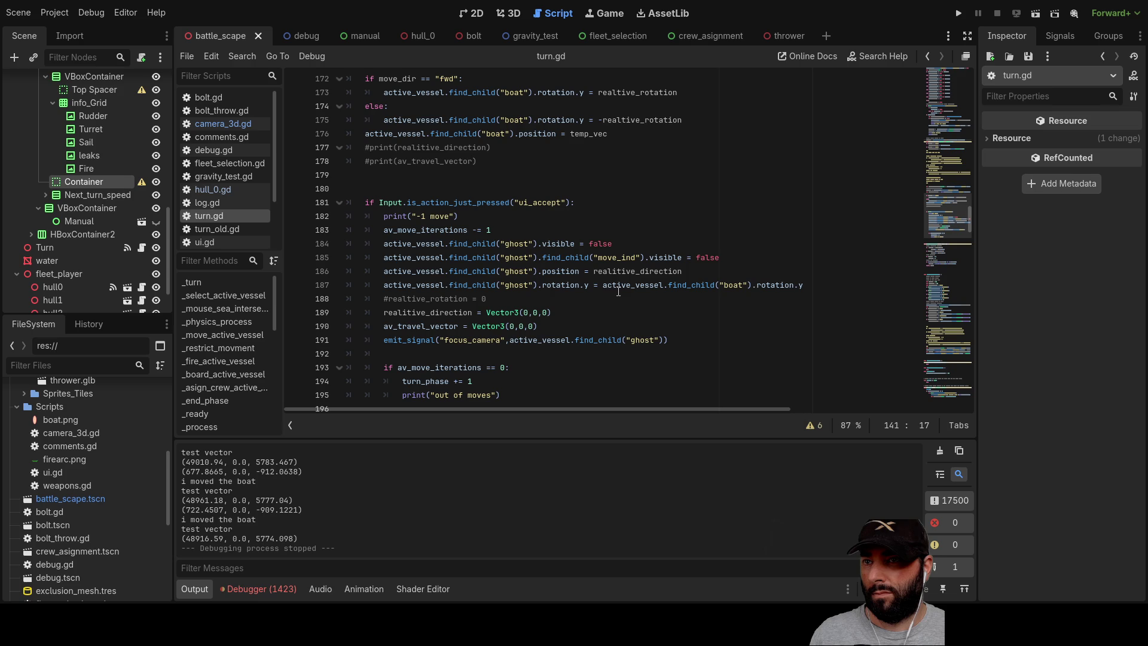
{"action": "scroll", "coordinate": [455, 291], "scroll_direction": "down", "scroll_amount": 2}
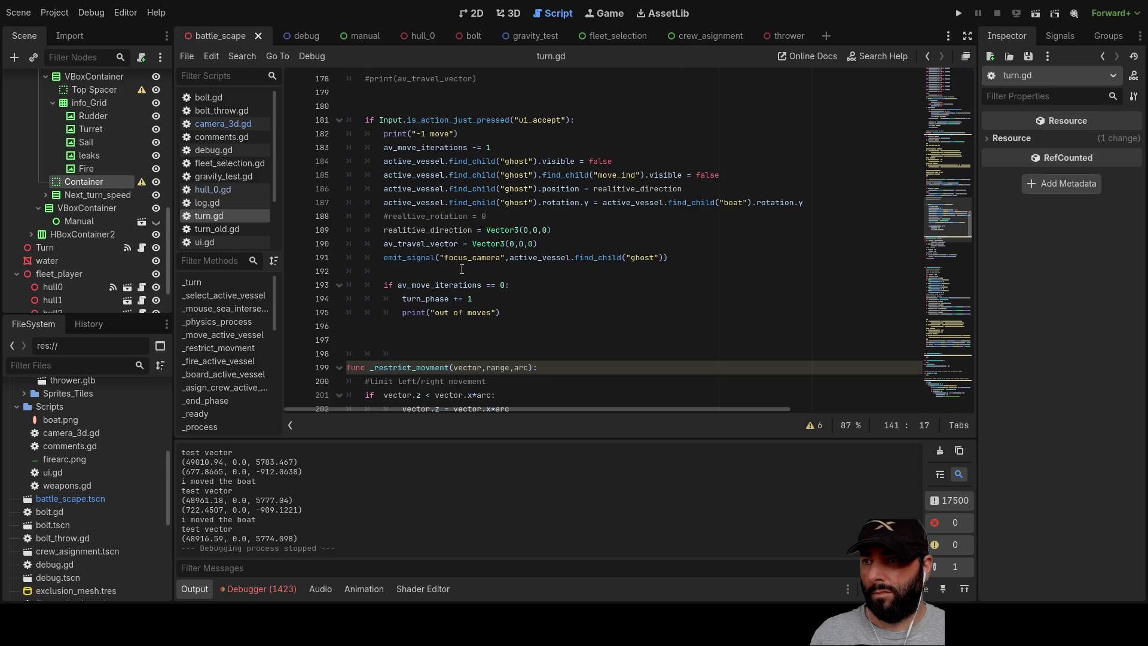
{"action": "left_click", "coordinate": [381, 257]}
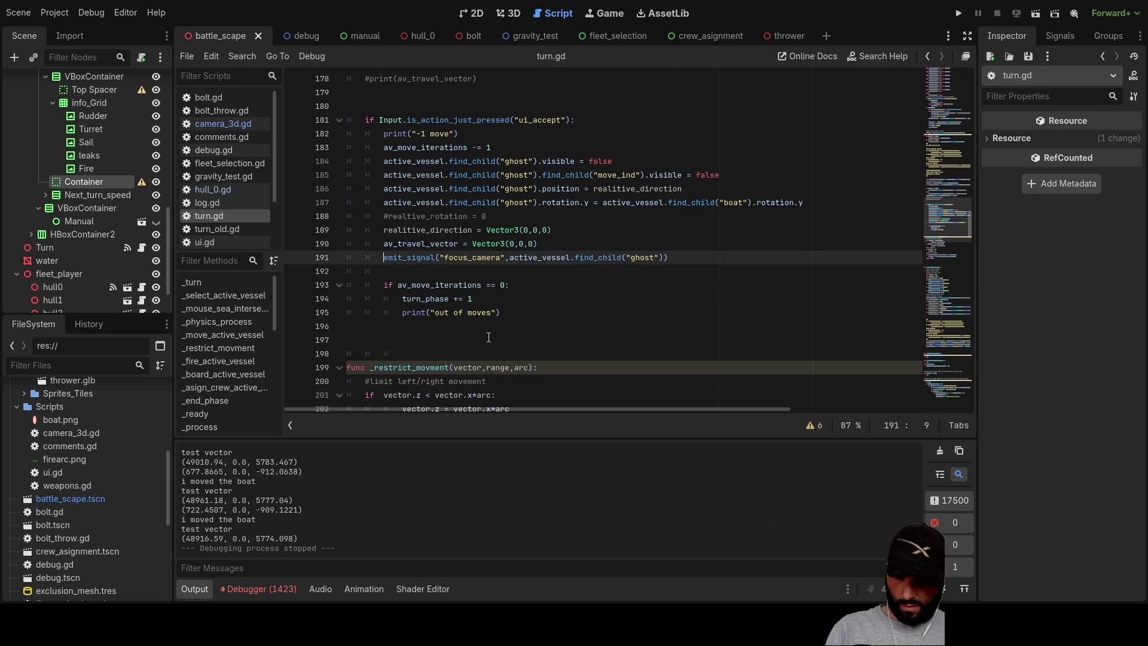
{"action": "type", "text": "#"}
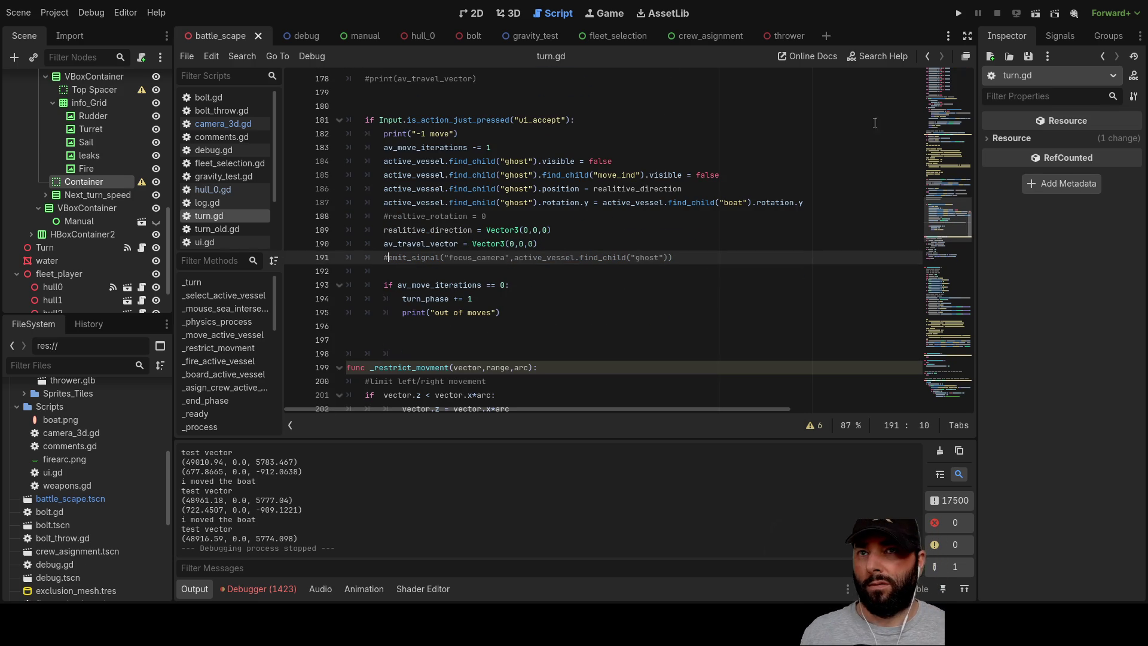
Run the game, commit the ship's move to a chosen point, and move the camera with W/A.
{"action": "left_click", "coordinate": [959, 12]}
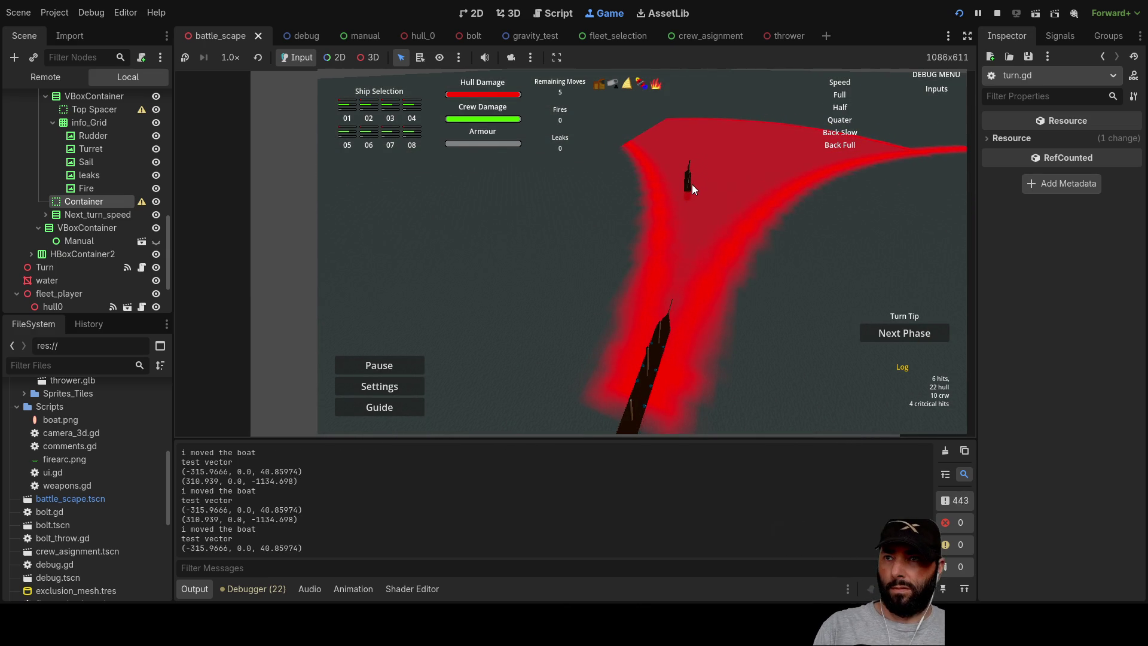
{"action": "left_click", "coordinate": [692, 187]}
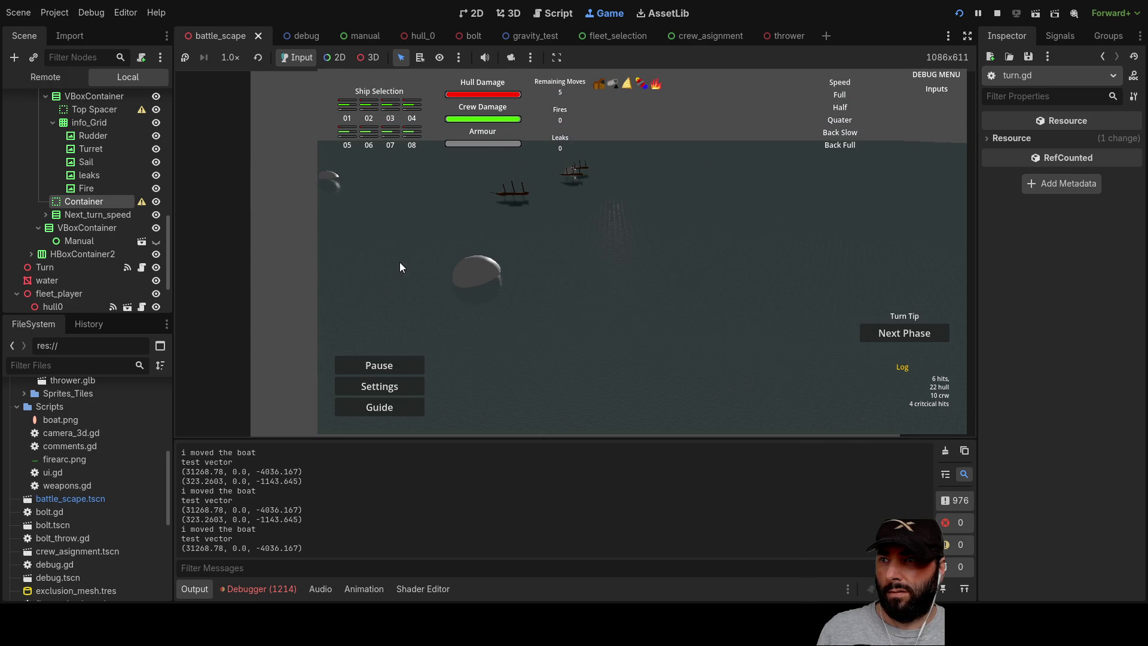
{"action": "key", "text": "w"}
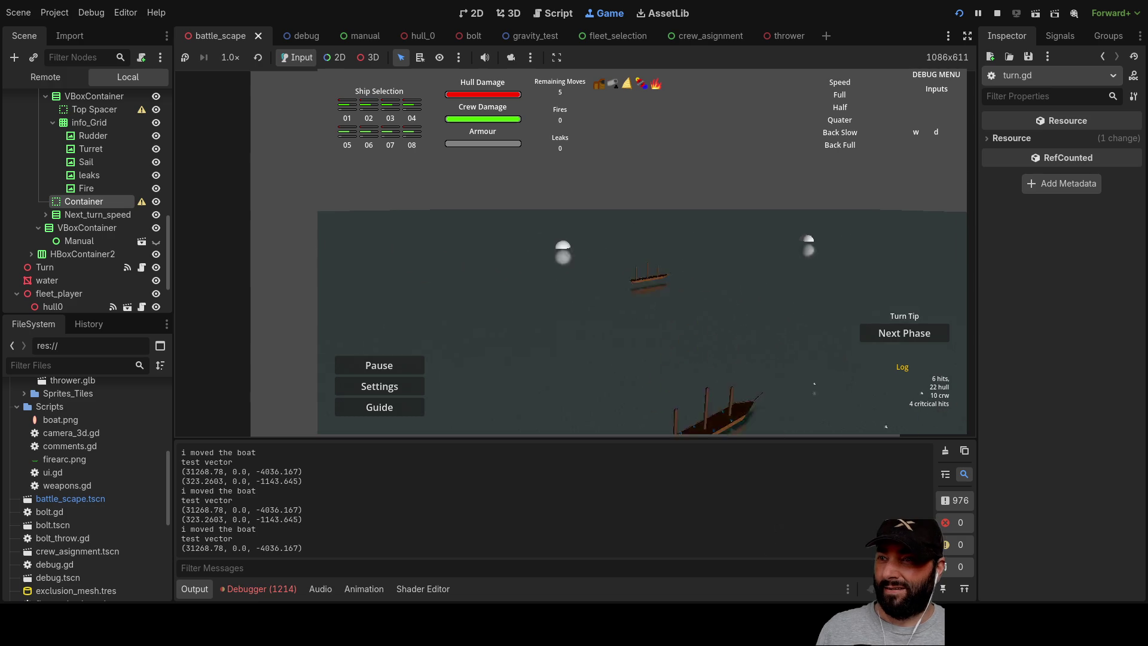
{"action": "key", "text": "a"}
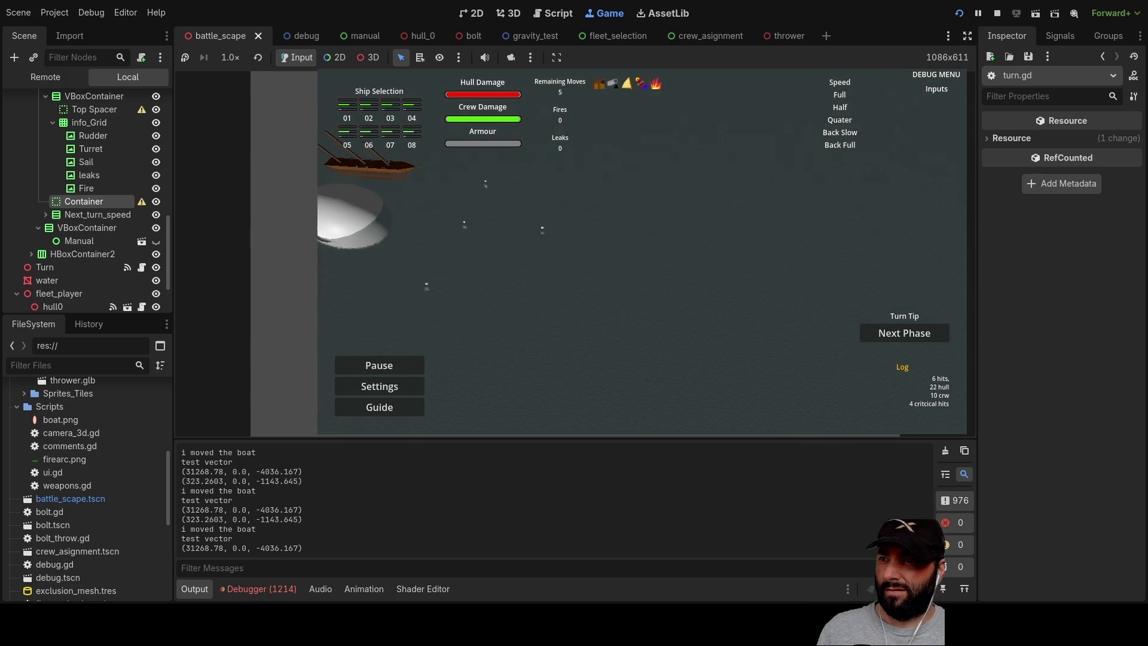
{"action": "key", "text": "w"}
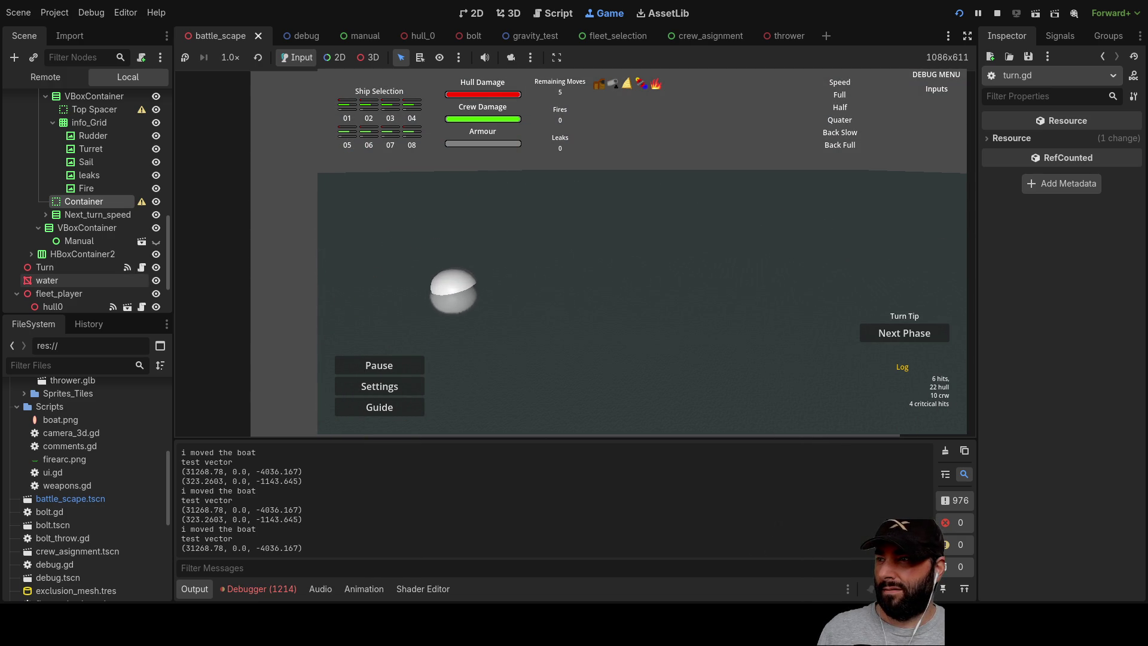
Hide the water node, turn camera override off to view the ships, then stop the game.
{"action": "left_click", "coordinate": [156, 281]}
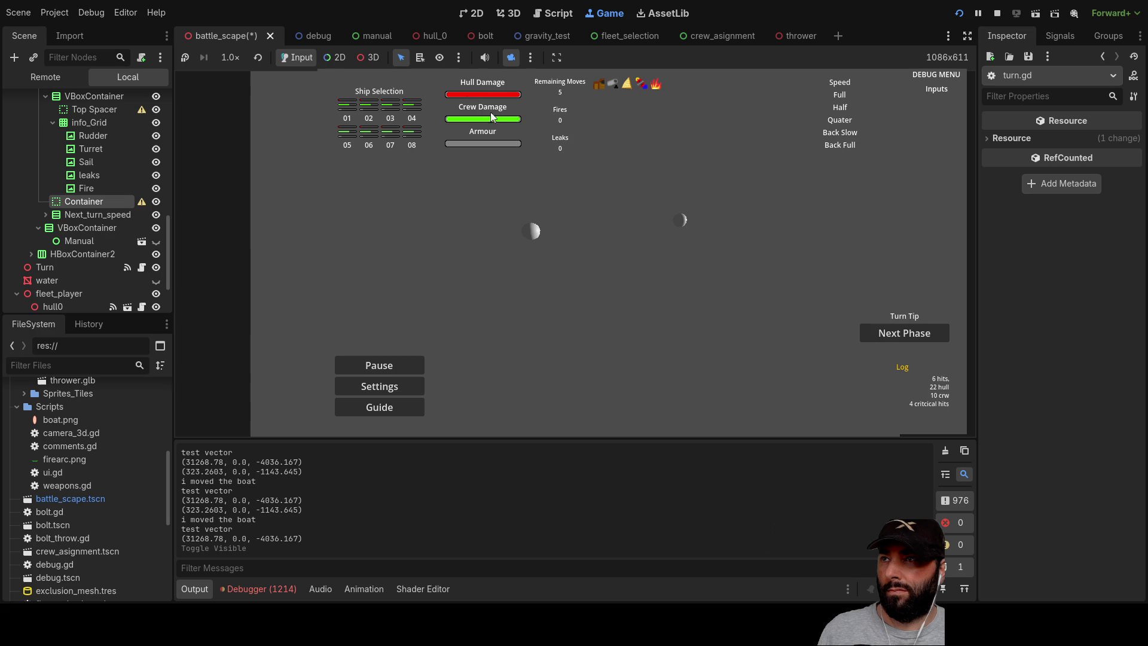
{"action": "left_click", "coordinate": [511, 59]}
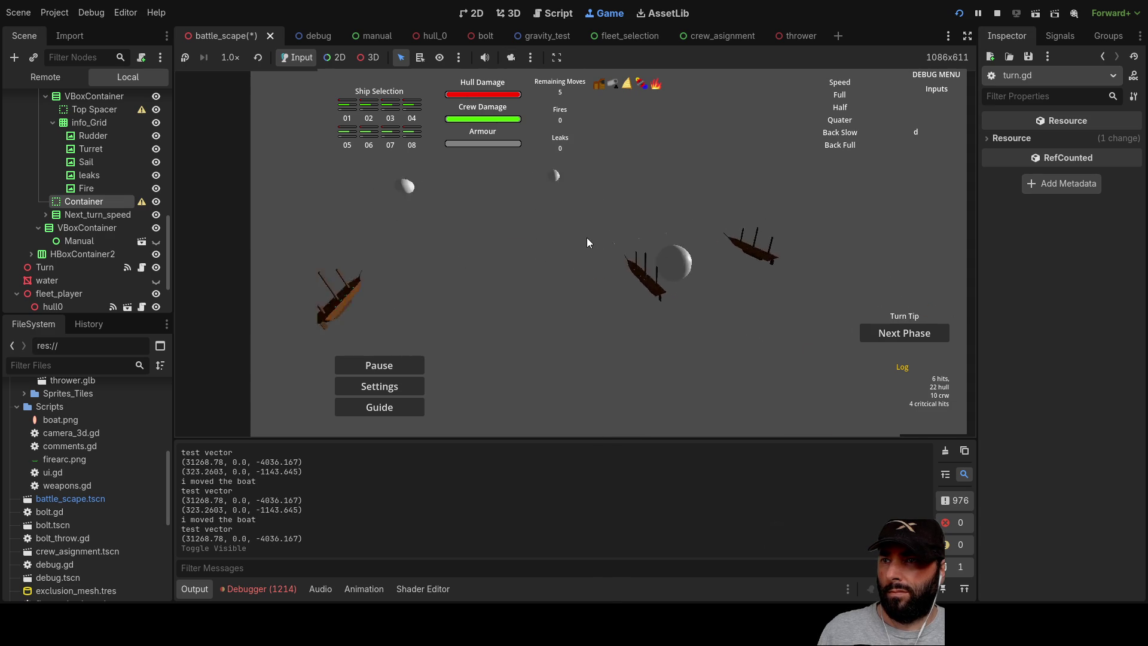
{"action": "key", "text": "a"}
{"action": "key", "text": "w"}
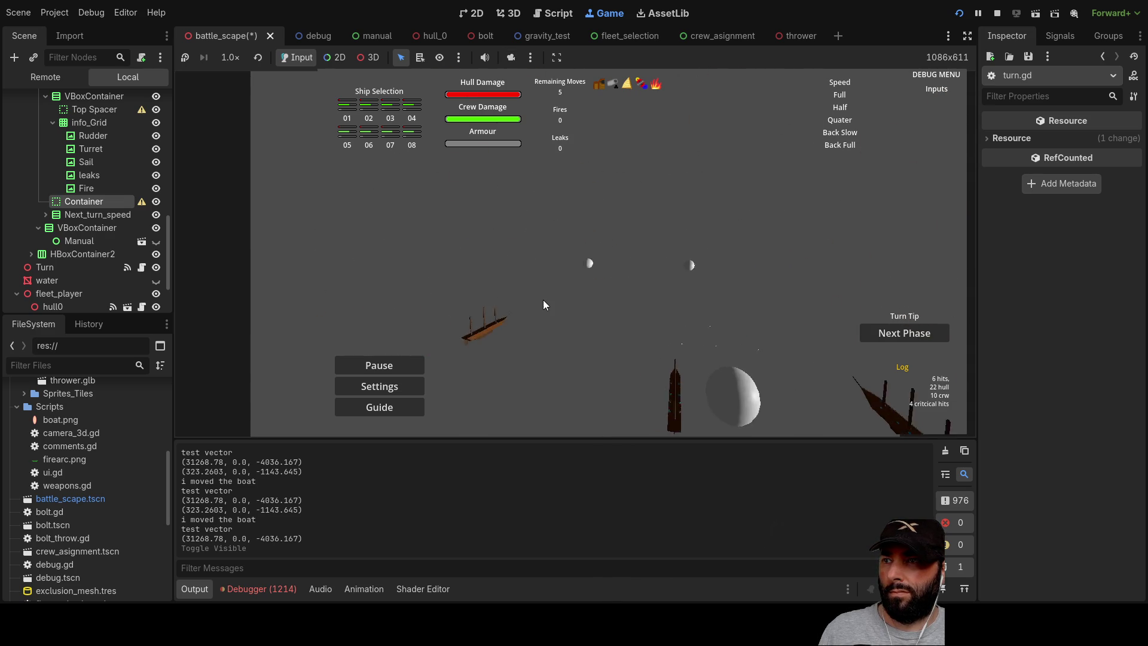
{"action": "left_click", "coordinate": [999, 14]}
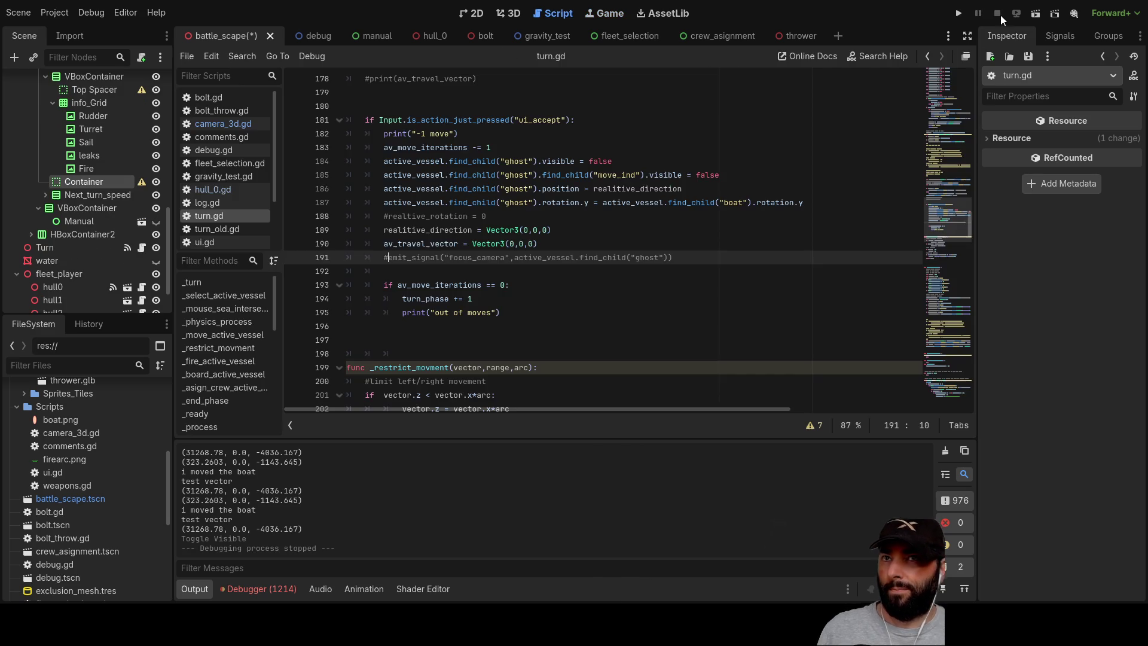
In the 3D view, select hull0 in the Scene tree and frame it.
{"action": "scroll", "coordinate": [509, 261], "scroll_direction": "up", "scroll_amount": 10}
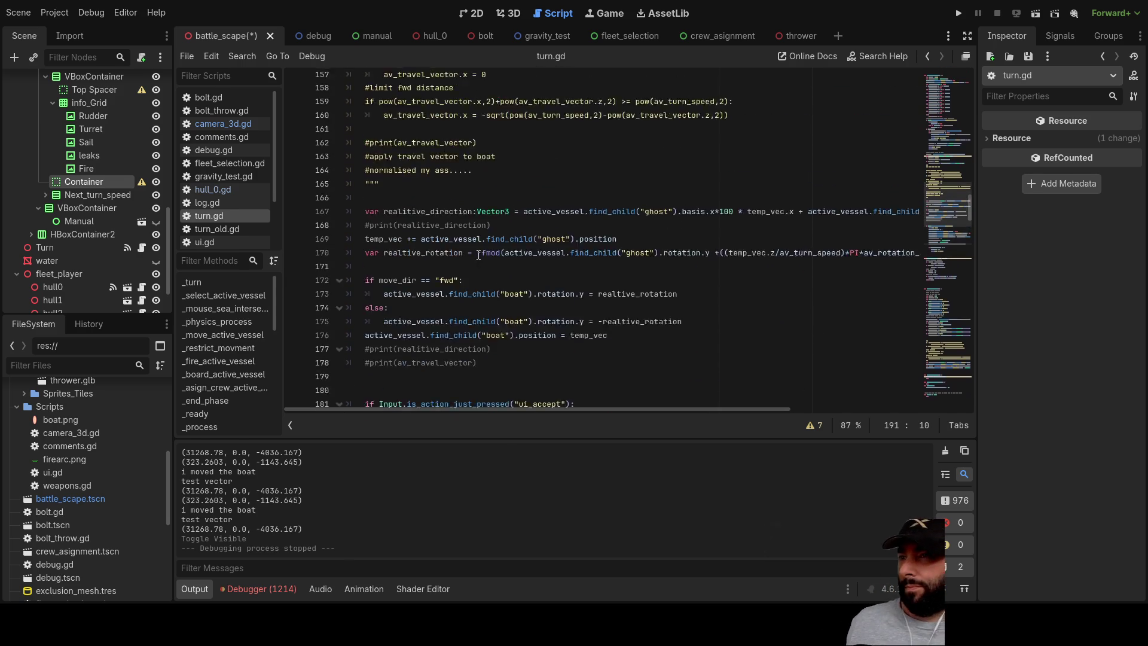
{"action": "scroll", "coordinate": [479, 255], "scroll_direction": "up", "scroll_amount": 8}
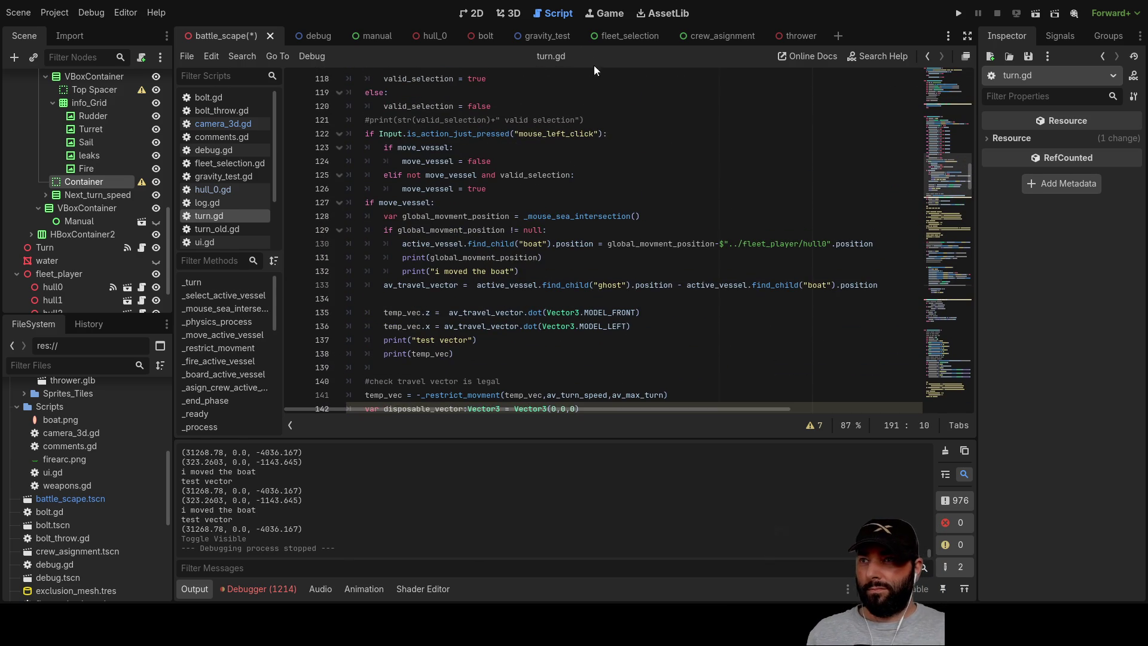
{"action": "left_click", "coordinate": [508, 13]}
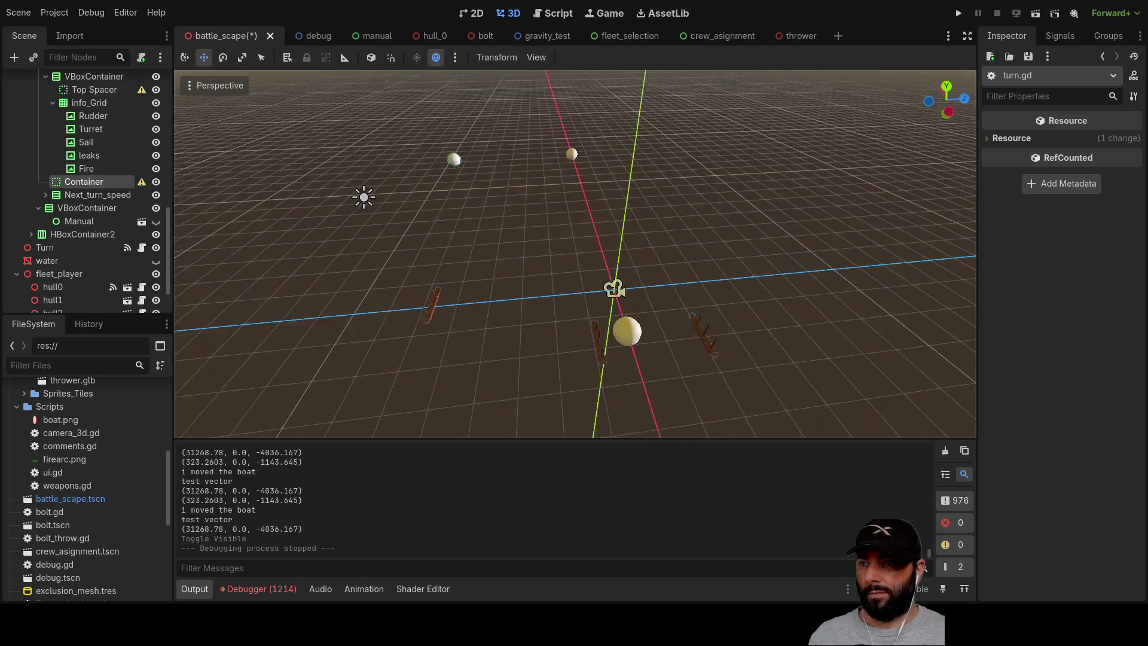
{"action": "left_click_drag", "start_coordinate": [577, 270], "coordinate": [553, 258]}
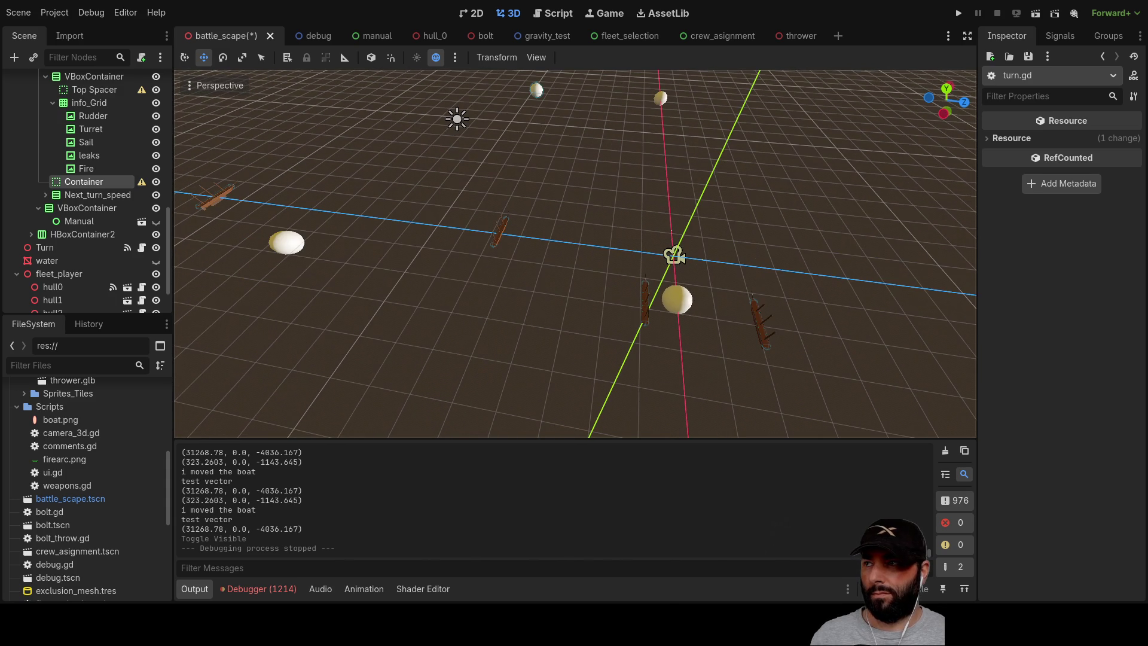
{"action": "left_click", "coordinate": [43, 287]}
{"action": "key", "text": "f"}
Drag hull0 along Z to about -201, then save and run the scene.
{"action": "mouse_move", "coordinate": [656, 266]}
{"action": "left_mouse_down"}
{"action": "mouse_move", "coordinate": [738, 302]}
{"action": "mouse_move", "coordinate": [708, 270]}
{"action": "left_mouse_up"}
{"action": "mouse_move", "coordinate": [699, 221]}
{"action": "left_mouse_down"}
{"action": "mouse_move", "coordinate": [801, 161]}
{"action": "mouse_move", "coordinate": [791, 177]}
{"action": "mouse_move", "coordinate": [806, 174]}
{"action": "mouse_move", "coordinate": [717, 151]}
{"action": "mouse_move", "coordinate": [834, 235]}
{"action": "left_mouse_up"}
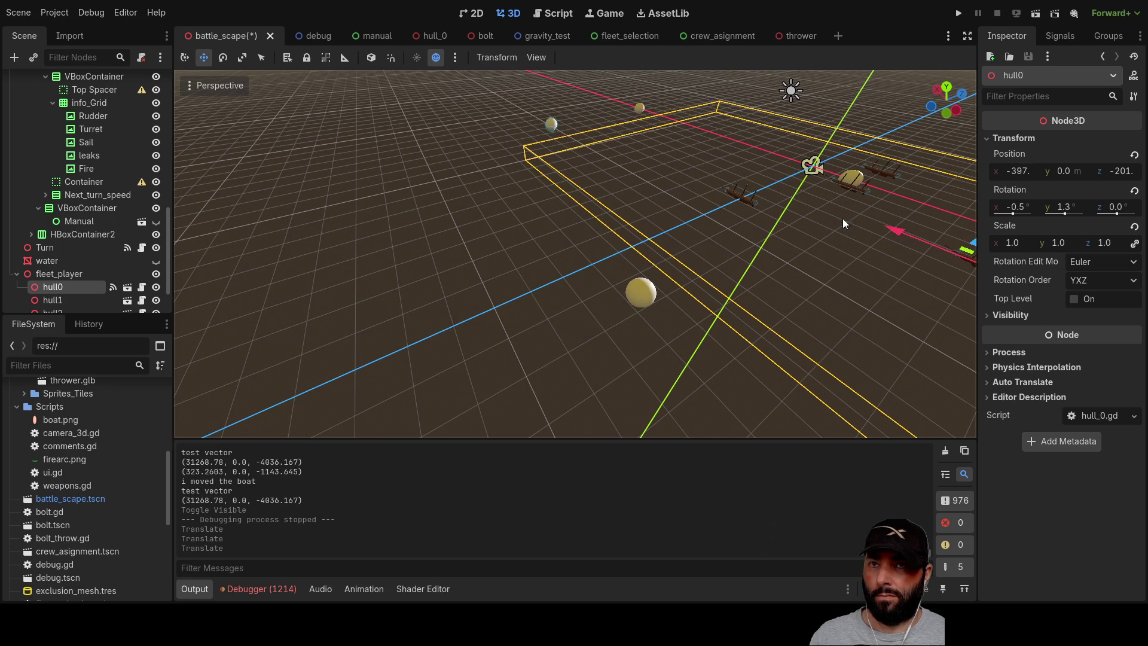
{"action": "left_click", "coordinate": [959, 13]}
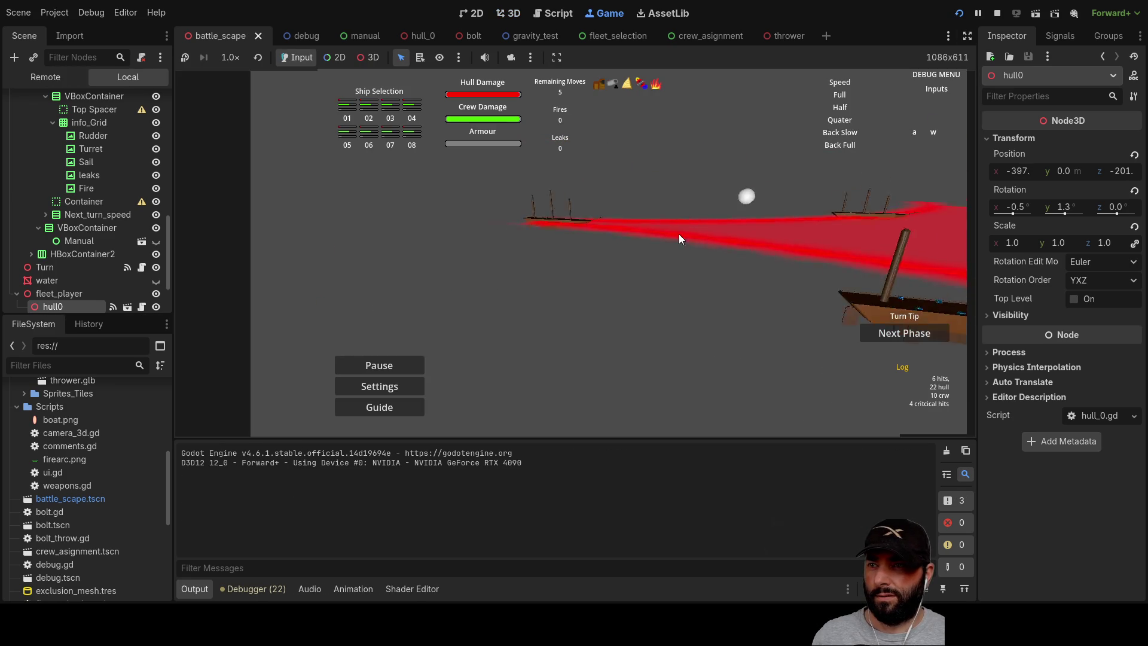
Show the water again, drag the ship's move target along the red arc, and stop with F8.
{"action": "scroll", "coordinate": [769, 220], "scroll_direction": "up", "scroll_amount": 2}
{"action": "key", "text": "q"}
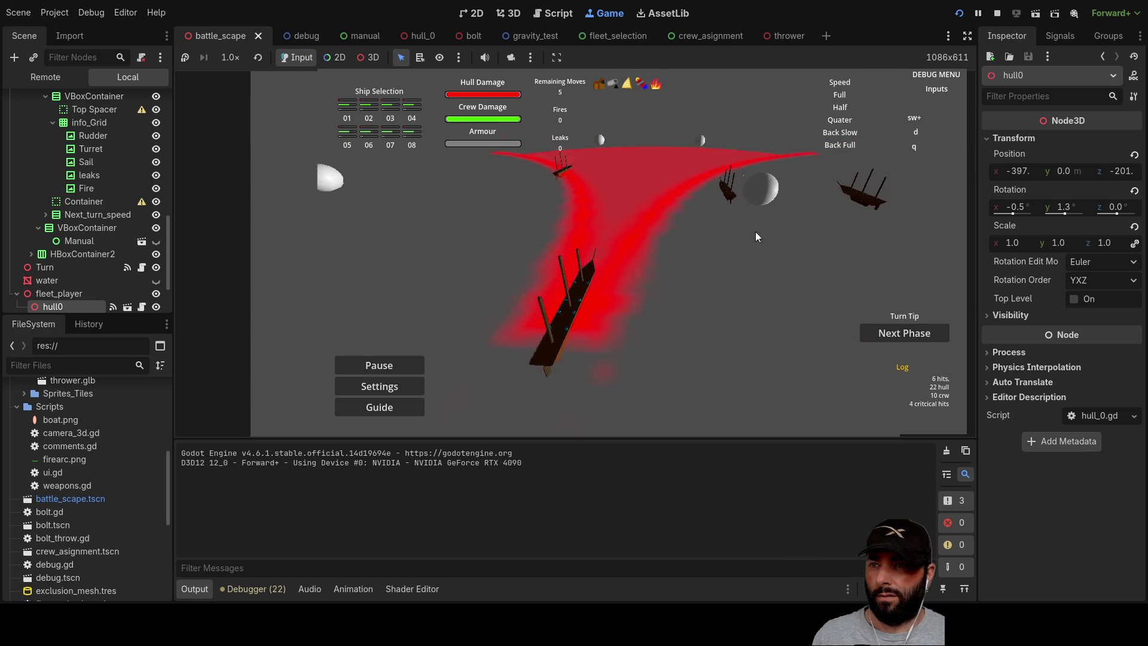
{"action": "left_click", "coordinate": [156, 280]}
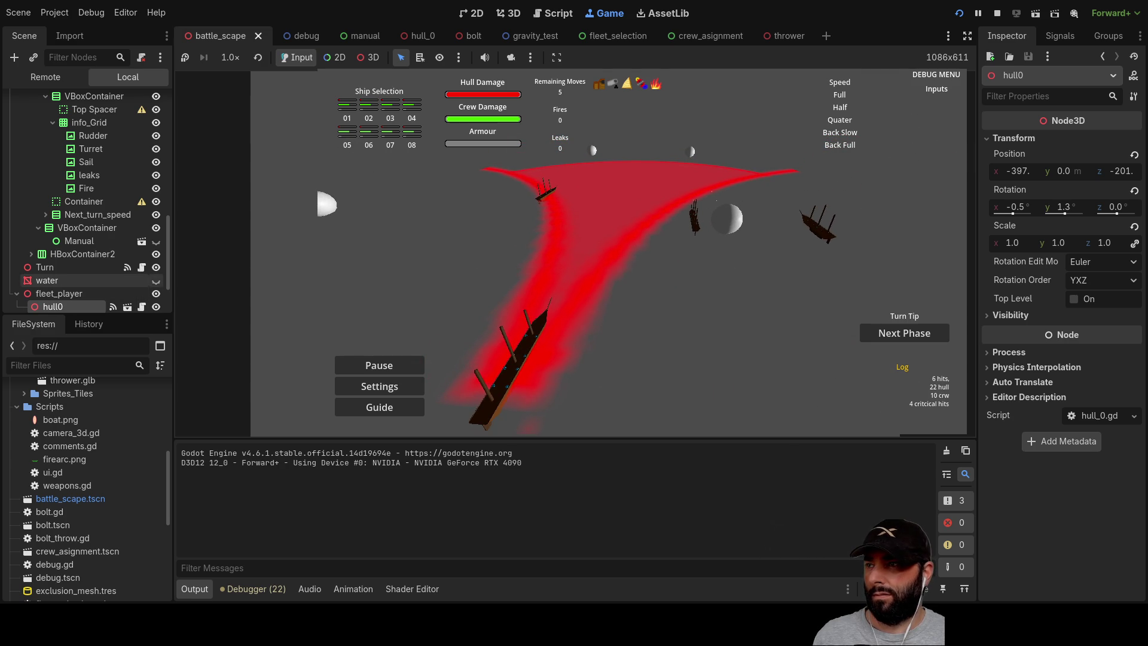
{"action": "mouse_move", "coordinate": [533, 357]}
{"action": "left_mouse_down"}
{"action": "mouse_move", "coordinate": [523, 347]}
{"action": "mouse_move", "coordinate": [591, 242]}
{"action": "left_mouse_up"}
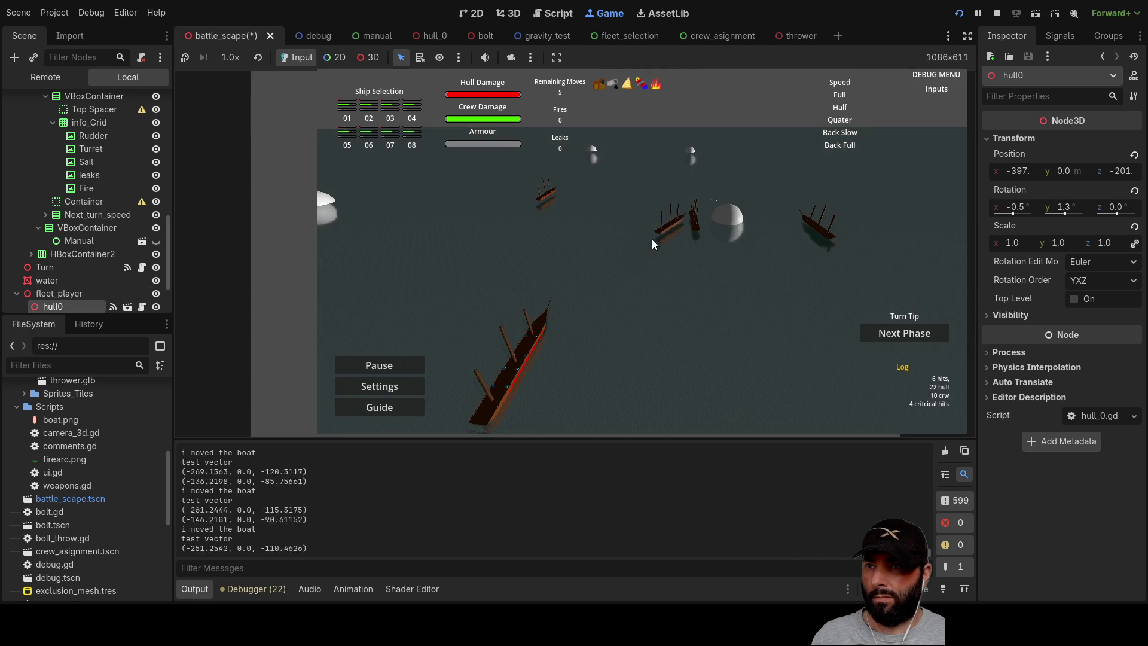
{"action": "left_click_drag", "start_coordinate": [613, 244], "coordinate": [567, 293]}
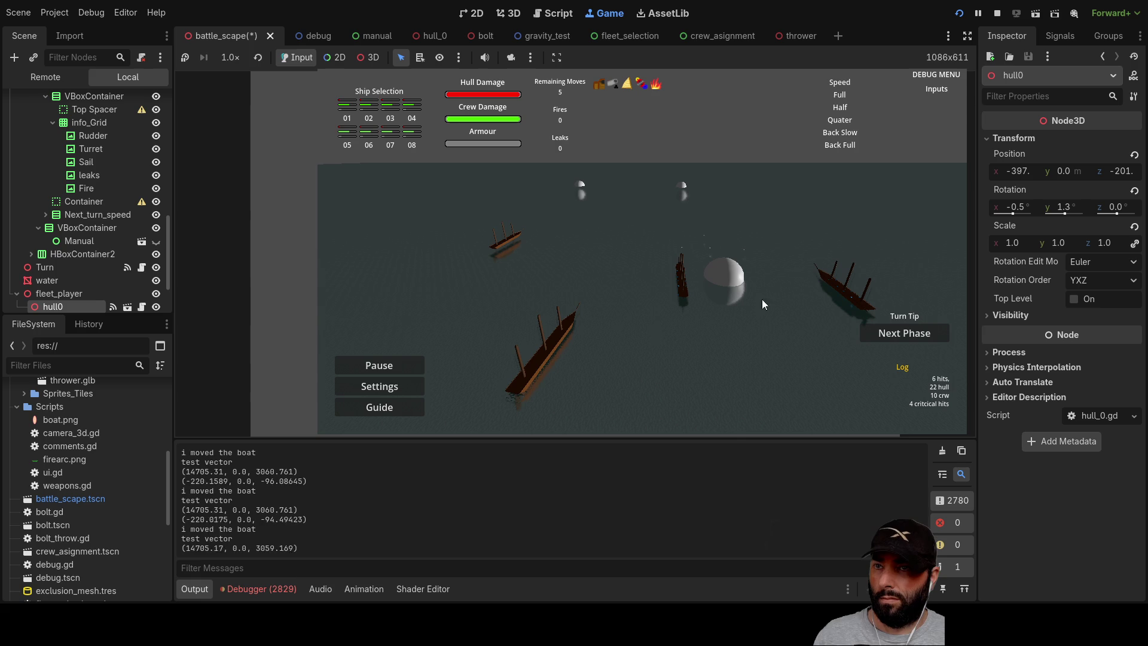
{"action": "key", "text": "F8"}
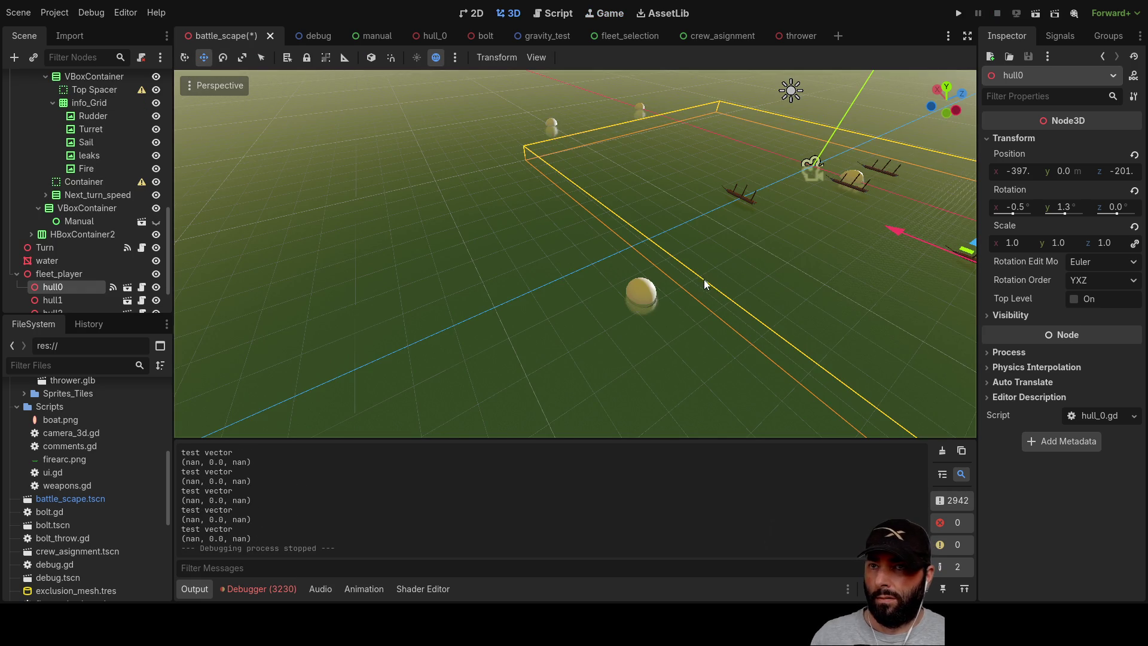
Rotate hull0 to about 113° around the Y axis with the Rotate tool.
{"action": "left_click_drag", "start_coordinate": [778, 288], "coordinate": [598, 281]}
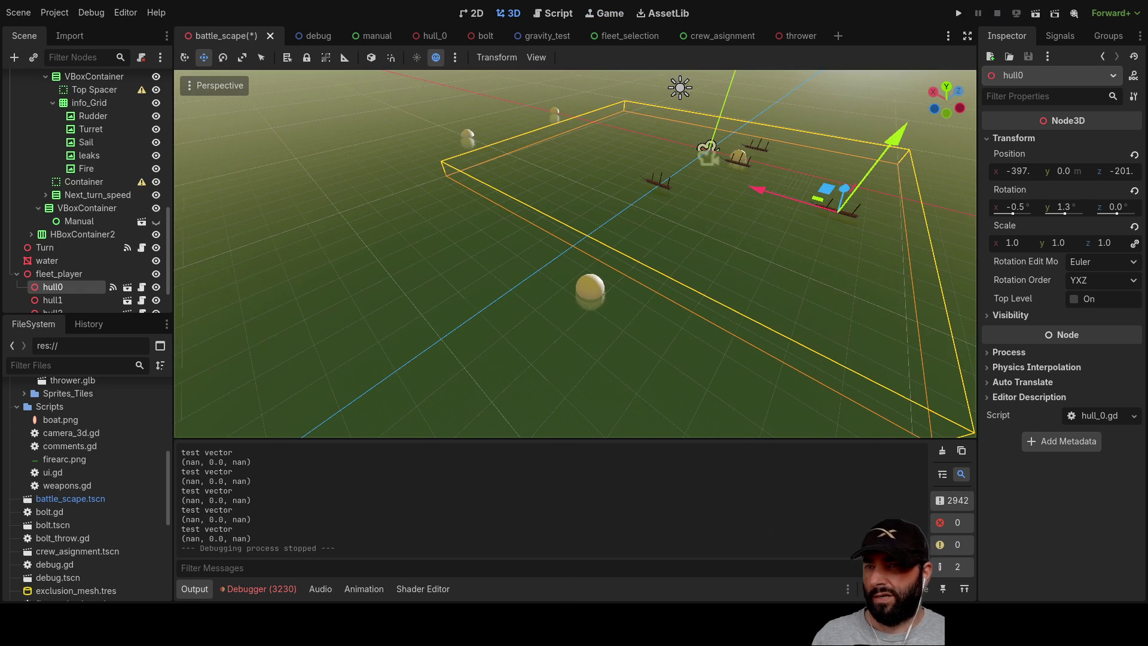
{"action": "left_click", "coordinate": [228, 60]}
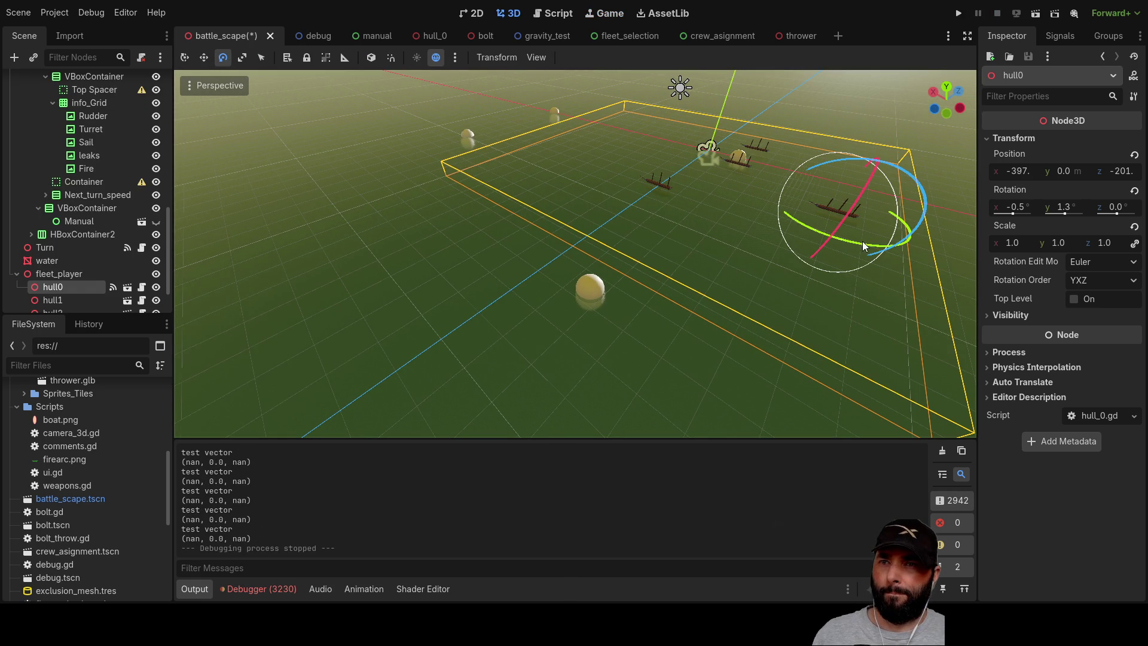
{"action": "mouse_move", "coordinate": [850, 241]}
{"action": "left_mouse_down"}
{"action": "mouse_move", "coordinate": [914, 215]}
{"action": "mouse_move", "coordinate": [899, 174]}
{"action": "left_mouse_up"}
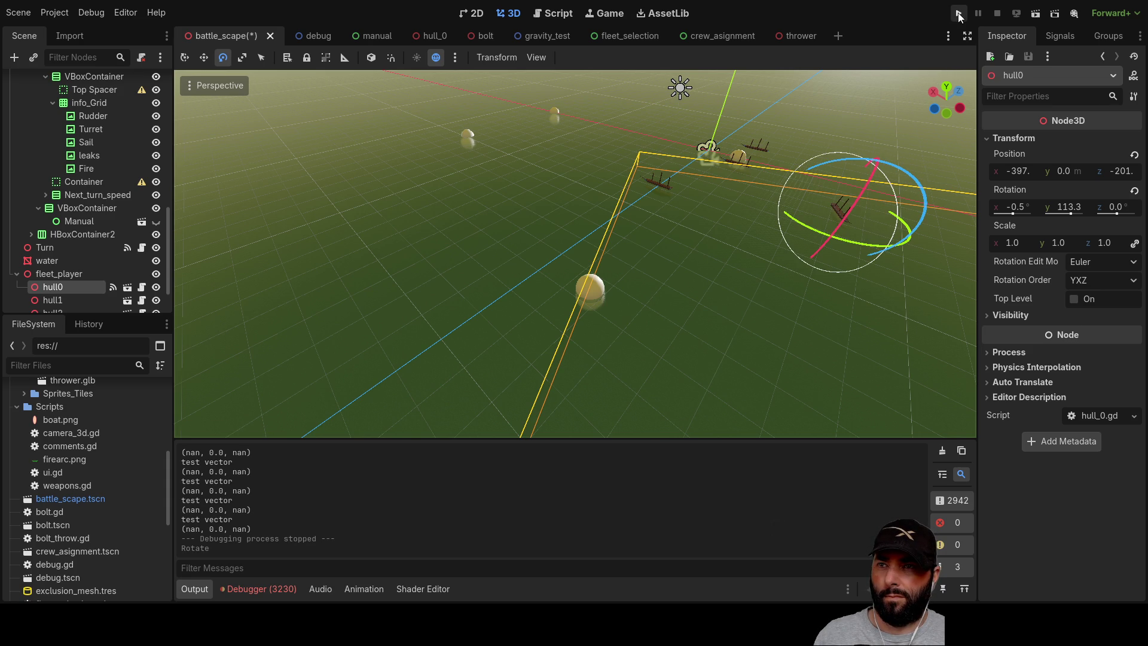
Run the game, pick the rotated ship to plan a move, then stop with F8.
{"action": "left_click", "coordinate": [959, 13]}
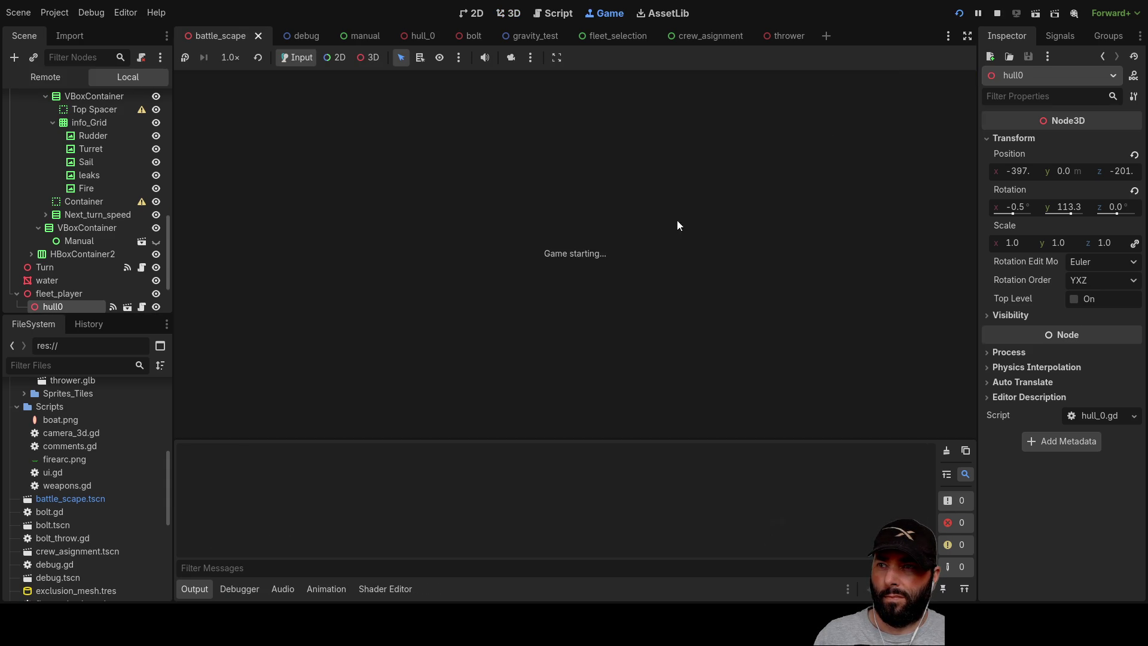
{"action": "key", "text": "d"}
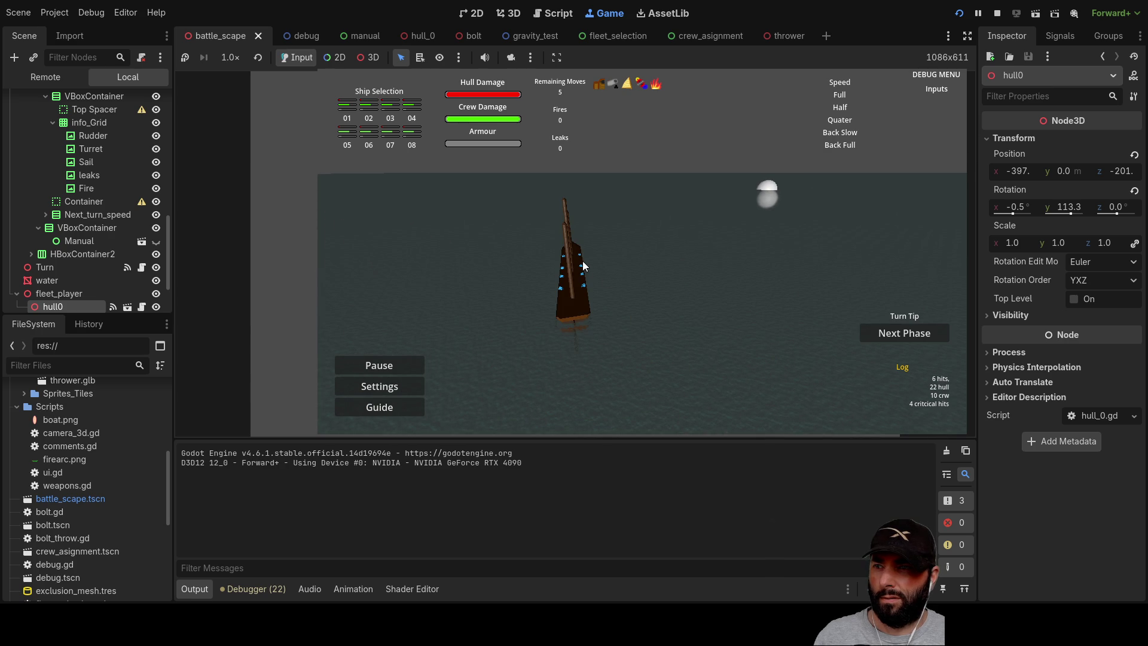
{"action": "left_click", "coordinate": [578, 264]}
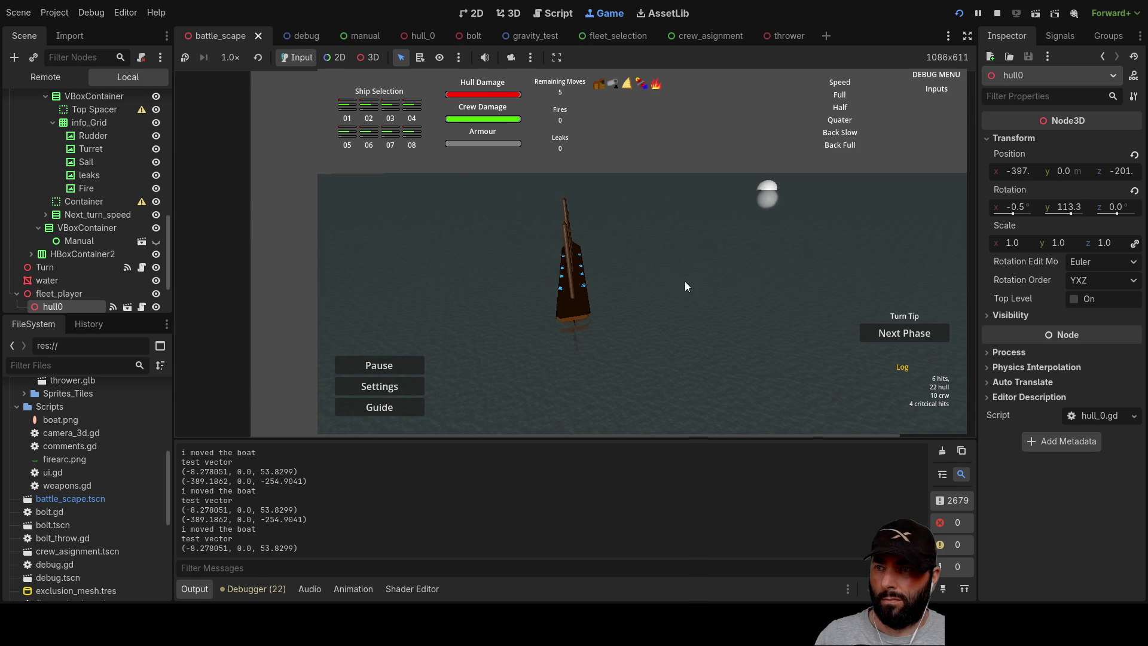
{"action": "key", "text": "a"}
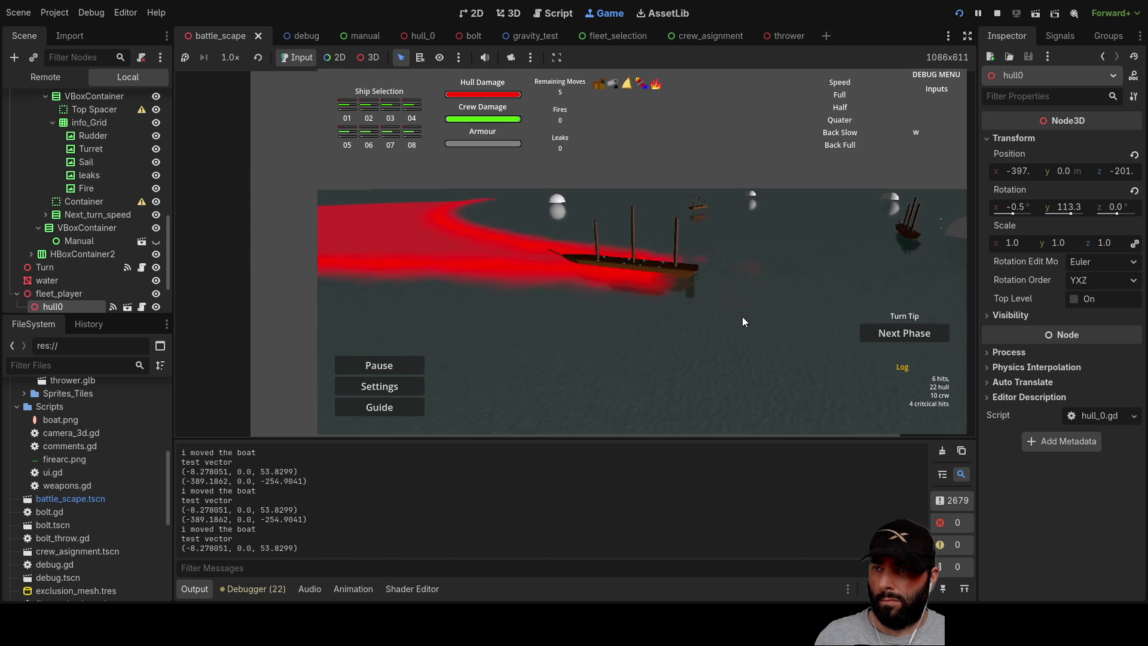
{"action": "key", "text": "F8"}
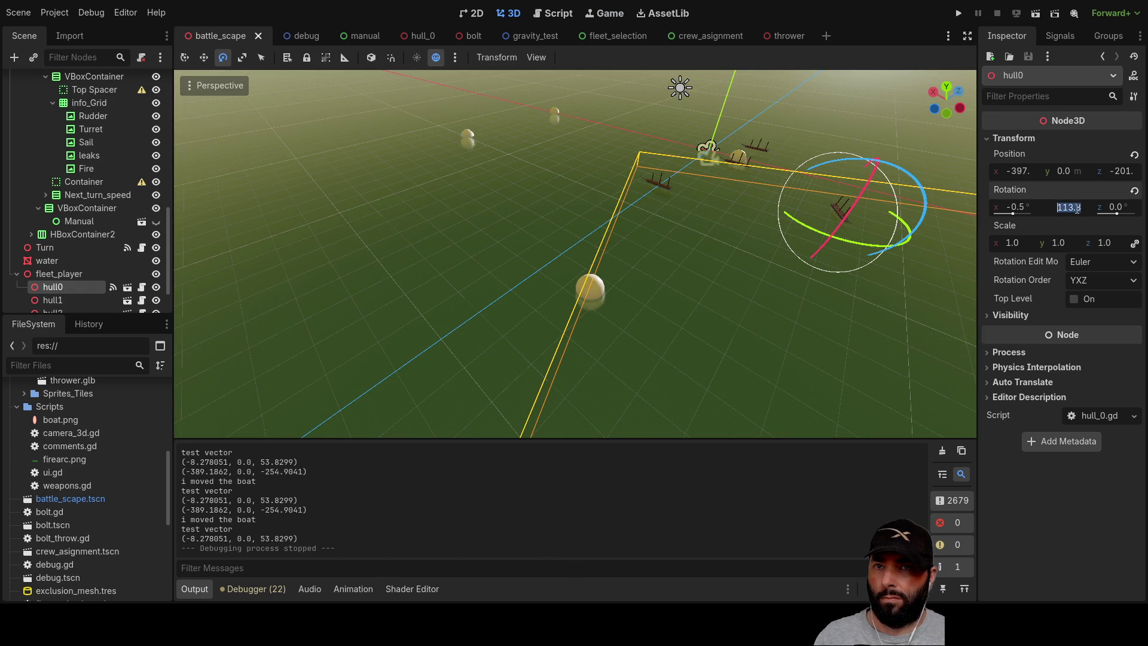
Set hull0's Y and X rotation to 0 in the Inspector and run the game again.
{"action": "type", "text": "0"}
{"action": "key", "text": "Return"}
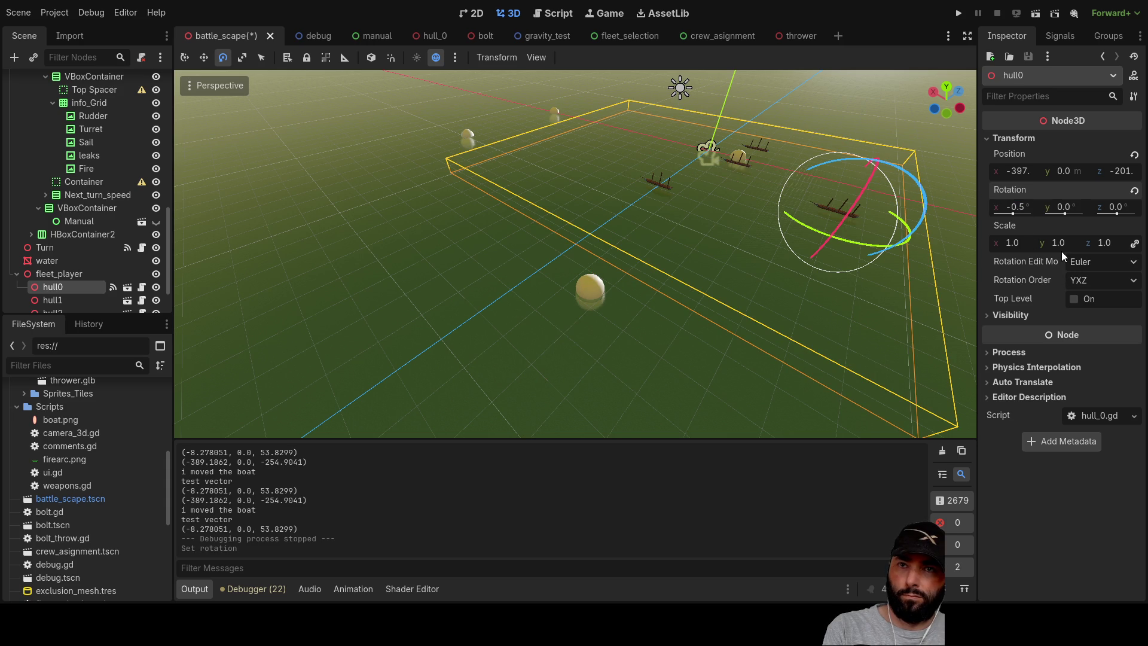
{"action": "left_click", "coordinate": [1017, 206]}
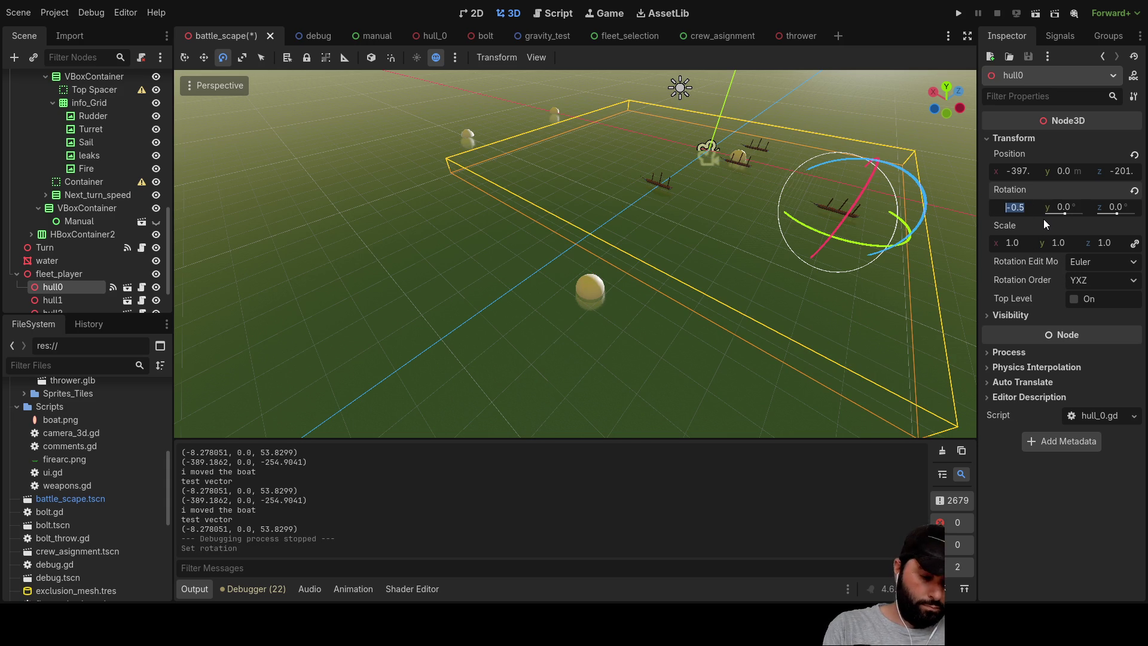
{"action": "type", "text": "0"}
{"action": "key", "text": "Return"}
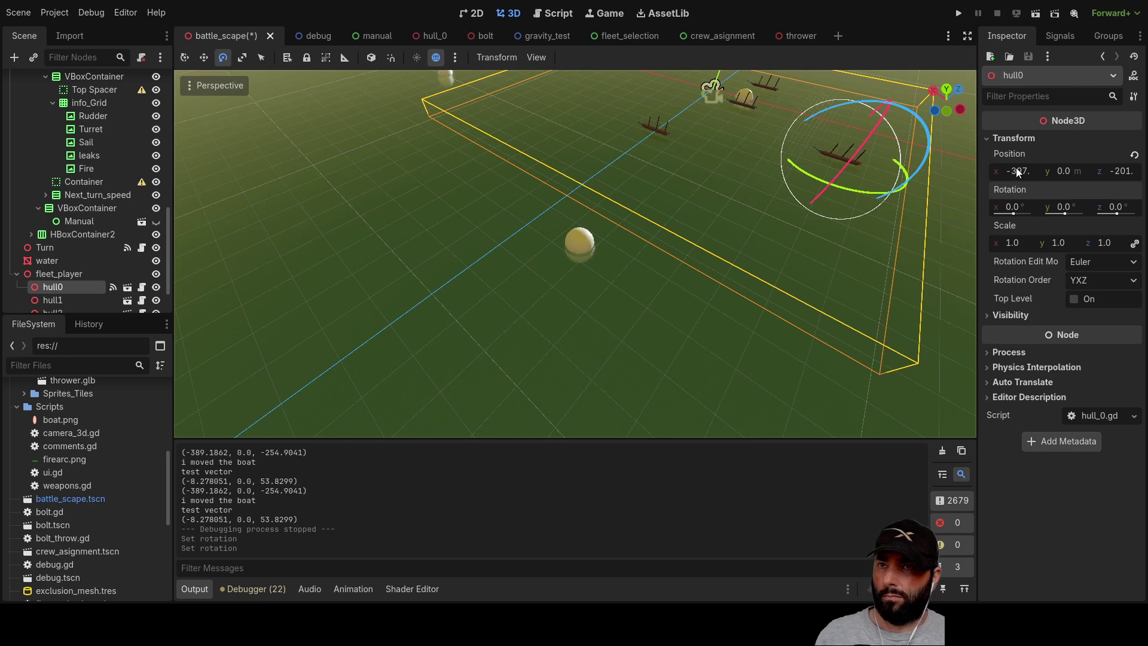
{"action": "left_click", "coordinate": [956, 15]}
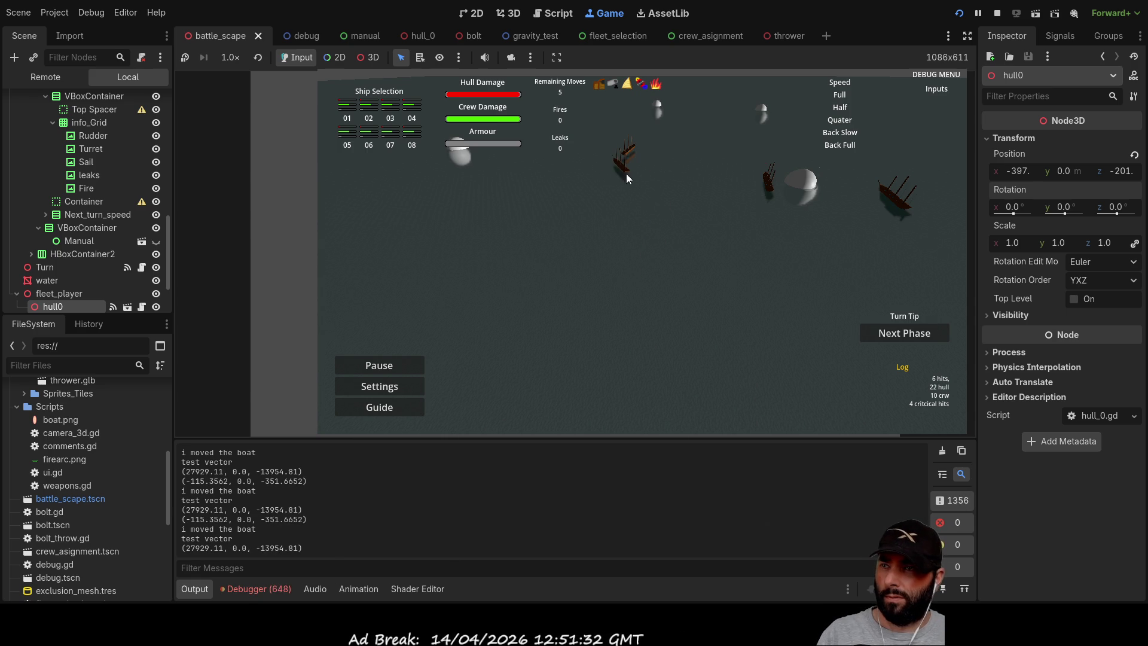
Confirm the ship's planned move across the water, then stop the game with F8.
{"action": "key", "text": "w"}
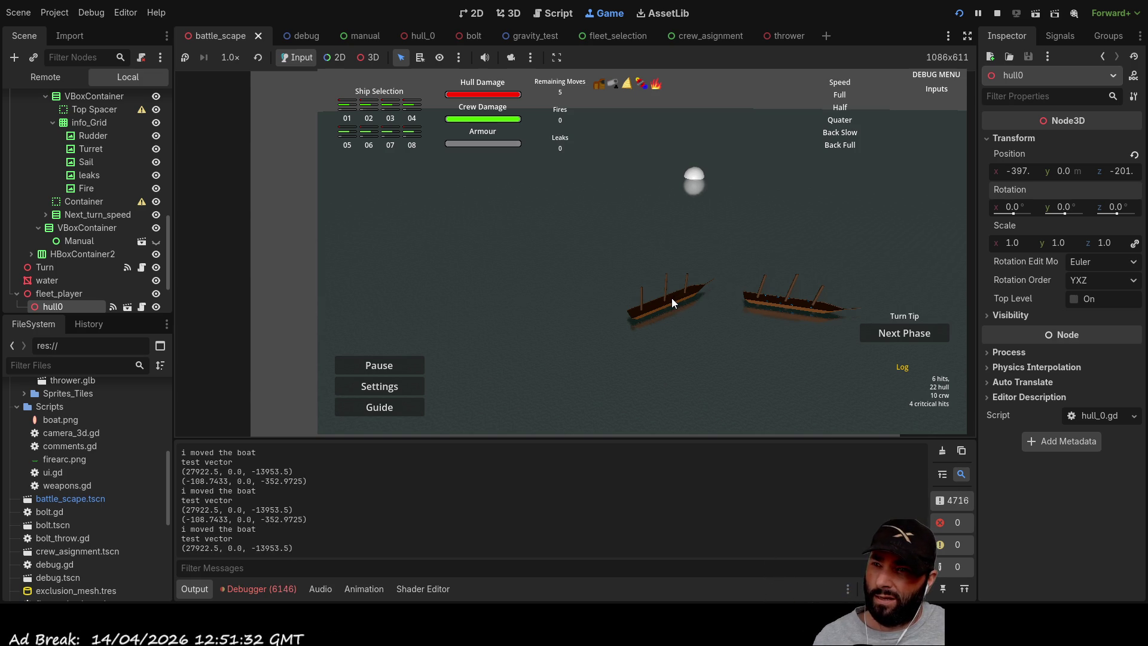
{"action": "left_click", "coordinate": [672, 298]}
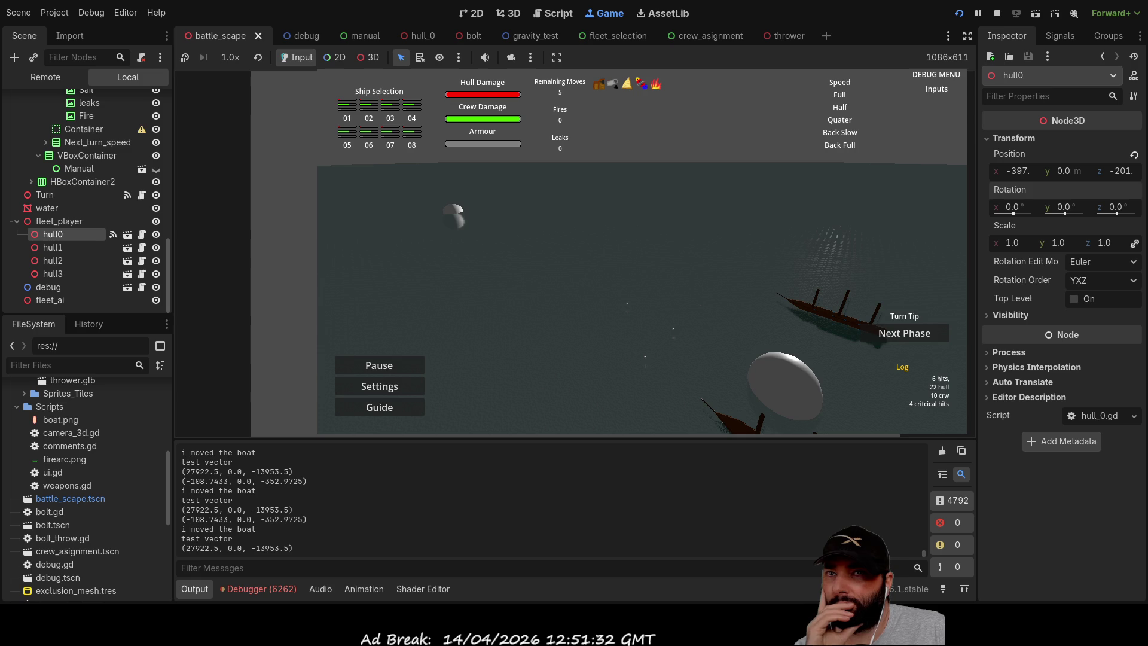
{"action": "key", "text": "F8"}
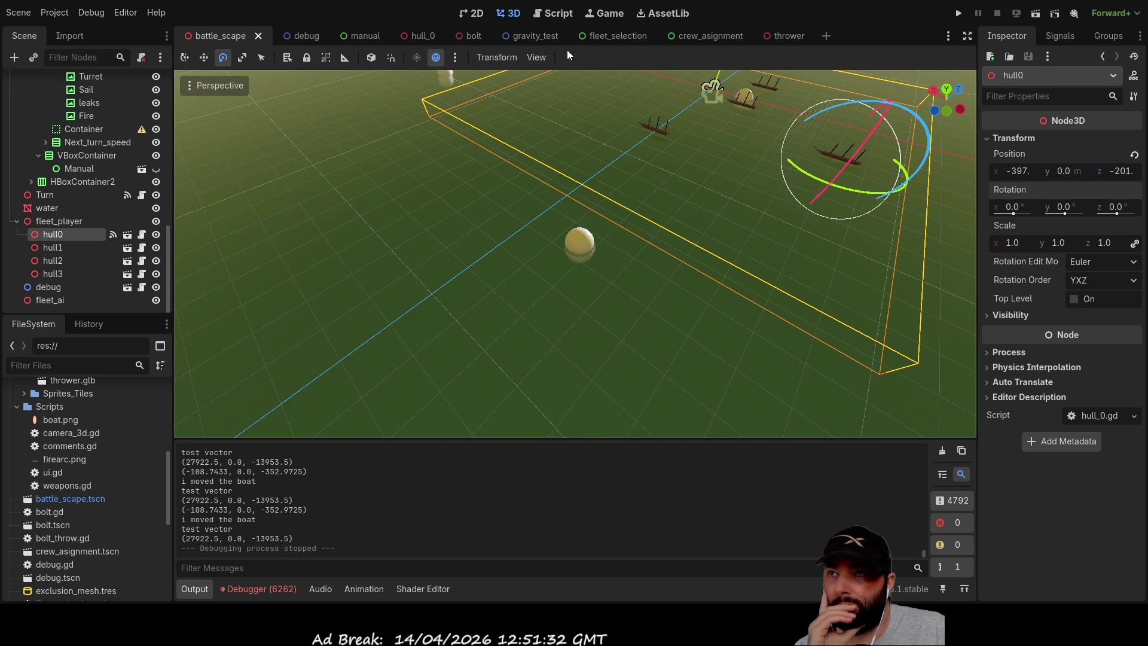
In turn.gd, inspect move_vessel, global_movment_position and the ghost lookup on line 133.
{"action": "left_click", "coordinate": [551, 13]}
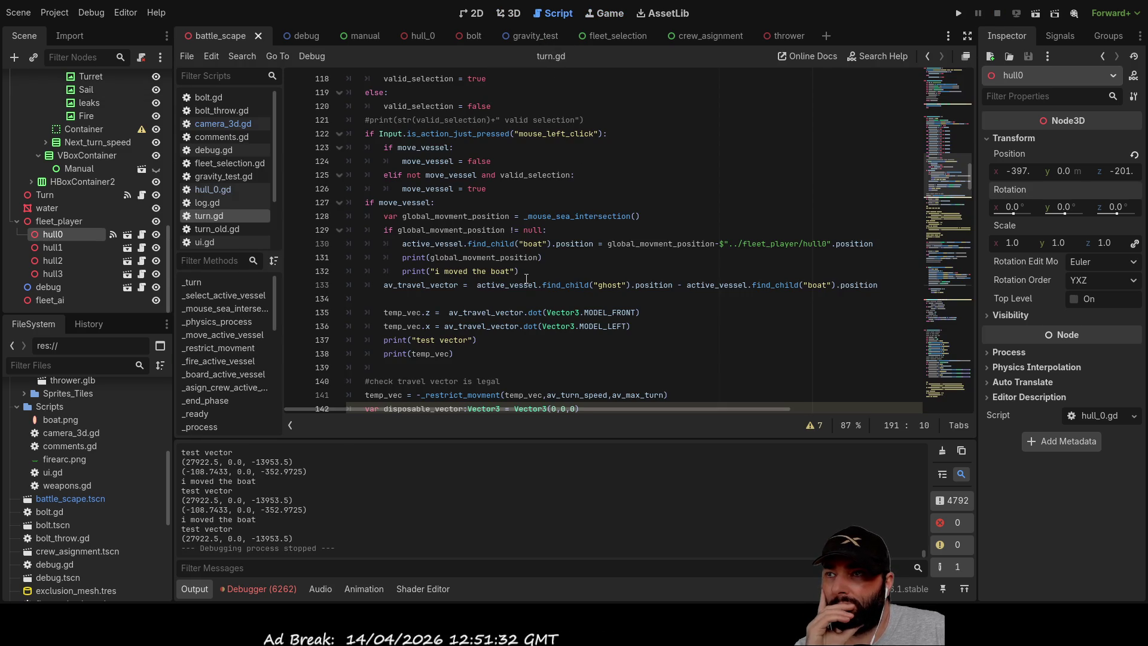
{"action": "scroll", "coordinate": [551, 286], "scroll_direction": "up", "scroll_amount": 5}
{"action": "scroll", "coordinate": [551, 286], "scroll_direction": "down", "scroll_amount": 4}
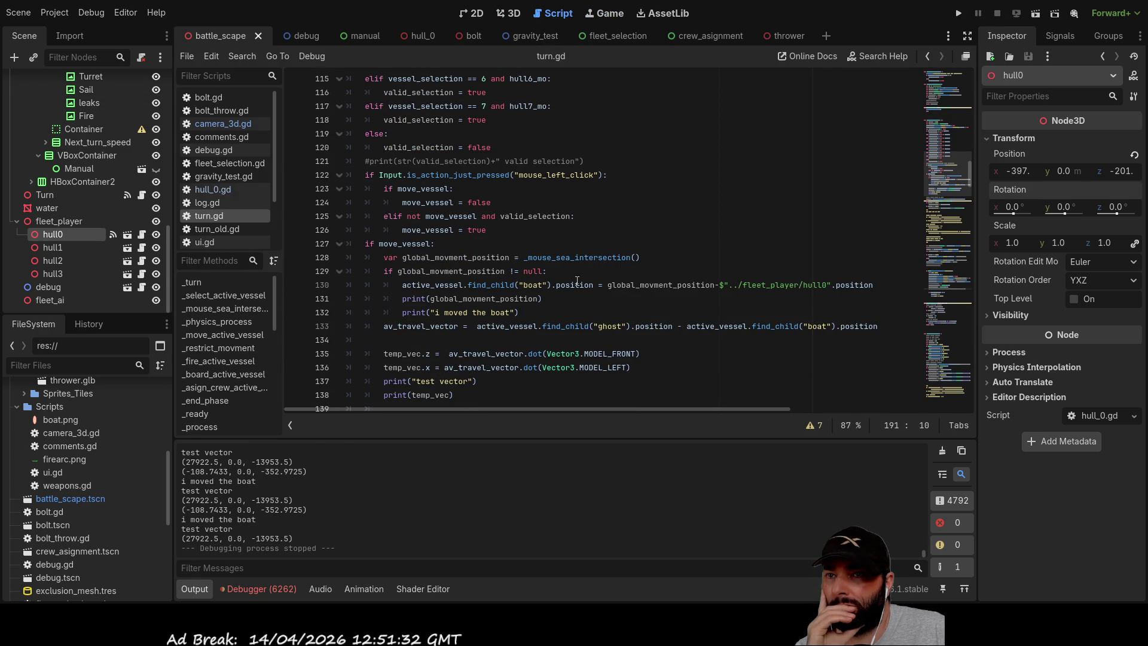
{"action": "double_click", "coordinate": [417, 243]}
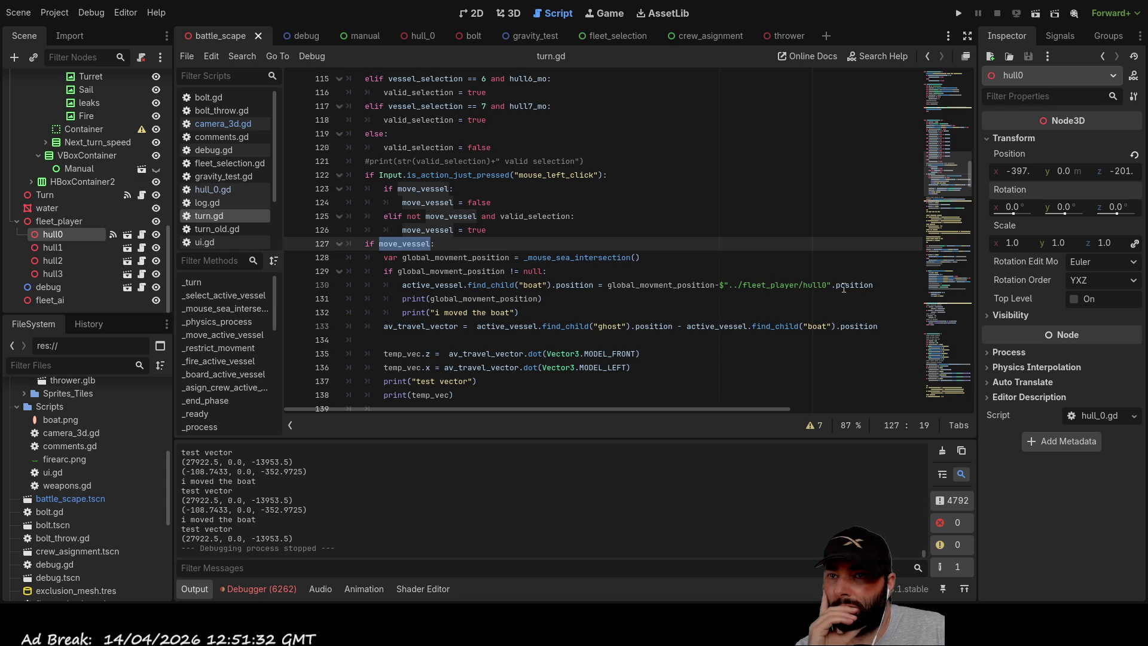
{"action": "double_click", "coordinate": [659, 286]}
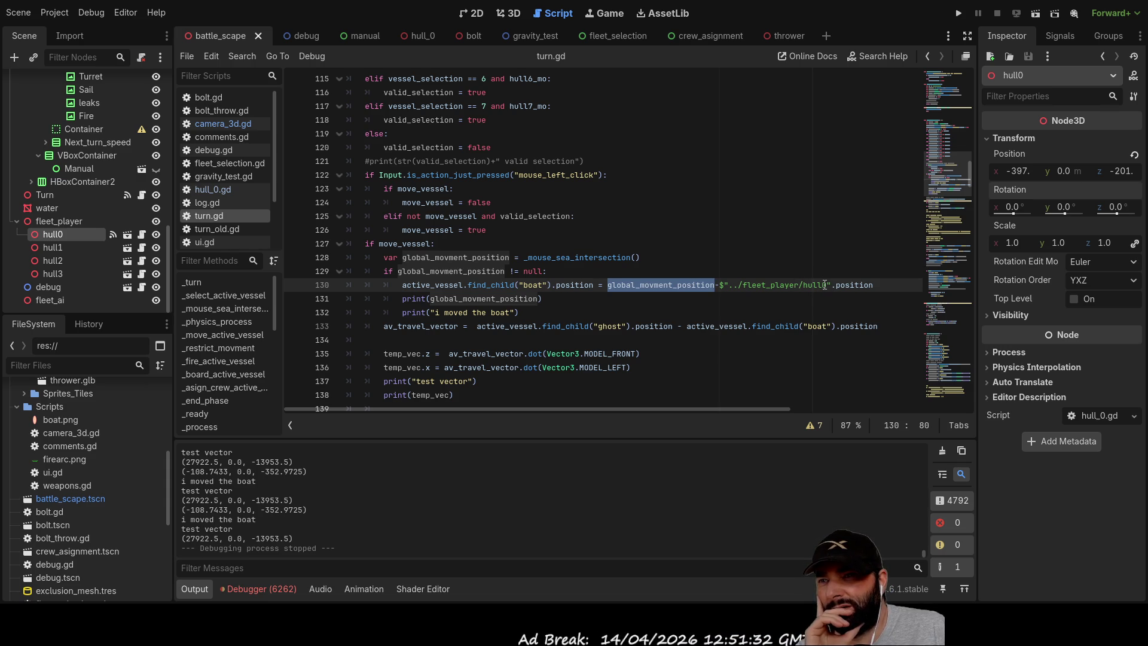
{"action": "left_click_drag", "start_coordinate": [633, 326], "coordinate": [556, 326]}
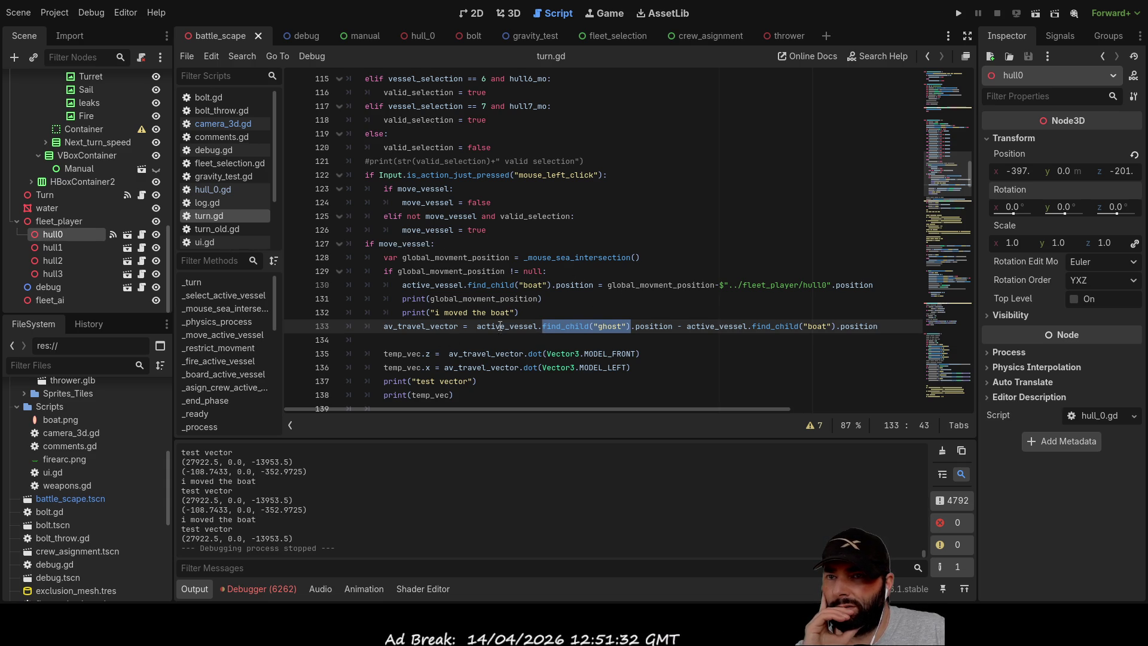
Review the ui_accept lines 182–186 that update move count and hide the ghost and indicator.
{"action": "scroll", "coordinate": [522, 281], "scroll_direction": "down", "scroll_amount": 3}
{"action": "scroll", "coordinate": [522, 281], "scroll_direction": "down", "scroll_amount": 3}
{"action": "scroll", "coordinate": [564, 265], "scroll_direction": "down", "scroll_amount": 6}
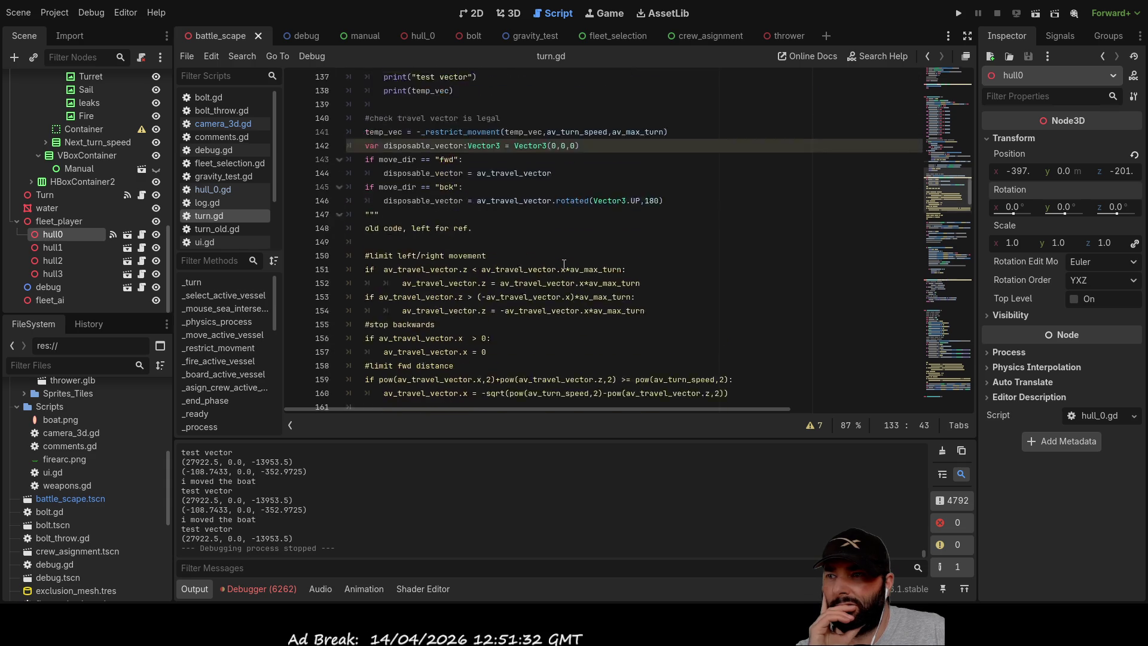
{"action": "scroll", "coordinate": [541, 287], "scroll_direction": "down", "scroll_amount": 2}
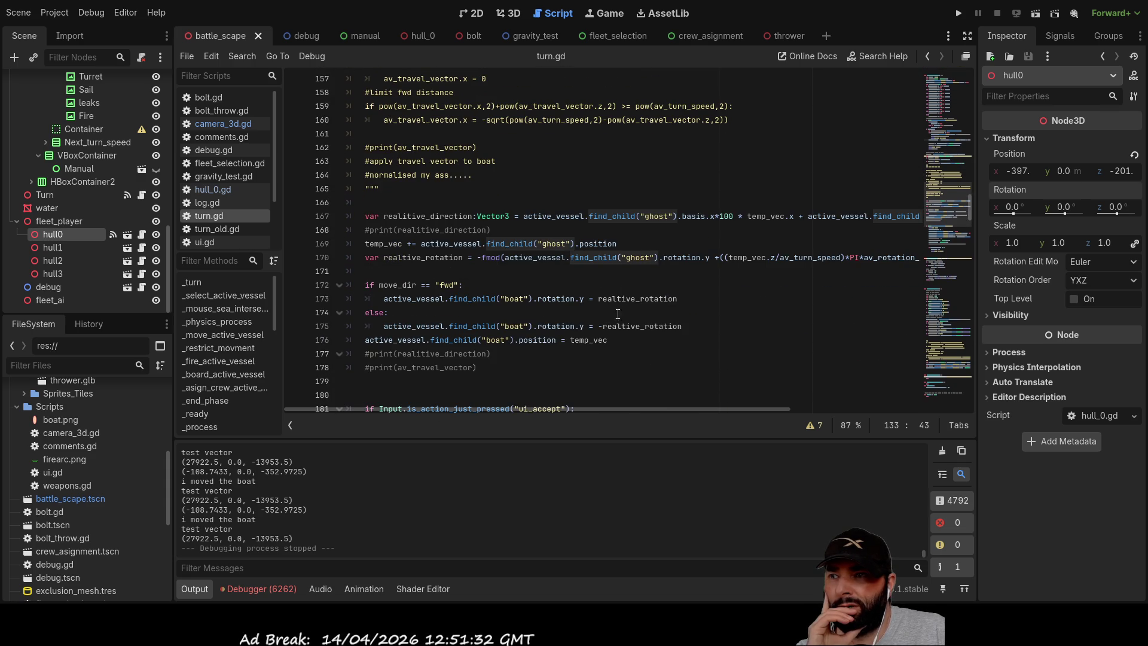
{"action": "scroll", "coordinate": [538, 291], "scroll_direction": "down", "scroll_amount": 5}
{"action": "left_click", "coordinate": [527, 229]}
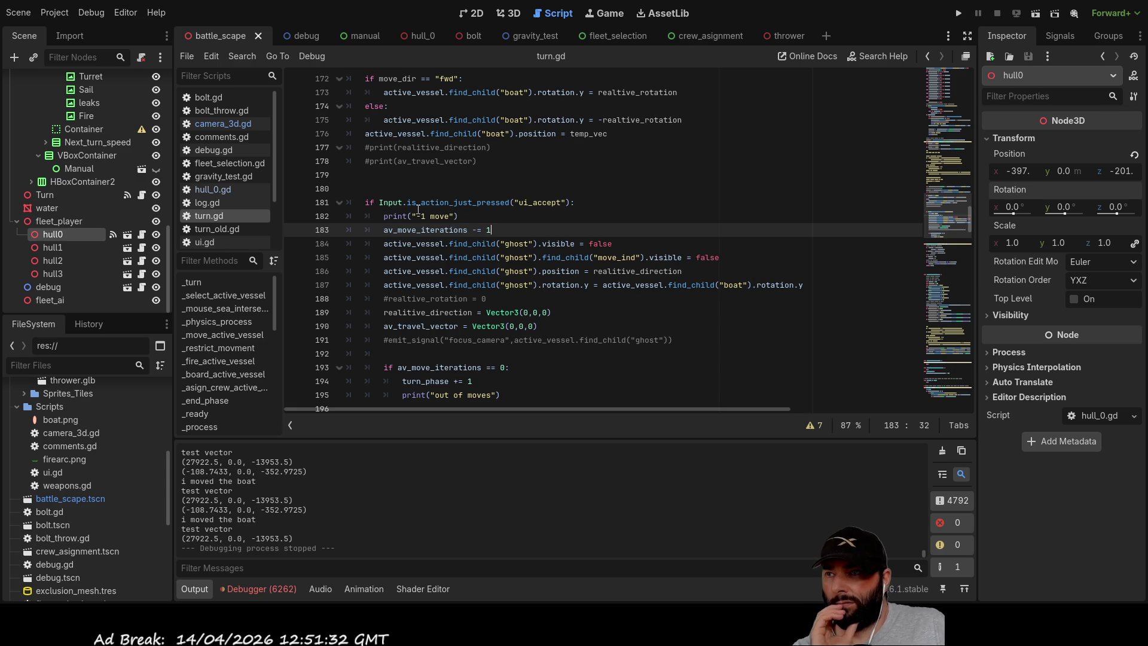
{"action": "left_click", "coordinate": [366, 216], "text": "shift"}
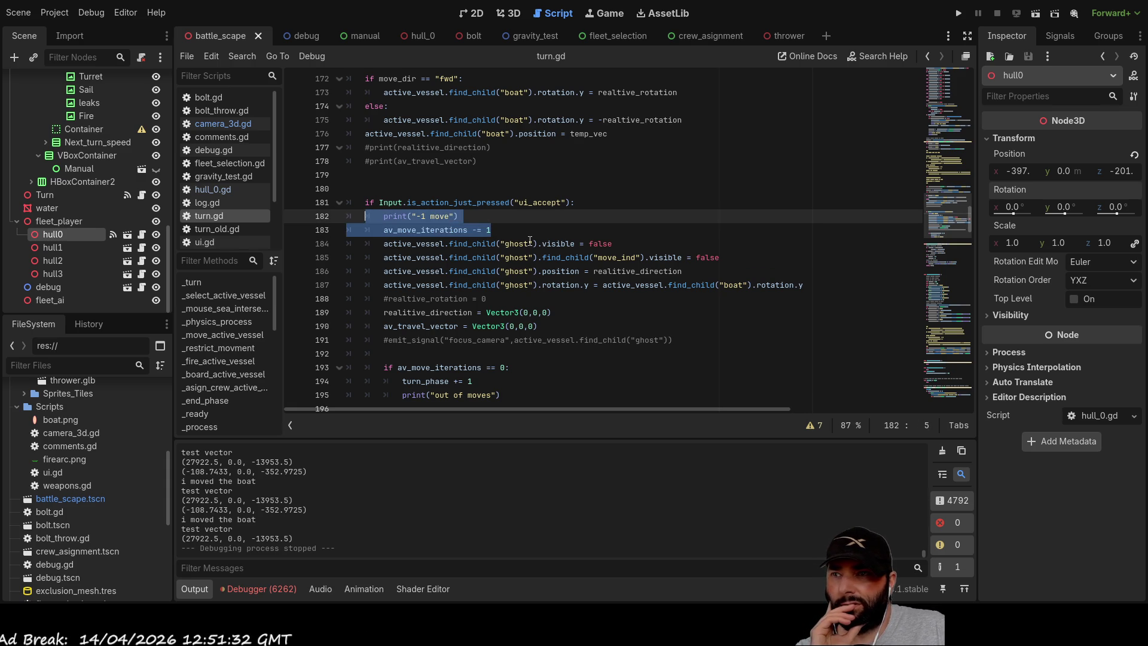
{"action": "left_click_drag", "start_coordinate": [612, 243], "coordinate": [386, 247]}
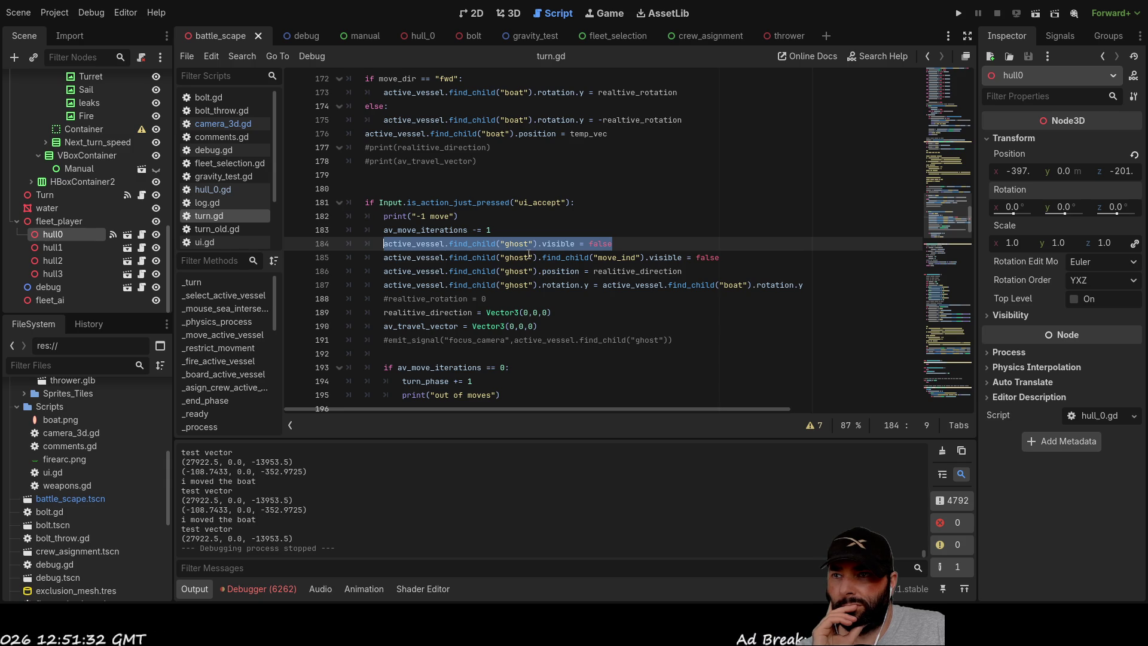
{"action": "left_click_drag", "start_coordinate": [723, 257], "coordinate": [381, 257]}
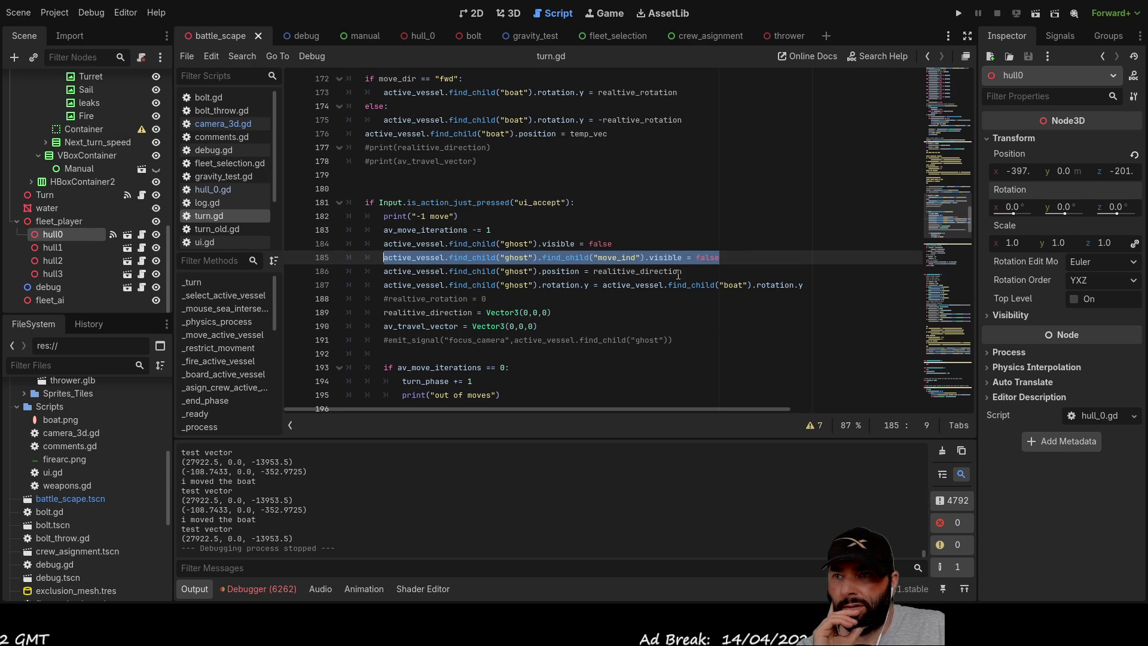
{"action": "left_click", "coordinate": [512, 271]}
Replace realtive_direction on line 186 with the boat node's position, fixing the 'postio' typo.
{"action": "double_click", "coordinate": [637, 271]}
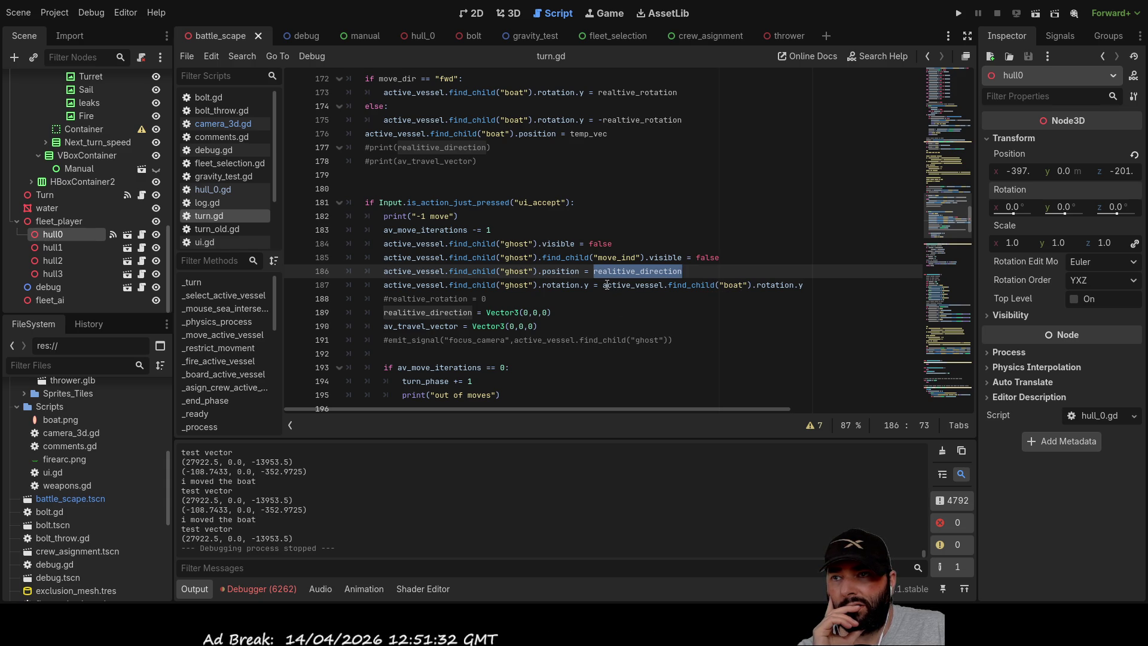
{"action": "mouse_move", "coordinate": [604, 285]}
{"action": "left_mouse_down"}
{"action": "mouse_move", "coordinate": [770, 292]}
{"action": "mouse_move", "coordinate": [753, 290]}
{"action": "left_mouse_up"}
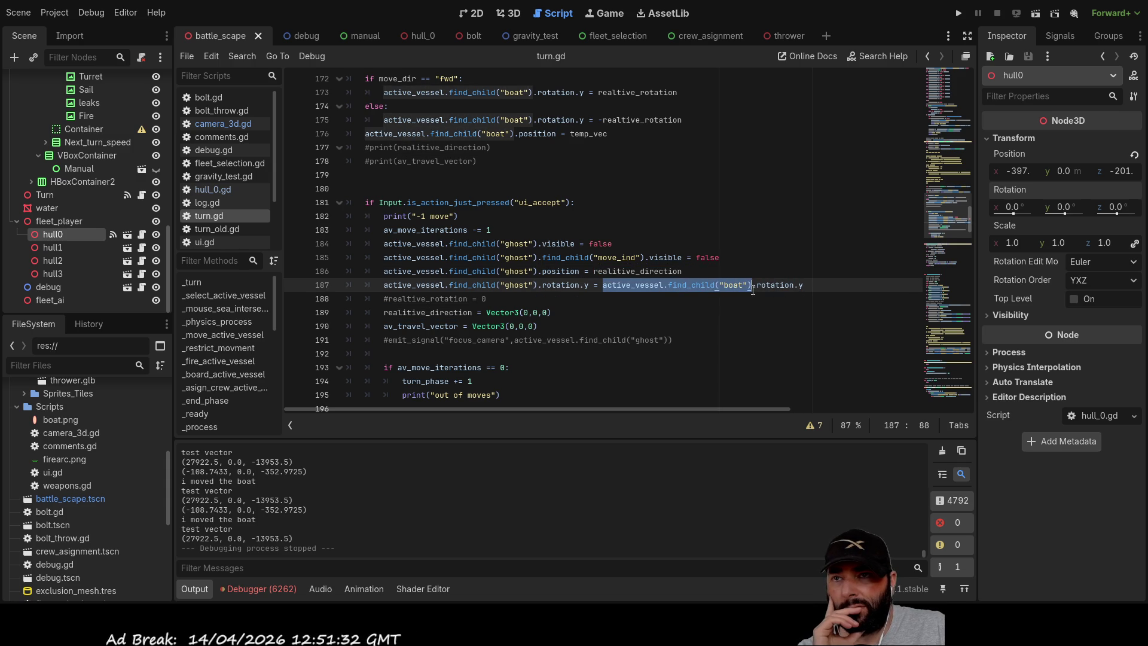
{"action": "key", "text": "ctrl+c"}
{"action": "double_click", "coordinate": [663, 271]}
{"action": "key", "text": "ctrl+v"}
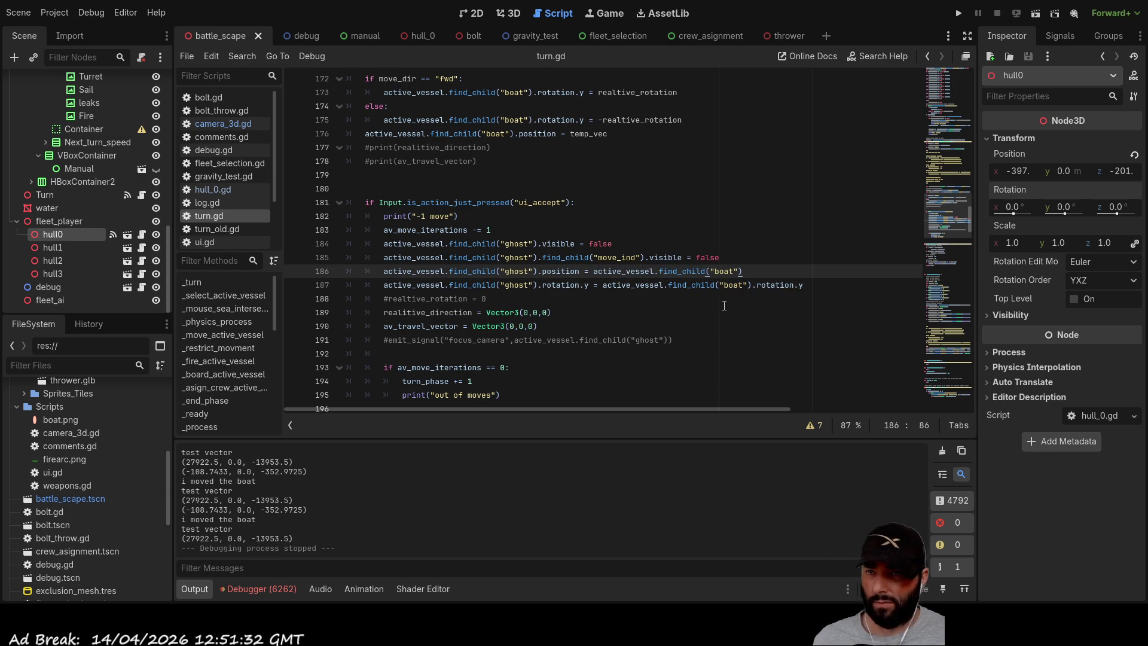
{"action": "type", "text": ".post"}
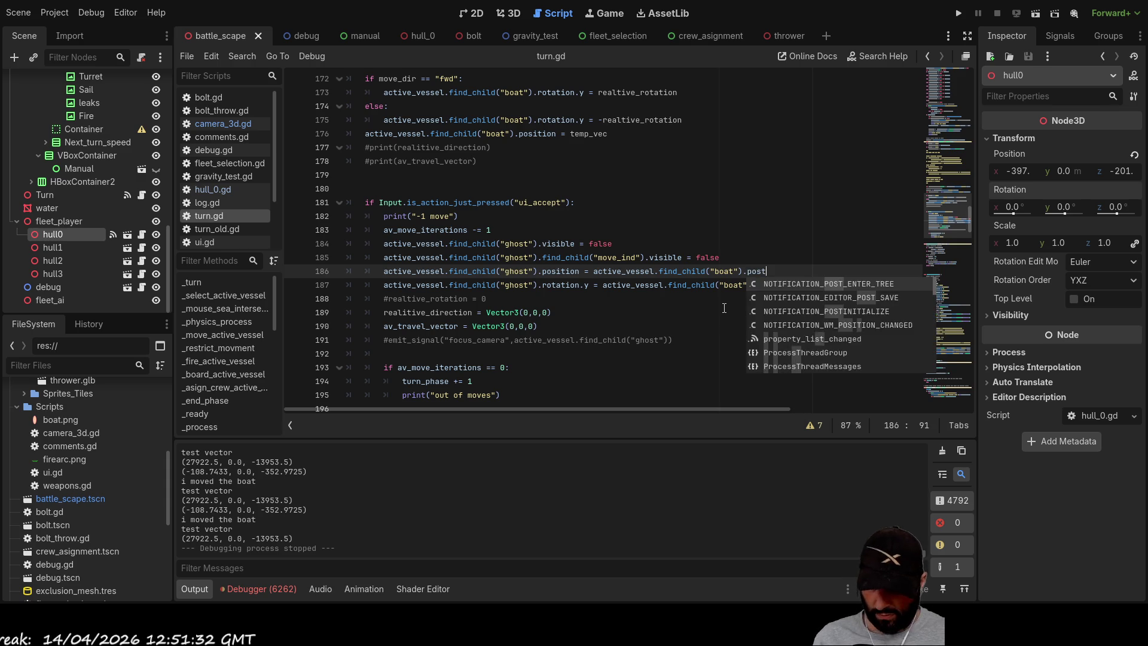
{"action": "type", "text": "io"}
{"action": "left_click", "coordinate": [745, 318]}
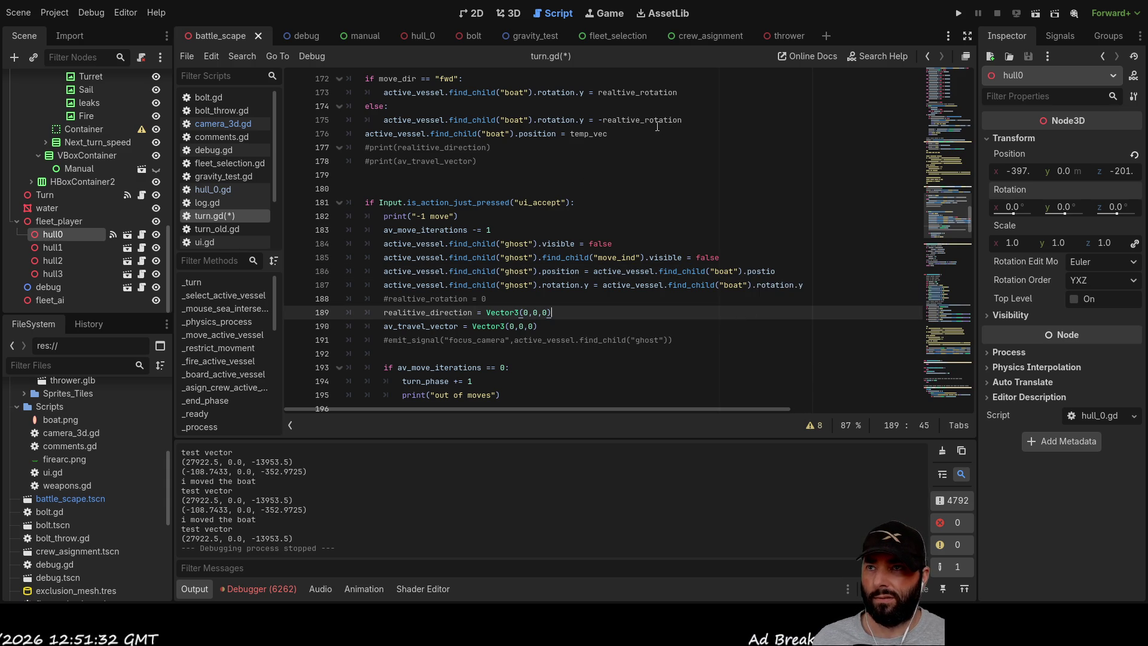
{"action": "double_click", "coordinate": [537, 133]}
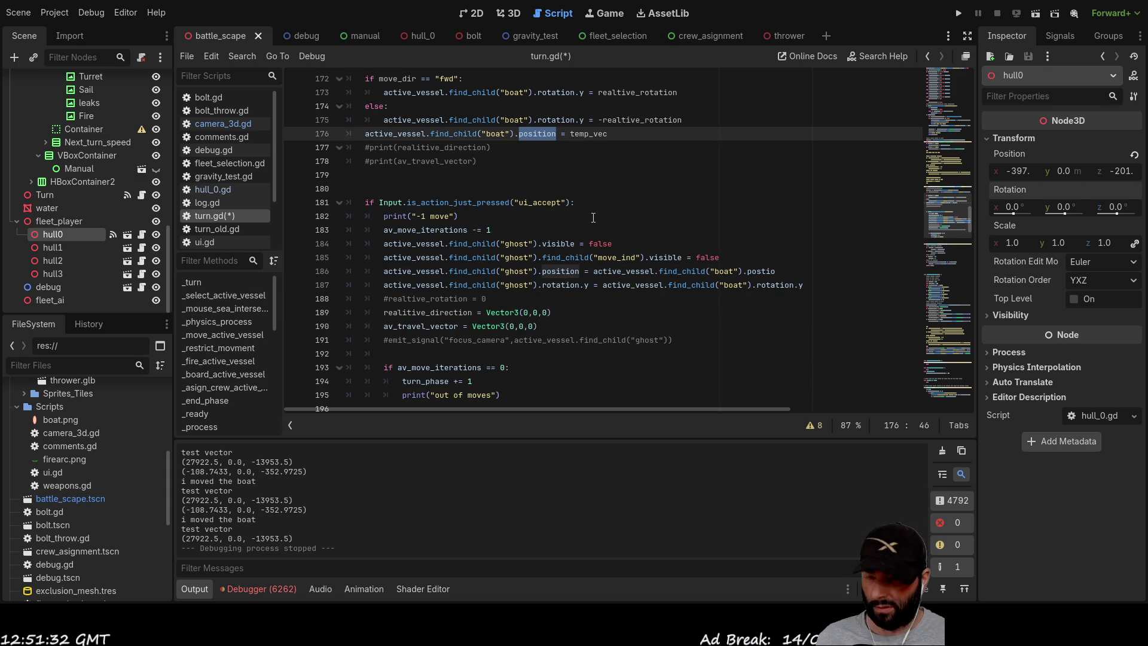
{"action": "double_click", "coordinate": [760, 271]}
{"action": "key", "text": "ctrl+v"}
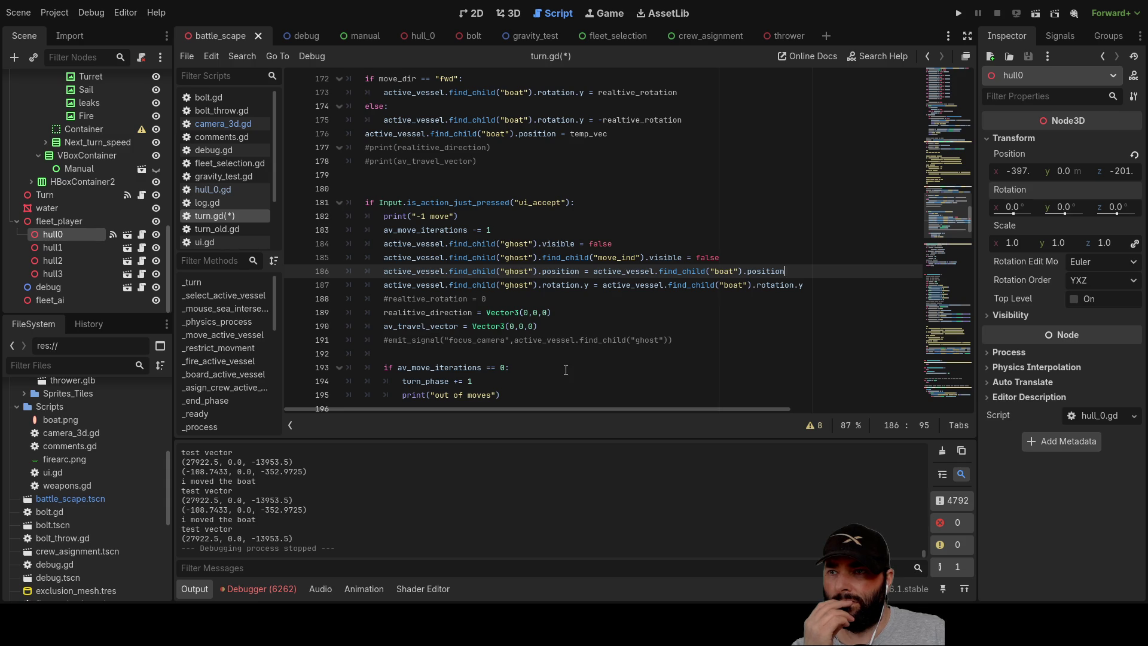
Launch the game and plot several trial ship moves across the water near the big ship.
{"action": "left_click", "coordinate": [962, 14]}
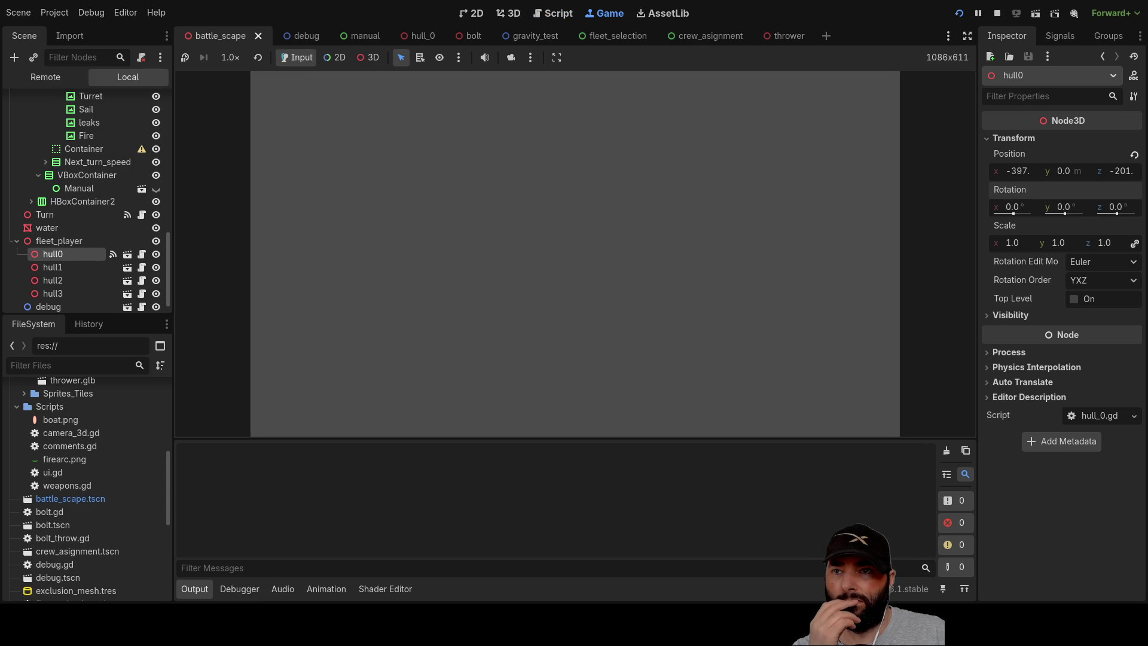
{"action": "key", "text": "a"}
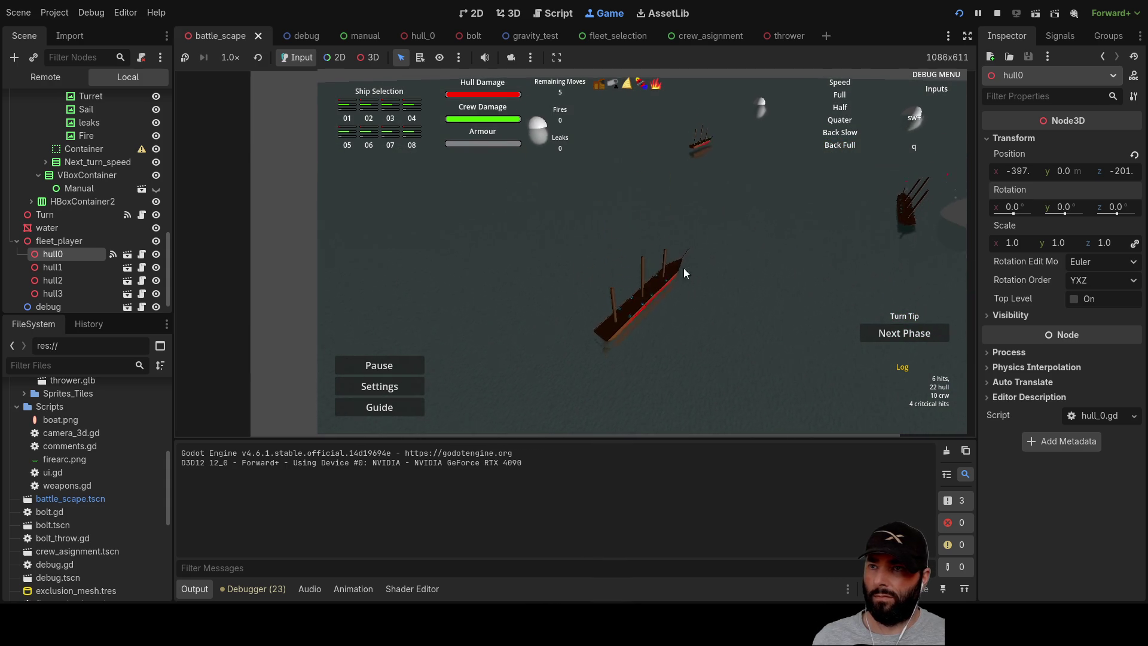
{"action": "mouse_move", "coordinate": [652, 319]}
{"action": "left_mouse_down"}
{"action": "mouse_move", "coordinate": [688, 263]}
{"action": "mouse_move", "coordinate": [694, 213]}
{"action": "mouse_move", "coordinate": [693, 270]}
{"action": "mouse_move", "coordinate": [657, 311]}
{"action": "left_mouse_up"}
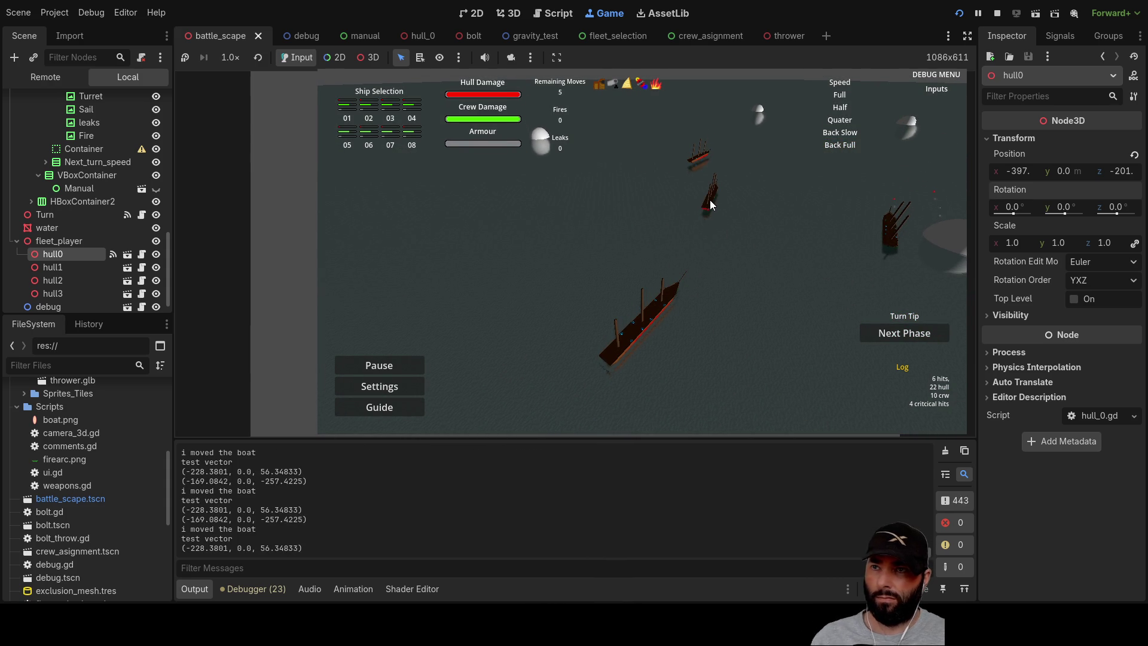
{"action": "mouse_move", "coordinate": [710, 205]}
{"action": "left_mouse_down"}
{"action": "mouse_move", "coordinate": [759, 232]}
{"action": "mouse_move", "coordinate": [741, 177]}
{"action": "mouse_move", "coordinate": [679, 203]}
{"action": "mouse_move", "coordinate": [601, 174]}
{"action": "left_mouse_up"}
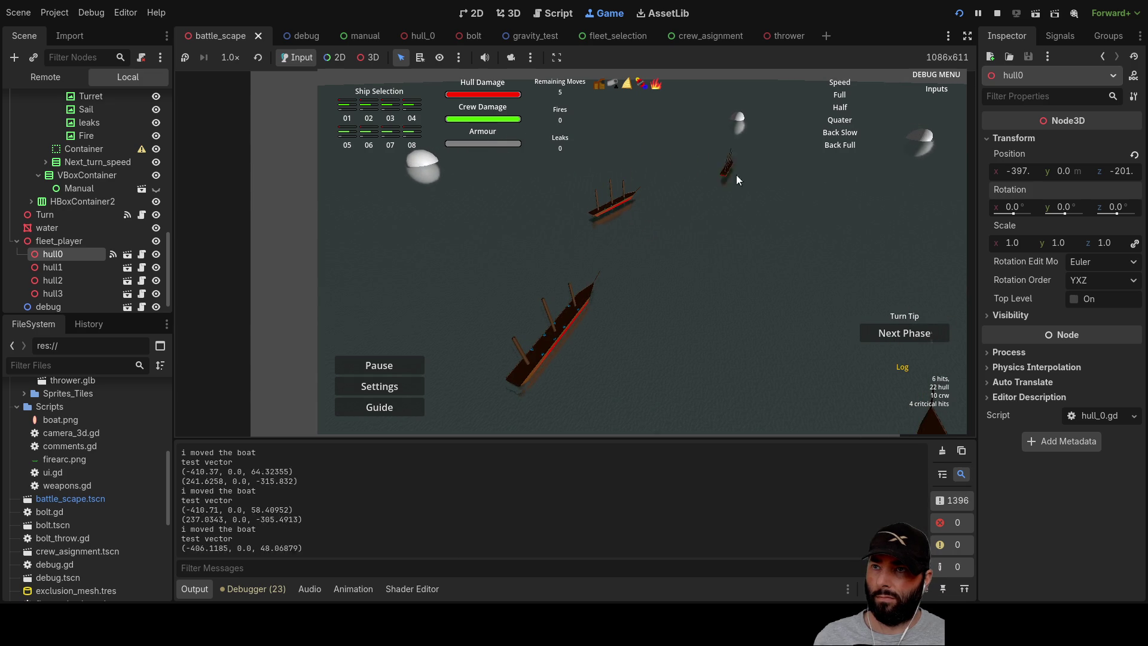
{"action": "mouse_move", "coordinate": [873, 256]}
{"action": "left_mouse_down"}
{"action": "mouse_move", "coordinate": [698, 330]}
{"action": "mouse_move", "coordinate": [626, 419]}
{"action": "left_mouse_up"}
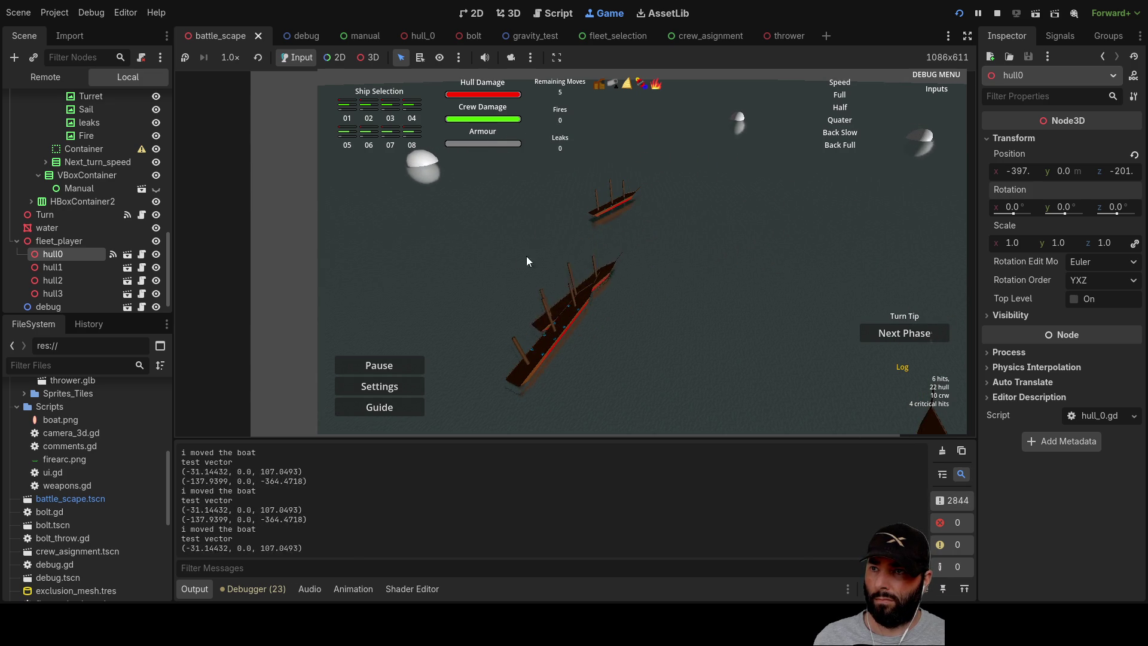
{"action": "mouse_move", "coordinate": [794, 228]}
{"action": "left_mouse_down"}
{"action": "mouse_move", "coordinate": [591, 300]}
{"action": "mouse_move", "coordinate": [559, 242]}
{"action": "left_mouse_up"}
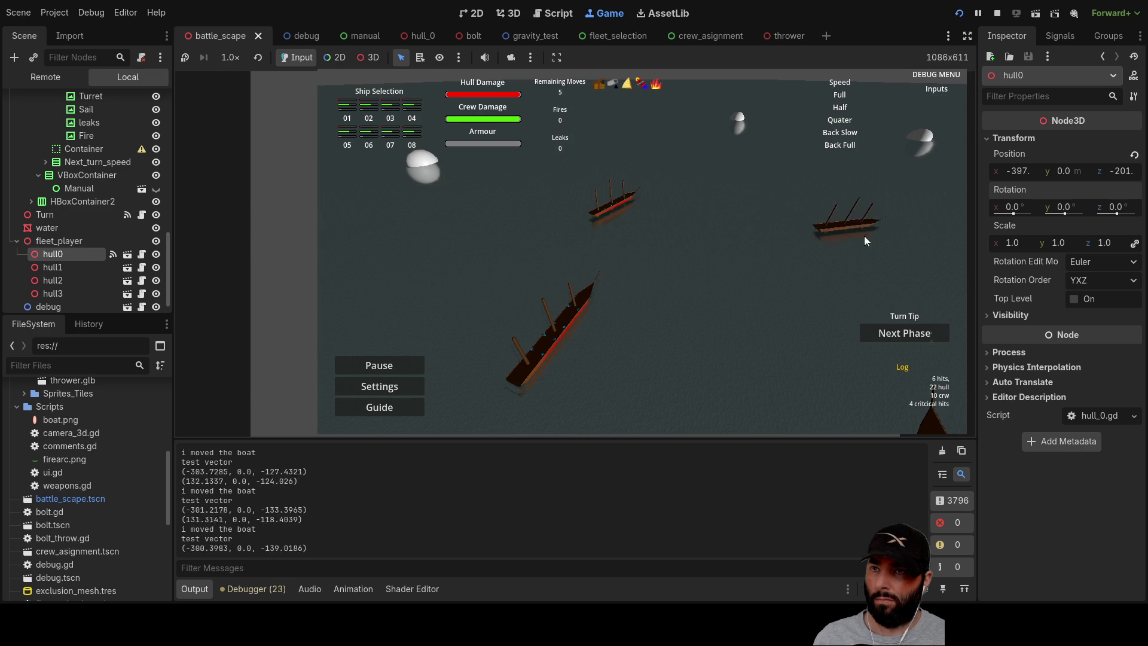
{"action": "mouse_move", "coordinate": [691, 233]}
{"action": "left_mouse_down"}
{"action": "mouse_move", "coordinate": [717, 228]}
{"action": "mouse_move", "coordinate": [675, 244]}
{"action": "mouse_move", "coordinate": [547, 235]}
{"action": "mouse_move", "coordinate": [807, 224]}
{"action": "left_mouse_up"}
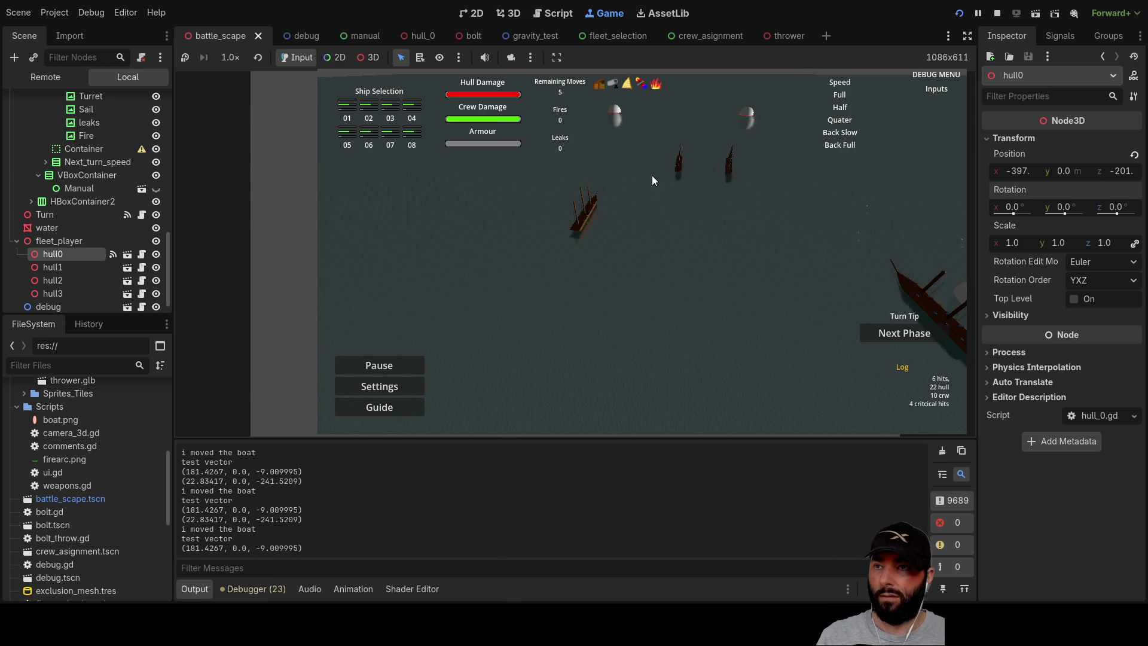
Follow the ship with the camera, commit its move, and plot the next move up and right.
{"action": "key", "text": "w"}
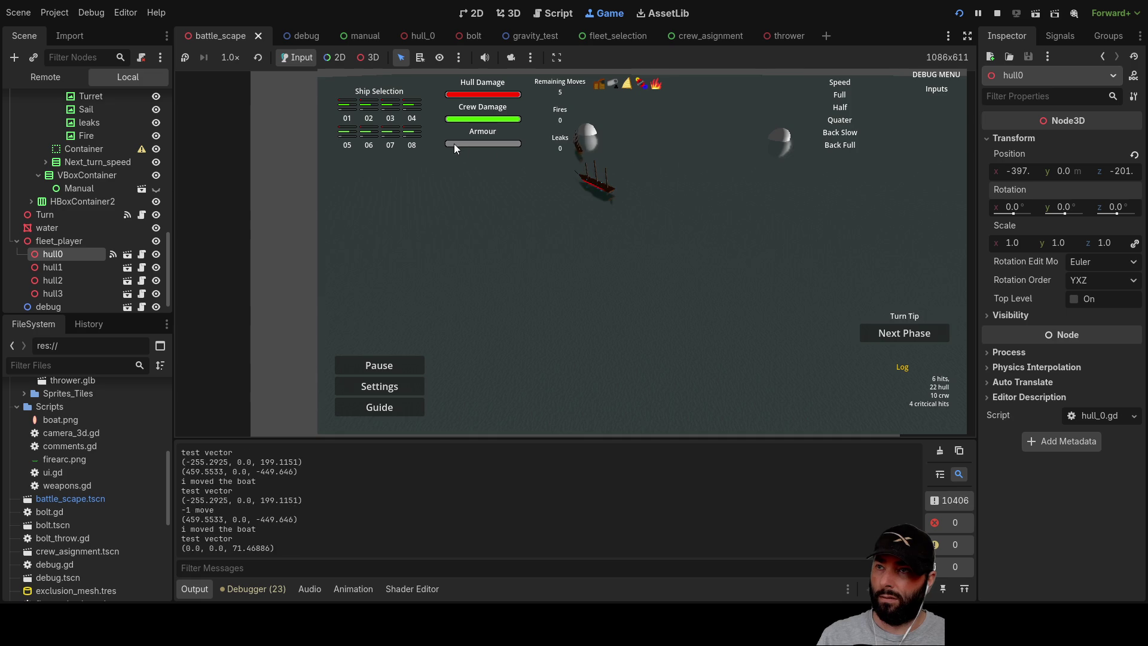
{"action": "key", "text": "a"}
{"action": "key", "text": "w"}
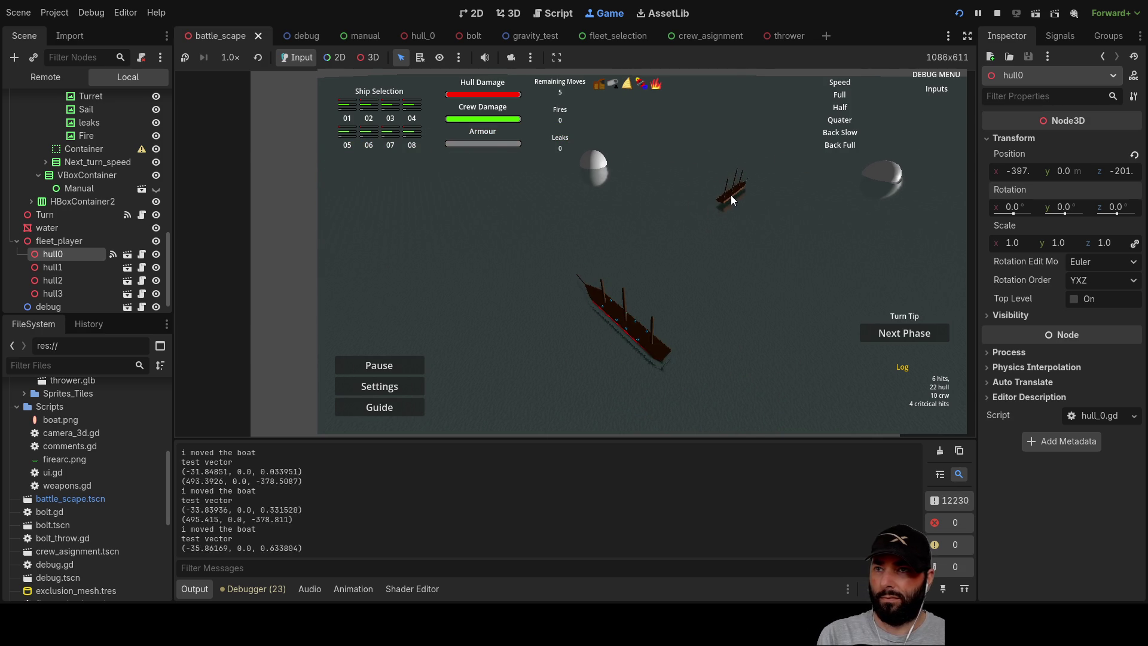
{"action": "left_click", "coordinate": [731, 195]}
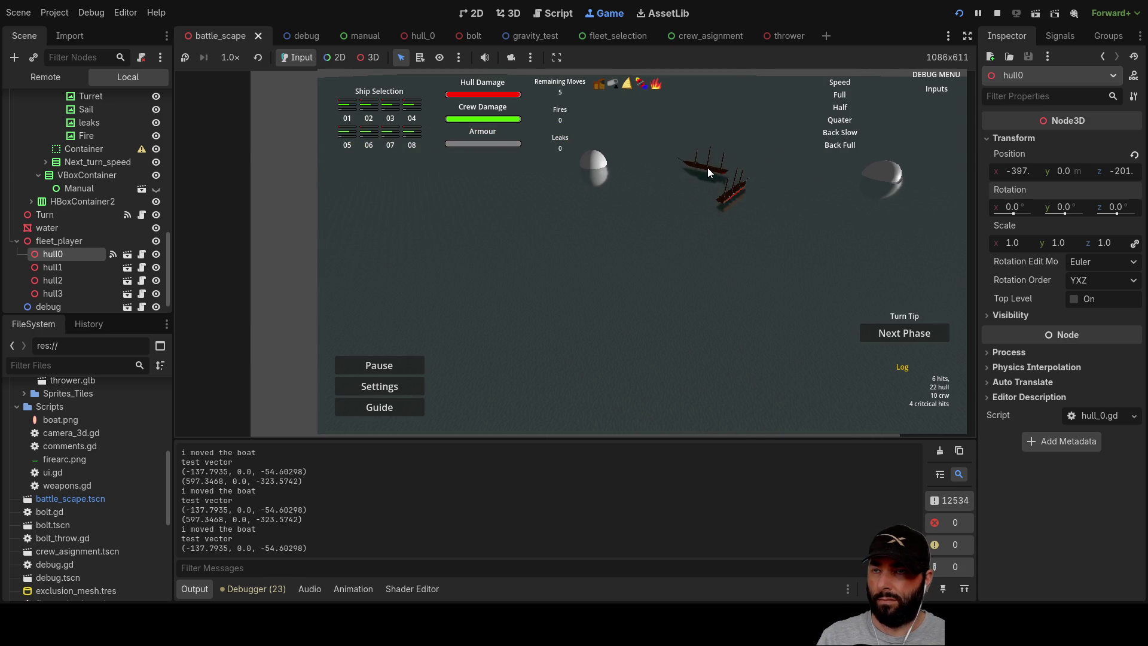
{"action": "left_click", "coordinate": [779, 160]}
{"action": "scroll", "coordinate": [705, 210], "scroll_direction": "up", "scroll_amount": 5}
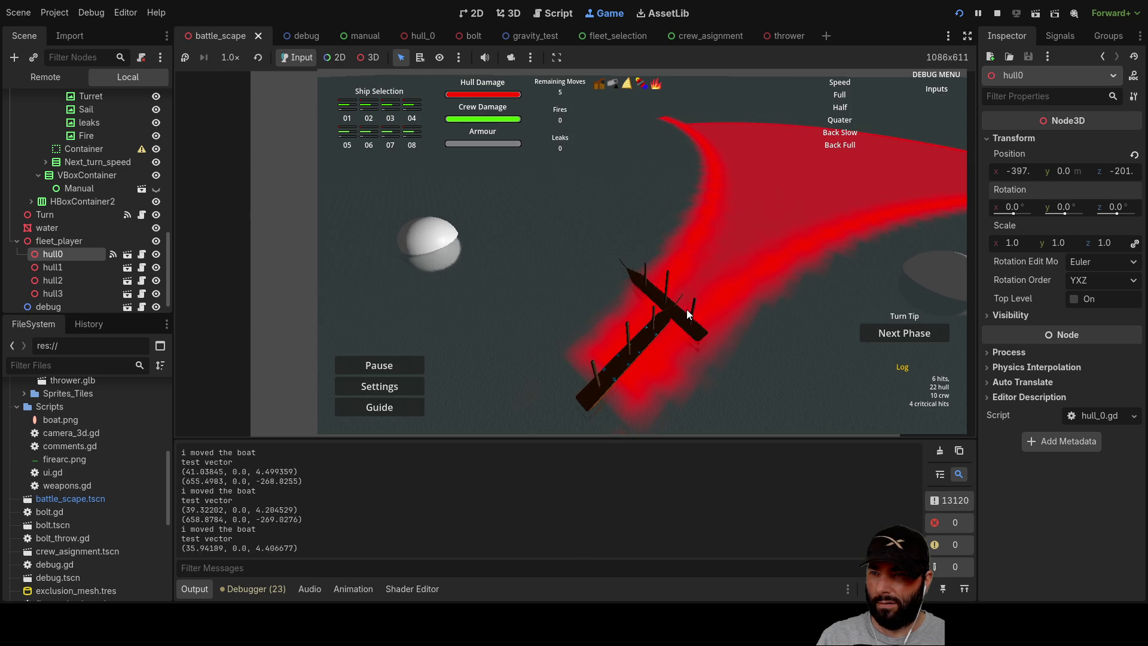
Test-plot the small ship's moves onto the large ship and up to the right.
{"action": "left_click", "coordinate": [770, 214]}
{"action": "left_click", "coordinate": [600, 371]}
{"action": "left_click", "coordinate": [709, 276]}
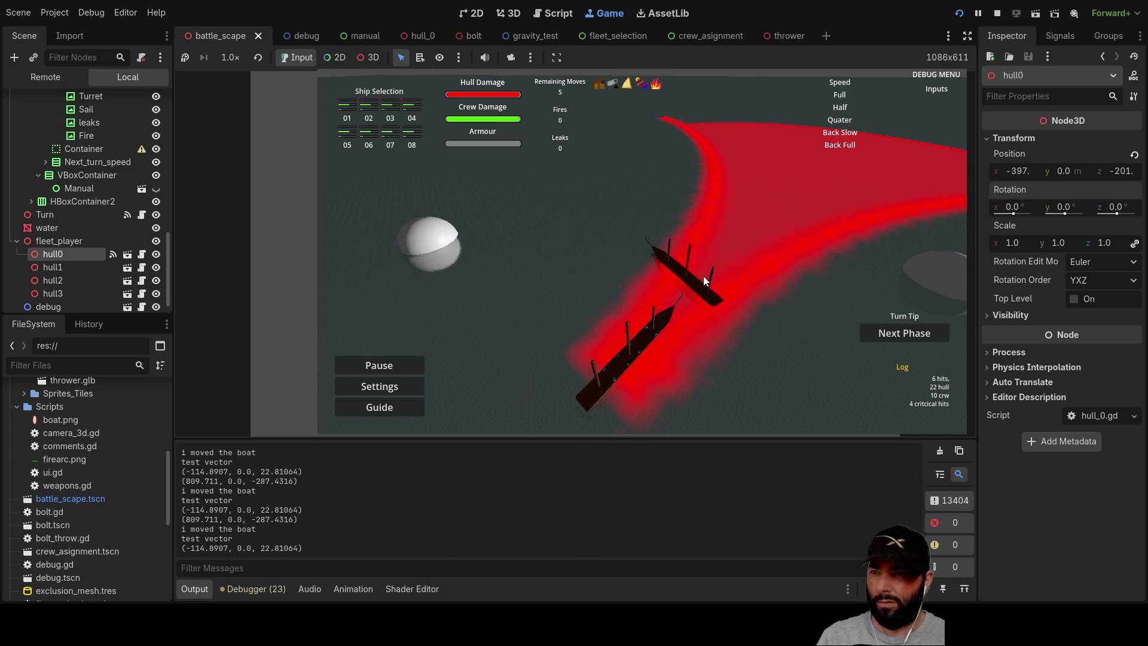
{"action": "left_click", "coordinate": [683, 293]}
{"action": "left_click", "coordinate": [711, 275]}
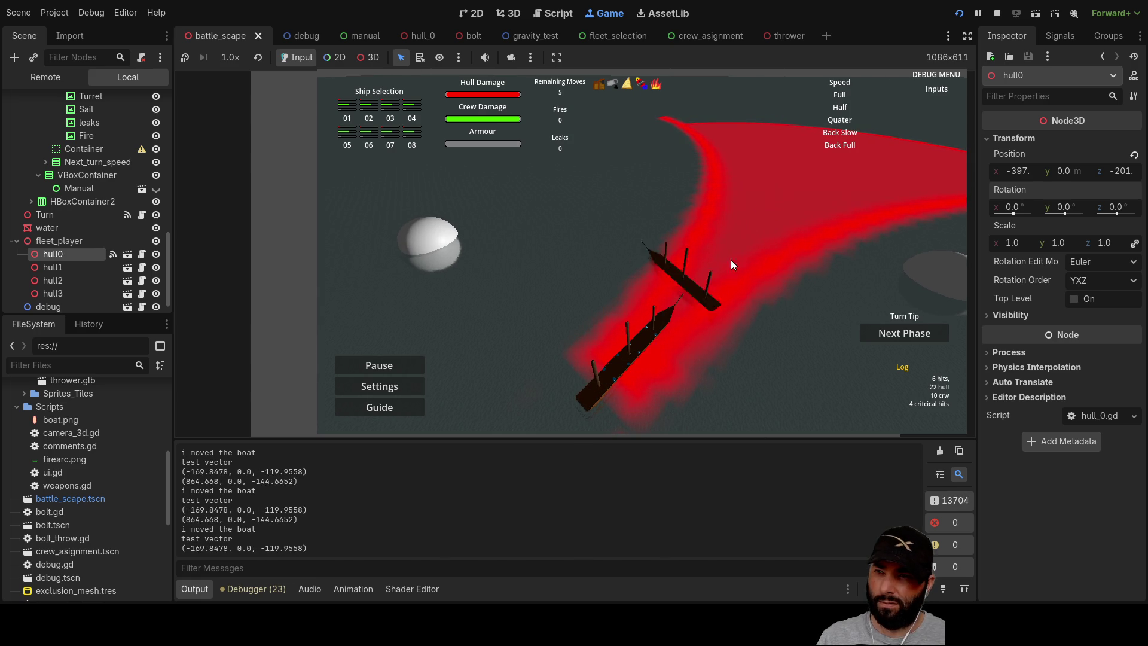
{"action": "left_click", "coordinate": [790, 230]}
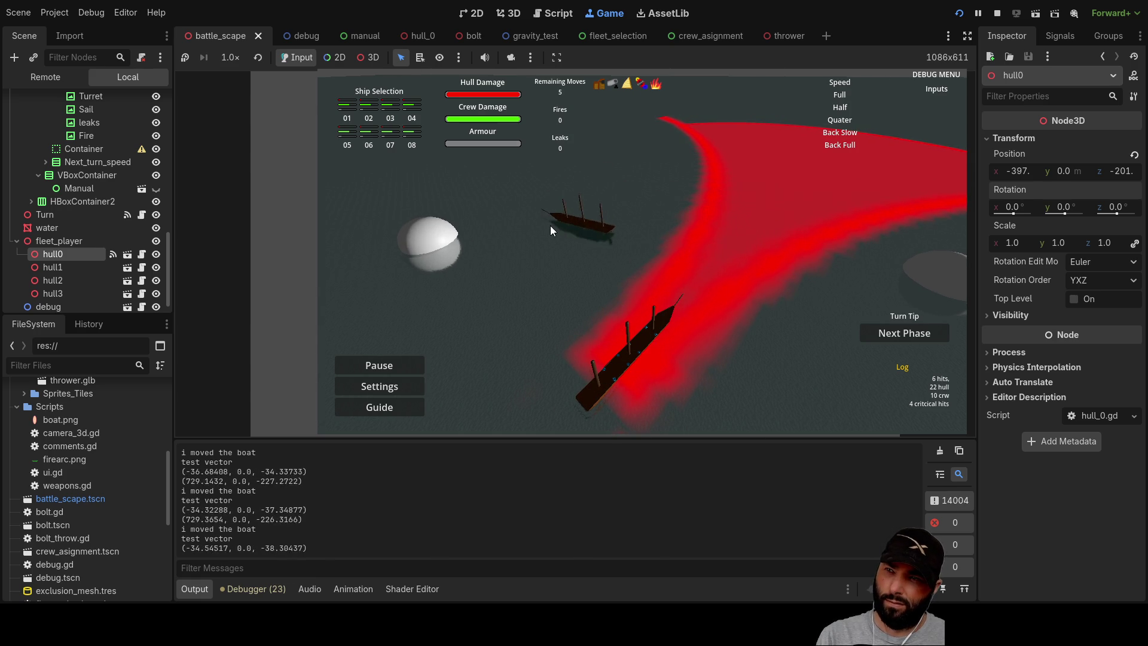
Reposition the large ship, drag the ships across each other, then stop the game.
{"action": "left_click", "coordinate": [572, 246]}
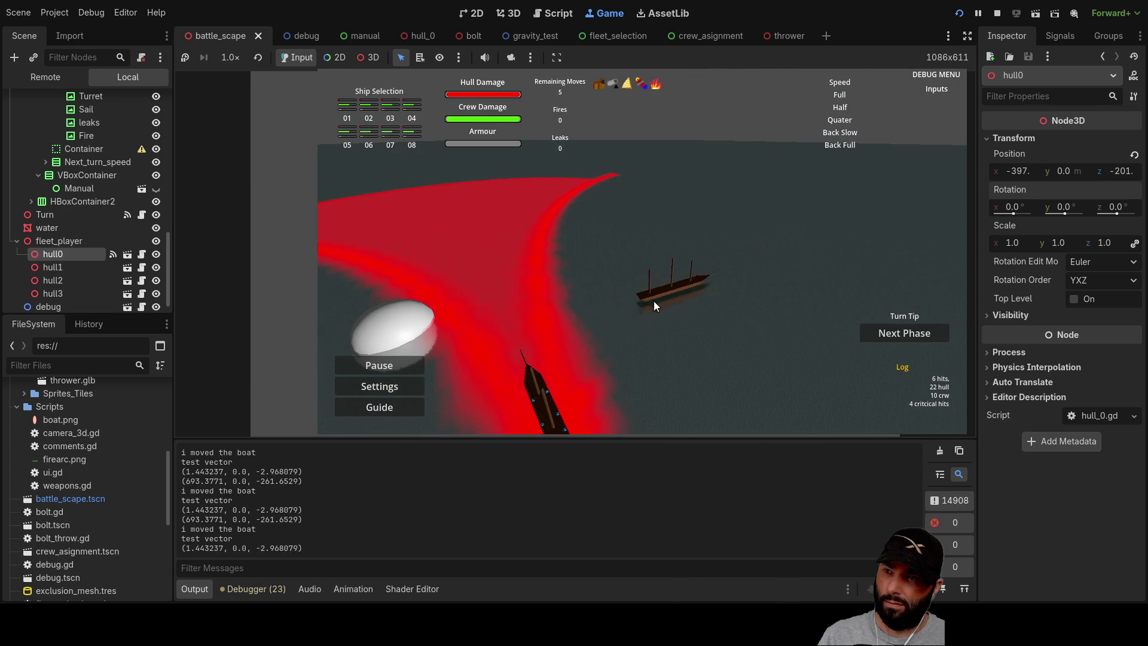
{"action": "left_click_drag", "start_coordinate": [568, 320], "coordinate": [549, 377]}
{"action": "mouse_move", "coordinate": [548, 389]}
{"action": "left_mouse_down"}
{"action": "mouse_move", "coordinate": [550, 231]}
{"action": "mouse_move", "coordinate": [745, 332]}
{"action": "mouse_move", "coordinate": [559, 317]}
{"action": "mouse_move", "coordinate": [672, 307]}
{"action": "mouse_move", "coordinate": [664, 295]}
{"action": "left_mouse_up"}
{"action": "mouse_move", "coordinate": [664, 254]}
{"action": "left_mouse_down"}
{"action": "mouse_move", "coordinate": [723, 401]}
{"action": "mouse_move", "coordinate": [667, 286]}
{"action": "left_mouse_up"}
{"action": "key", "text": "F8"}
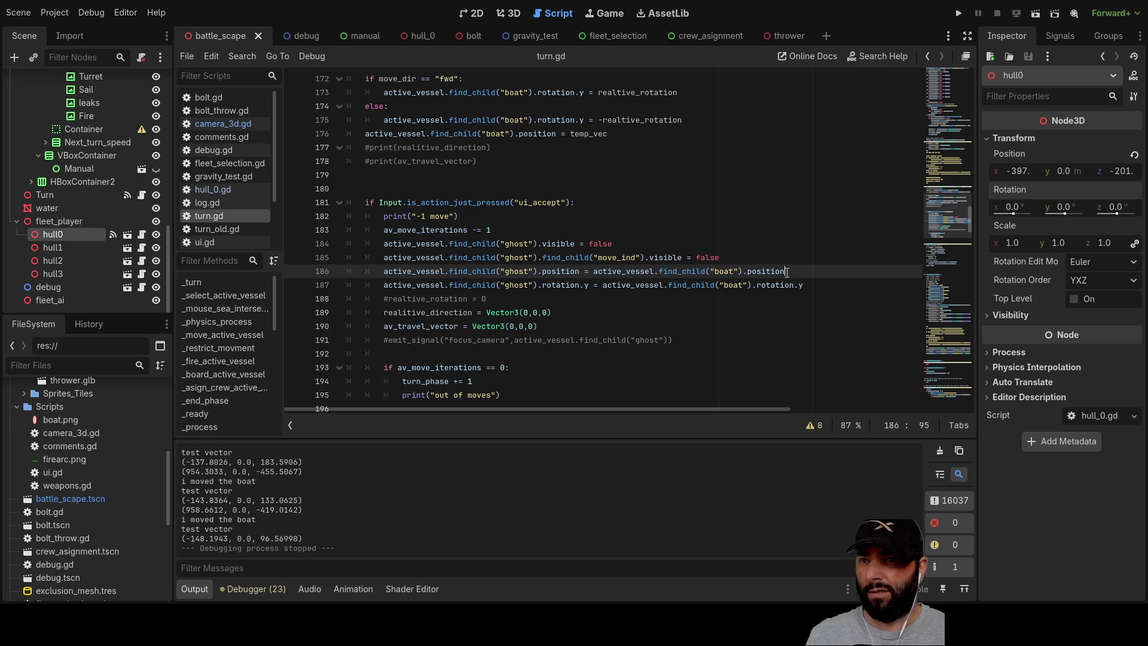
{"action": "left_click_drag", "start_coordinate": [795, 272], "coordinate": [454, 272]}
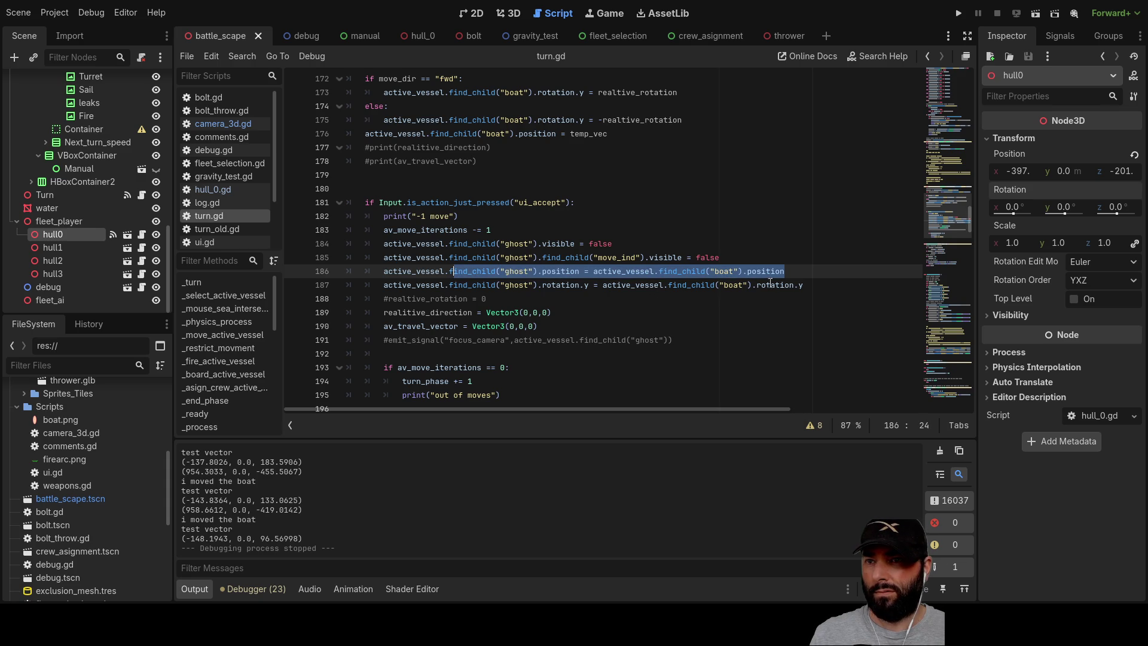
{"action": "mouse_move", "coordinate": [809, 285]}
{"action": "left_mouse_down"}
{"action": "mouse_move", "coordinate": [371, 282]}
{"action": "mouse_move", "coordinate": [381, 285]}
{"action": "left_mouse_up"}
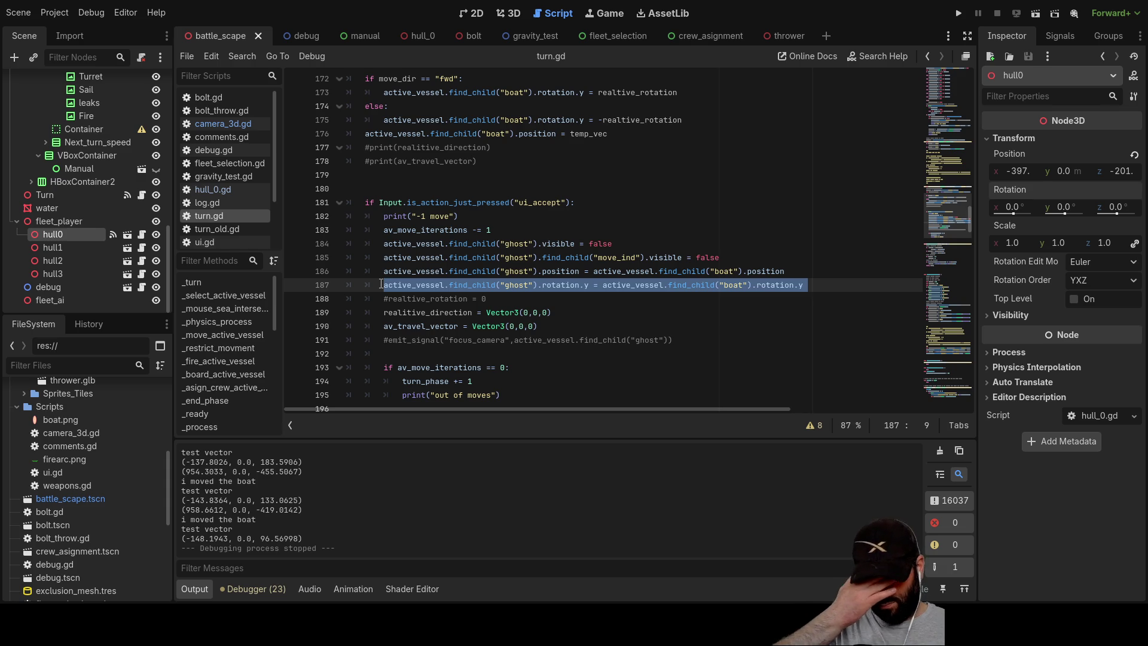
{"action": "double_click", "coordinate": [787, 284]}
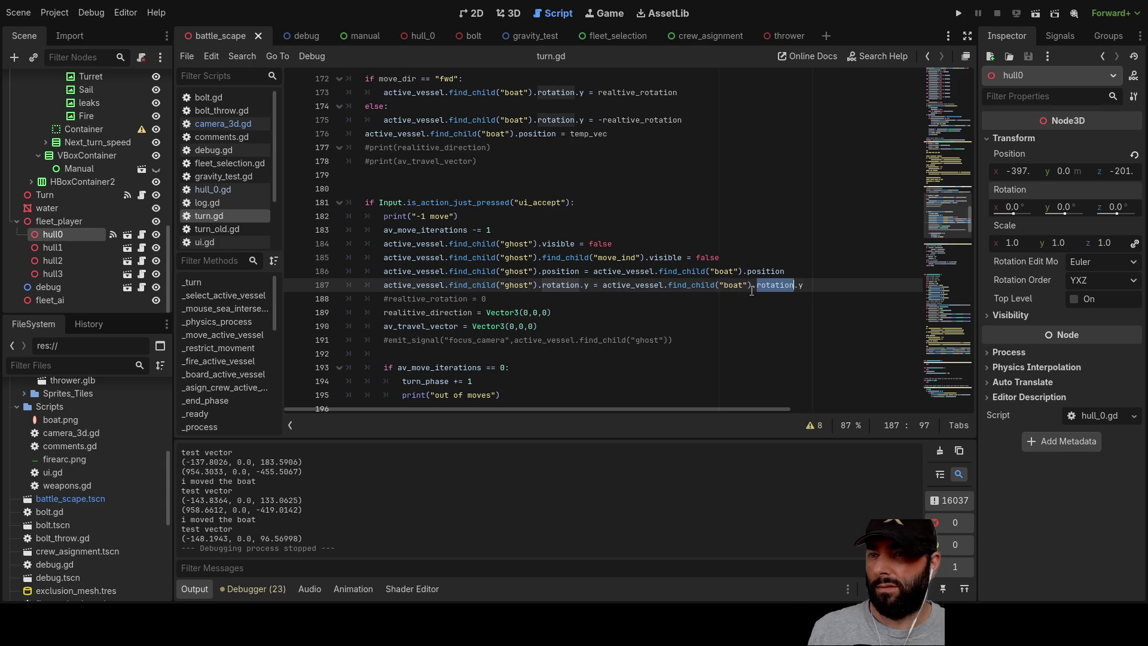
{"action": "left_click_drag", "start_coordinate": [805, 285], "coordinate": [757, 286]}
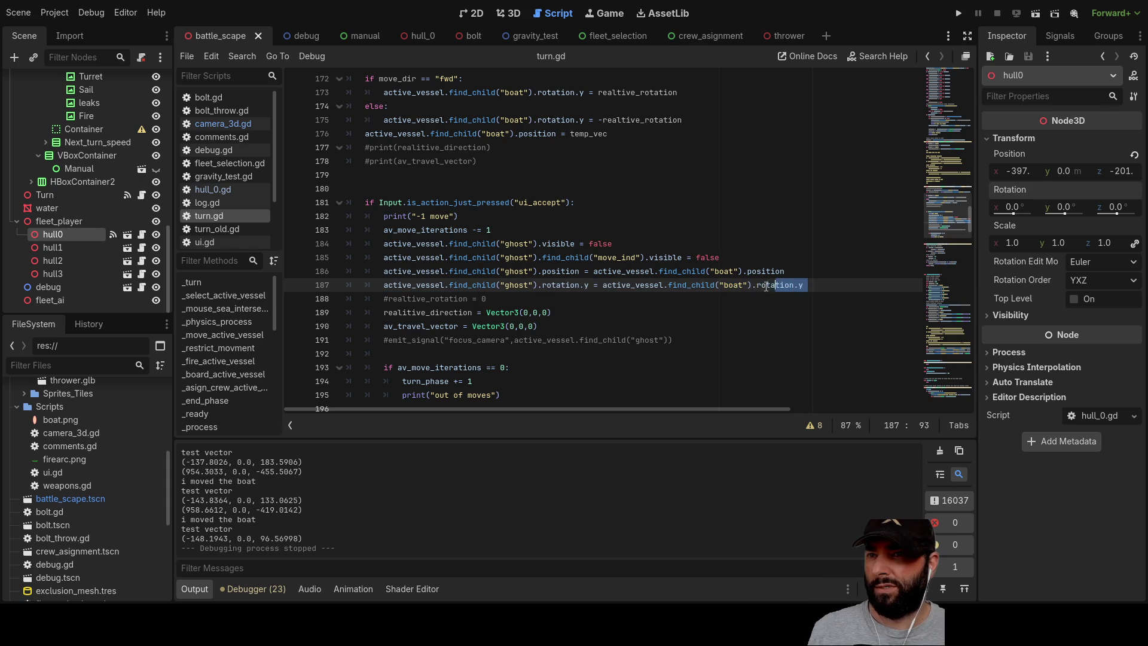
{"action": "double_click", "coordinate": [728, 285]}
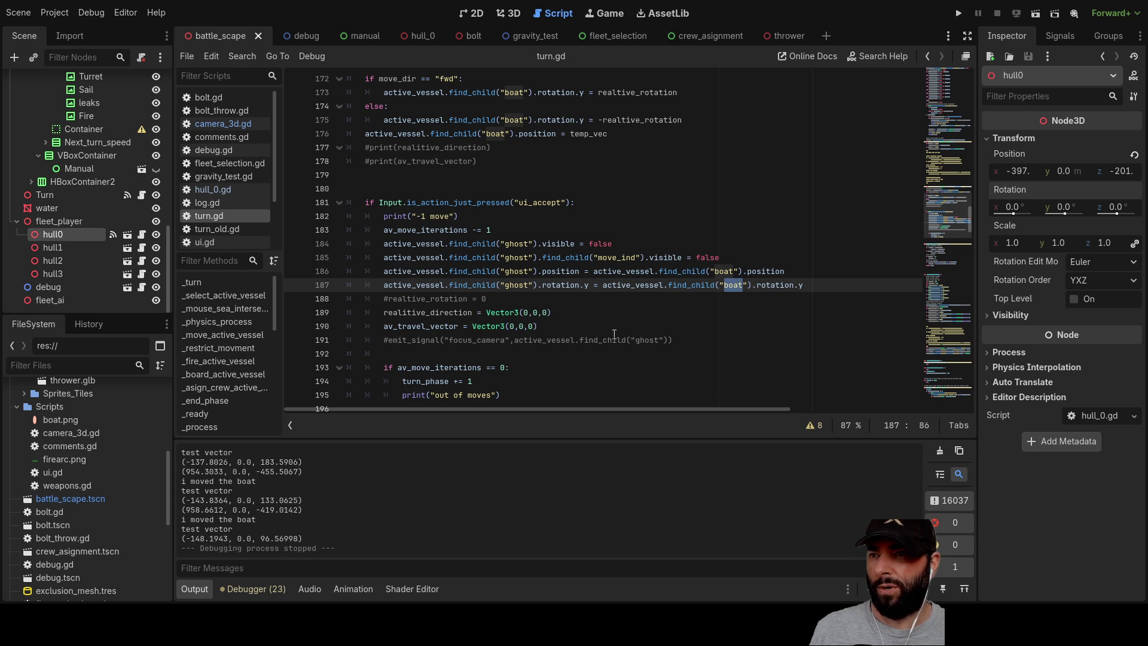
{"action": "scroll", "coordinate": [615, 335], "scroll_direction": "up", "scroll_amount": 15}
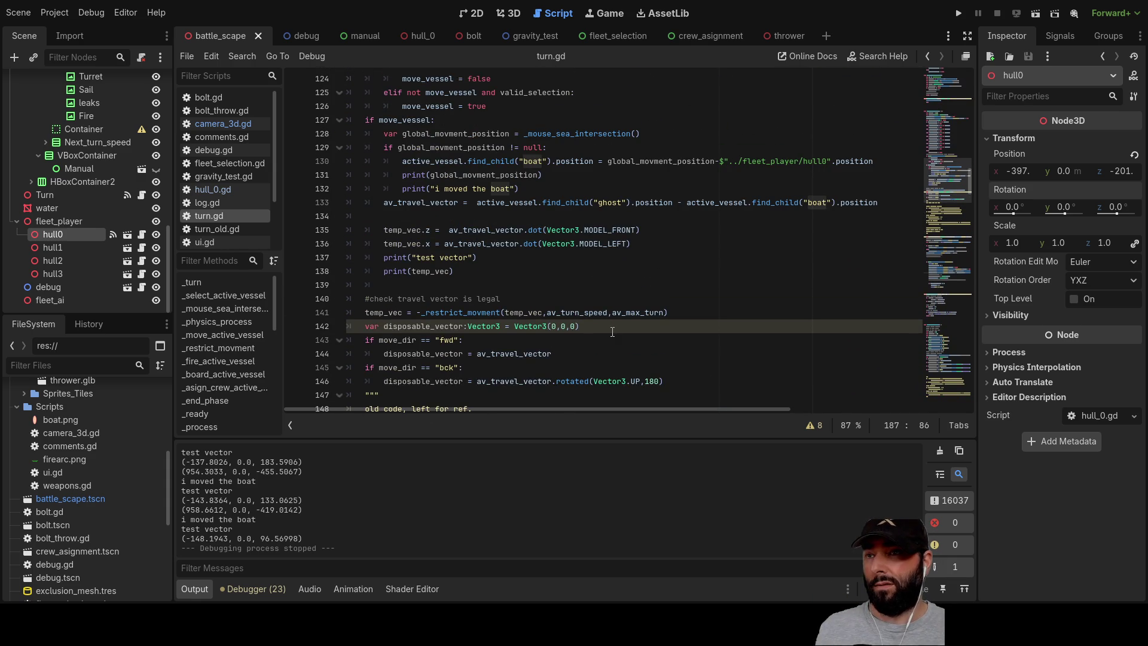
{"action": "scroll", "coordinate": [611, 327], "scroll_direction": "up", "scroll_amount": 3}
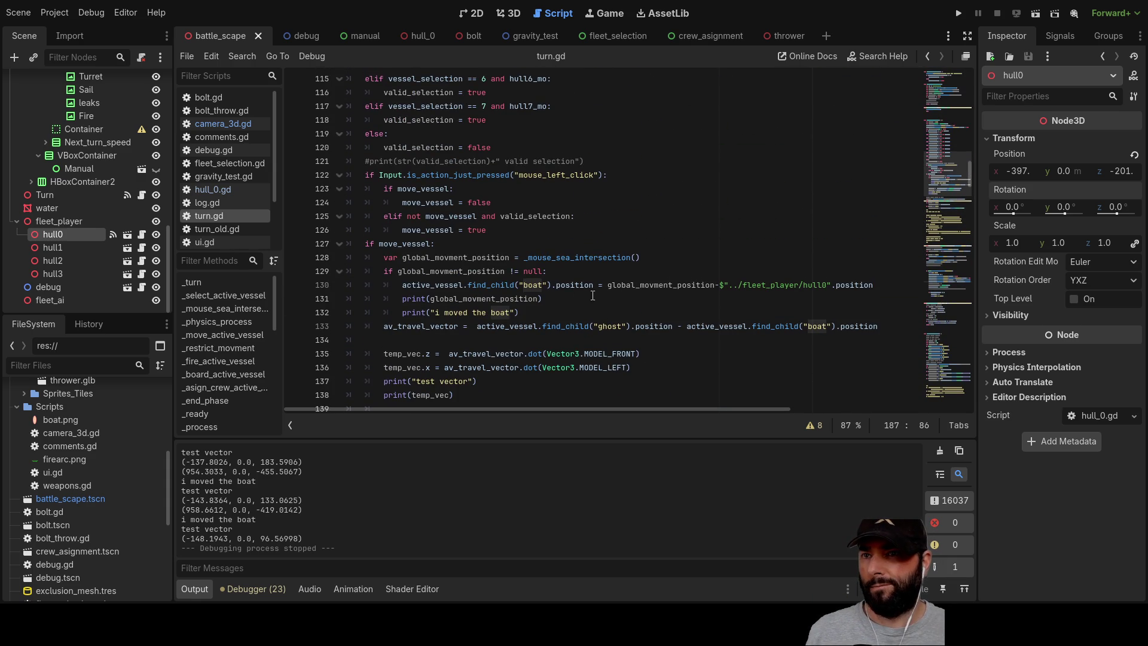
{"action": "double_click", "coordinate": [443, 284]}
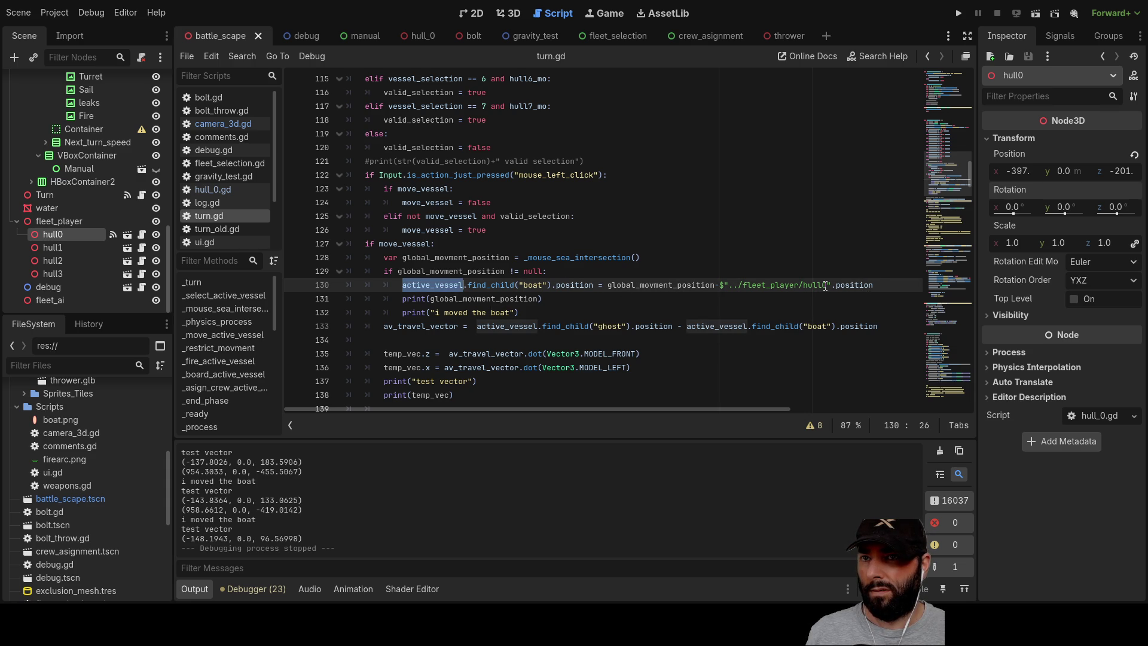
{"action": "left_click_drag", "start_coordinate": [879, 286], "coordinate": [718, 286]}
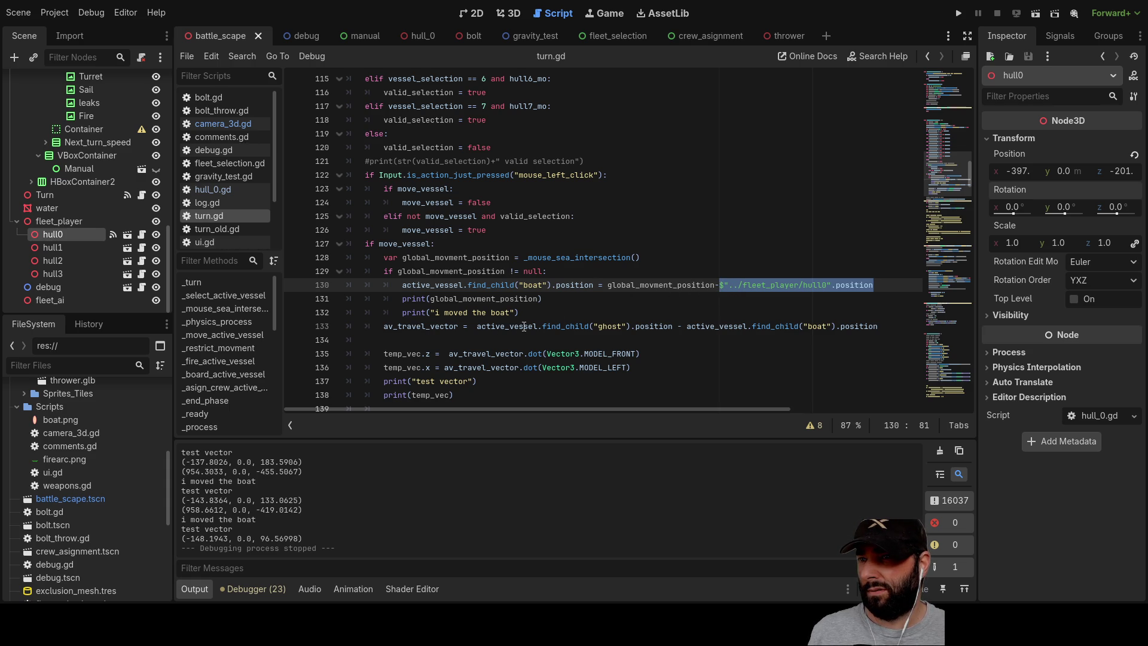
{"action": "scroll", "coordinate": [564, 310], "scroll_direction": "down", "scroll_amount": 4}
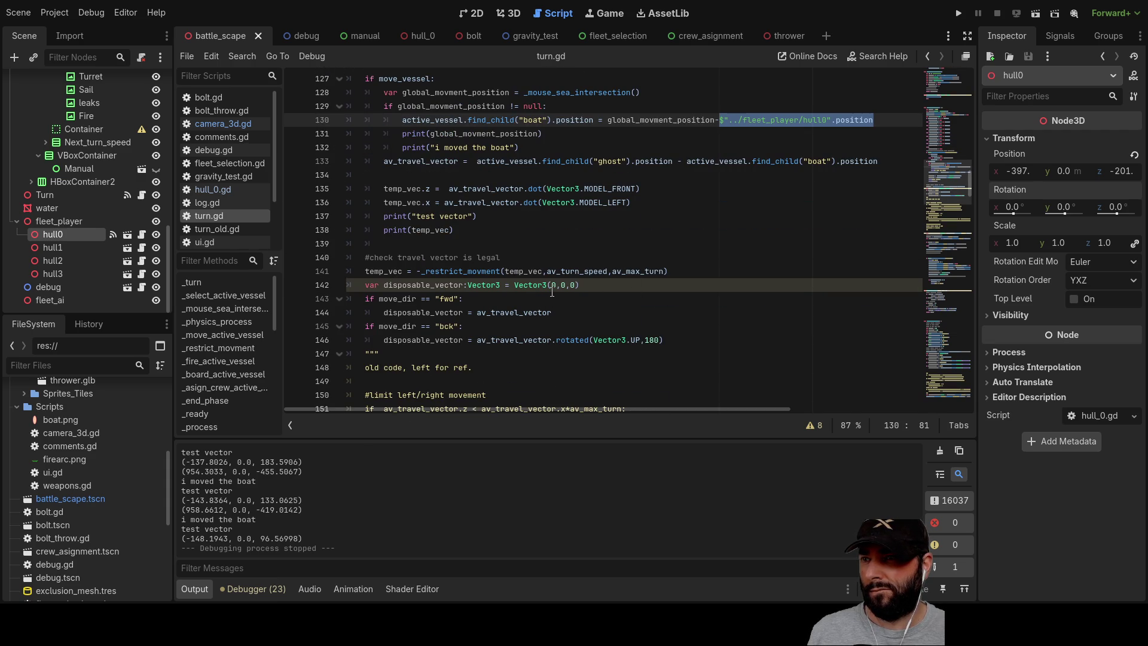
{"action": "scroll", "coordinate": [626, 297], "scroll_direction": "down", "scroll_amount": 8}
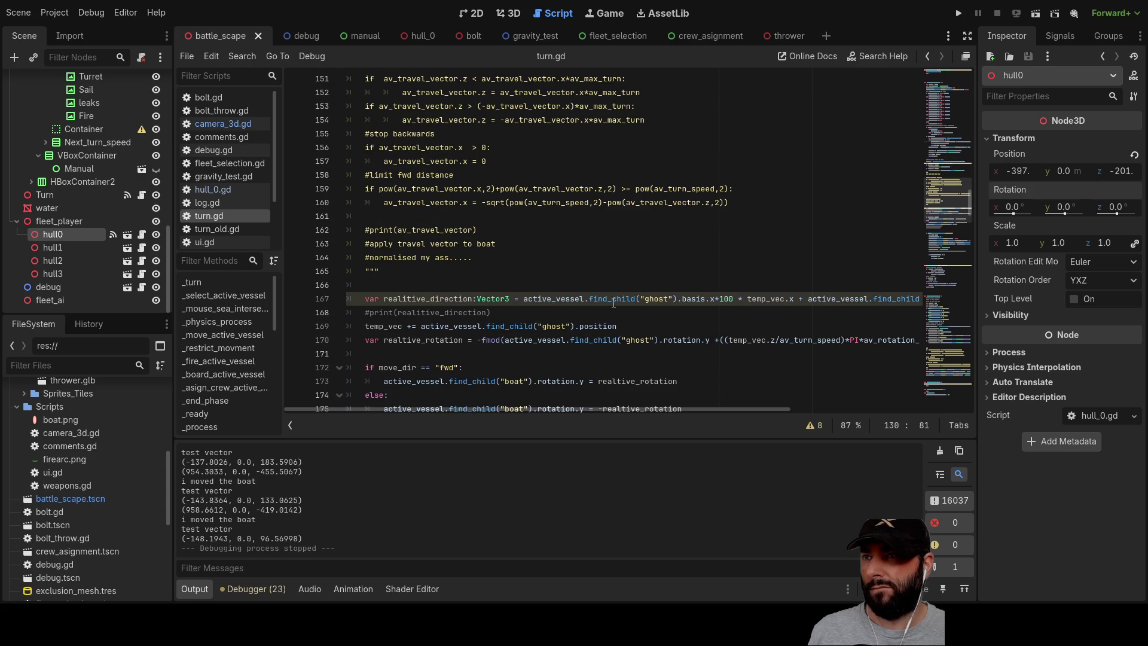
{"action": "scroll", "coordinate": [559, 276], "scroll_direction": "down", "scroll_amount": 3}
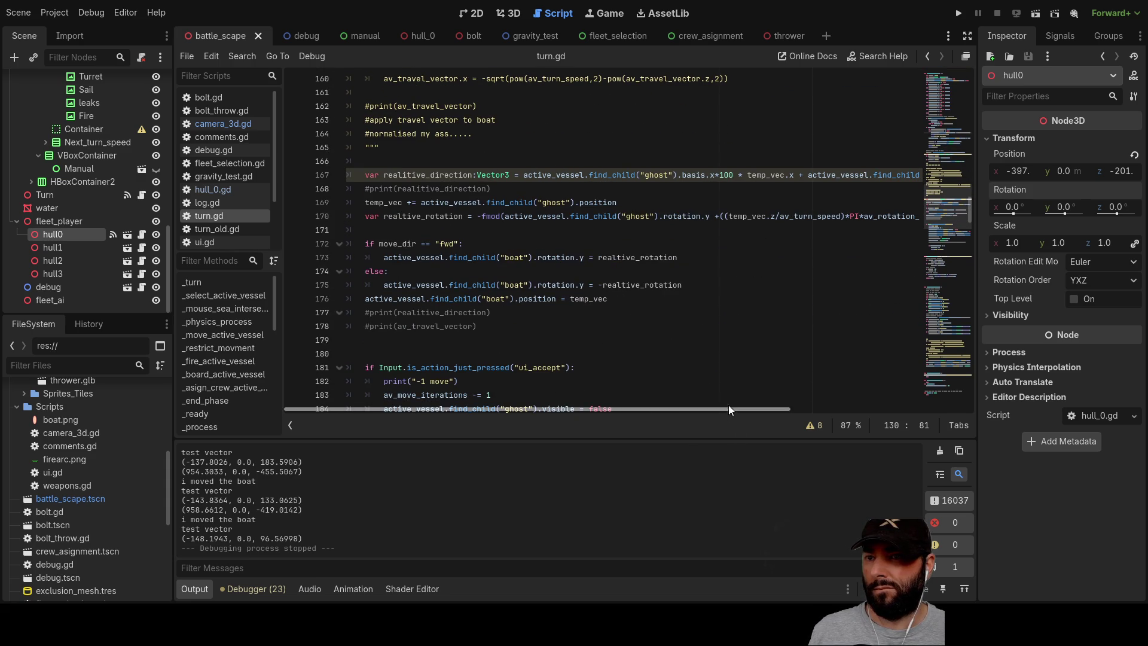
{"action": "mouse_move", "coordinate": [729, 408]}
{"action": "left_mouse_down"}
{"action": "mouse_move", "coordinate": [905, 407]}
{"action": "mouse_move", "coordinate": [691, 407]}
{"action": "left_mouse_up"}
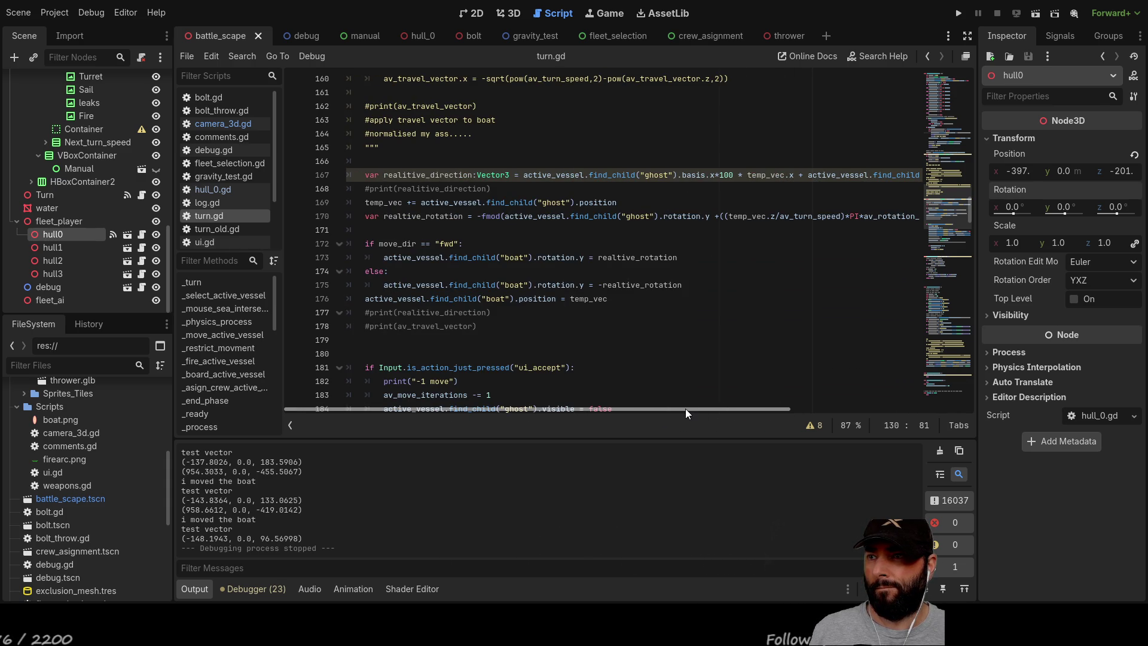
{"action": "mouse_move", "coordinate": [727, 407]}
{"action": "left_mouse_down"}
{"action": "mouse_move", "coordinate": [751, 408]}
{"action": "mouse_move", "coordinate": [720, 407]}
{"action": "left_mouse_up"}
{"action": "double_click", "coordinate": [428, 175]}
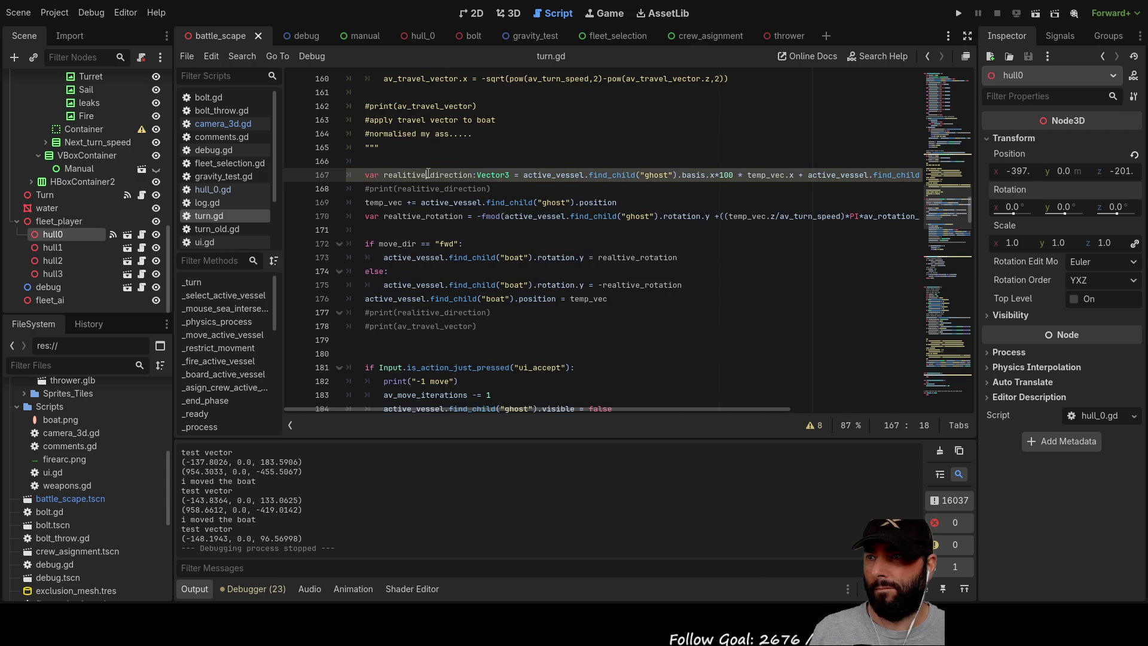
{"action": "mouse_move", "coordinate": [678, 408]}
{"action": "left_mouse_down"}
{"action": "mouse_move", "coordinate": [882, 412]}
{"action": "mouse_move", "coordinate": [726, 413]}
{"action": "left_mouse_up"}
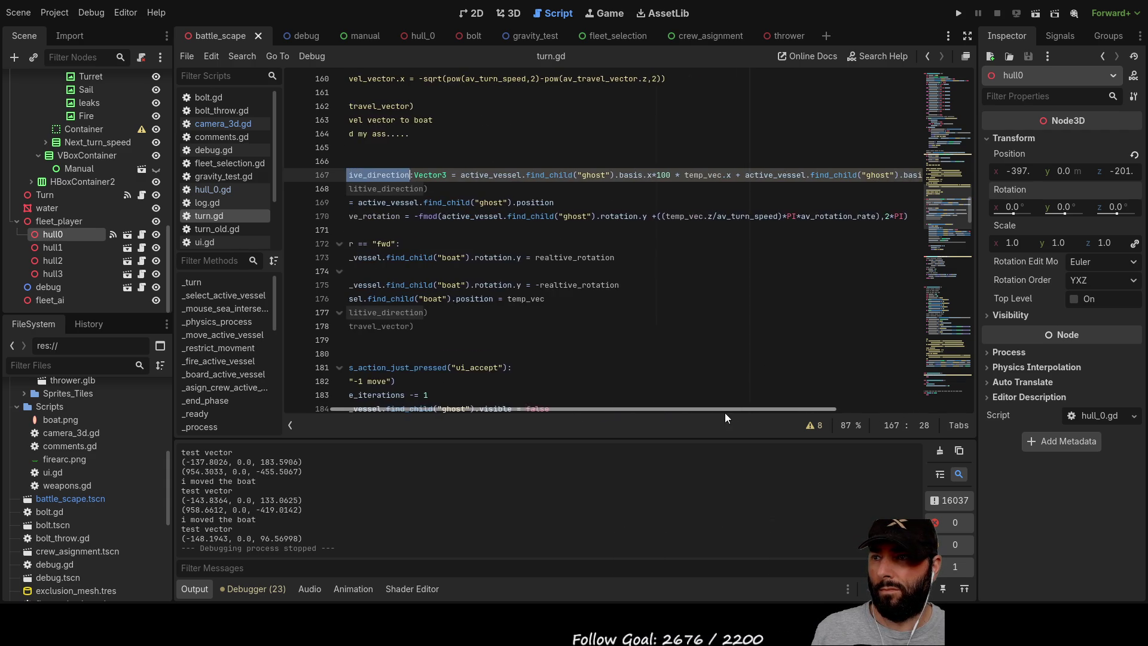
{"action": "scroll", "coordinate": [683, 356], "scroll_direction": "down", "scroll_amount": 7}
{"action": "scroll", "coordinate": [638, 343], "scroll_direction": "down", "scroll_amount": 6}
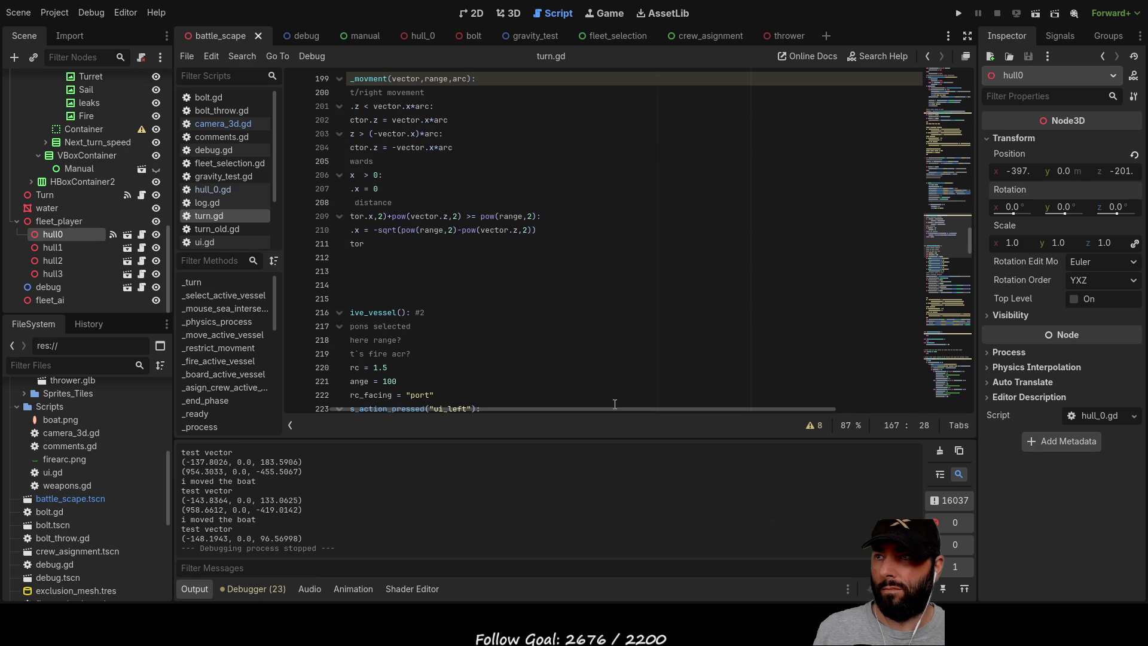
{"action": "left_click_drag", "start_coordinate": [634, 408], "coordinate": [560, 404]}
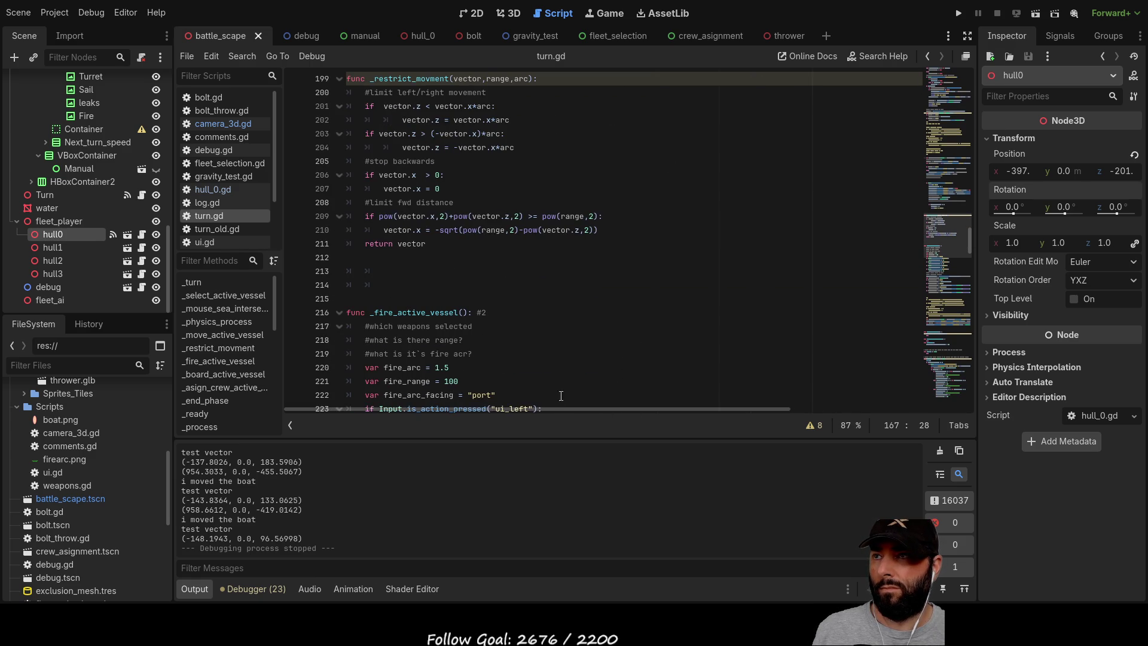
{"action": "scroll", "coordinate": [668, 332], "scroll_direction": "up", "scroll_amount": 6}
{"action": "scroll", "coordinate": [664, 329], "scroll_direction": "up", "scroll_amount": 5}
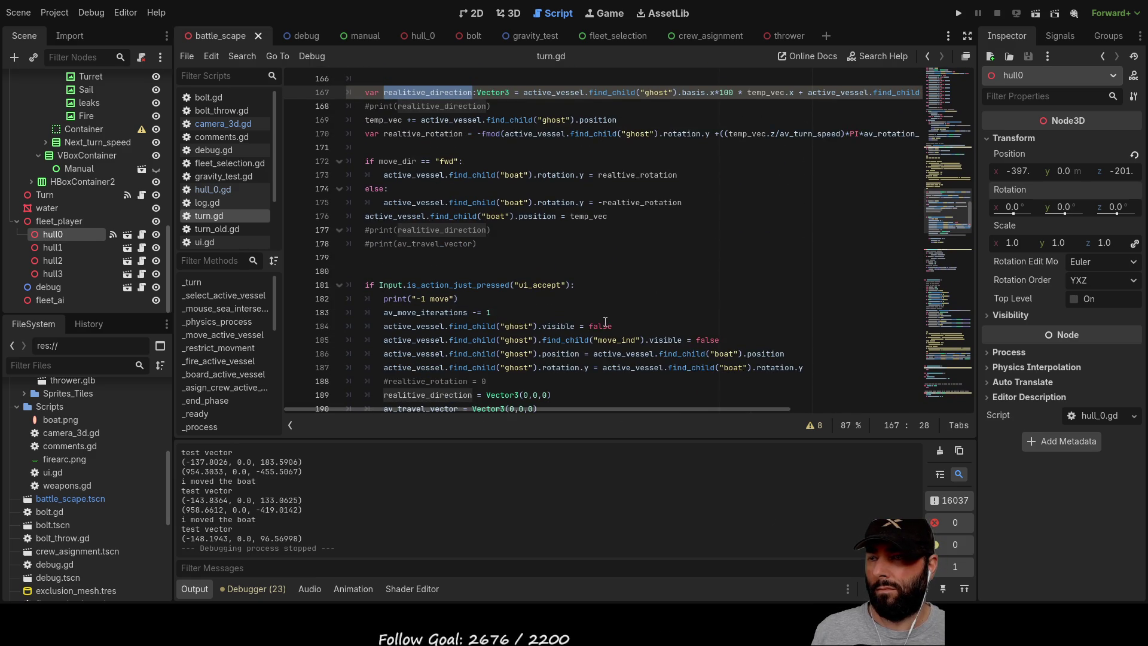
{"action": "scroll", "coordinate": [587, 298], "scroll_direction": "down", "scroll_amount": 6}
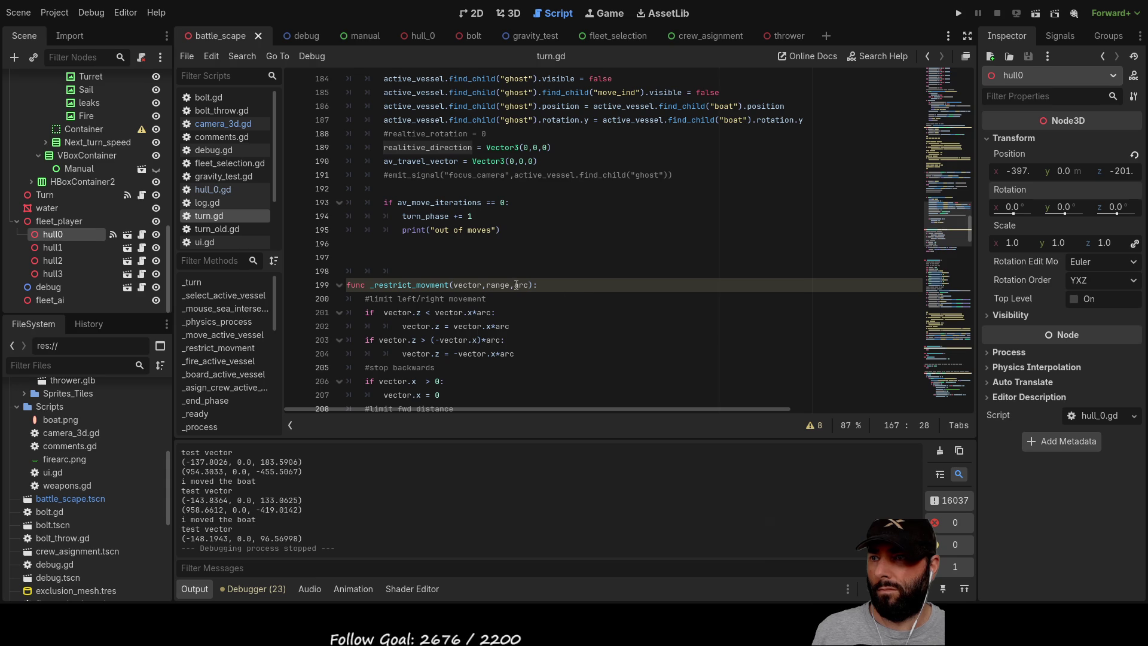
{"action": "scroll", "coordinate": [604, 297], "scroll_direction": "up", "scroll_amount": 8}
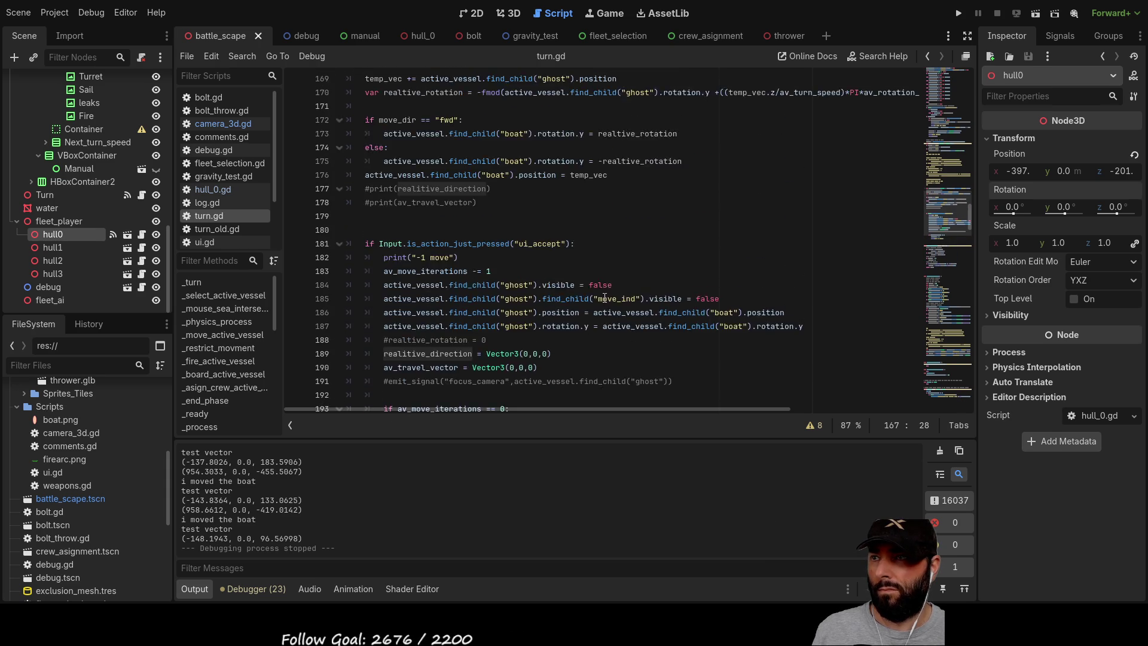
{"action": "scroll", "coordinate": [606, 297], "scroll_direction": "up", "scroll_amount": 13}
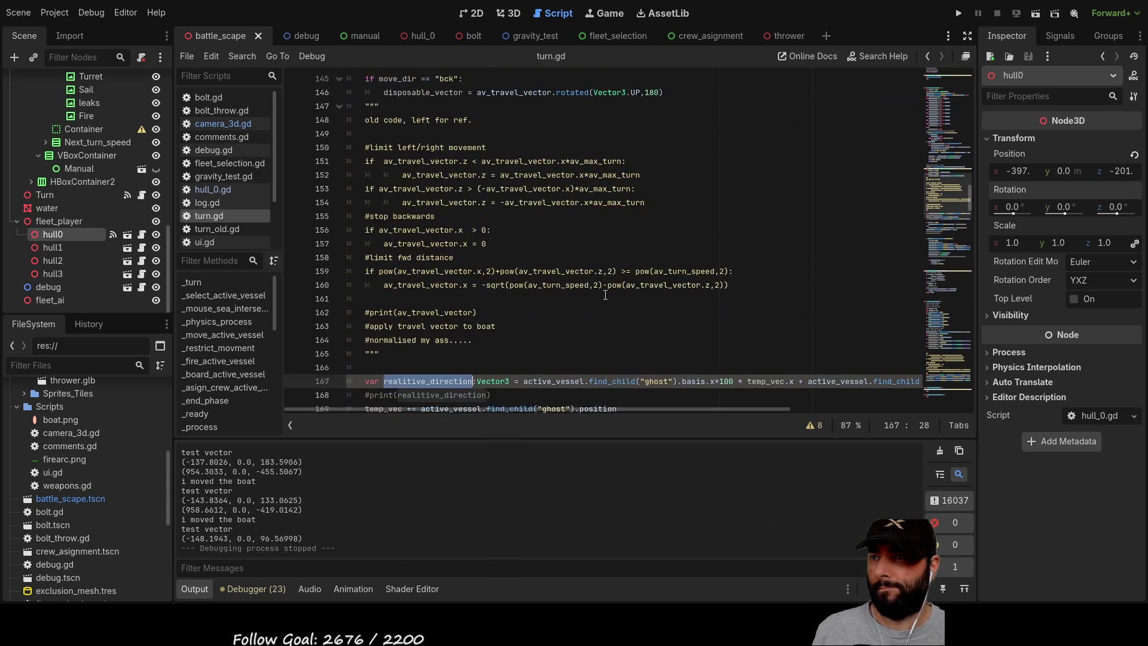
{"action": "scroll", "coordinate": [605, 294], "scroll_direction": "up", "scroll_amount": 15}
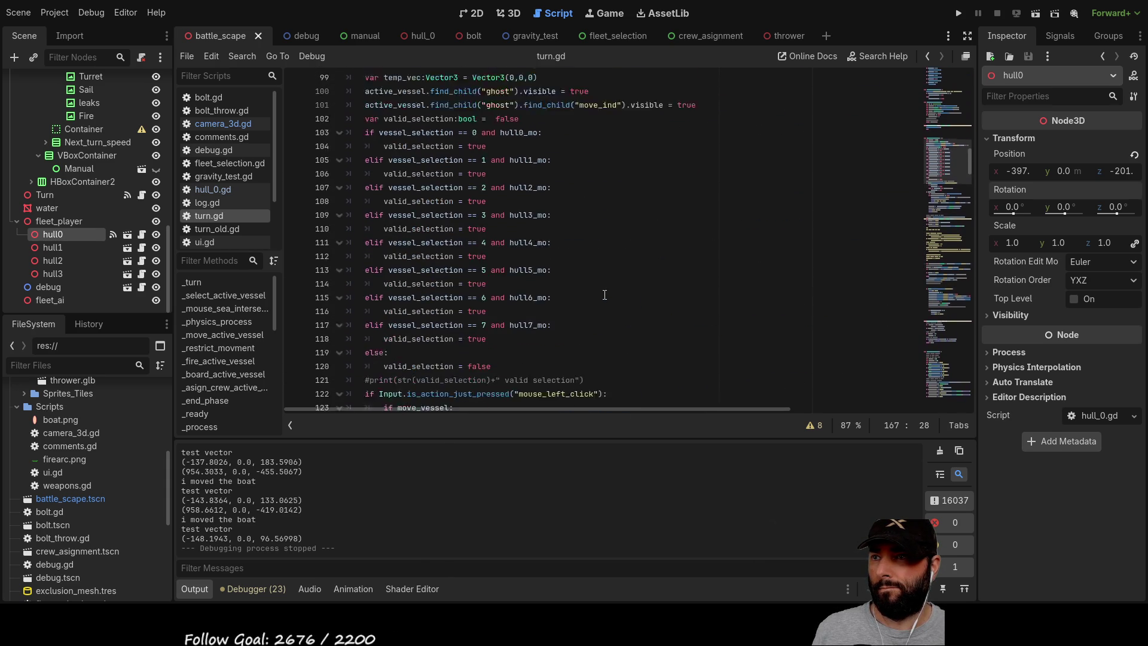
{"action": "scroll", "coordinate": [605, 294], "scroll_direction": "down", "scroll_amount": 4}
{"action": "left_click", "coordinate": [610, 203]}
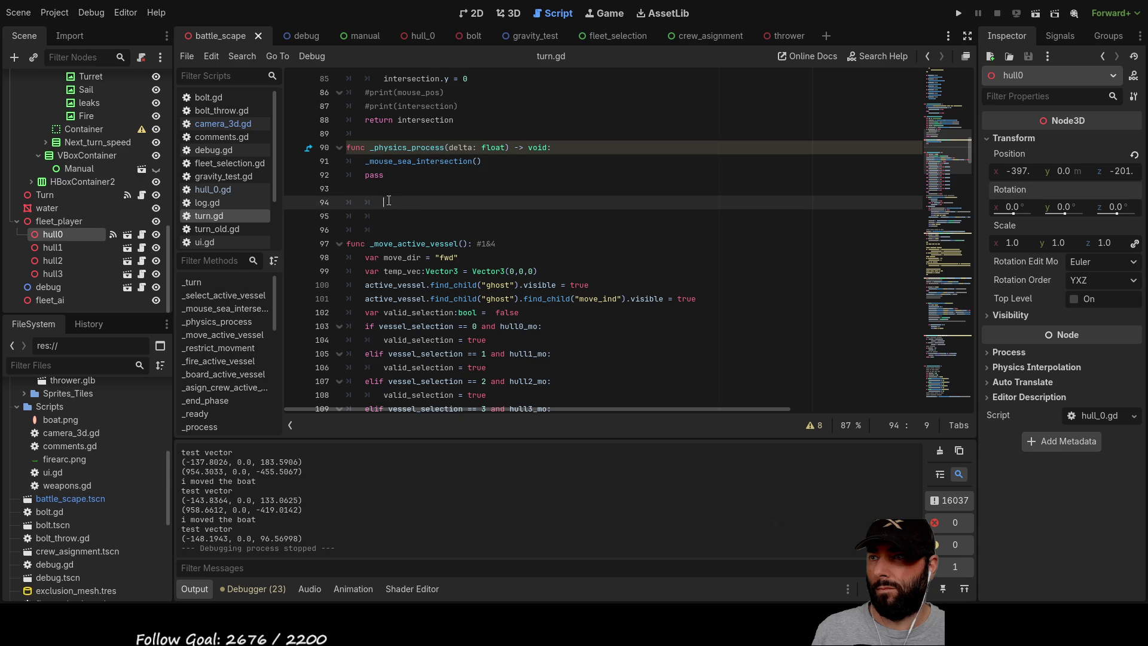
{"action": "scroll", "coordinate": [616, 262], "scroll_direction": "down", "scroll_amount": 12}
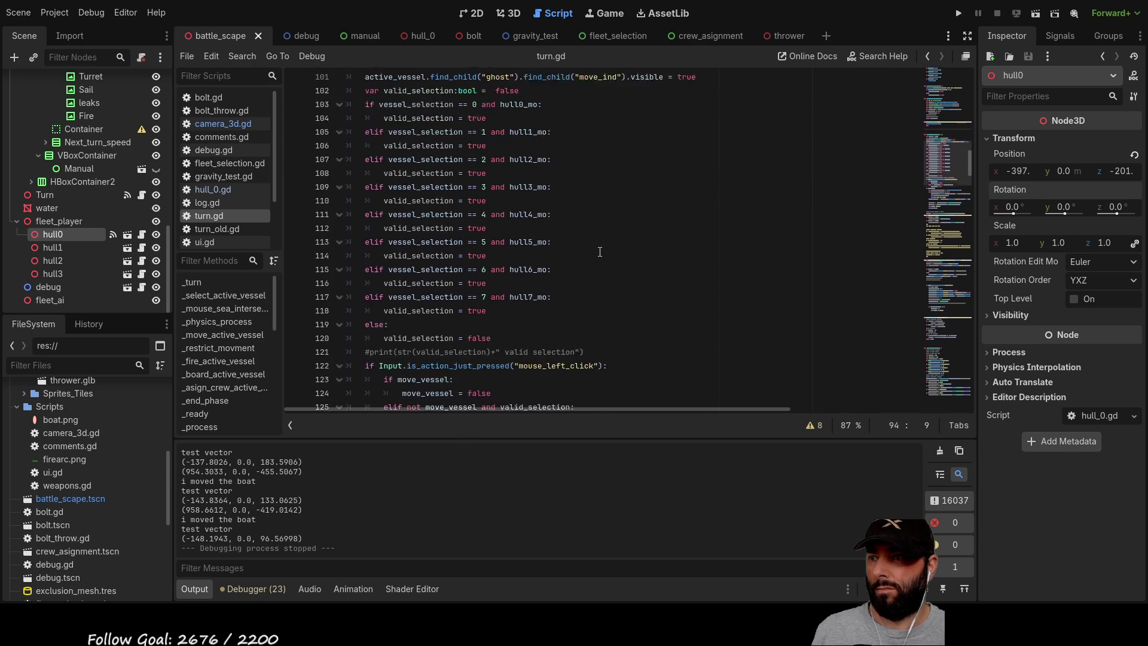
{"action": "scroll", "coordinate": [600, 252], "scroll_direction": "down", "scroll_amount": 4}
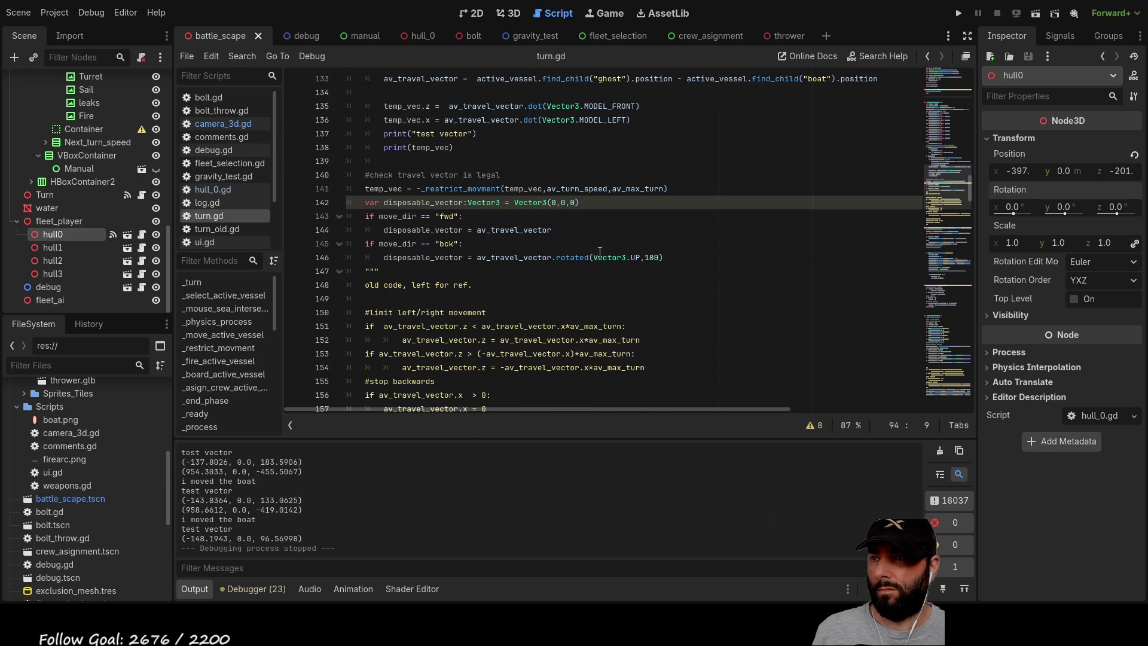